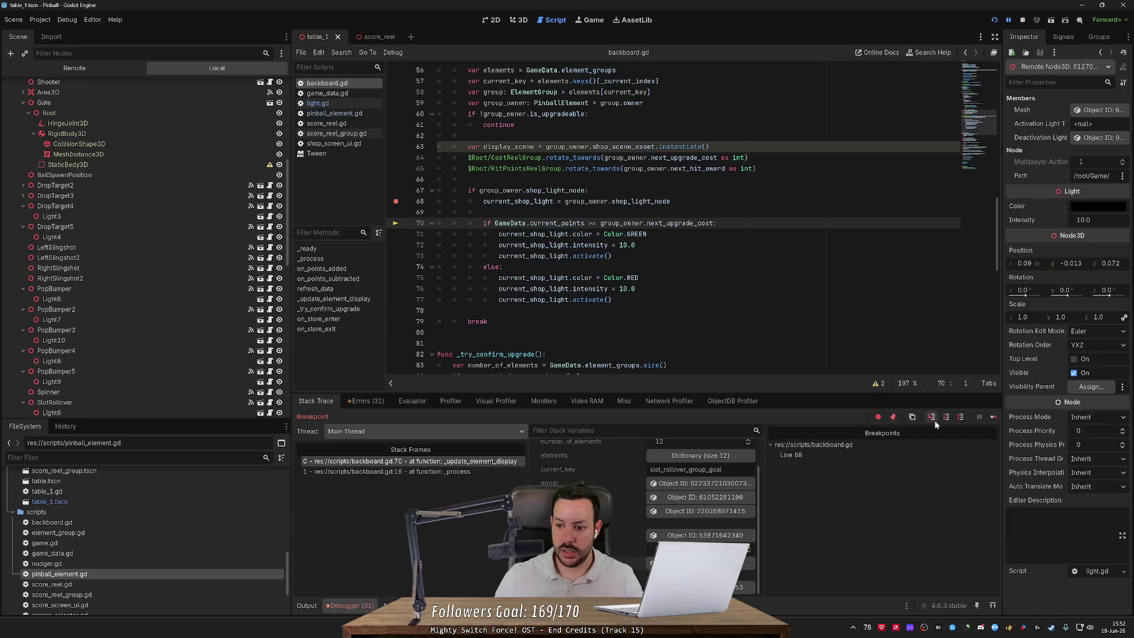
Step: Step over twice into the red-light branch and inspect the shop light object's red colour and 10.0 intensity
click(946, 417)
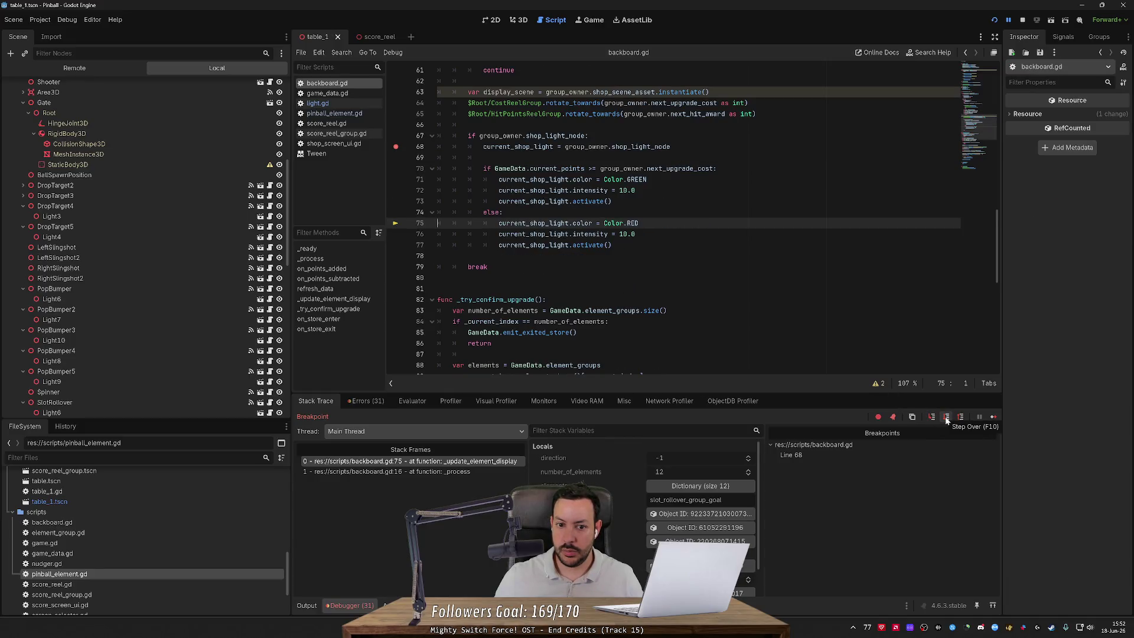
click(945, 418)
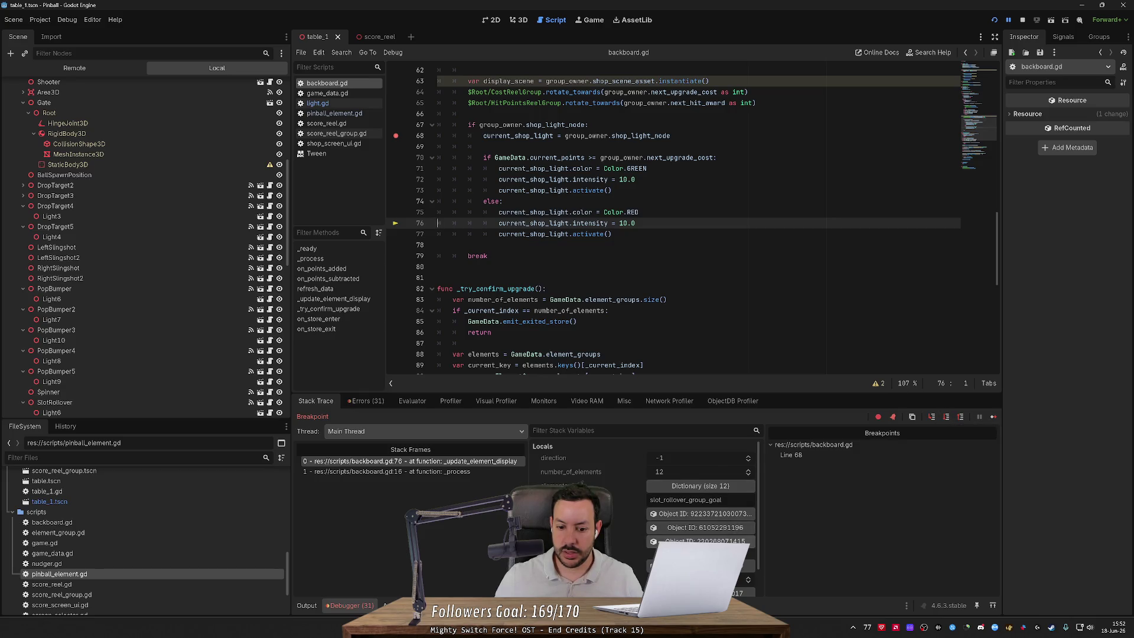
scroll(703, 520, down, 2)
click(741, 536)
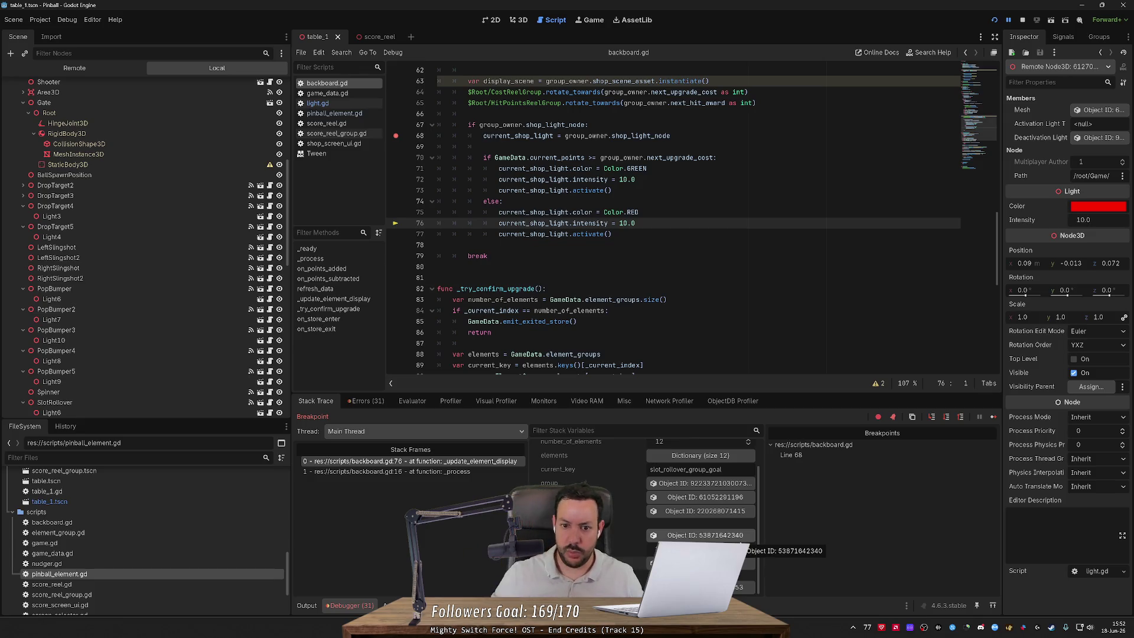
Step: Jump to the light's activate definition in light.gd, then resume the paused pinball game
click(590, 234)
ctrl+click(591, 234)
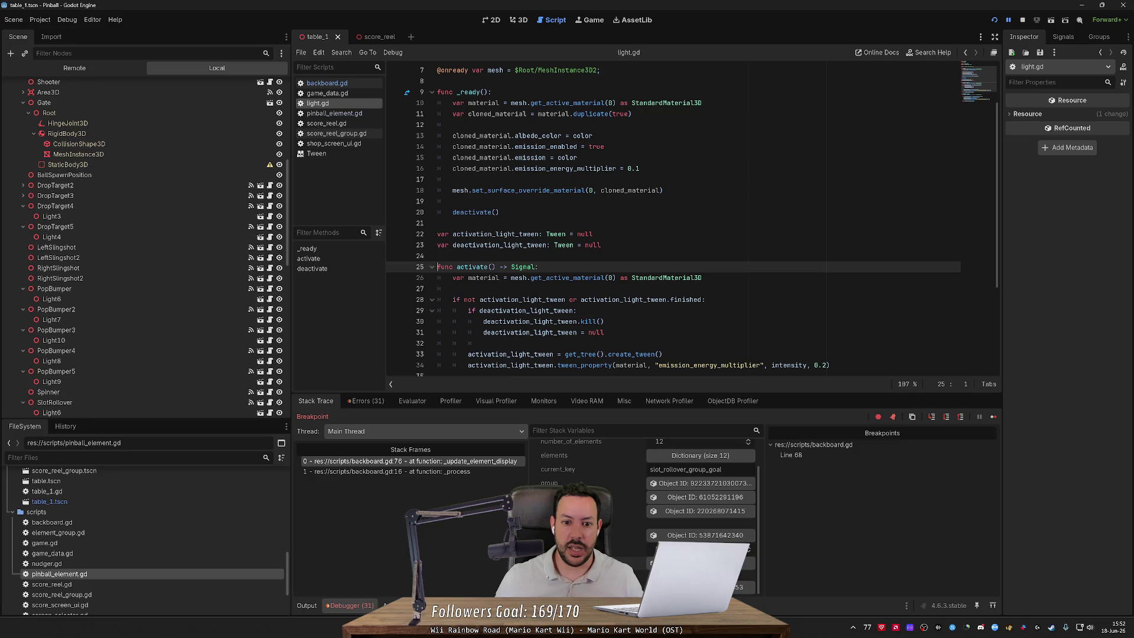
scroll(591, 235, up, 4)
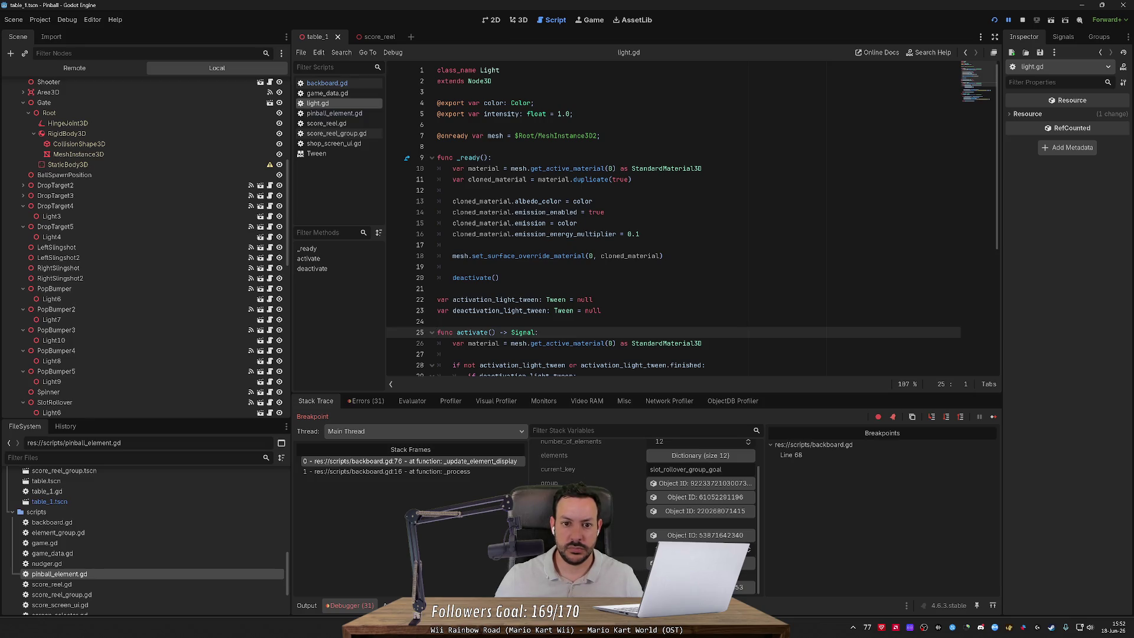
scroll(591, 234, down, 5)
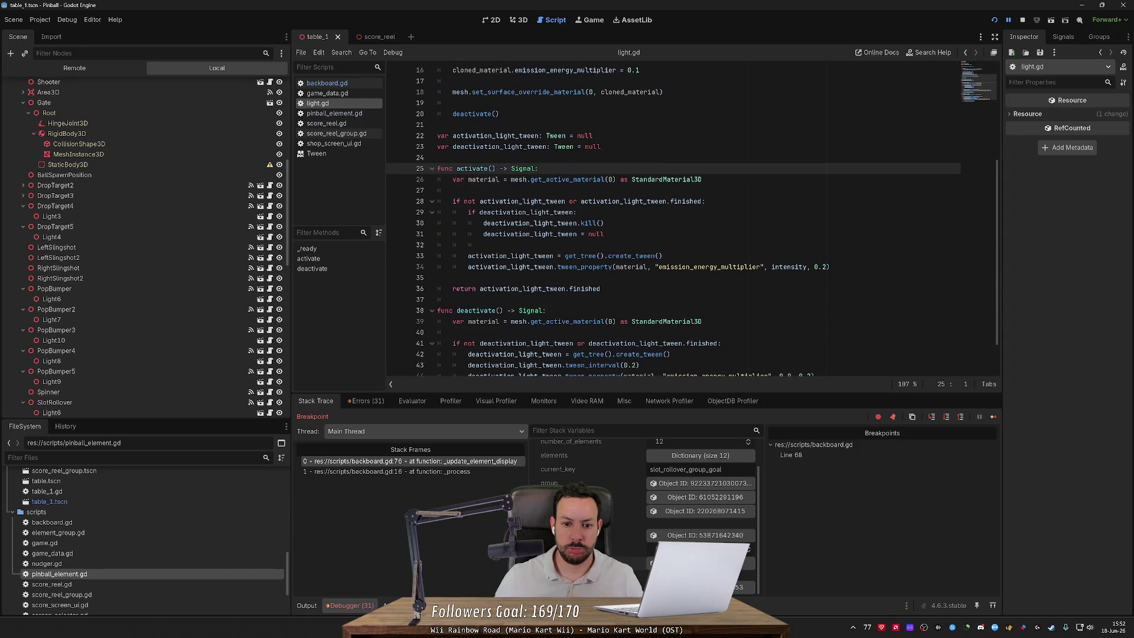
scroll(591, 235, down, 1)
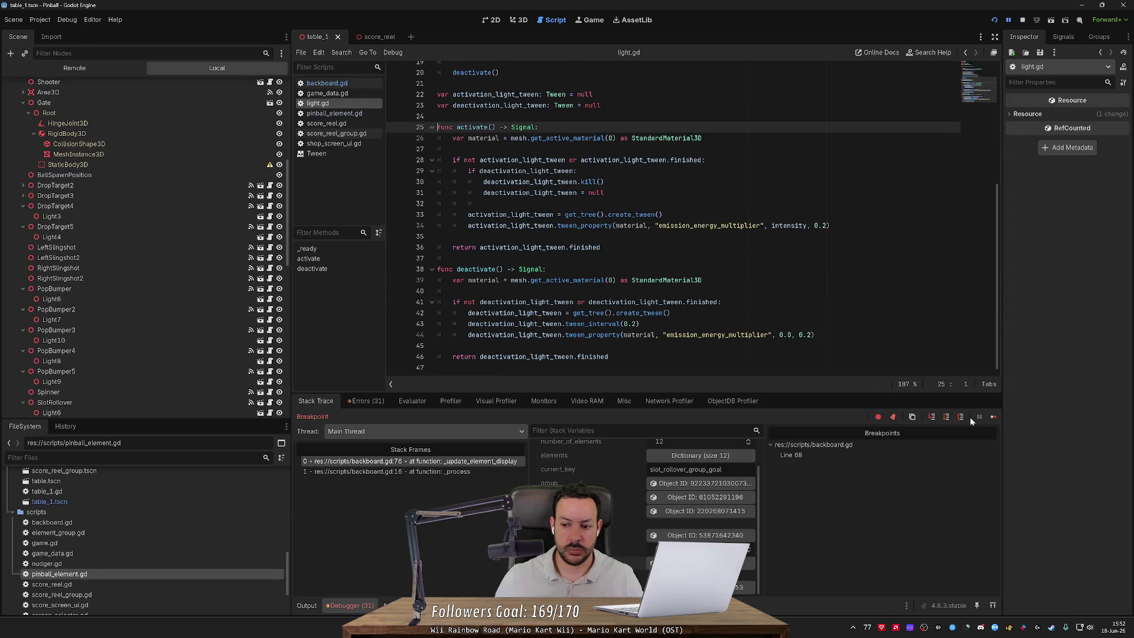
click(992, 417)
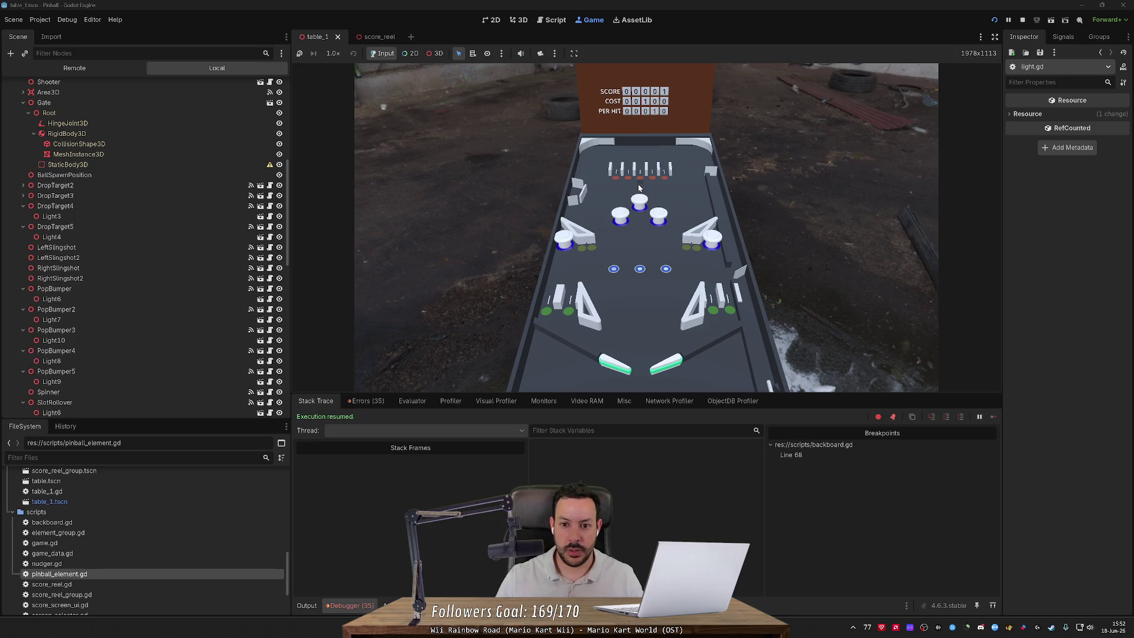
Step: Remove the line 68 breakpoint in backboard.gd, resume, and work the flippers in the running game
click(395, 222)
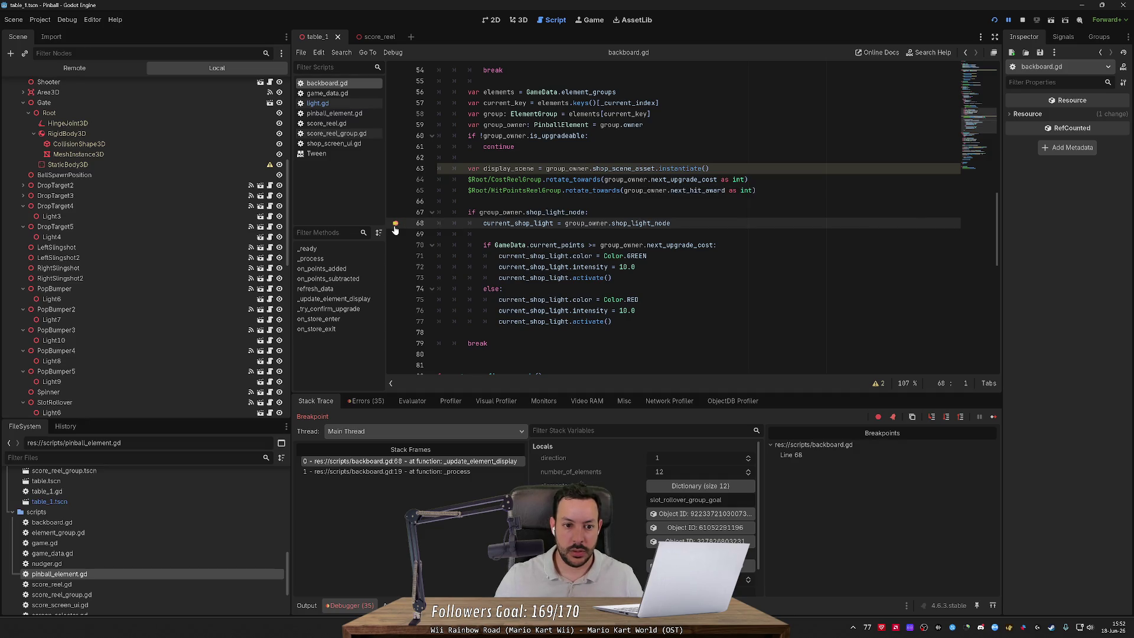
click(993, 416)
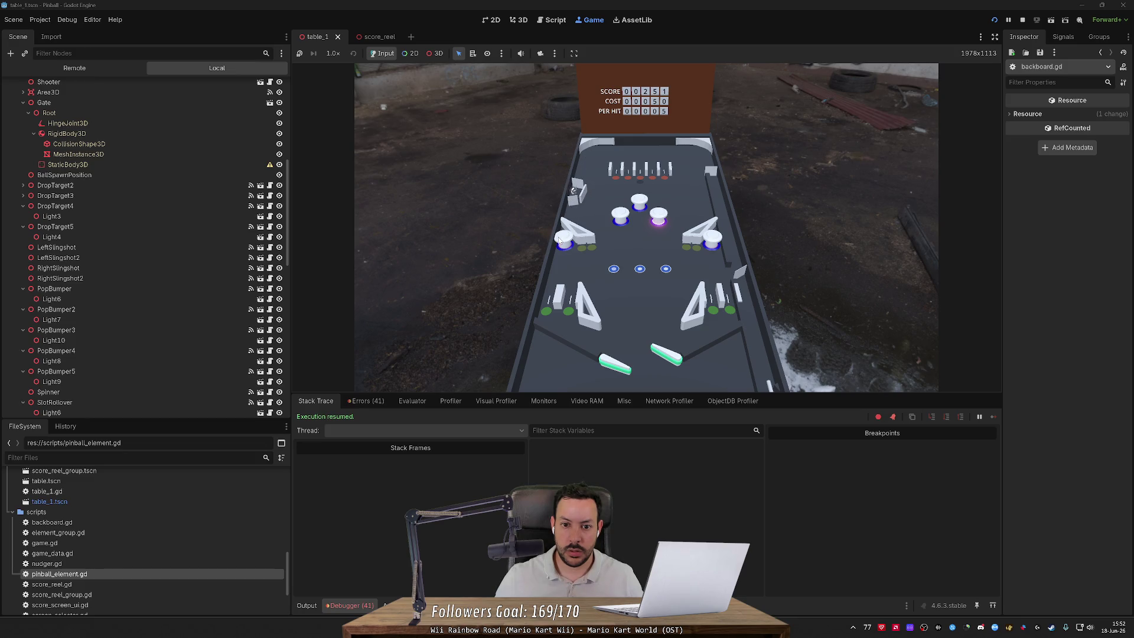
key(Left)
key(Right)
key(Left)
key(Left)
key(Left)
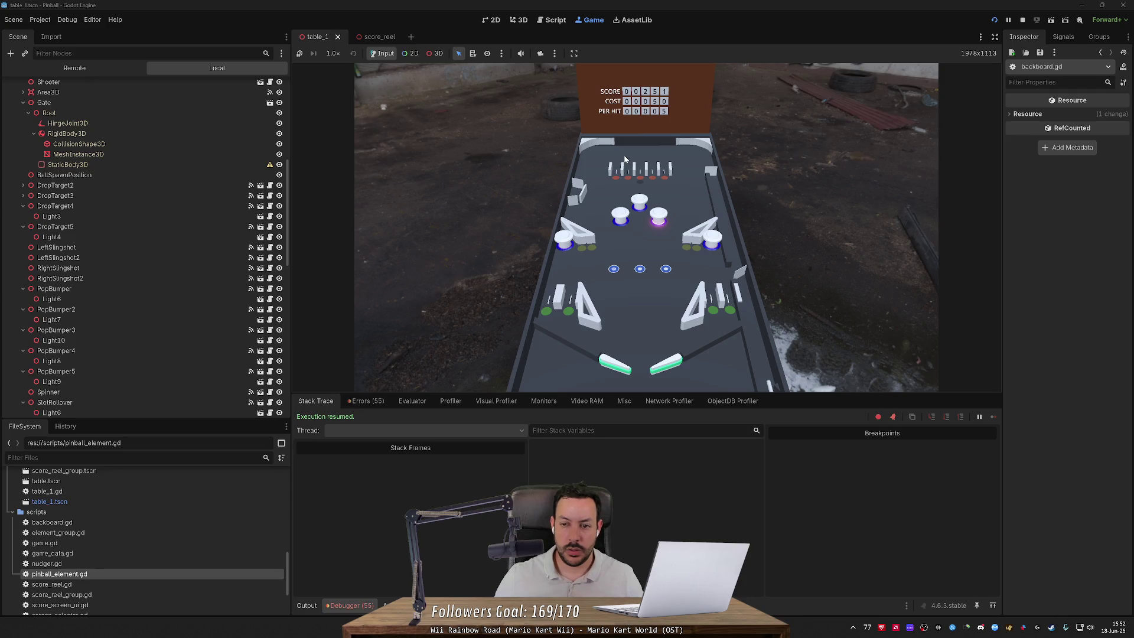
Step: Switch to the score_reel scene, back to table_1, and return to backboard.gd
click(383, 36)
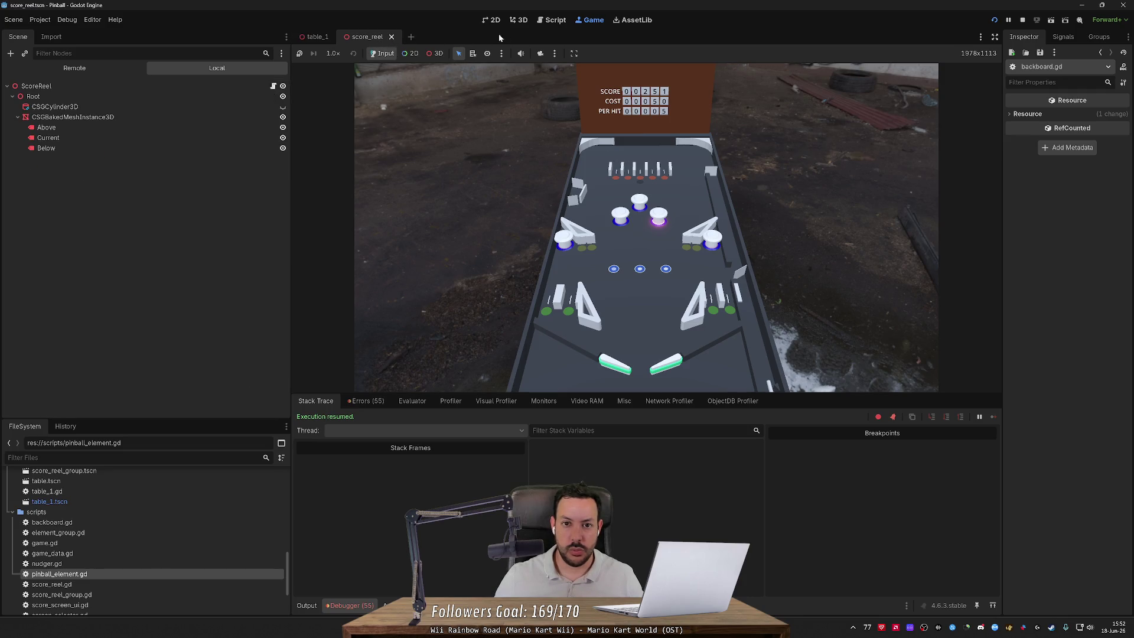
click(328, 38)
click(541, 20)
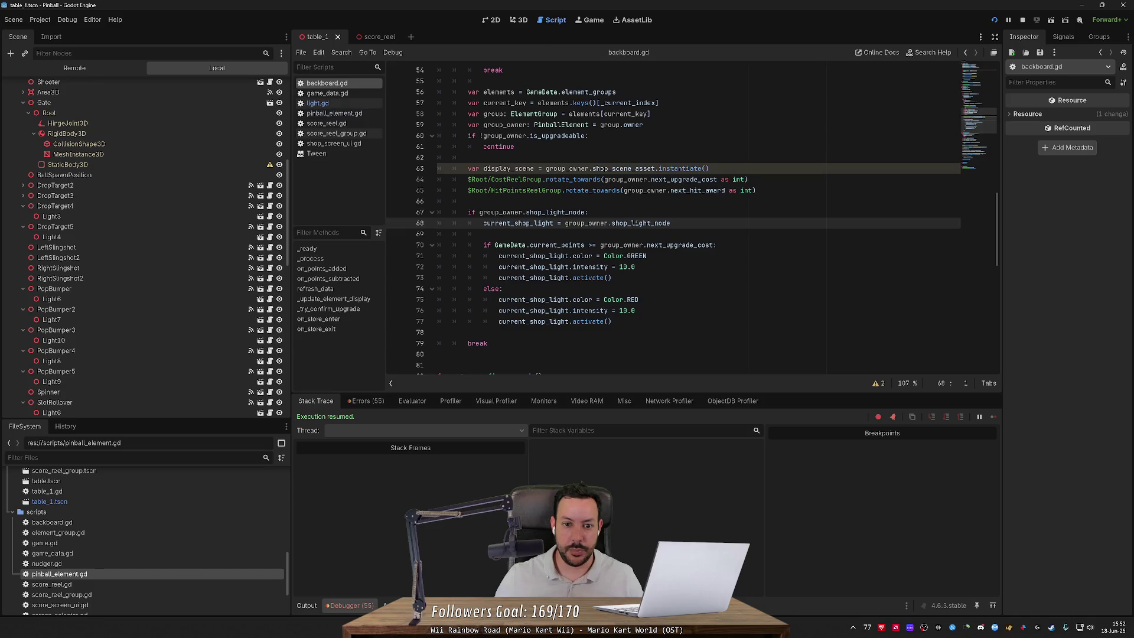
Step: Ctrl-click activate() in backboard.gd to open light.gd at its definition
scroll(649, 237, up, 3)
scroll(590, 236, down, 1)
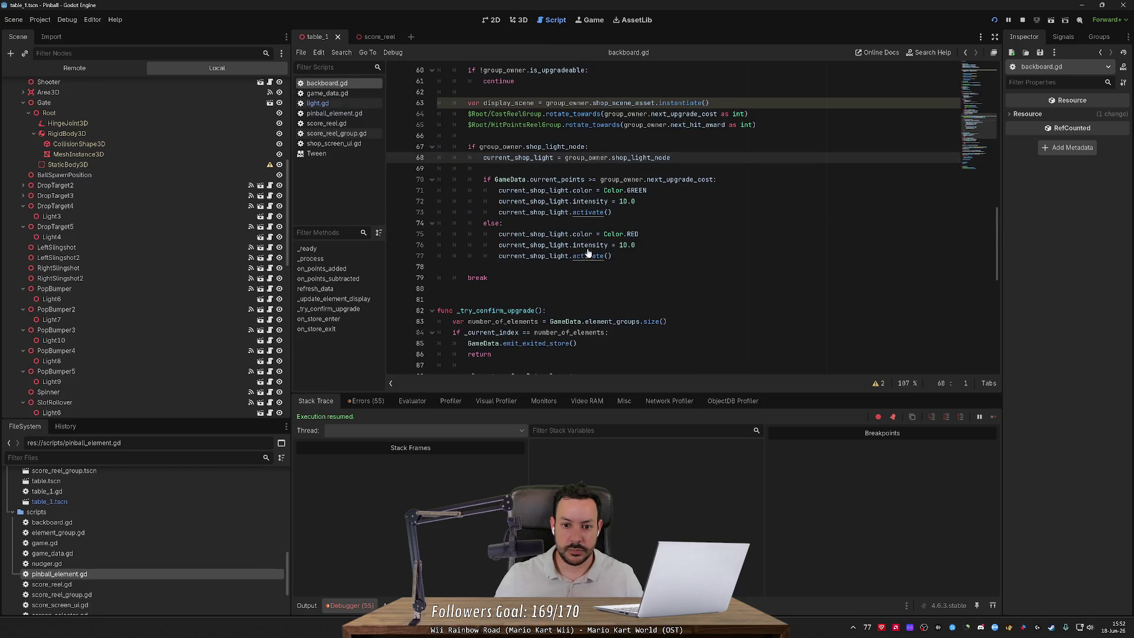
ctrl+click(590, 213)
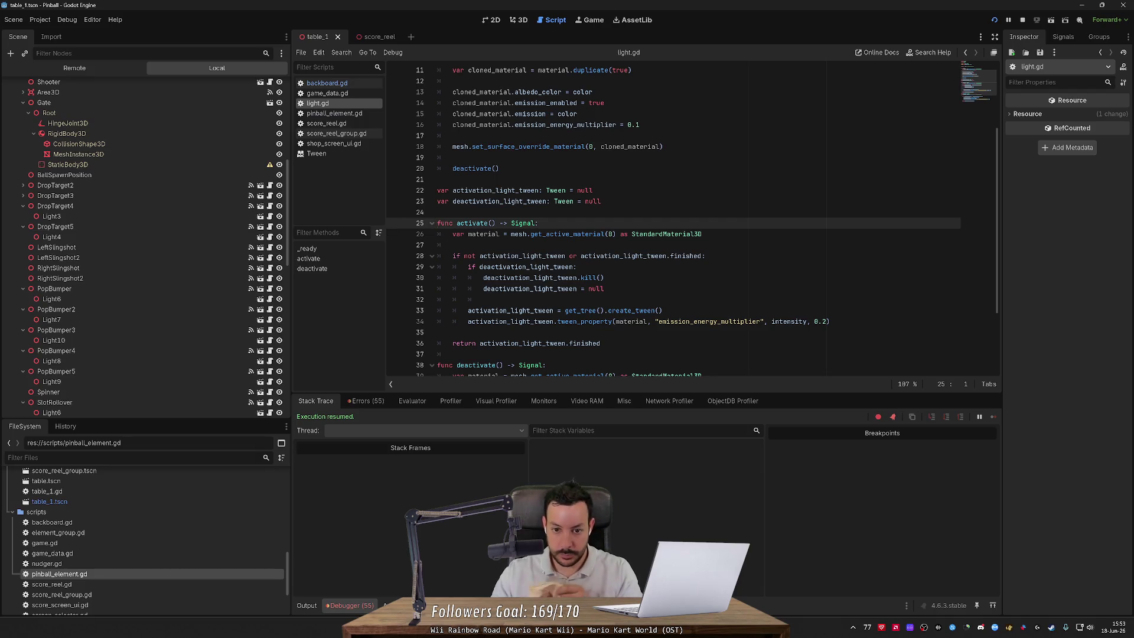
Step: Review light.gd's _ready, activate and deactivate functions and the 0.2-second emission tween
scroll(673, 221, up, 3)
scroll(673, 221, down, 6)
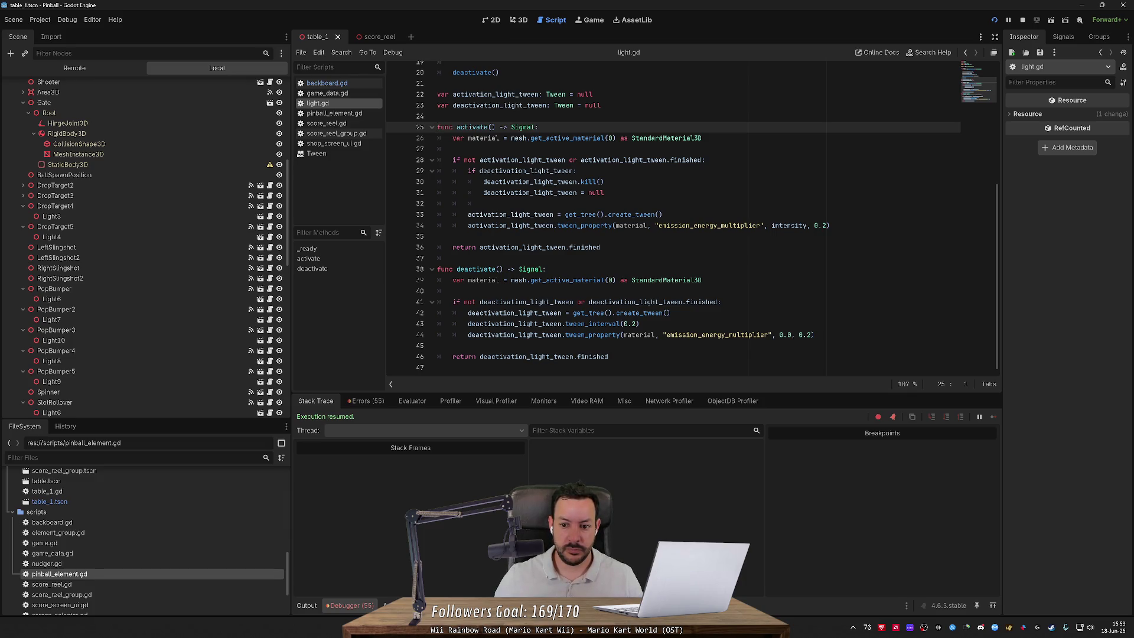
mouse_move(596, 323)
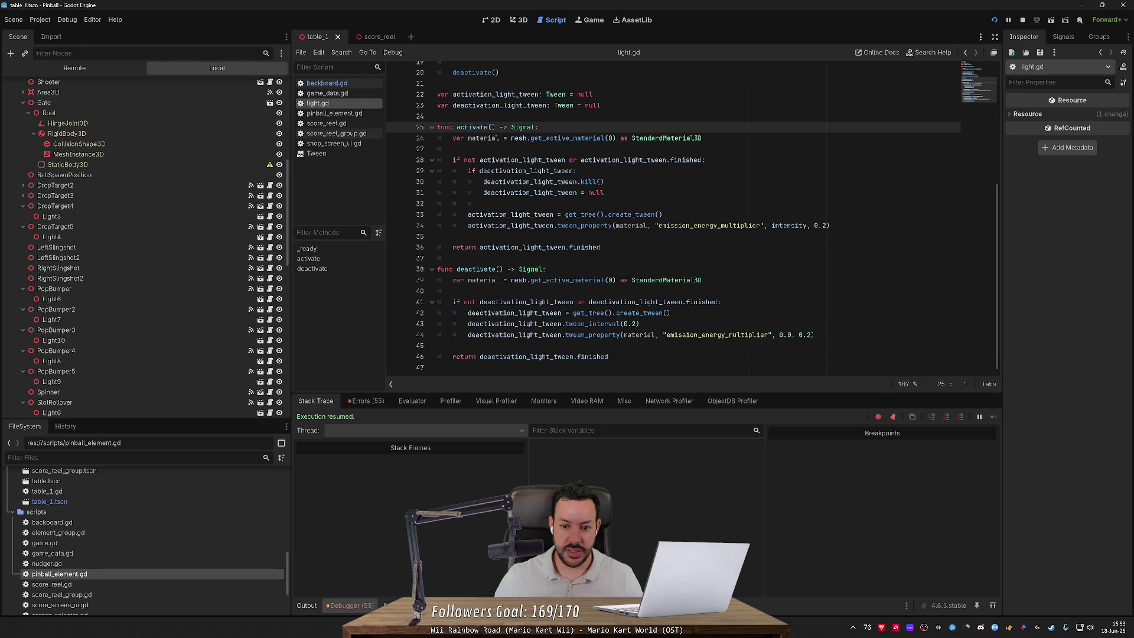
scroll(693, 216, up, 5)
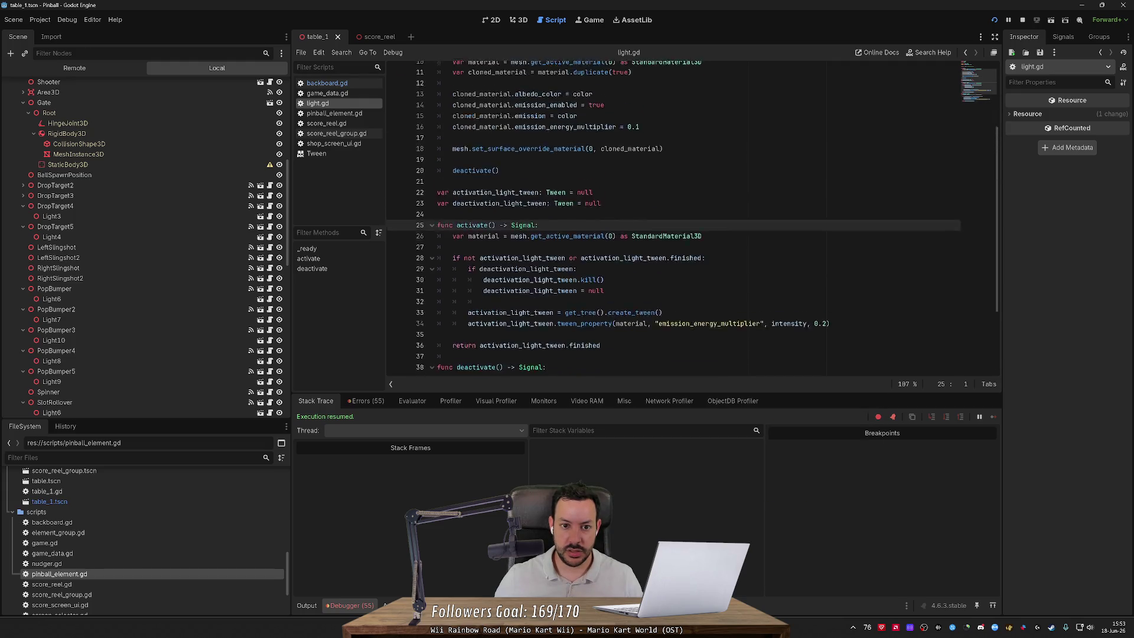
scroll(692, 216, down, 1)
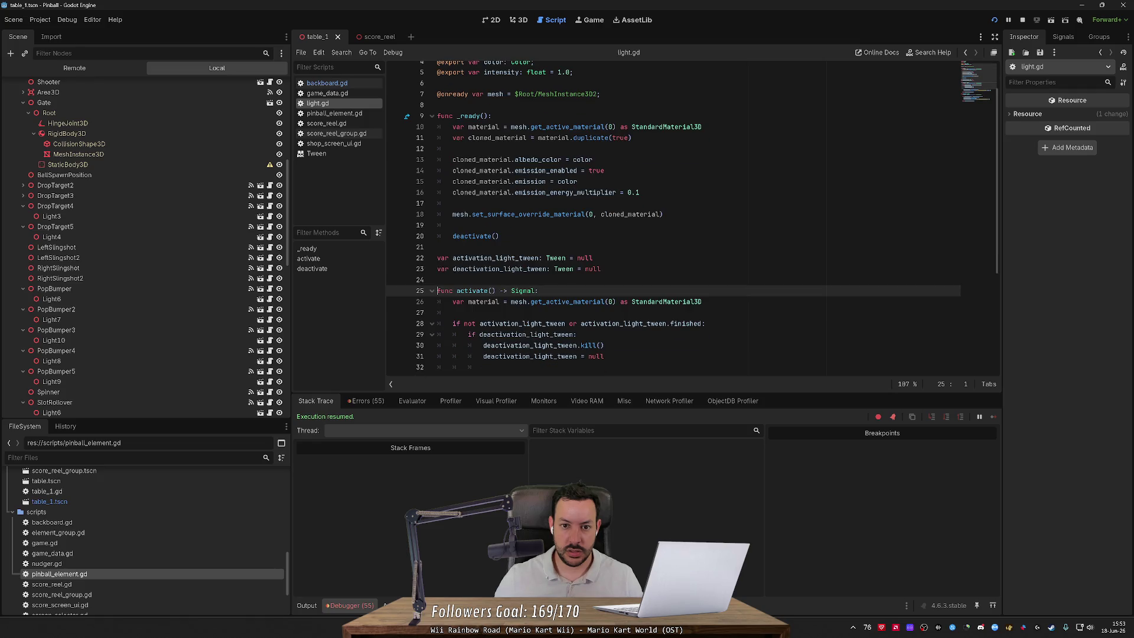
scroll(693, 216, down, 5)
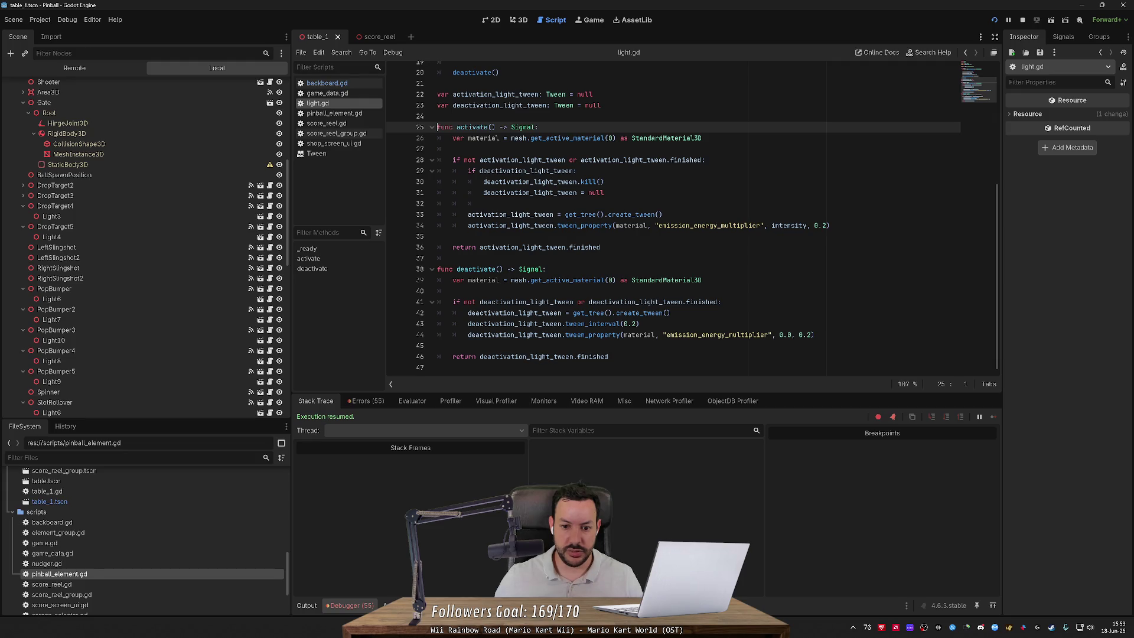
scroll(693, 216, up, 3)
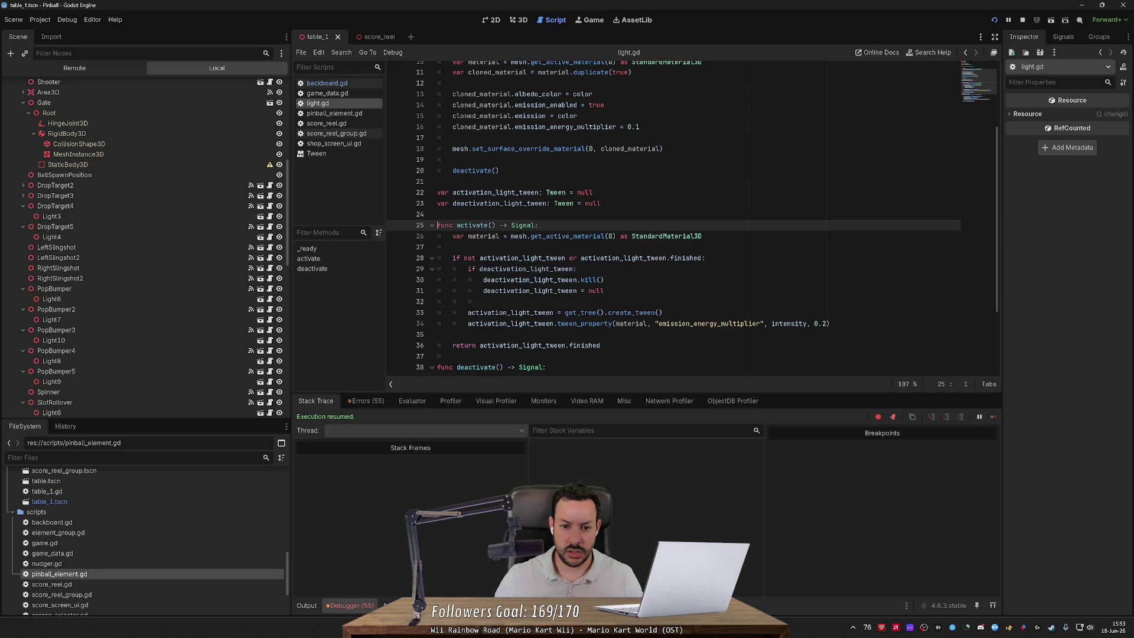
scroll(693, 216, up, 2)
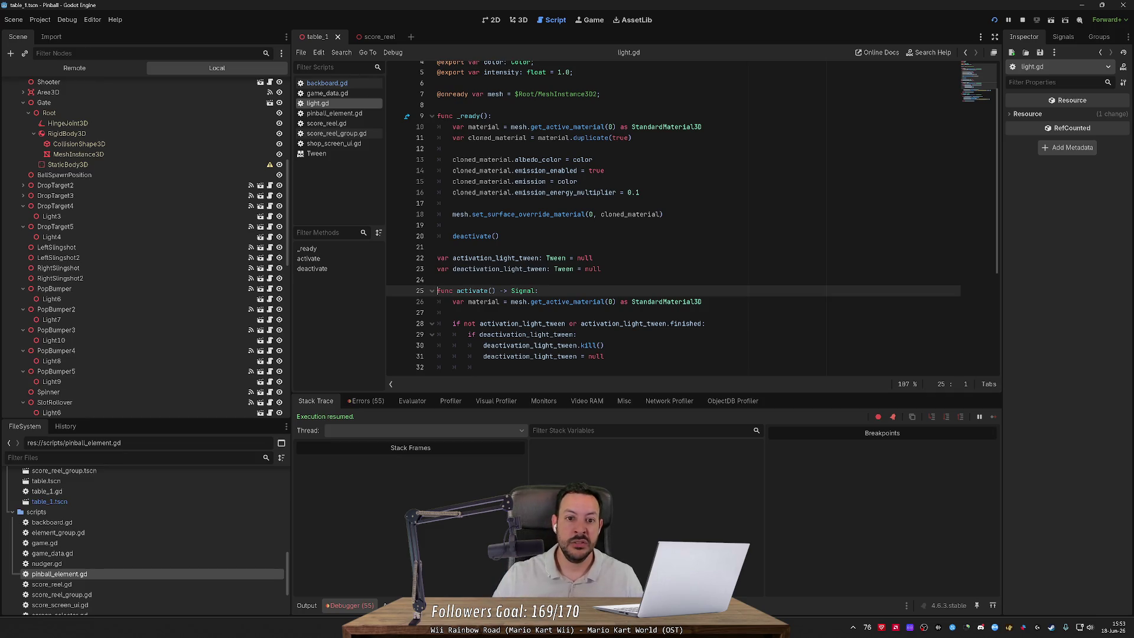
scroll(673, 218, up, 2)
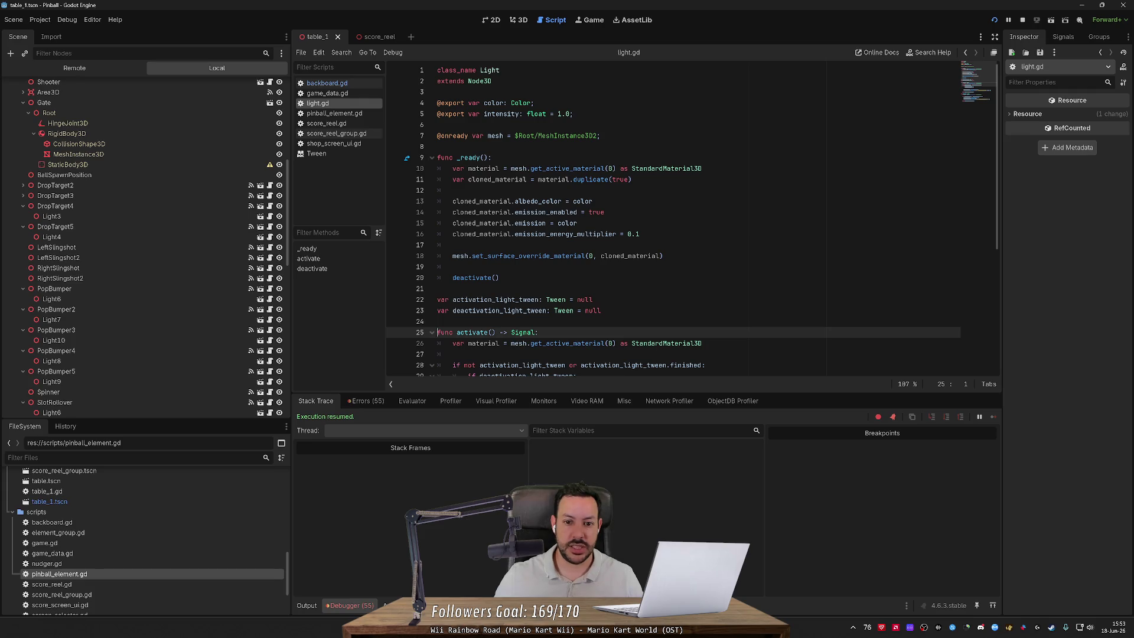
scroll(673, 218, down, 3)
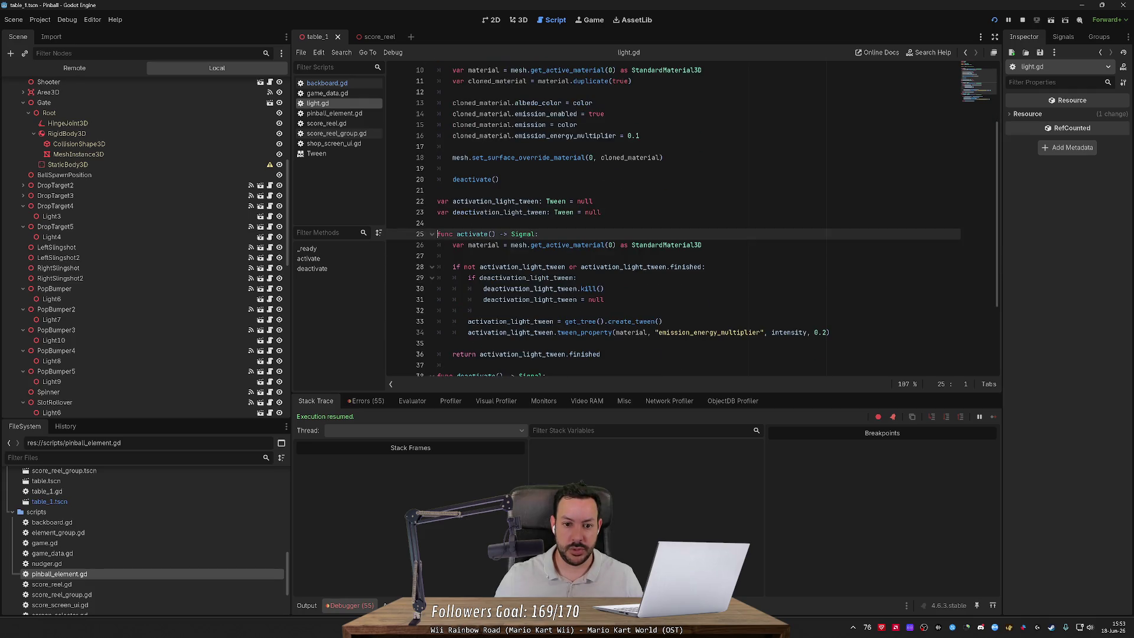
scroll(673, 218, up, 2)
scroll(673, 219, down, 3)
scroll(673, 218, up, 4)
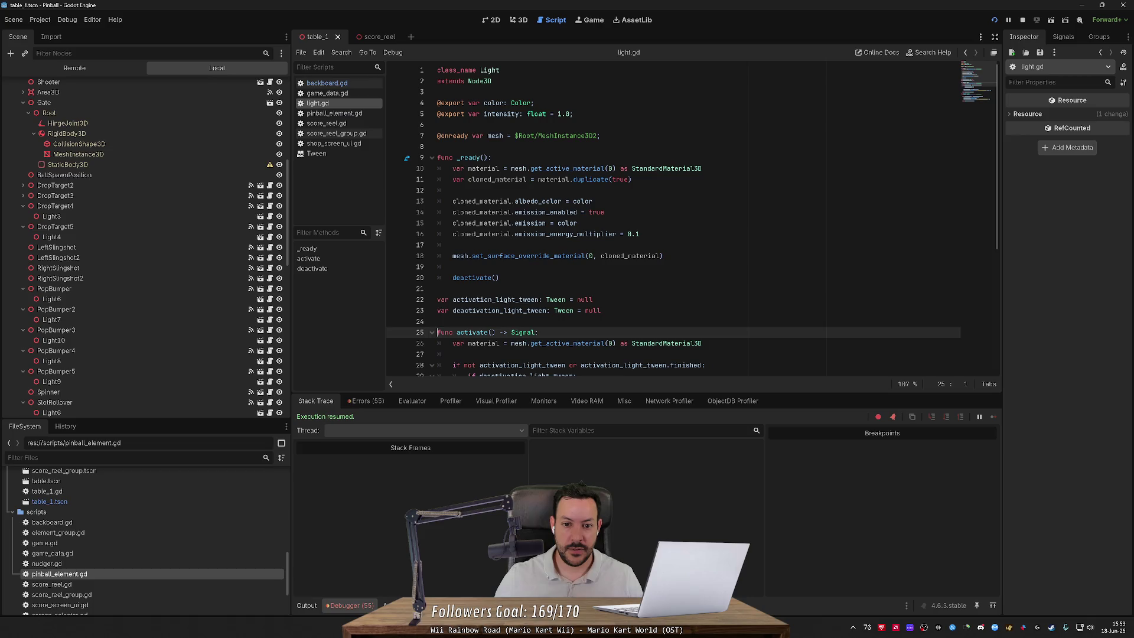
scroll(673, 219, down, 1)
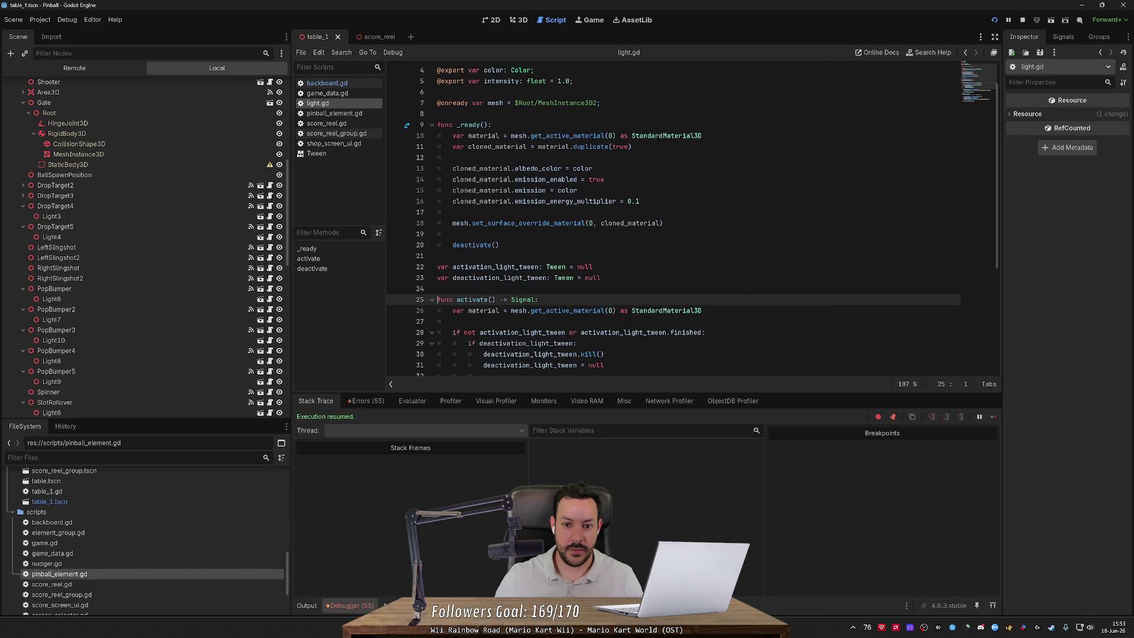
Step: Copy the albedo_color assignment into activate() so it sets material's albedo colour
drag(592, 168, 452, 169)
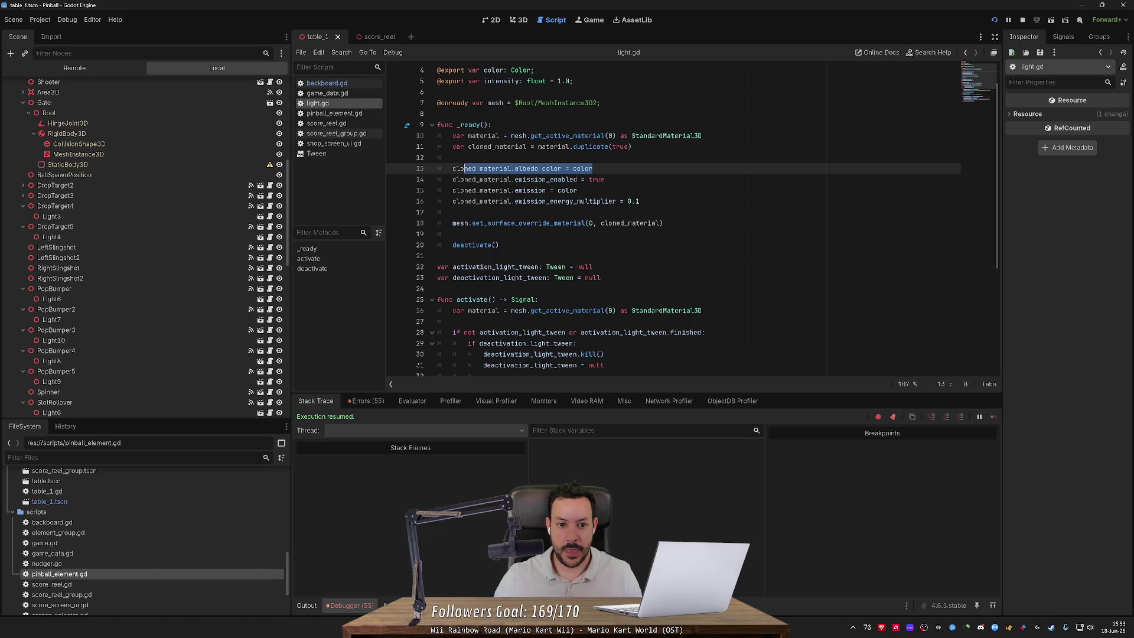
key(ctrl+c)
click(566, 310)
key(Down)
scroll(566, 310, down, 2)
key(ctrl+v)
key(Return)
double_click(483, 244)
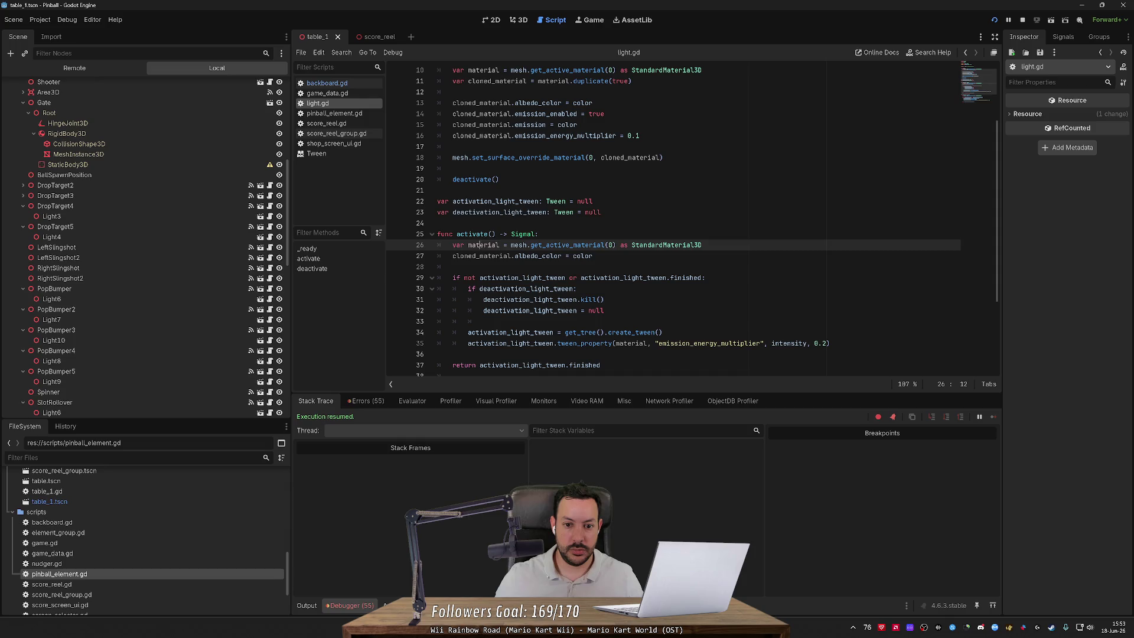
key(ctrl+c)
double_click(477, 256)
key(ctrl+v)
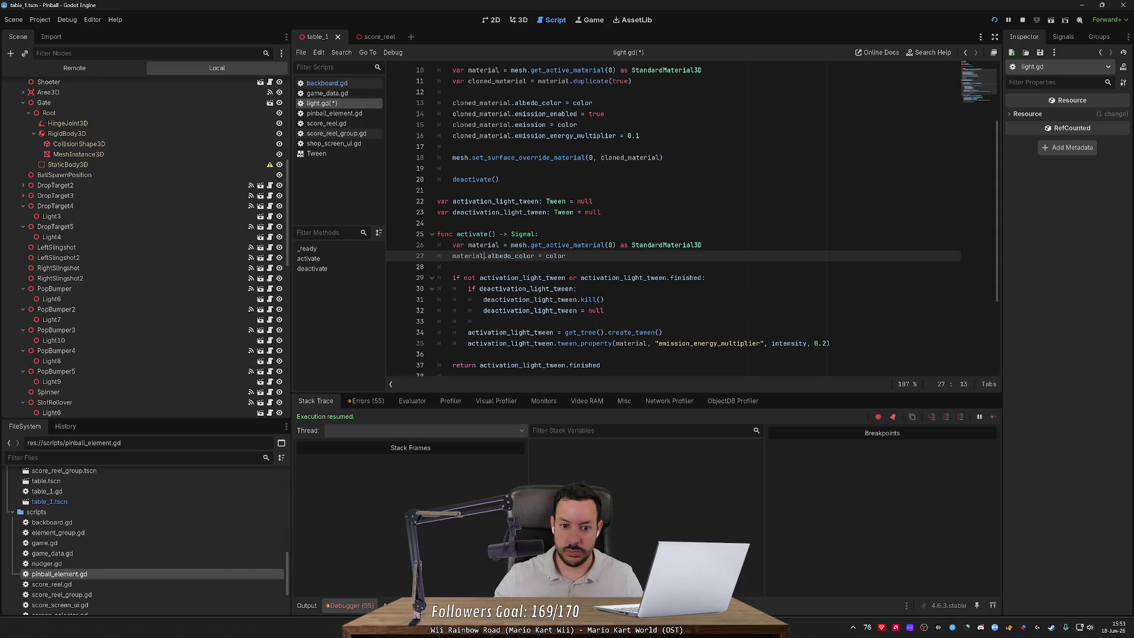
Step: Copy the emission assignment line into activate() below the albedo line
scroll(673, 219, up, 1)
drag(605, 146, 577, 158)
key(ctrl+c)
click(449, 299)
key(ctrl+v)
key(Home)
key(BackSpace)
key(BackSpace)
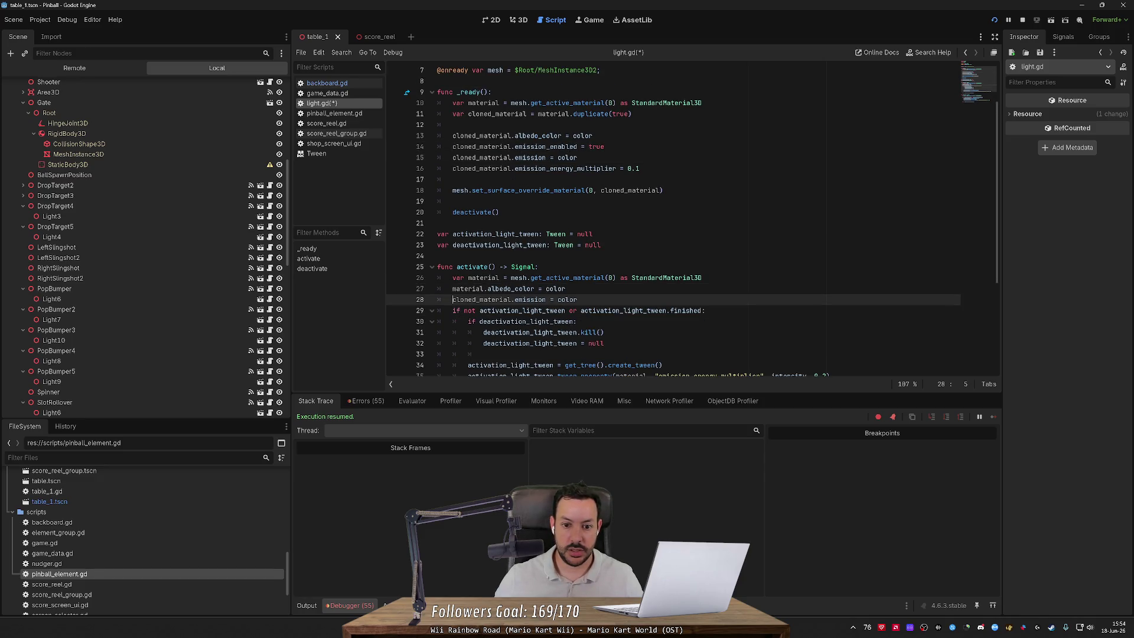
Step: Copy both colour lines from activate() into deactivate()
key(Return)
key(shift+Up)
key(shift+Up)
key(shift+Up)
key(shift+End)
scroll(691, 219, down, 4)
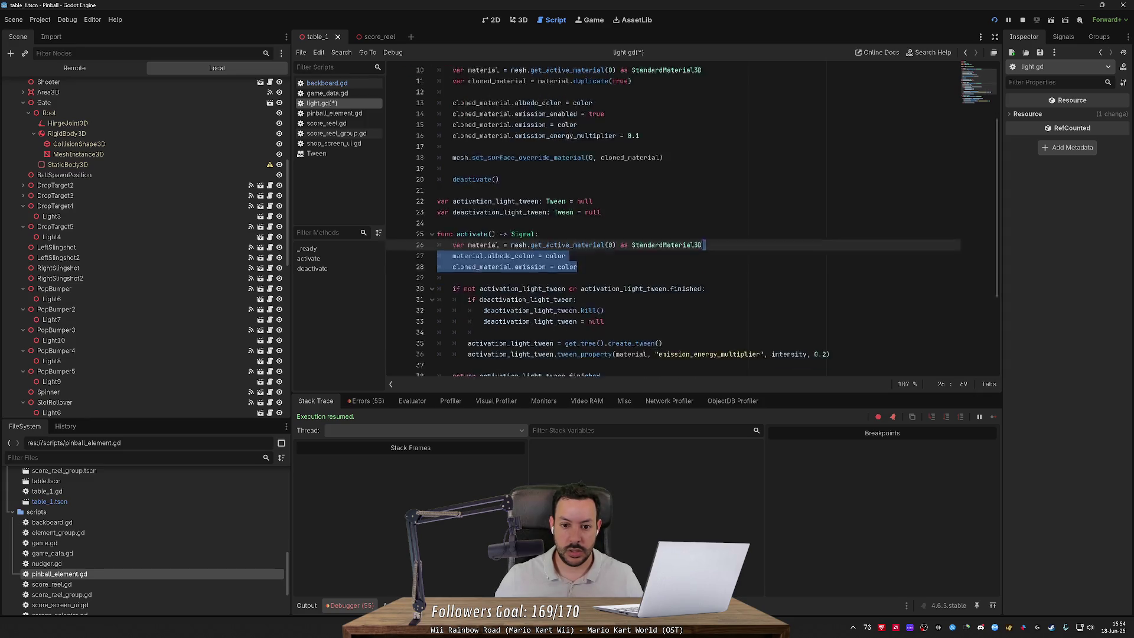
key(ctrl+c)
click(483, 310)
key(End)
key(ctrl+v)
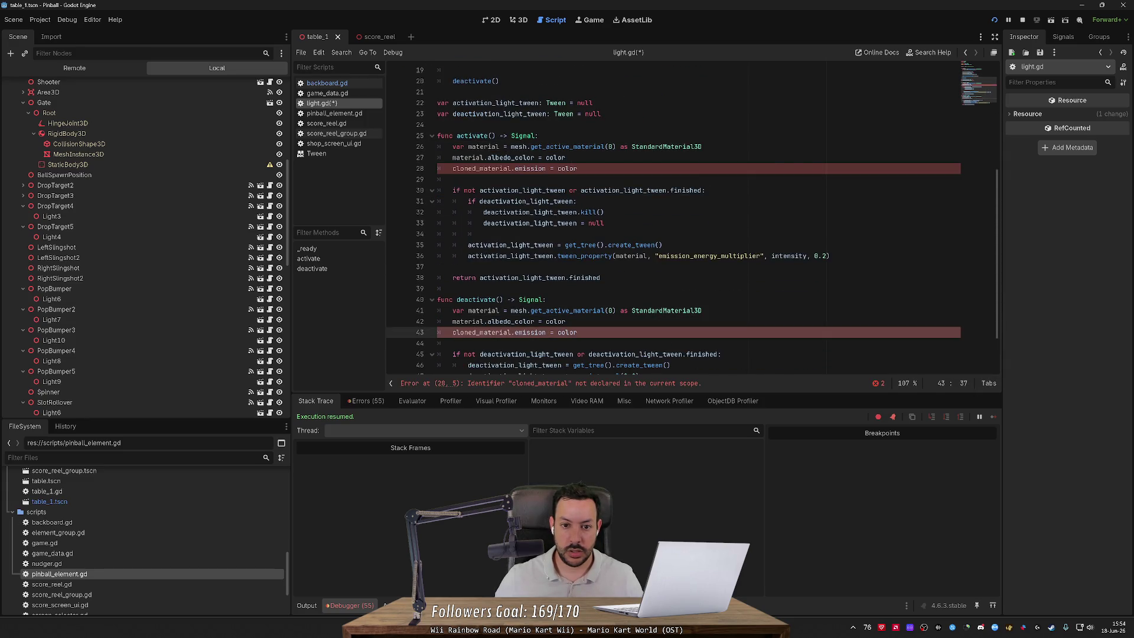
Step: Rename cloned_material to material on lines 28 and 43
double_click(481, 169)
text(material)
double_click(481, 331)
text(material)
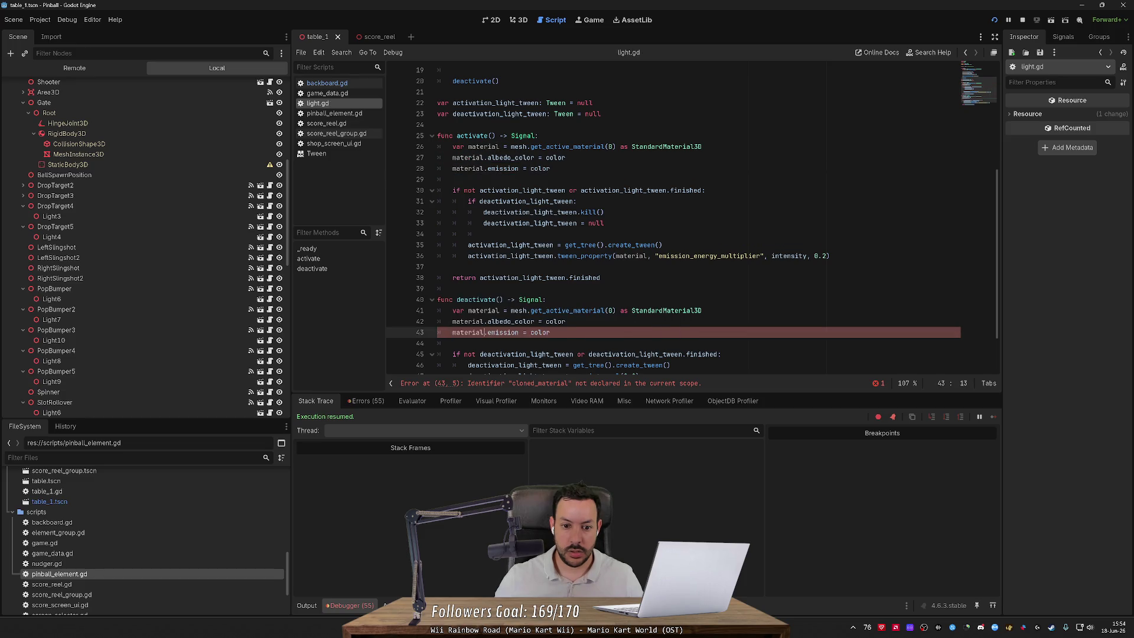
scroll(691, 219, up, 6)
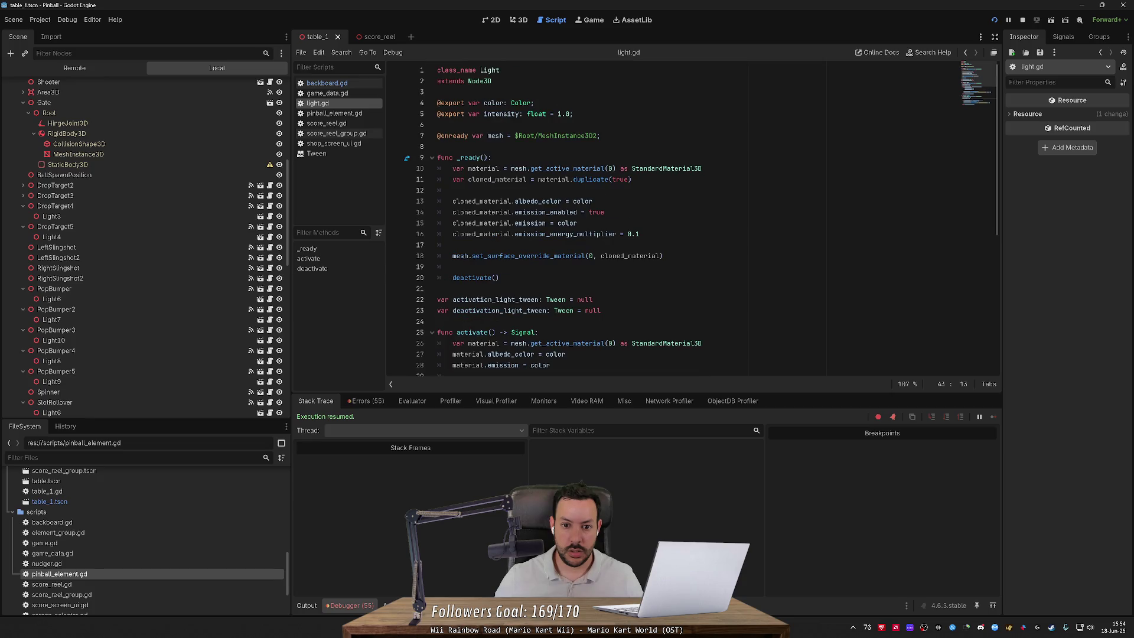
click(994, 19)
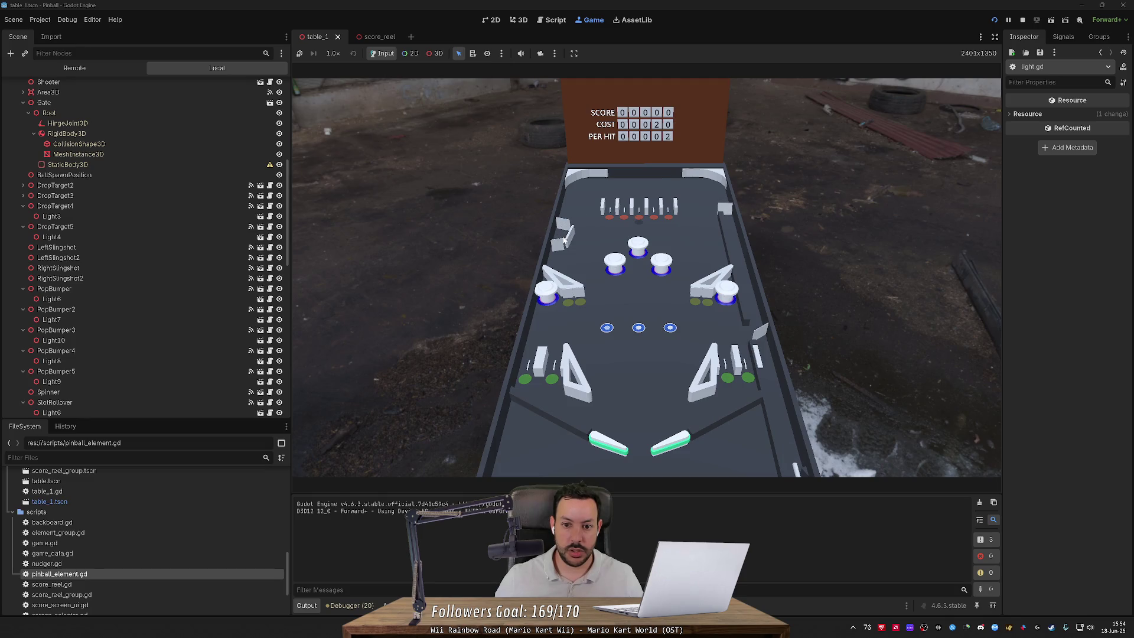
key(Left)
key(Left)
key(Left)
key(Left)
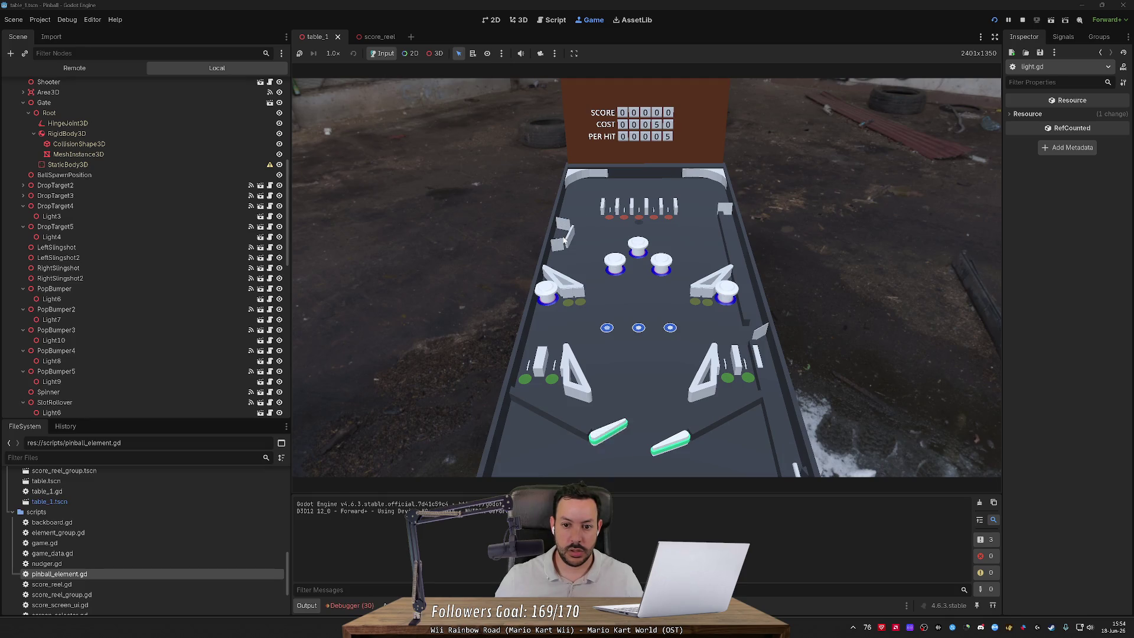
key(Right)
key(Left)
key(Right)
key(Left)
key(Right)
key(Left)
key(Right)
key(Left)
key(Right)
key(Left)
key(Right)
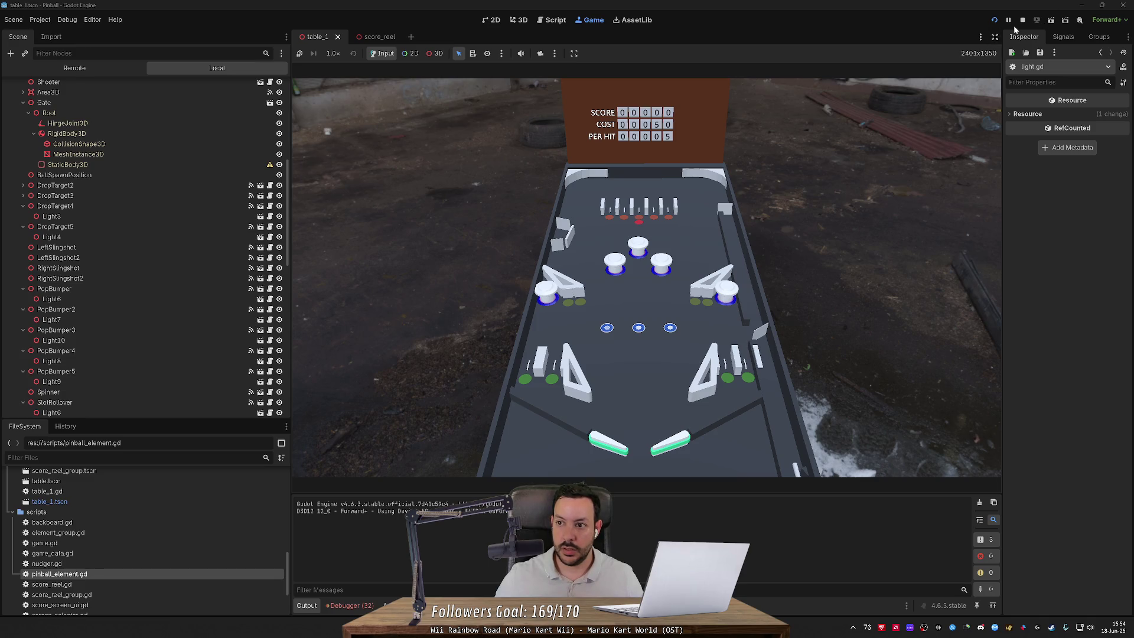
click(1022, 20)
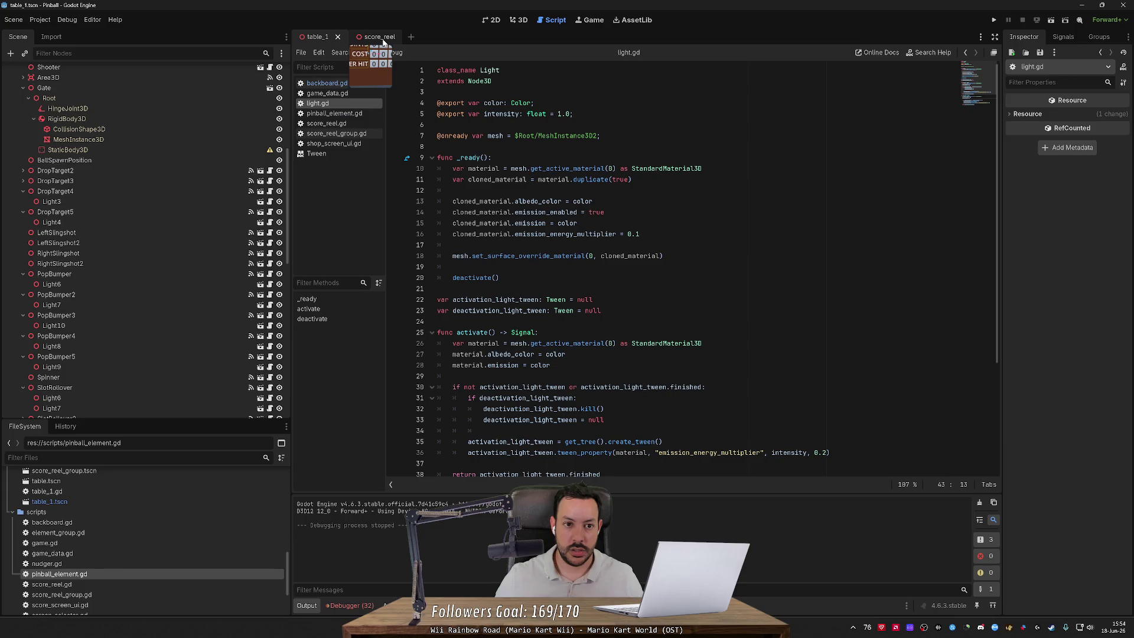
Step: Switch to the score_reel scene, view it in 3D, then return to light.gd
click(380, 38)
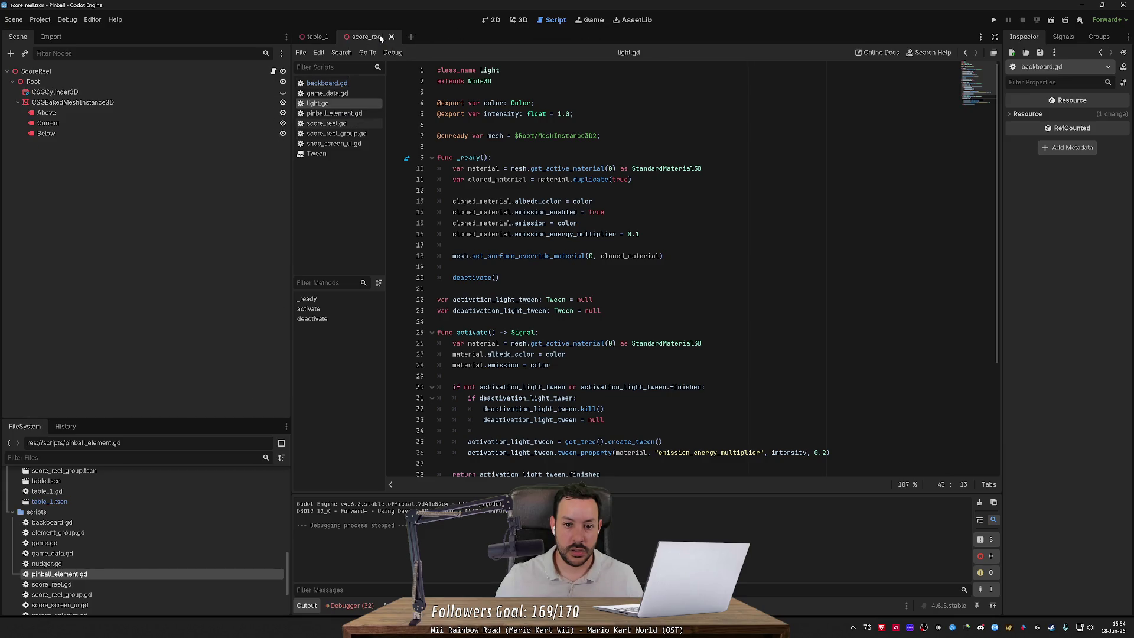
click(516, 24)
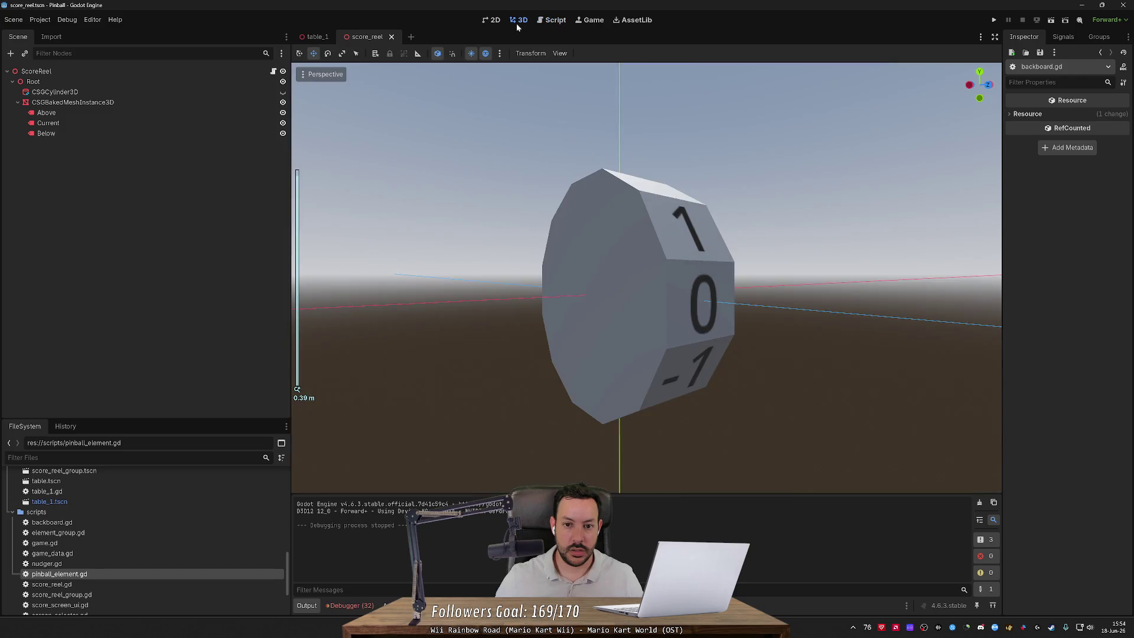
click(554, 22)
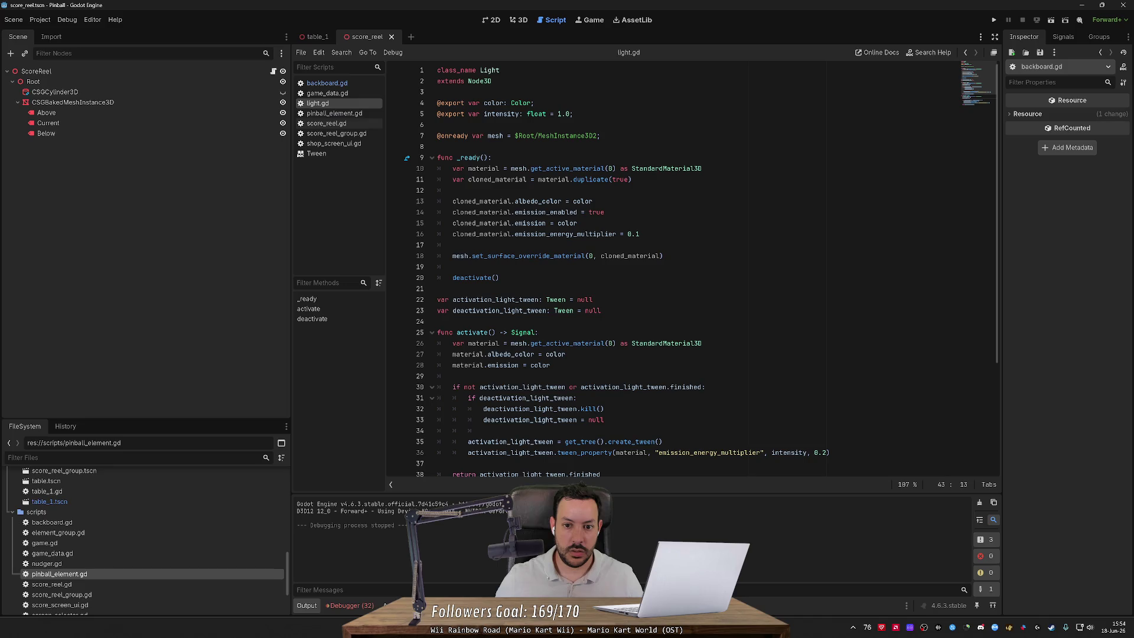
Step: Run the pinball game, launch the ball and play with the flippers, then stop it with F8
click(993, 19)
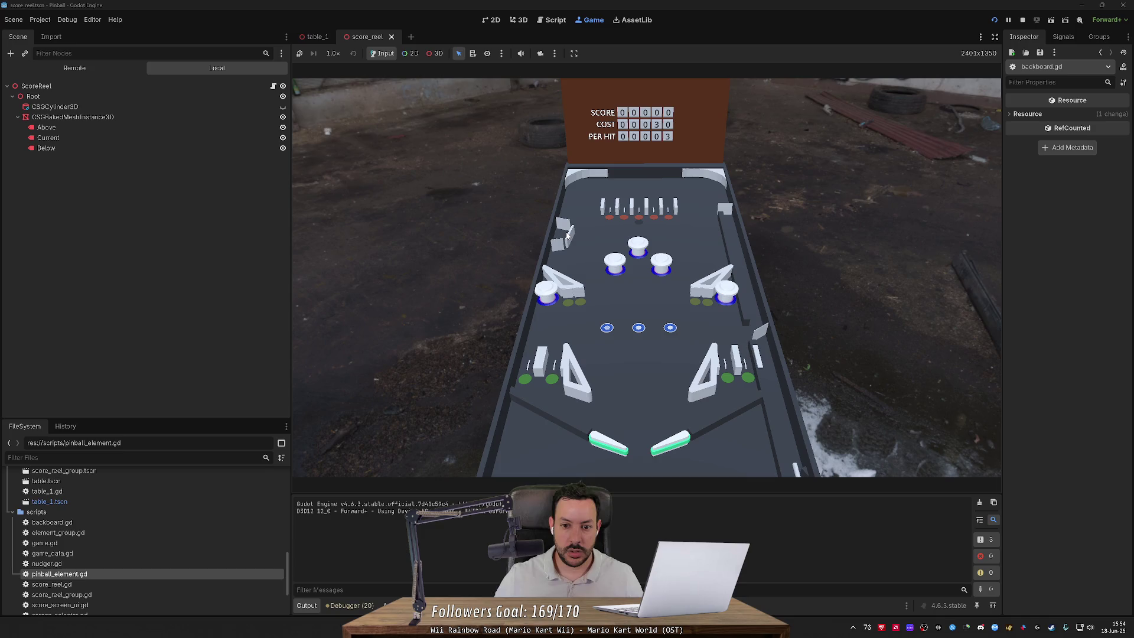
key(Right)
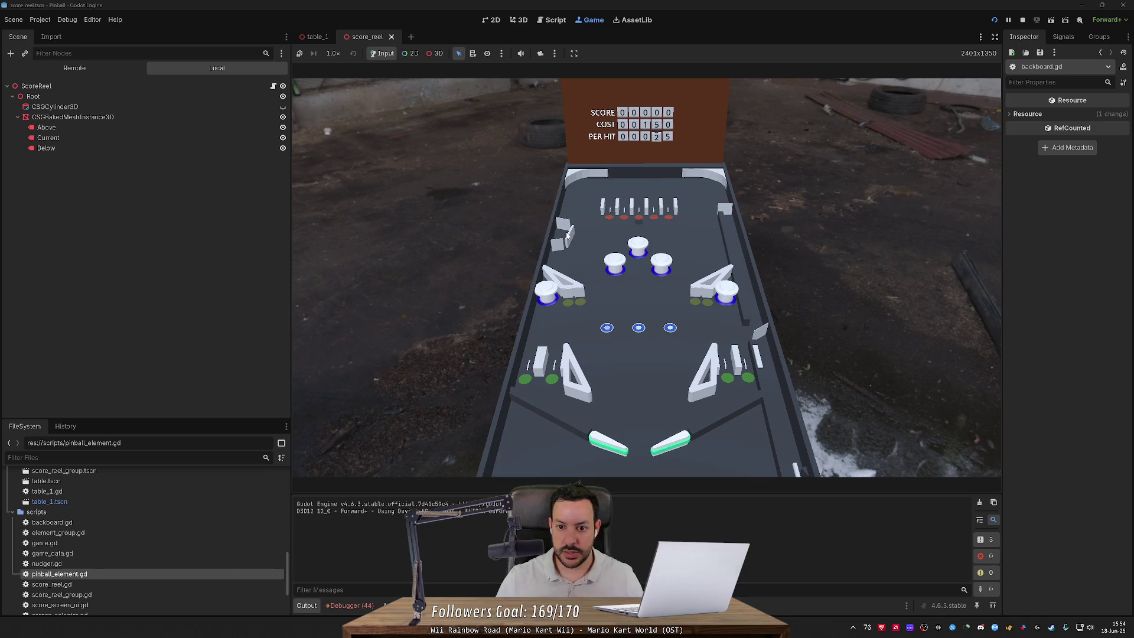
key(Right)
key(Left)
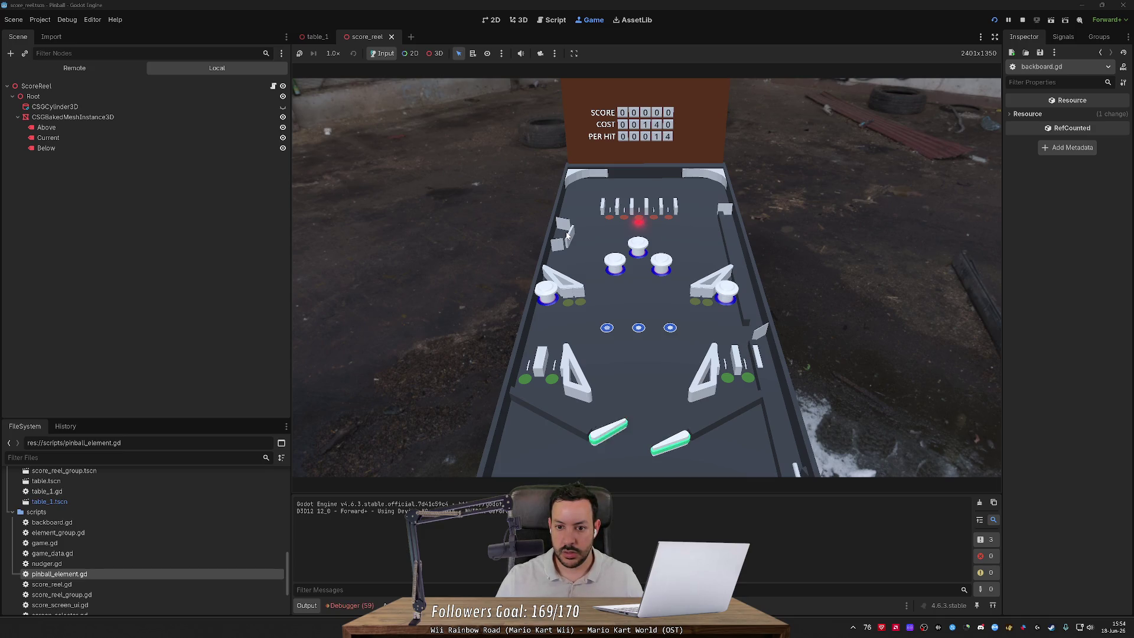
key(Right)
key(Left)
key(Left)
key(Left)
key(Right)
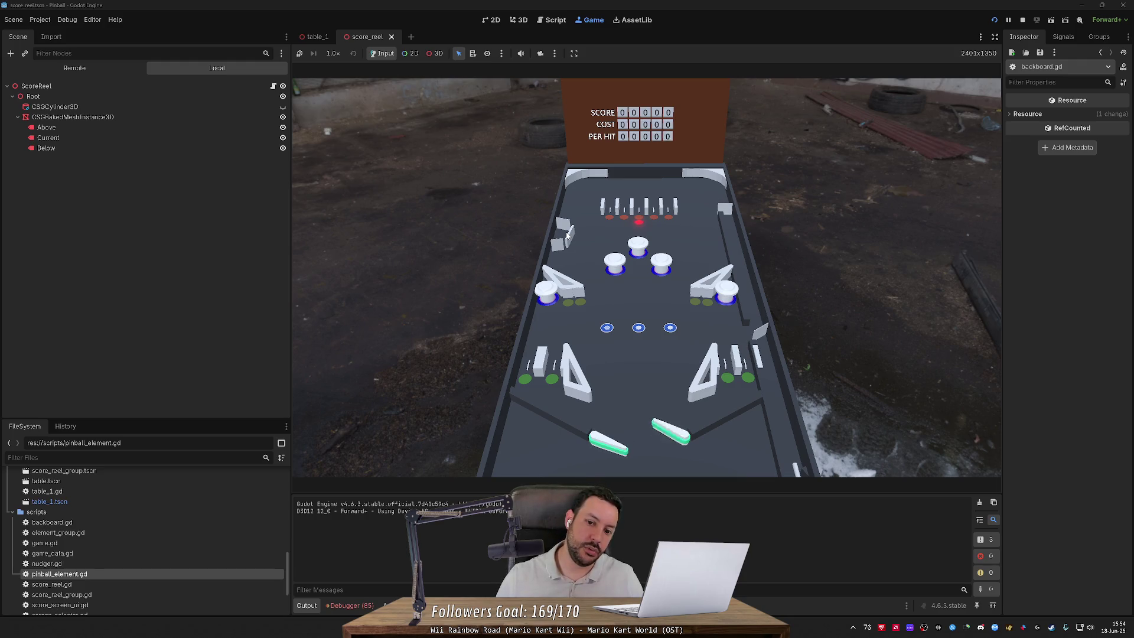
key(Left)
key(Right)
key(space)
key(Left)
key(Right)
key(F8)
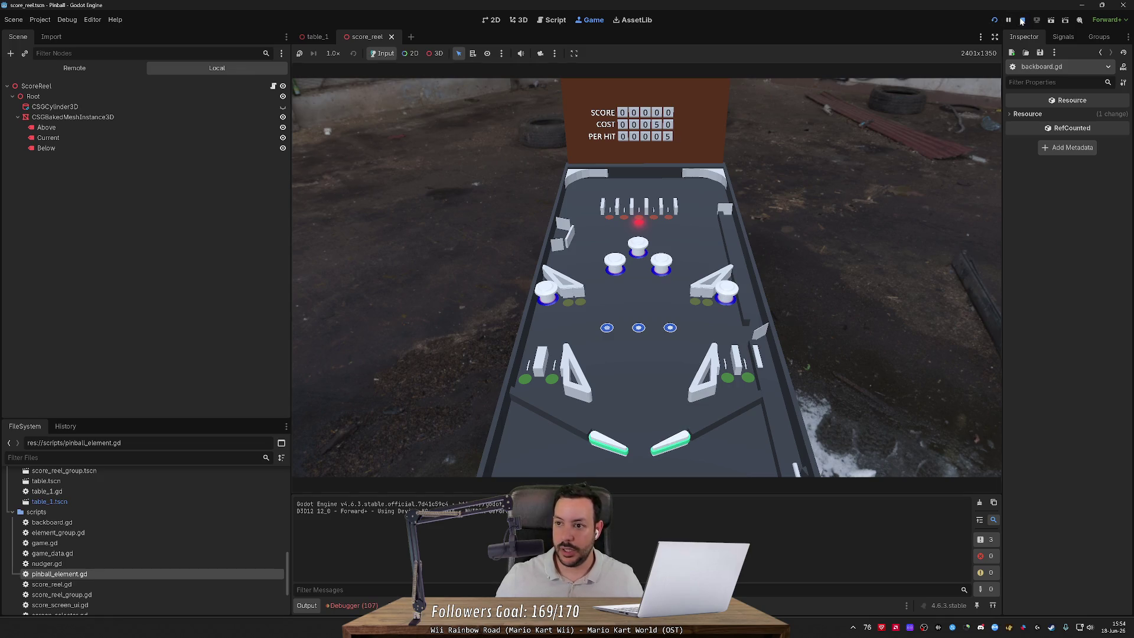
scroll(673, 271, down, 3)
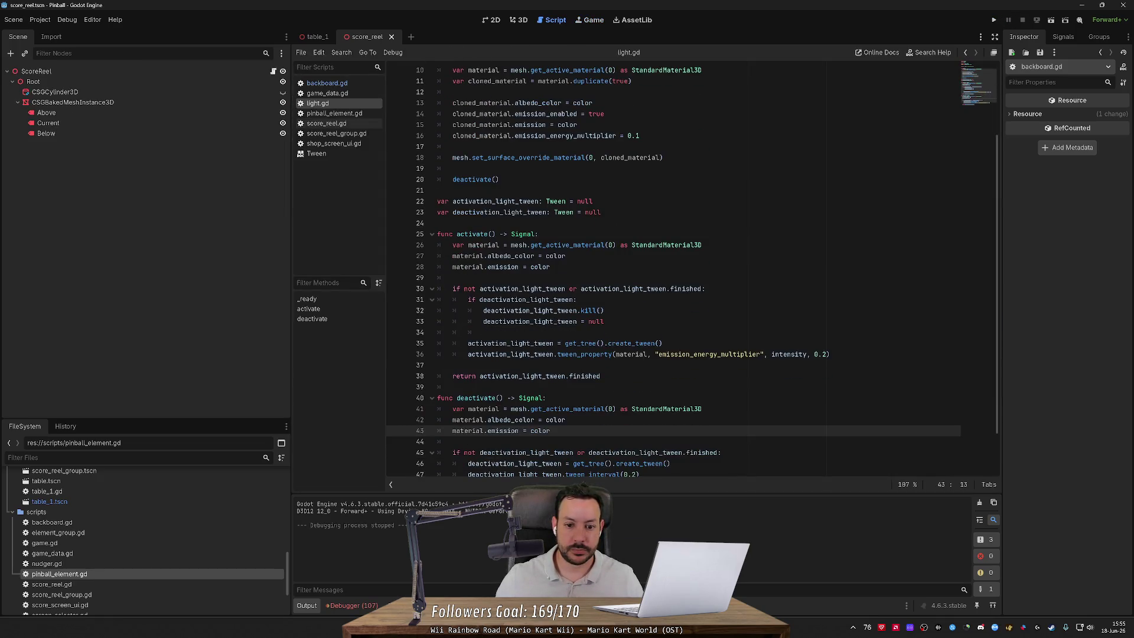
Step: Undo the colour lines pasted into deactivate() and activate() in light.gd
key(End)
key(shift+Up)
key(shift+Up)
key(shift+End)
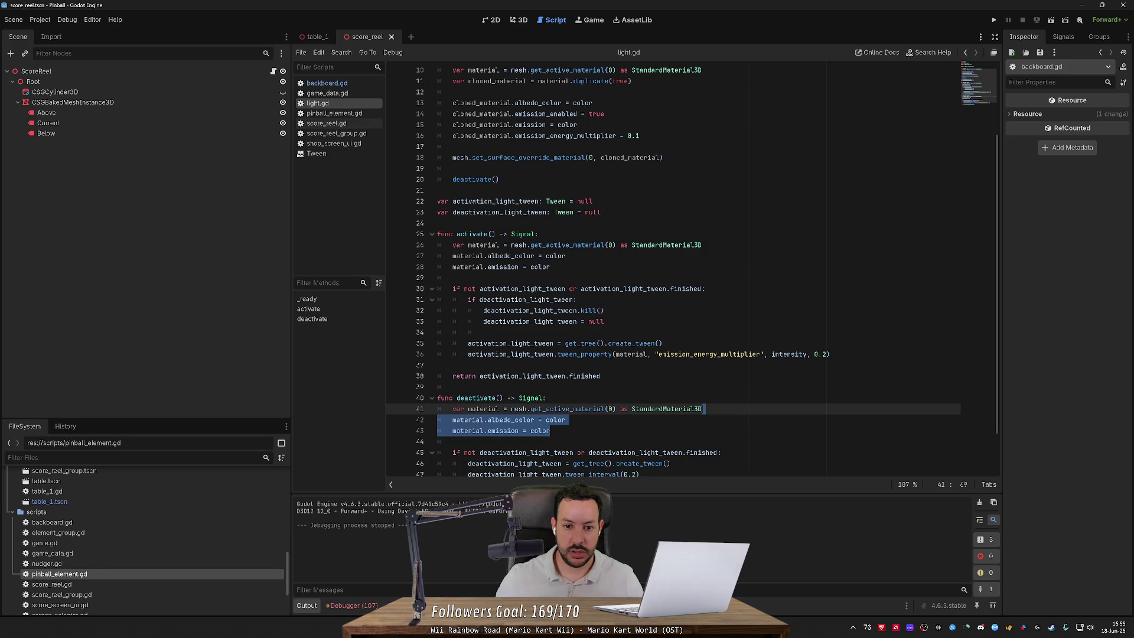
key(ctrl+z)
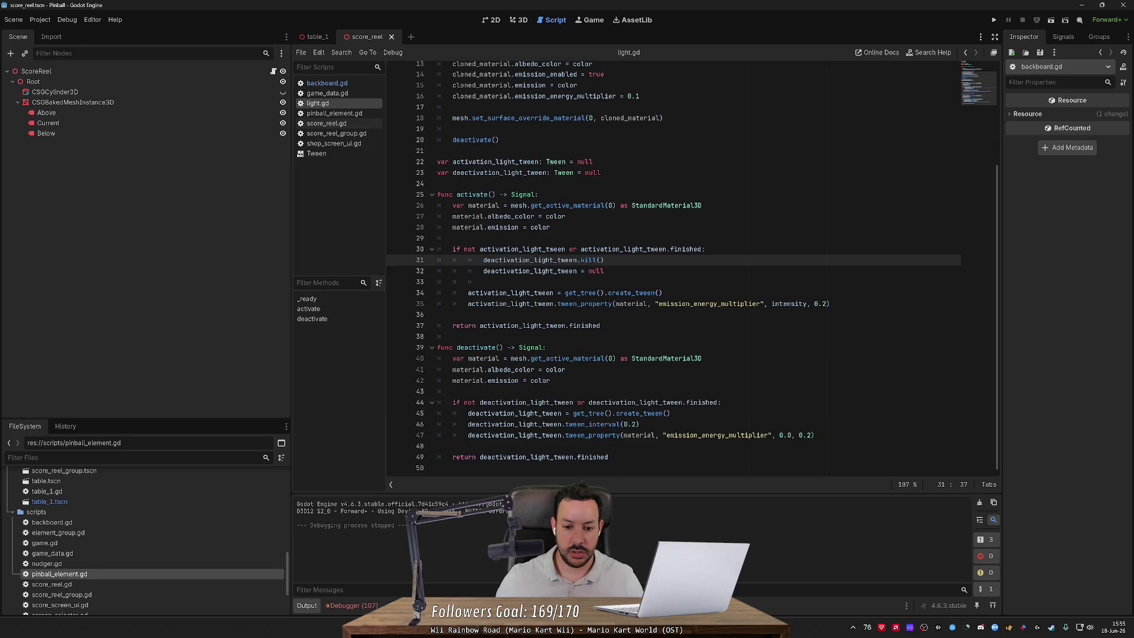
key(ctrl+z)
key(ctrl+z)
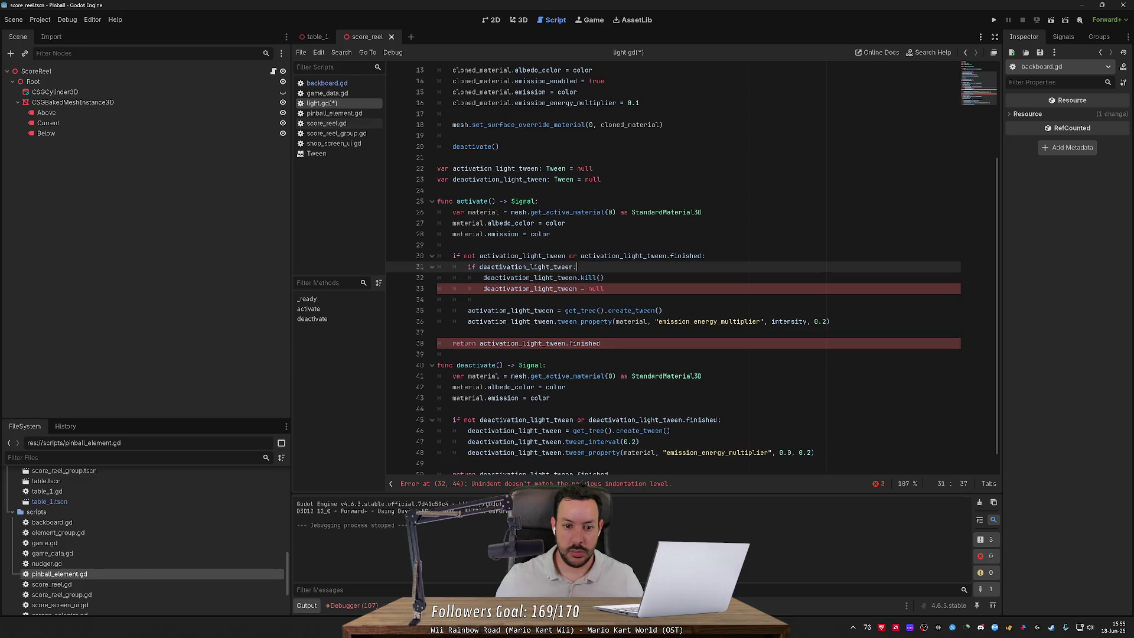
key(ctrl+z)
key(ctrl+z)
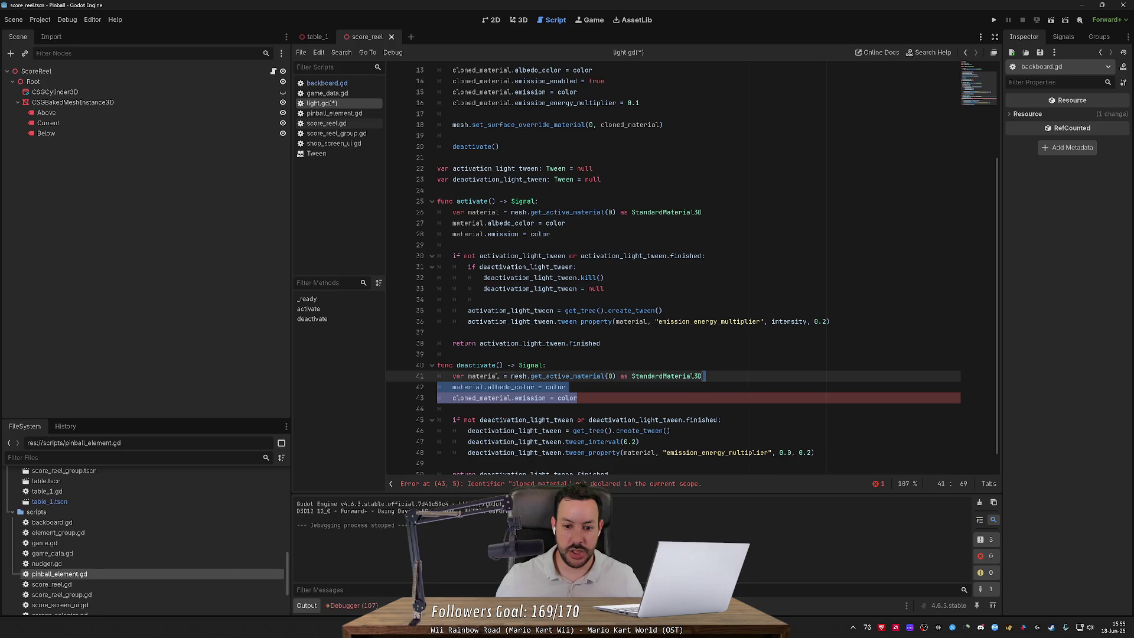
key(ctrl+z)
key(ctrl+z)
key(ctrl+z)
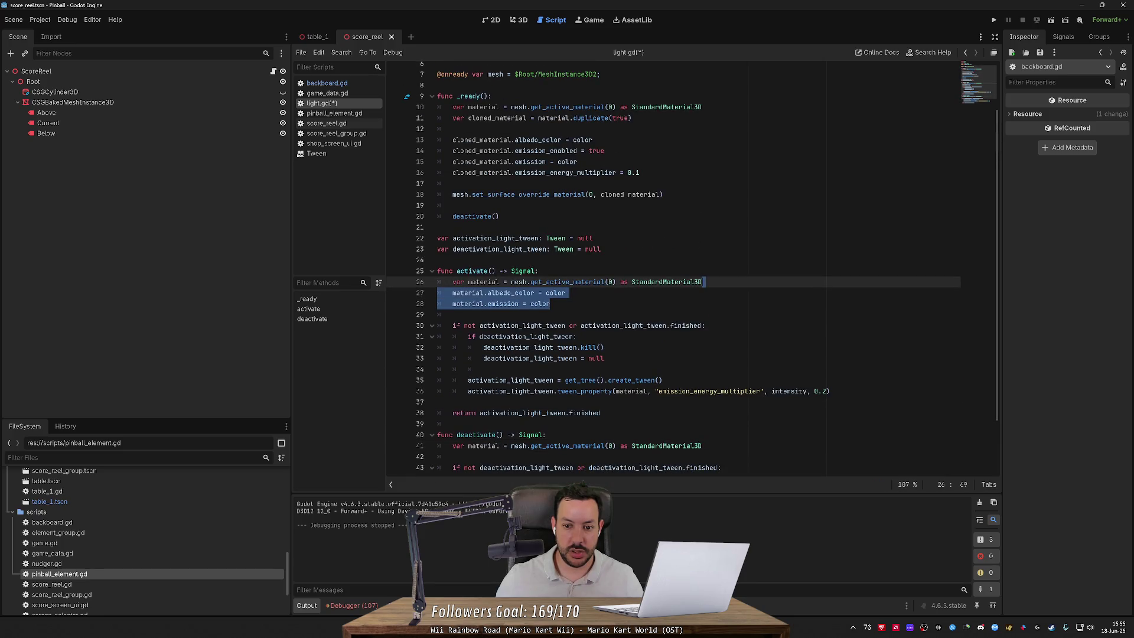
key(ctrl+z)
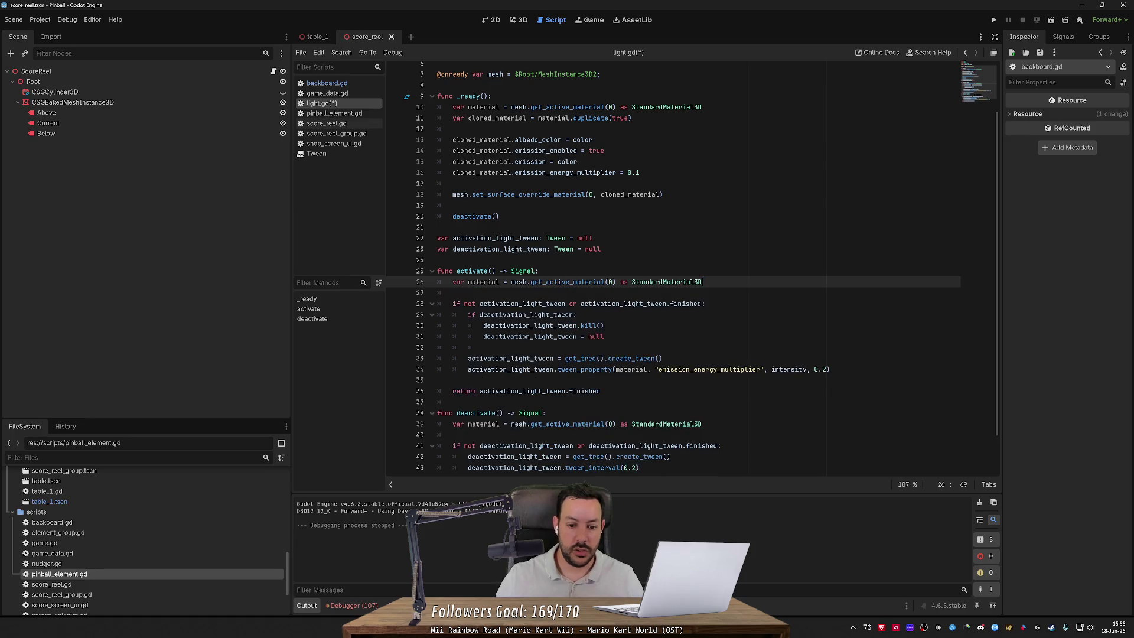
Step: Add an empty line at the end of light.gd and save the script
key(ctrl+End)
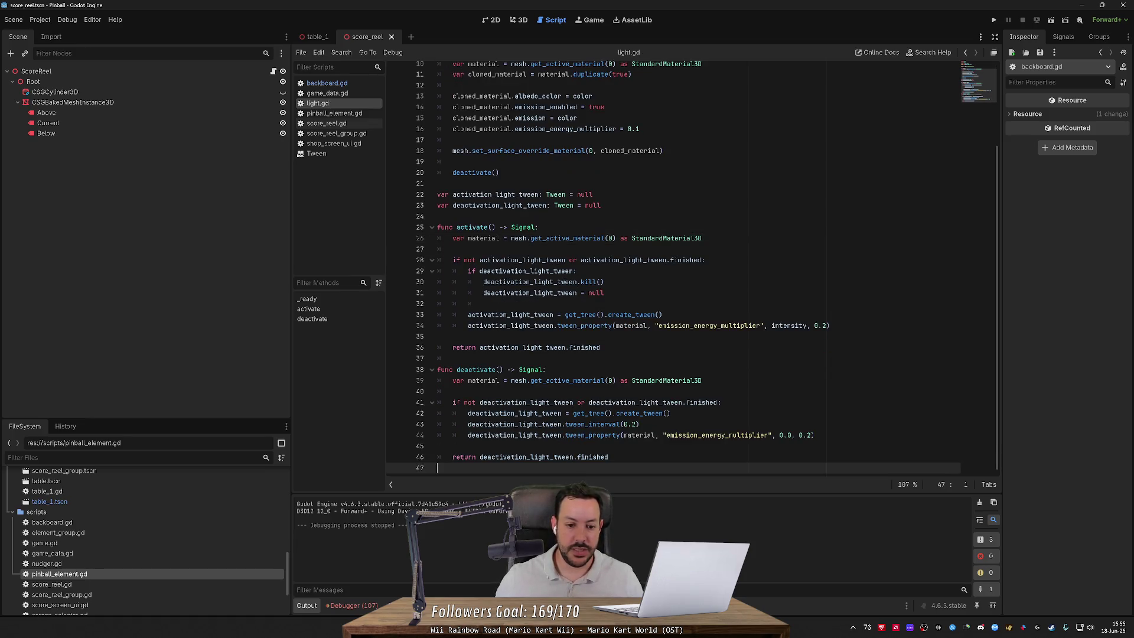
key(Return)
key(ctrl+s)
text(func)
key(BackSpace)
key(BackSpace)
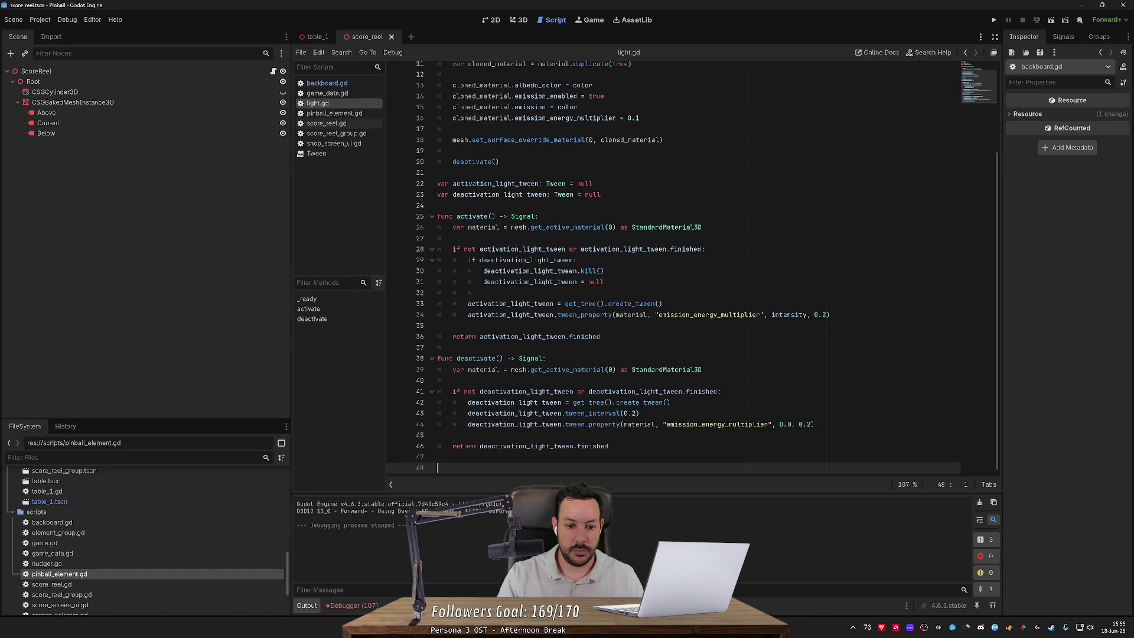
Step: Declare a new set_color(color) function in light.gd
text(nc set_color())
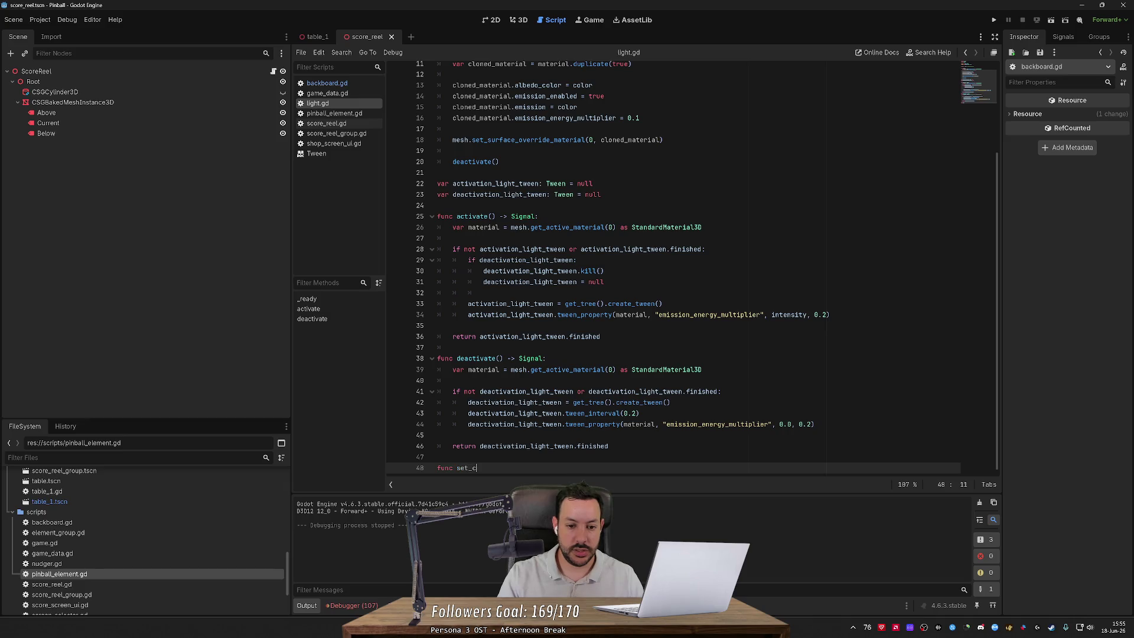
key(BackSpace)
text(color: Color) ->)
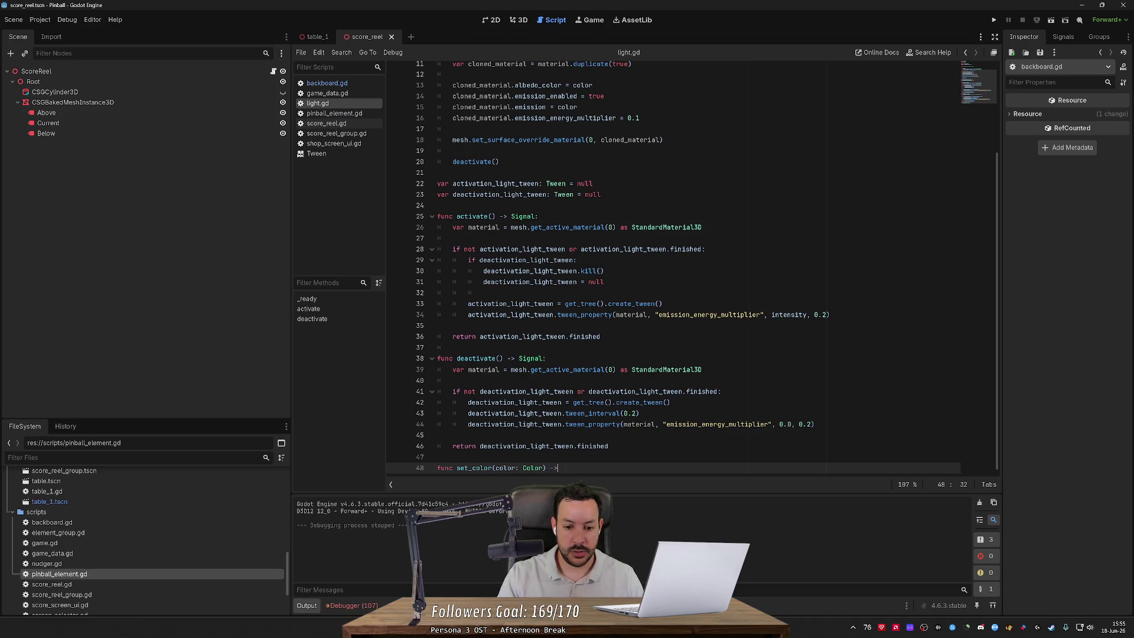
key(BackSpace)
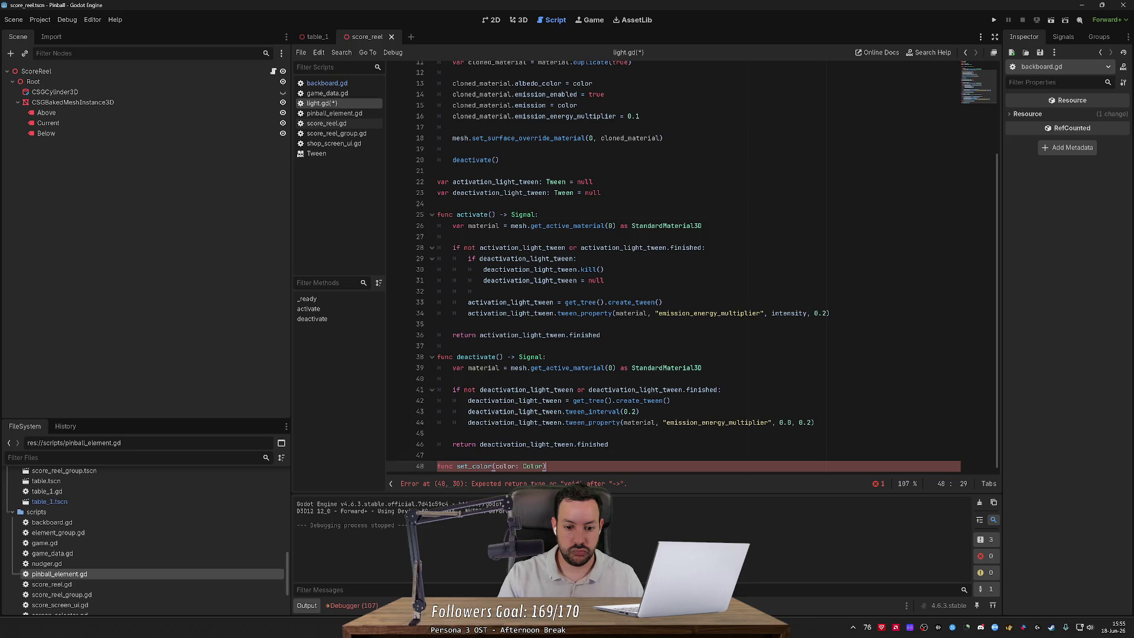
text(:)
key(Return)
key(Return)
key(ctrl+v)
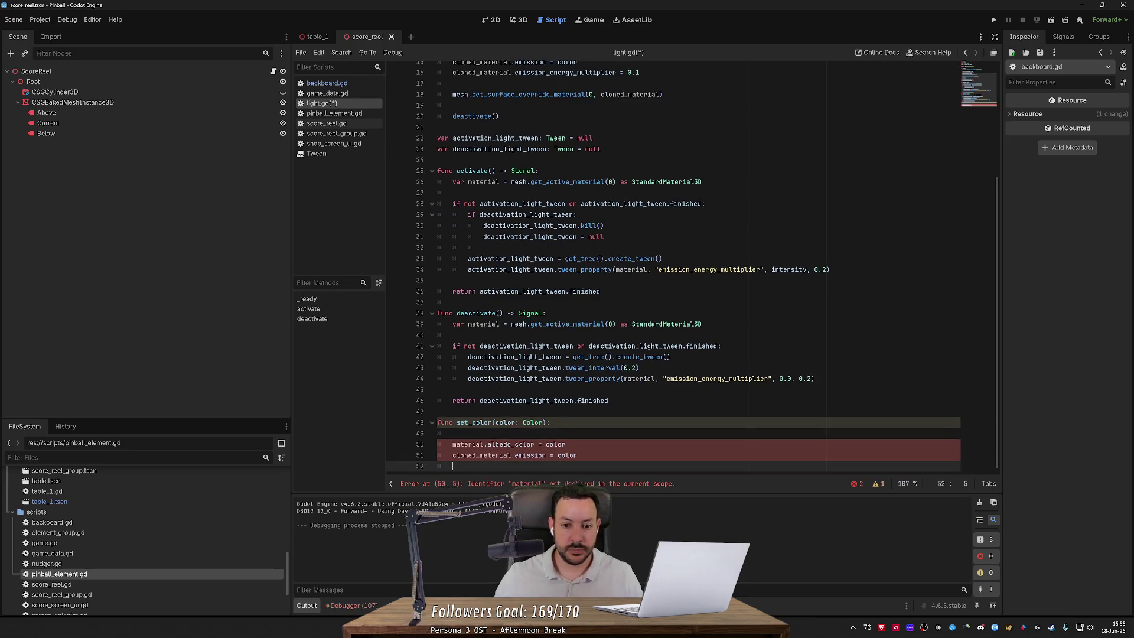
Step: Copy the material lookup line from deactivate into set_color
drag(703, 324, 548, 313)
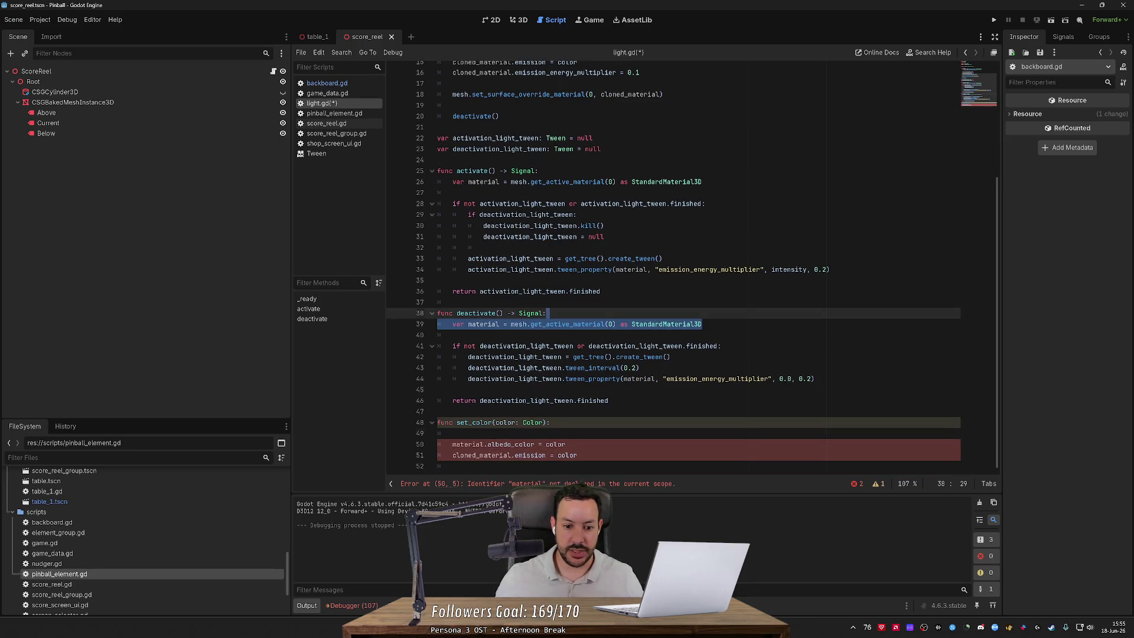
key(ctrl+c)
click(449, 433)
key(ctrl+v)
Step: Create a local tween with get_tree().create_tween() in set_color
drag(669, 356, 468, 357)
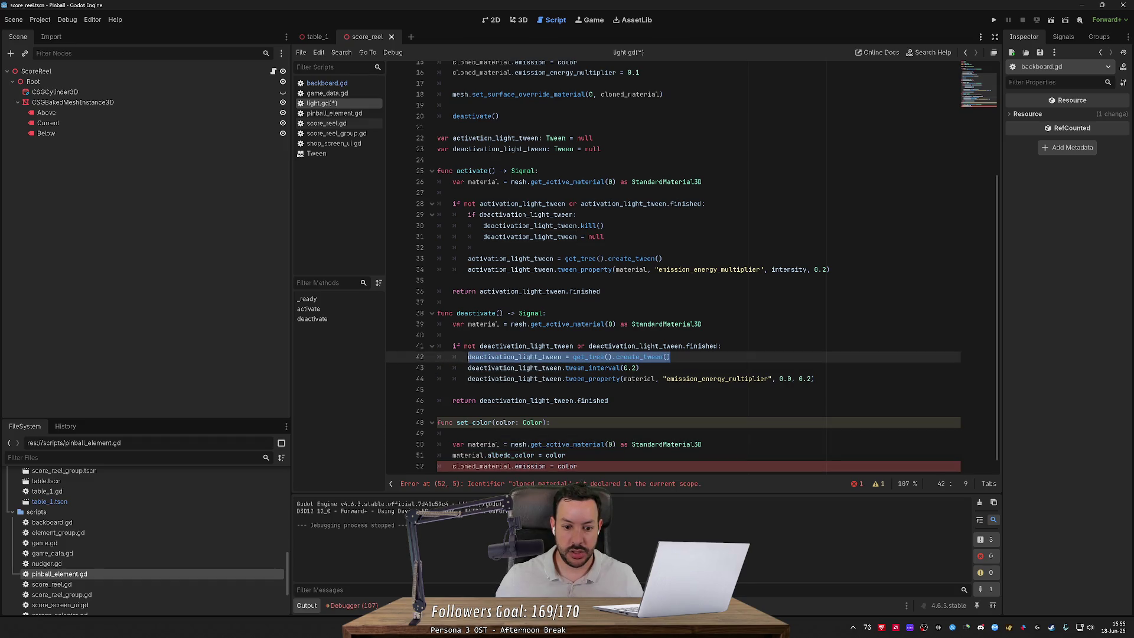
key(ctrl+c)
click(703, 444)
key(Return)
key(ctrl+v)
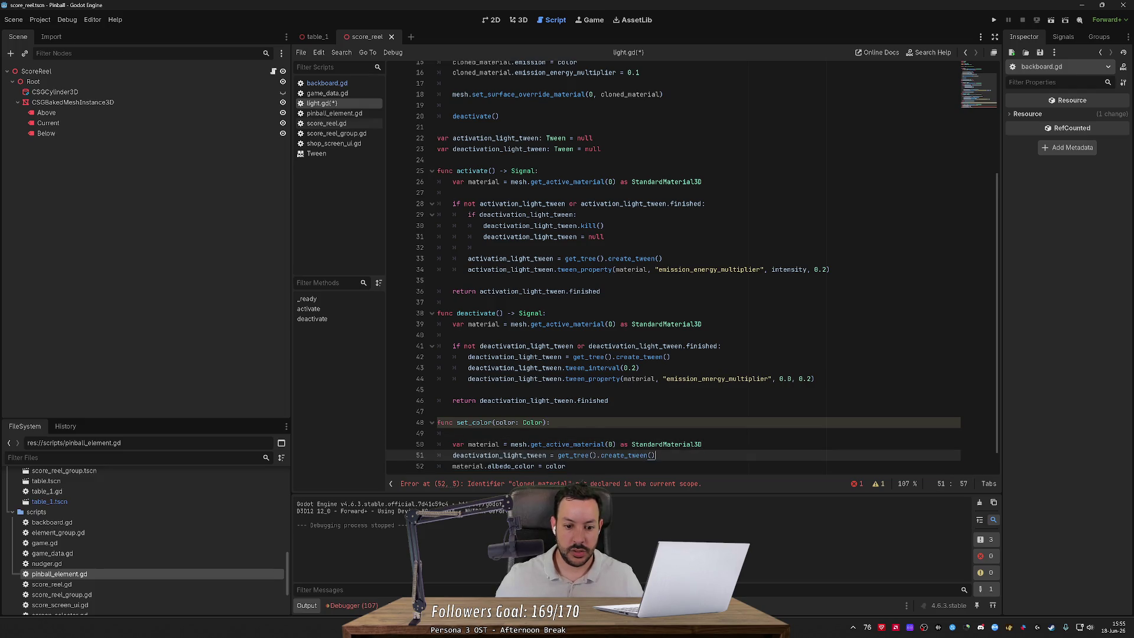
key(Home)
key(ctrl+shift+Right)
text(var tween)
key(Up)
key(Up)
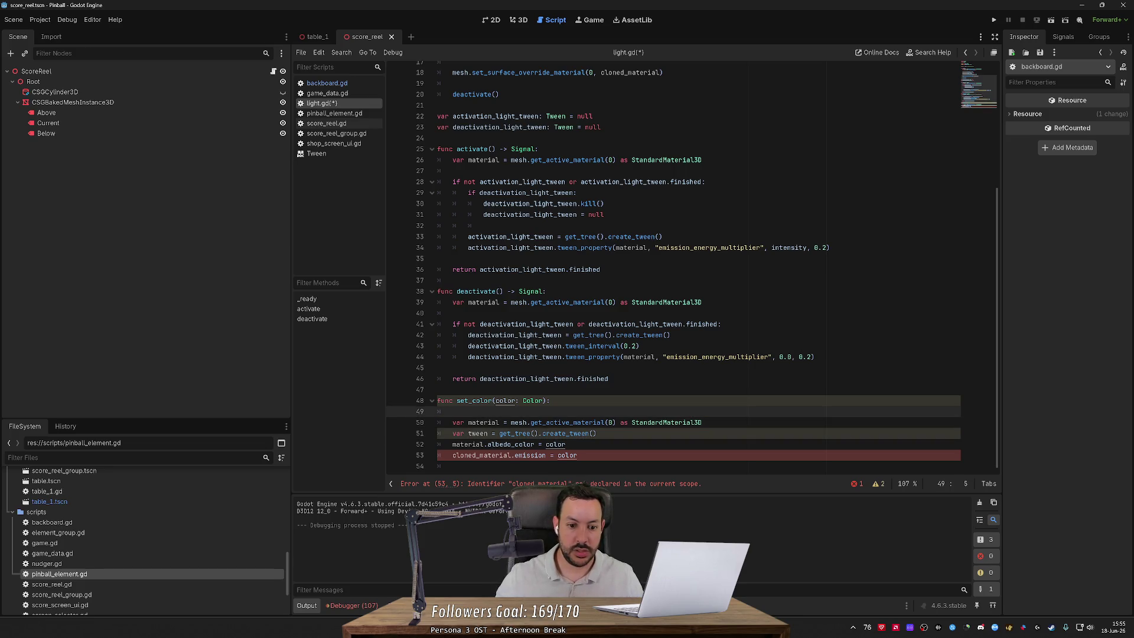
key(ctrl+shift+k)
click(598, 422)
key(Return)
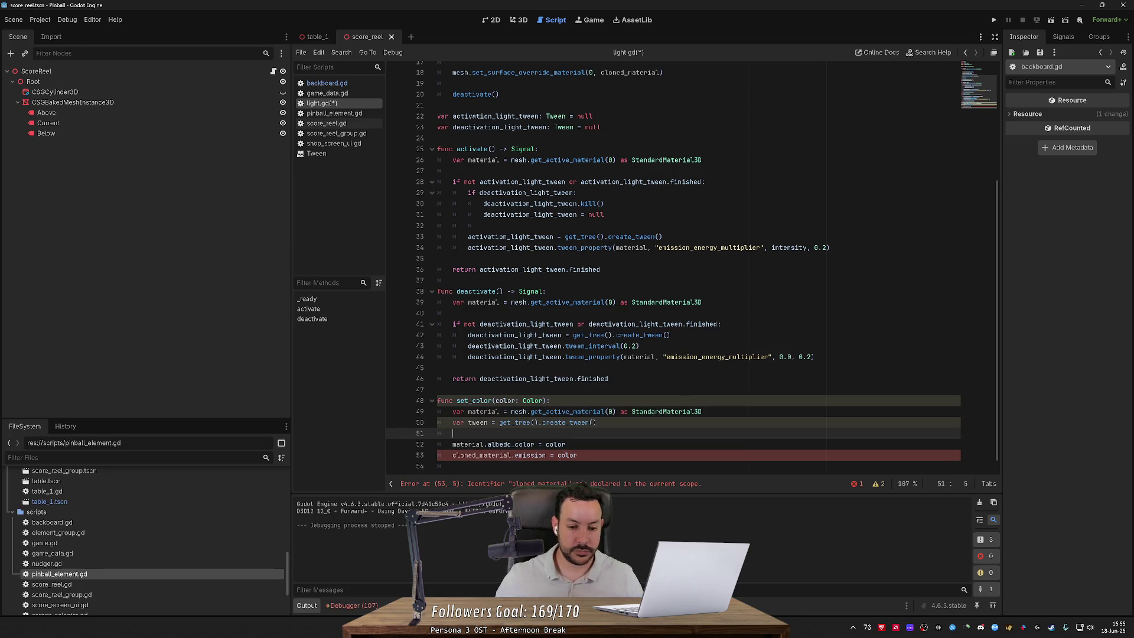
Step: Add a tween_property call tweening albedo_color to color
click(420, 356)
click(452, 433)
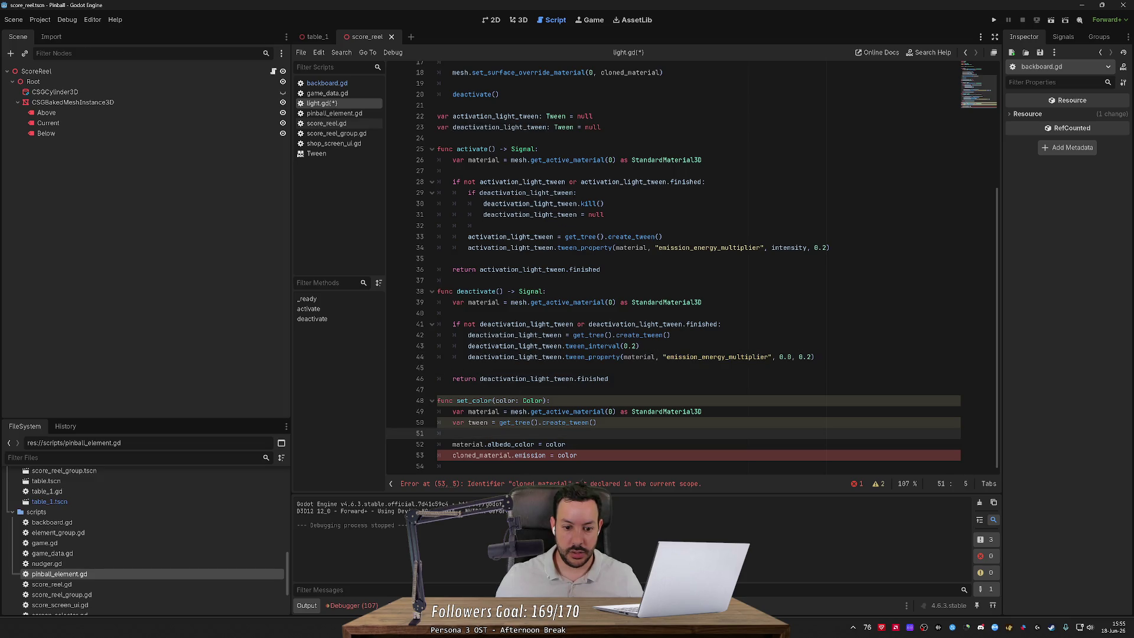
key(ctrl+v)
text(tween)
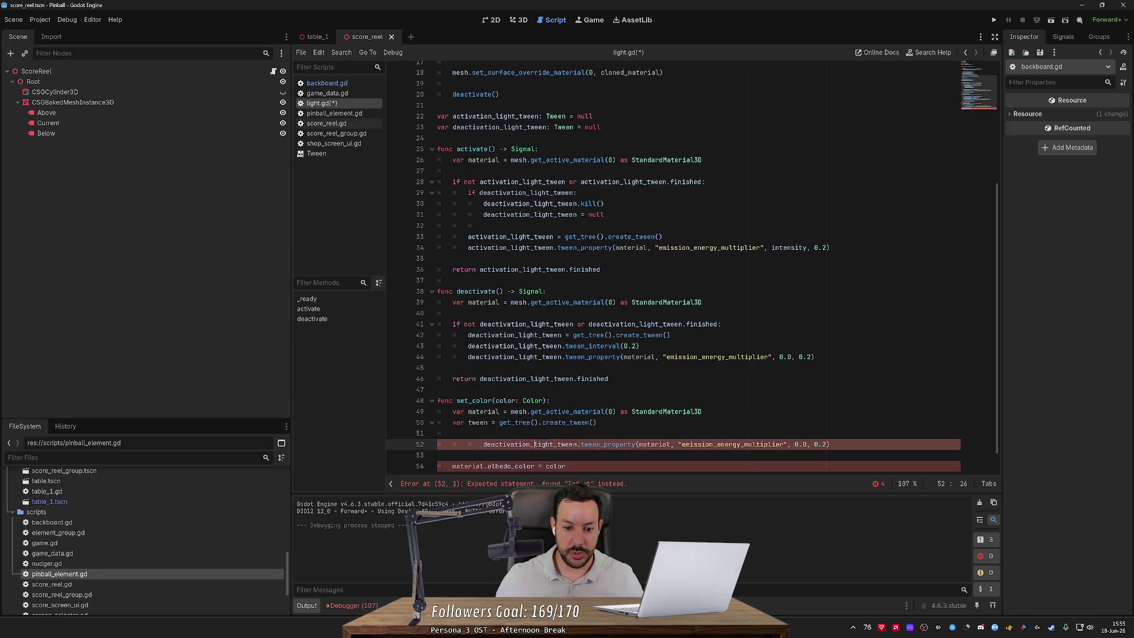
key(shift+Tab)
key(shift+Tab)
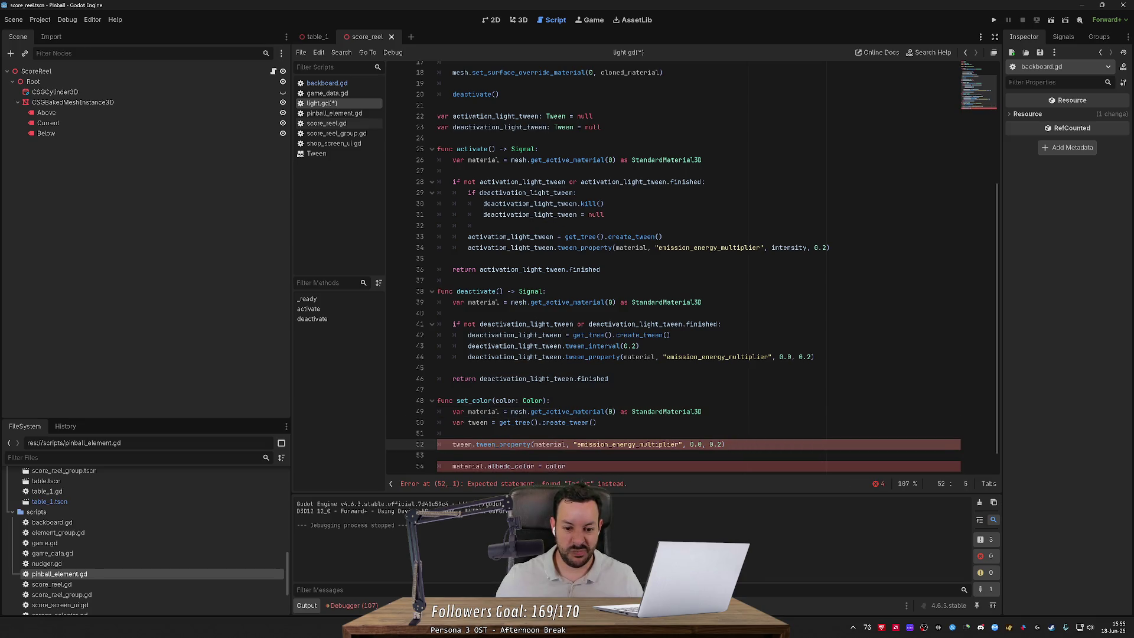
double_click(627, 444)
scroll(510, 444, down, 1)
double_click(511, 444)
key(ctrl+c)
double_click(627, 422)
key(ctrl+v)
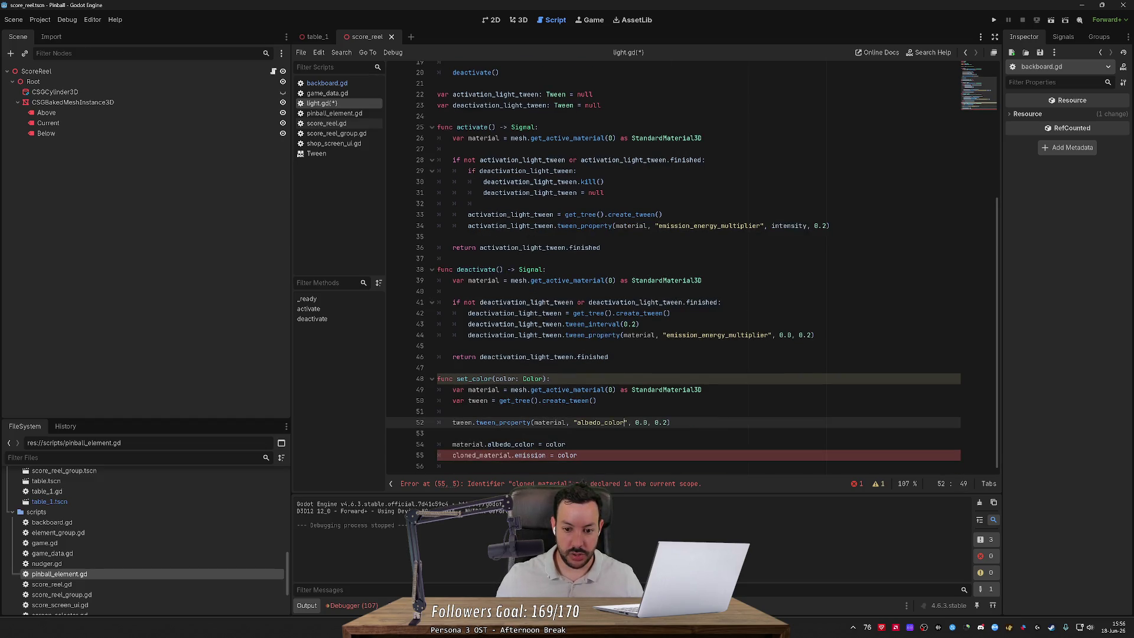
double_click(640, 422)
text(color)
Step: Duplicate the tween line for emission, delete the old colour assignments, and save light.gd
key(End)
key(ctrl+shift+d)
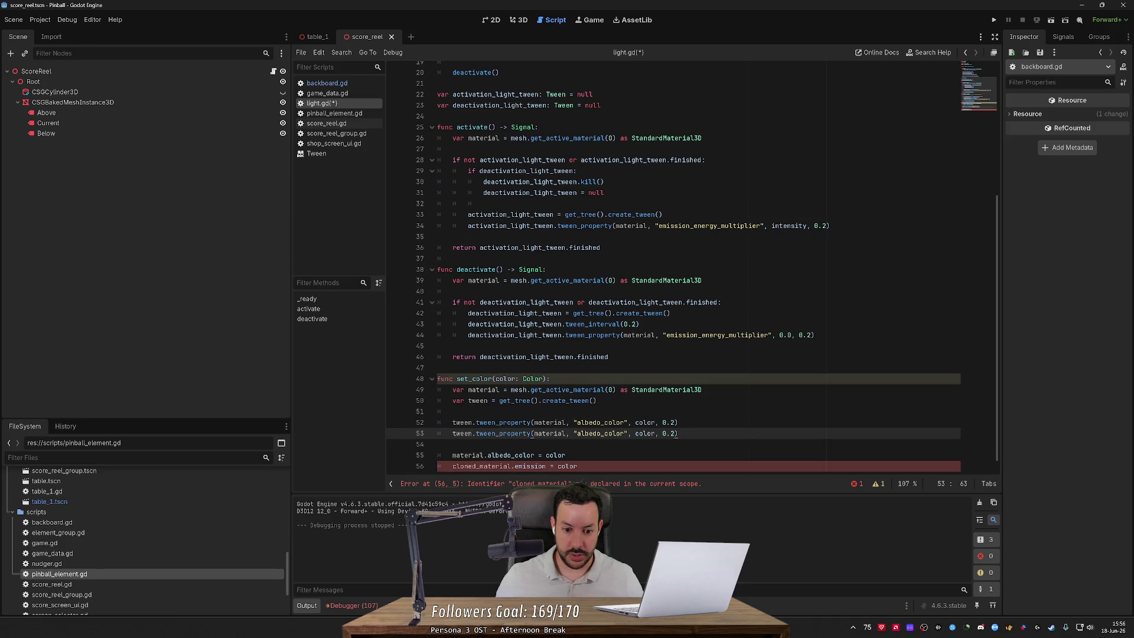
double_click(599, 433)
text(emission)
key(Down)
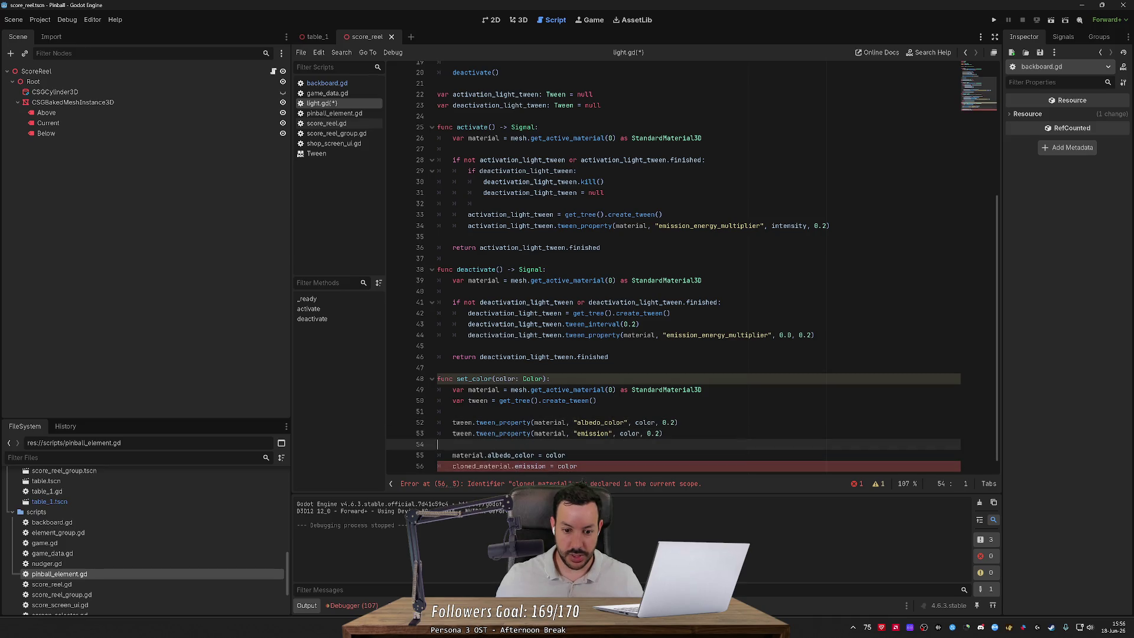
key(shift+Down)
key(shift+Down)
key(Delete)
key(ctrl+s)
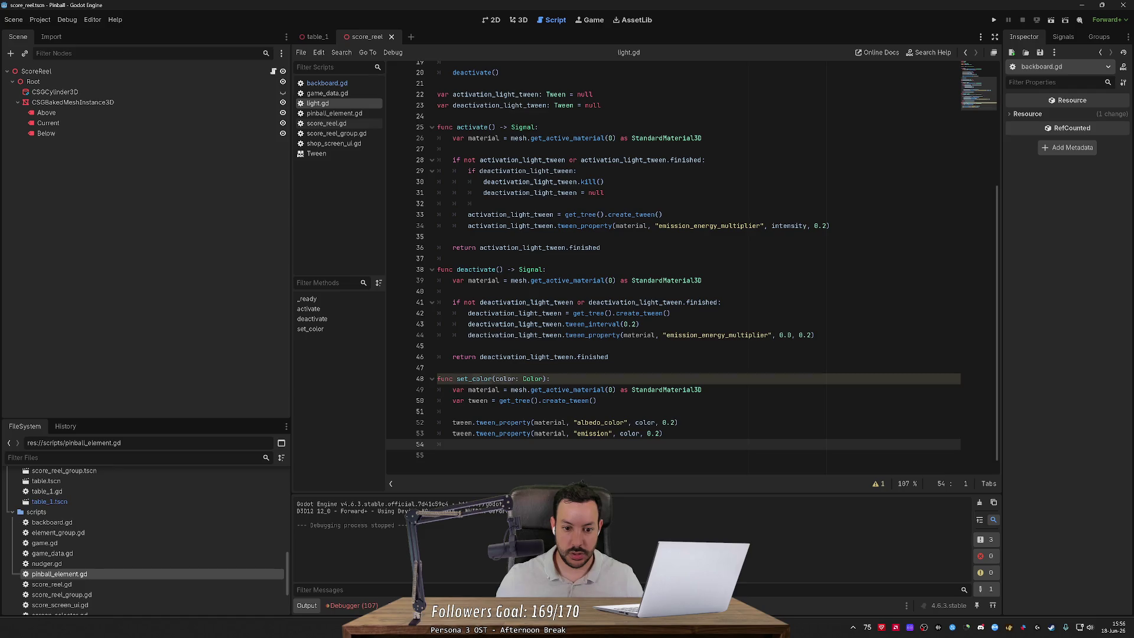
Step: Rename the set_color function to tween_color
double_click(474, 378)
click(441, 280)
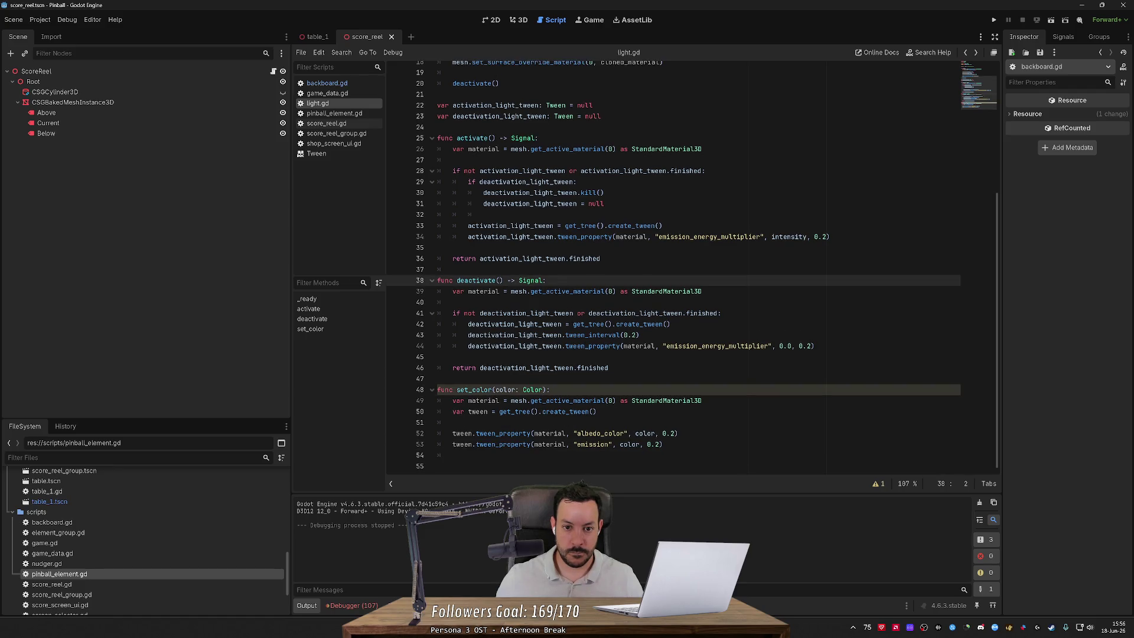
scroll(673, 266, up, 3)
click(476, 267)
scroll(673, 266, down, 3)
click(524, 335)
click(468, 390)
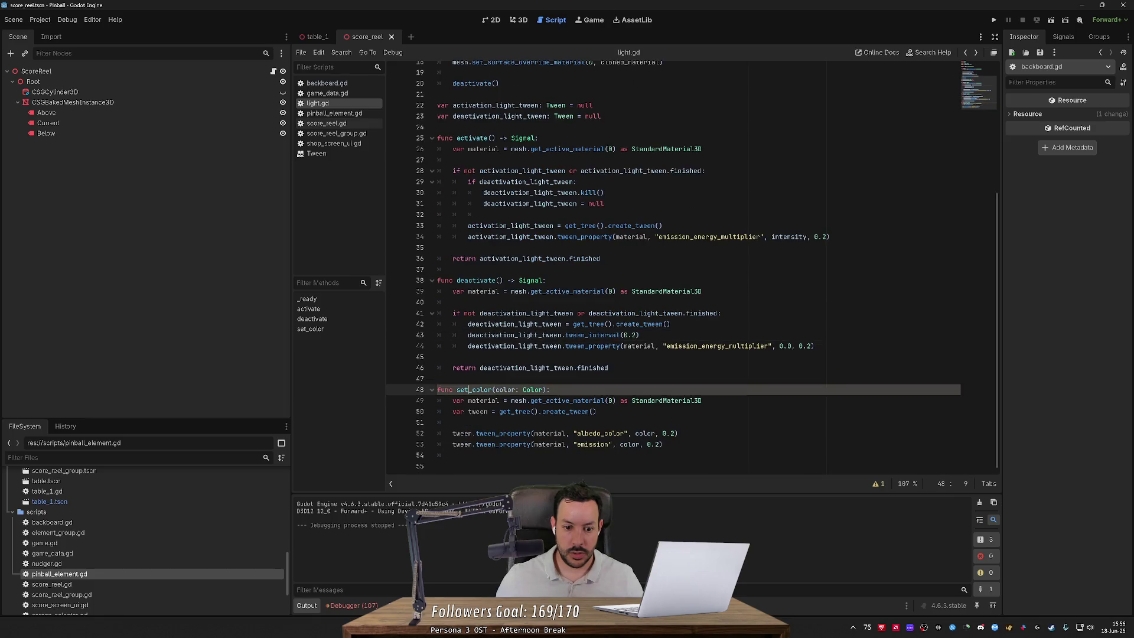
key(BackSpace)
key(BackSpace)
key(BackSpace)
text(tween)
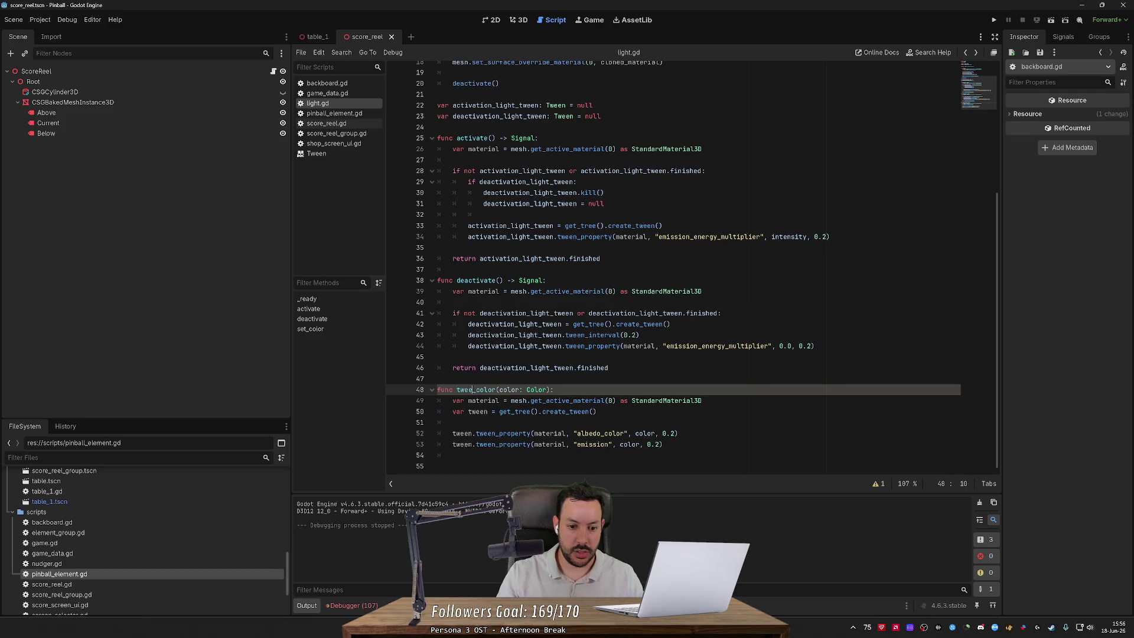
double_click(477, 389)
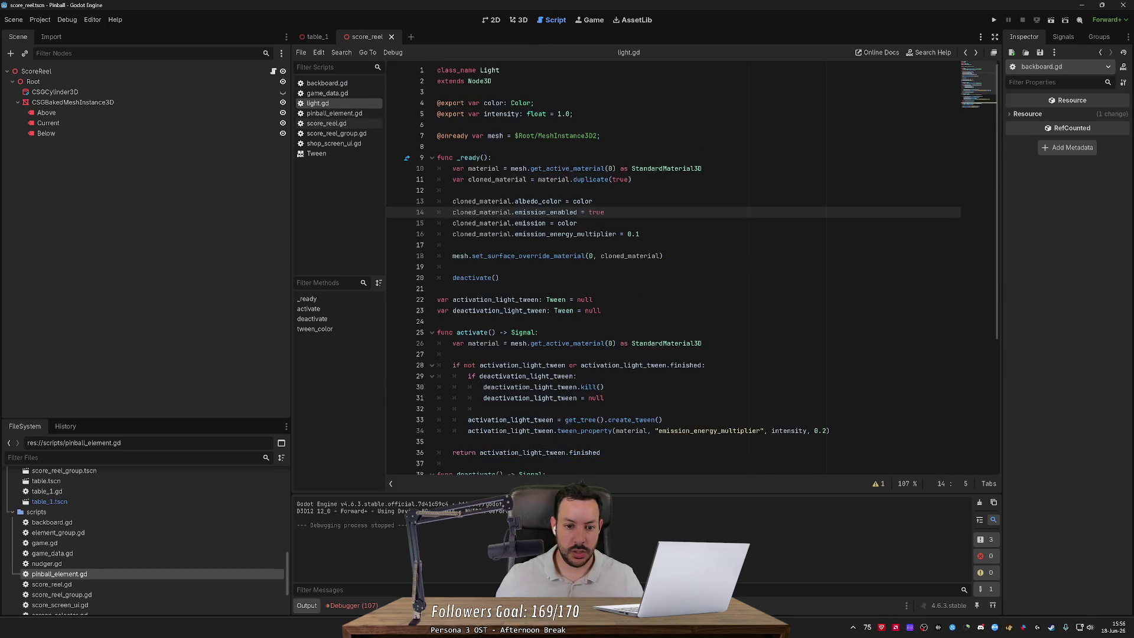
click(437, 138)
key(alt+Left)
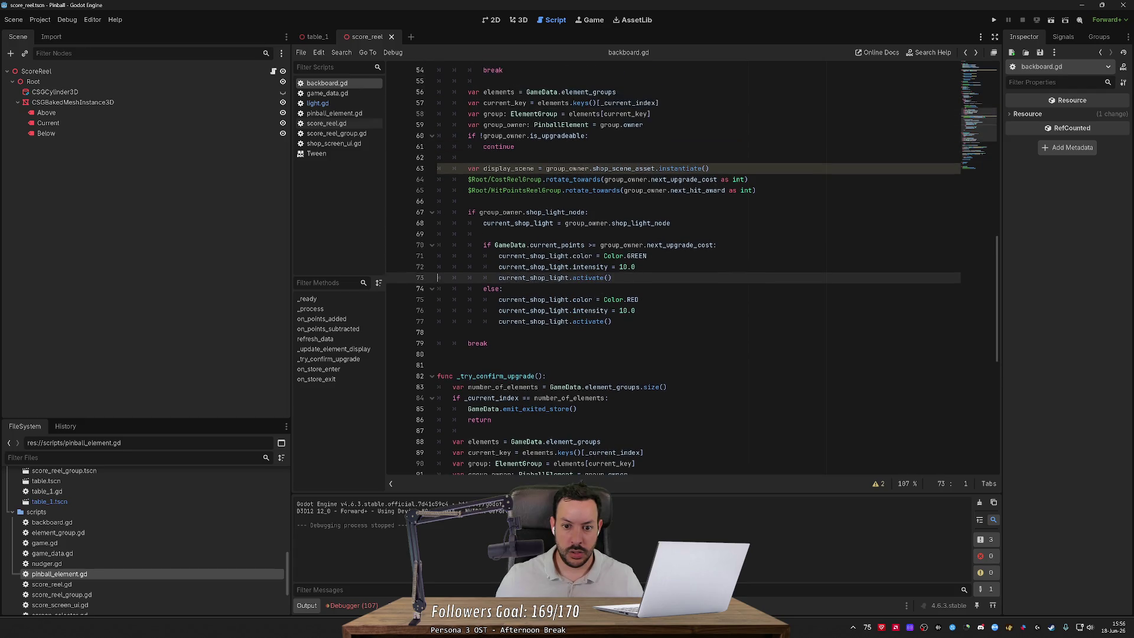
Step: Replace the green colour assignment with current_shop_light.tween_color(Color.GREEN)
click(570, 256)
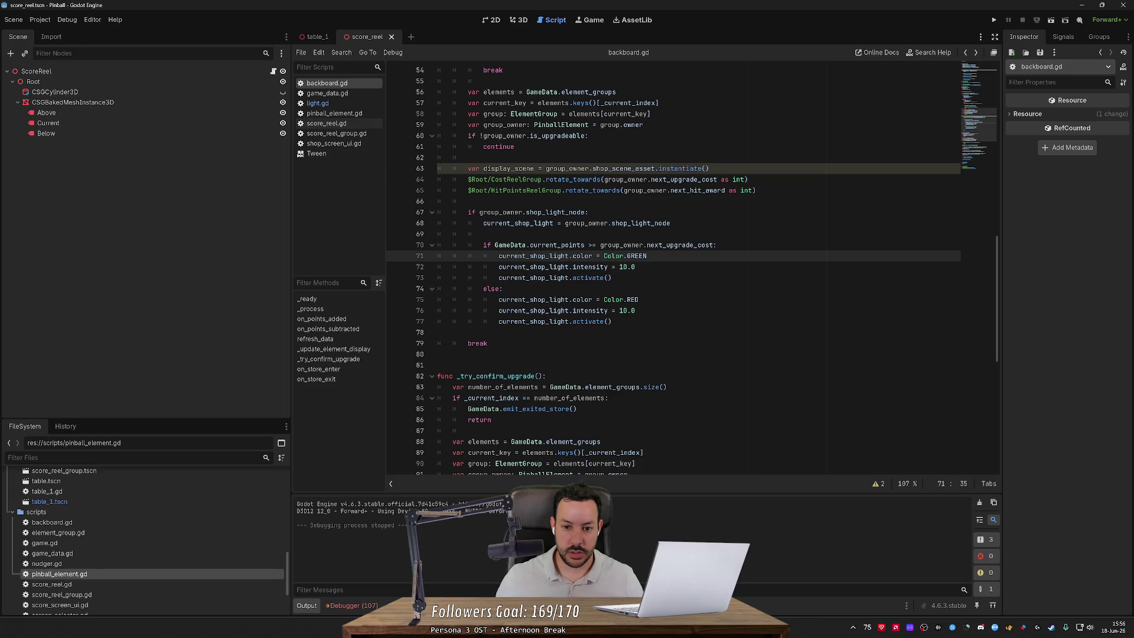
mouse_move(583, 257)
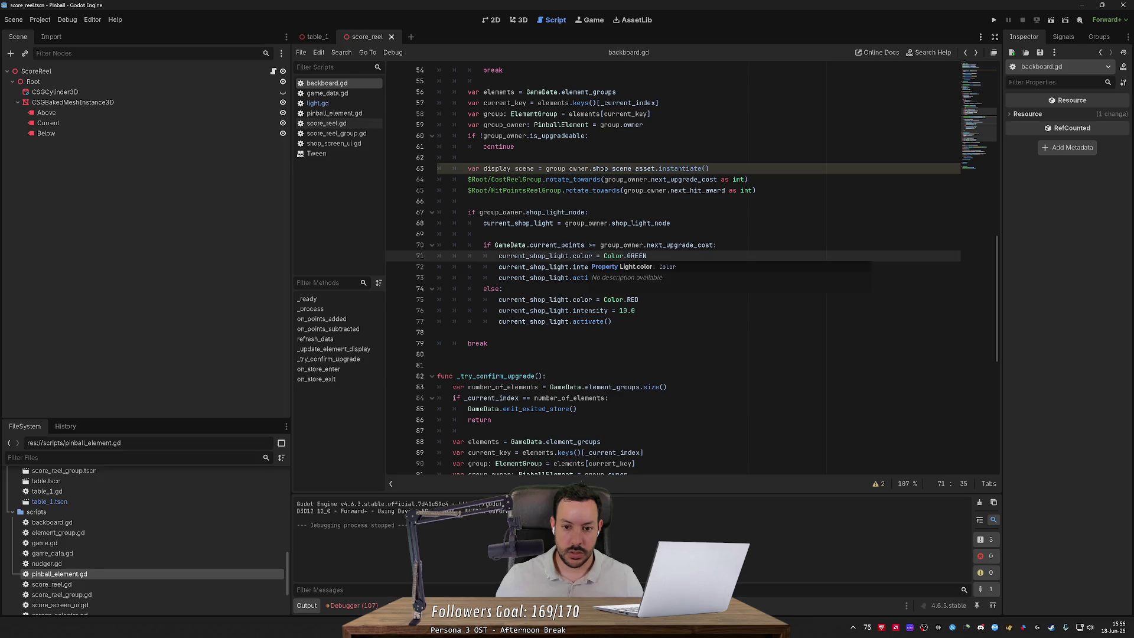
text(tween_color)
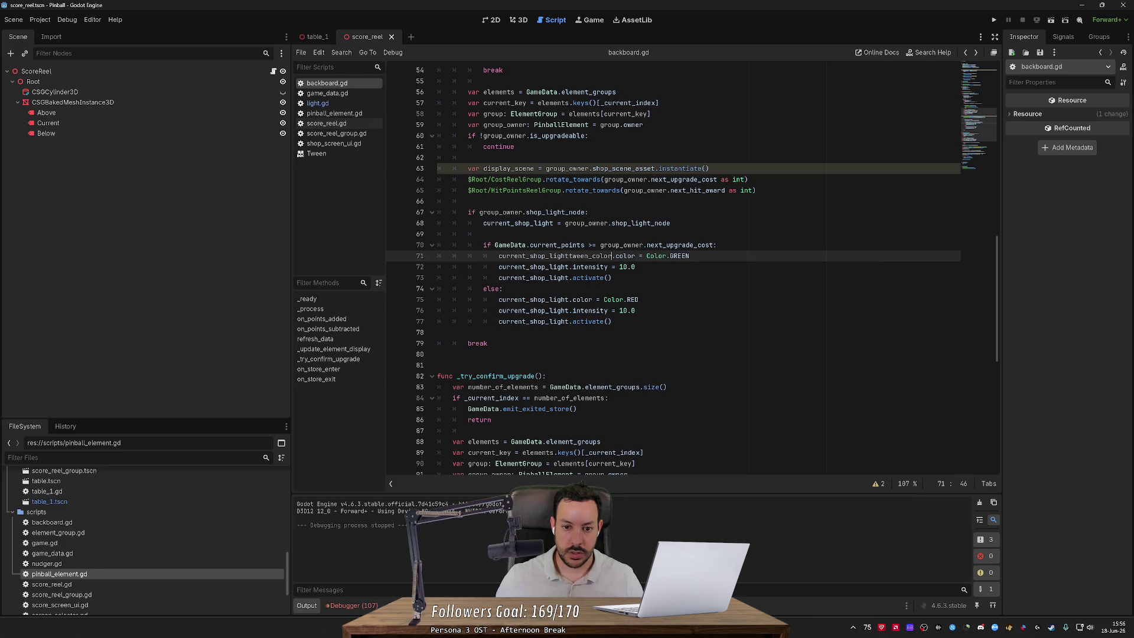
key(ctrl+z)
key(Right)
key(ctrl+shift+Right)
key(ctrl+shift+Right)
key(ctrl+shift+Left)
text(tween_color()
key(End)
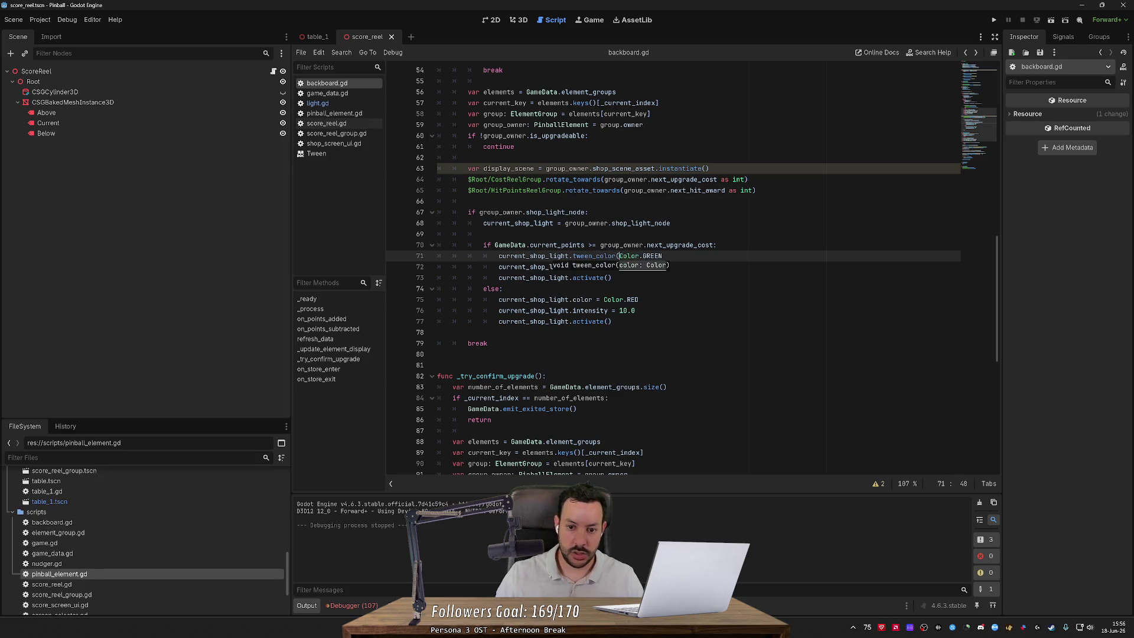
text())
key(Down)
Step: Replace the red colour assignment with a tween_color(Color.RED) call
key(Up)
key(ctrl+c)
key(Down)
key(Down)
key(Down)
key(ctrl+v)
key(Up)
key(End)
key(Left)
key(ctrl+shift+Left)
text(RED)
Step: Fade the previous shop light with tween_color(Color.BLACK) before it is deactivated
key(Up)
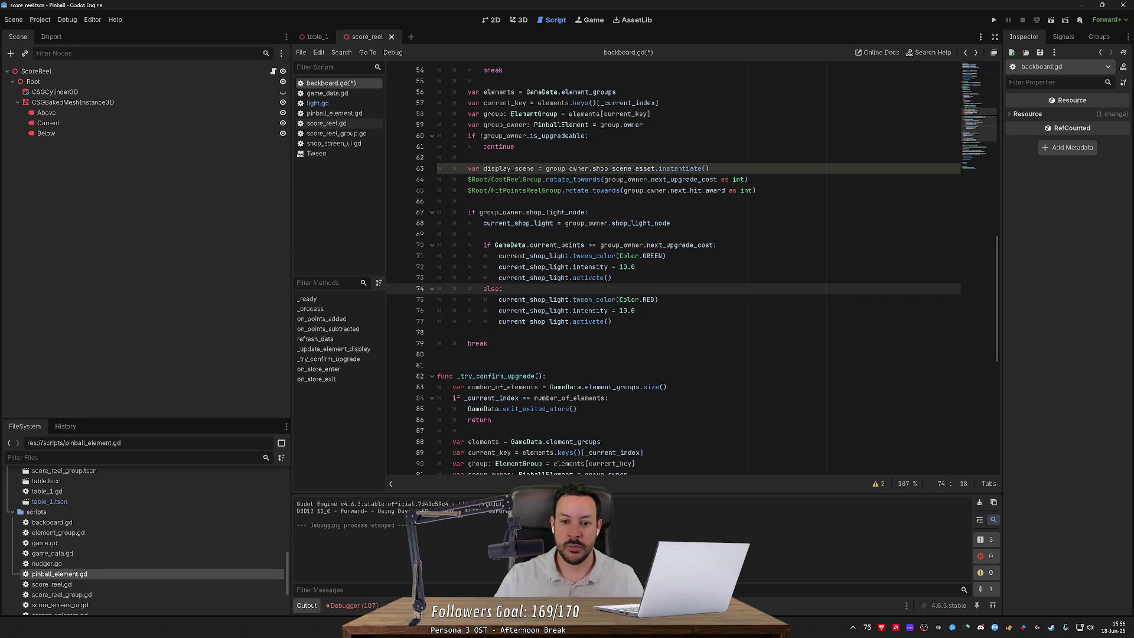
key(Up)
key(Up)
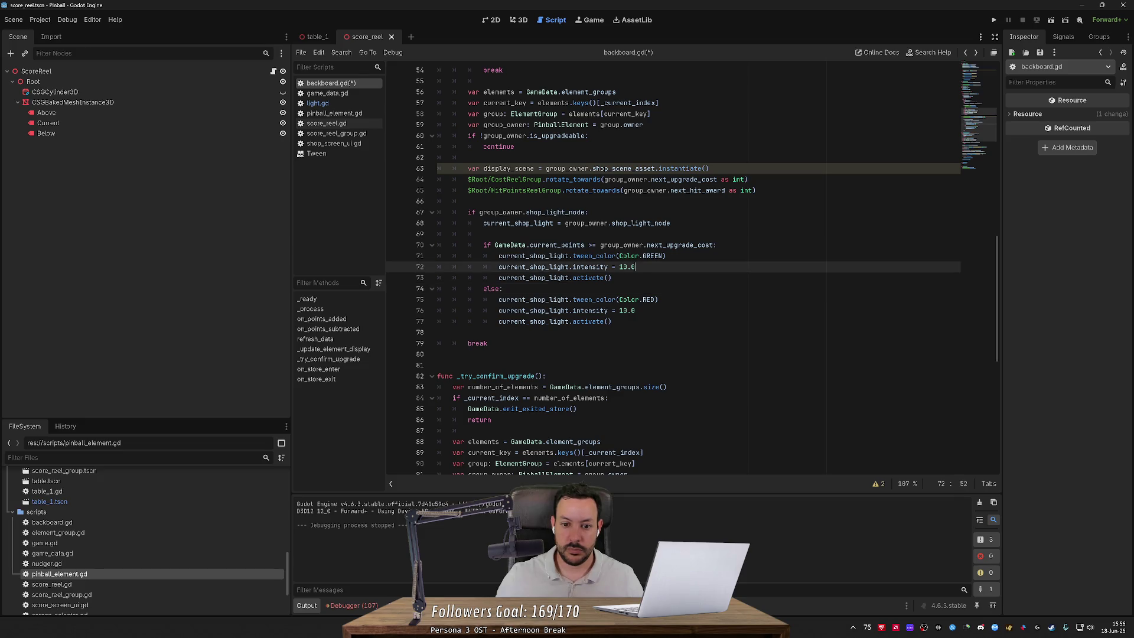
key(Up)
key(Up)
scroll(673, 378, up, 9)
scroll(673, 266, up, 4)
scroll(673, 266, down, 3)
click(538, 244)
key(Return)
key(ctrl+v)
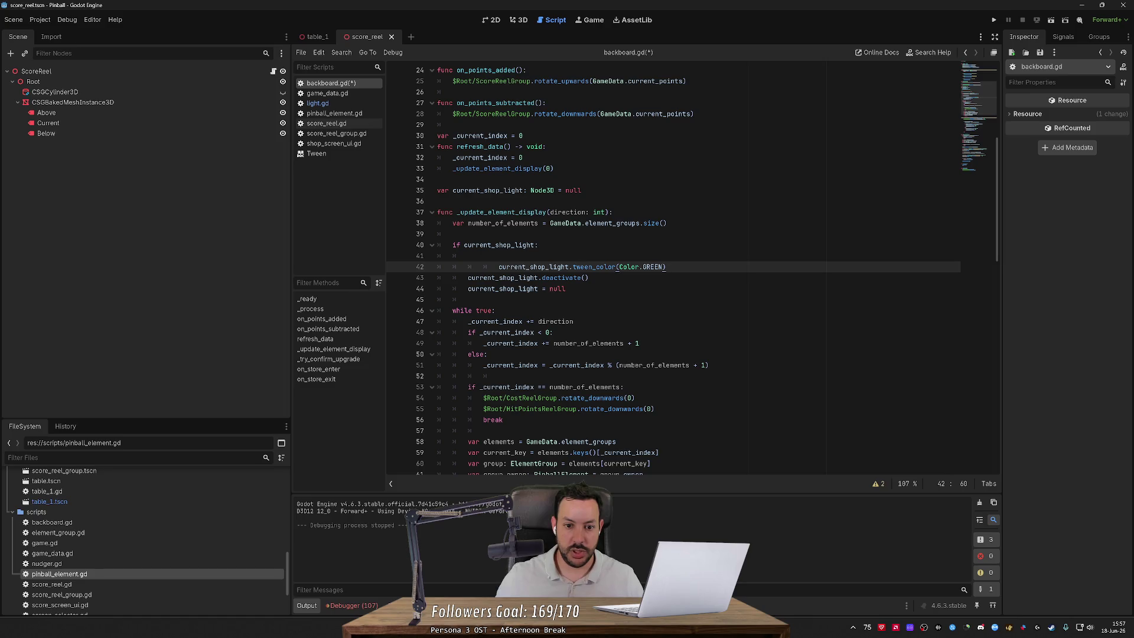
key(BackSpace)
double_click(621, 266)
text(B)
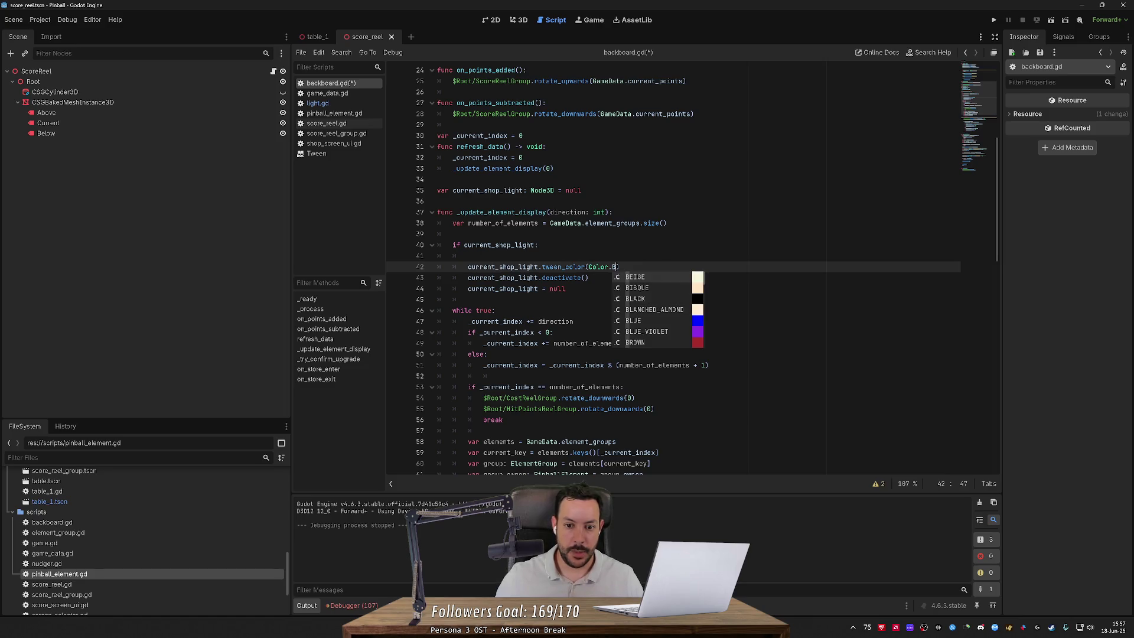
key(Down)
key(Down)
Step: Delete blank line 41 and save backboard.gd
key(Return)
key(Up)
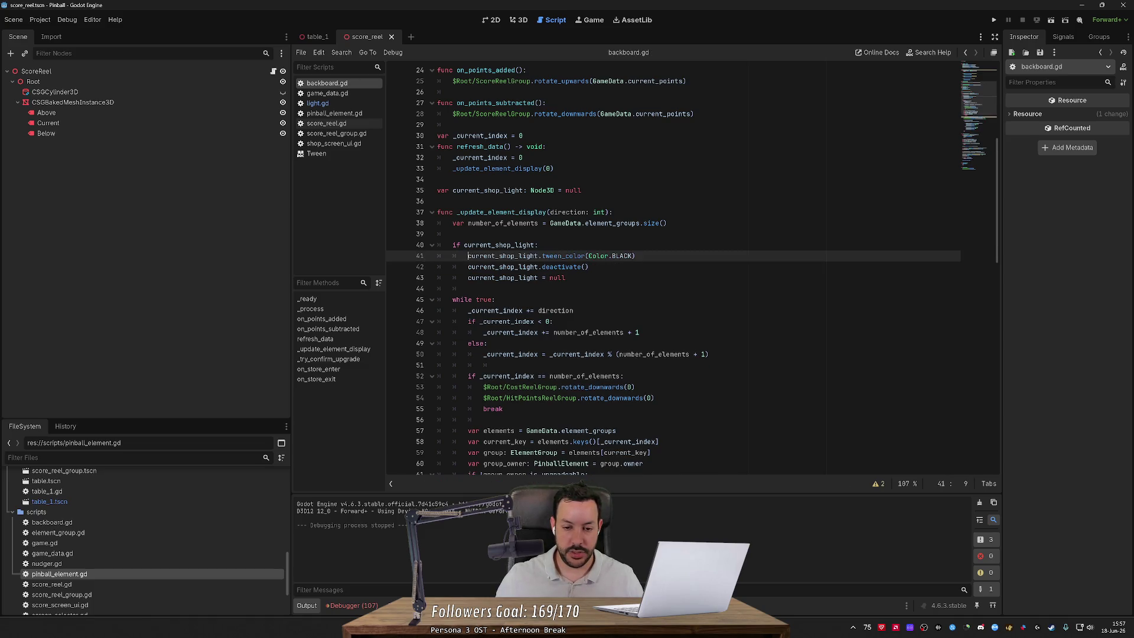
key(ctrl+shift+k)
key(ctrl+s)
scroll(673, 272, down, 1)
scroll(673, 269, down, 9)
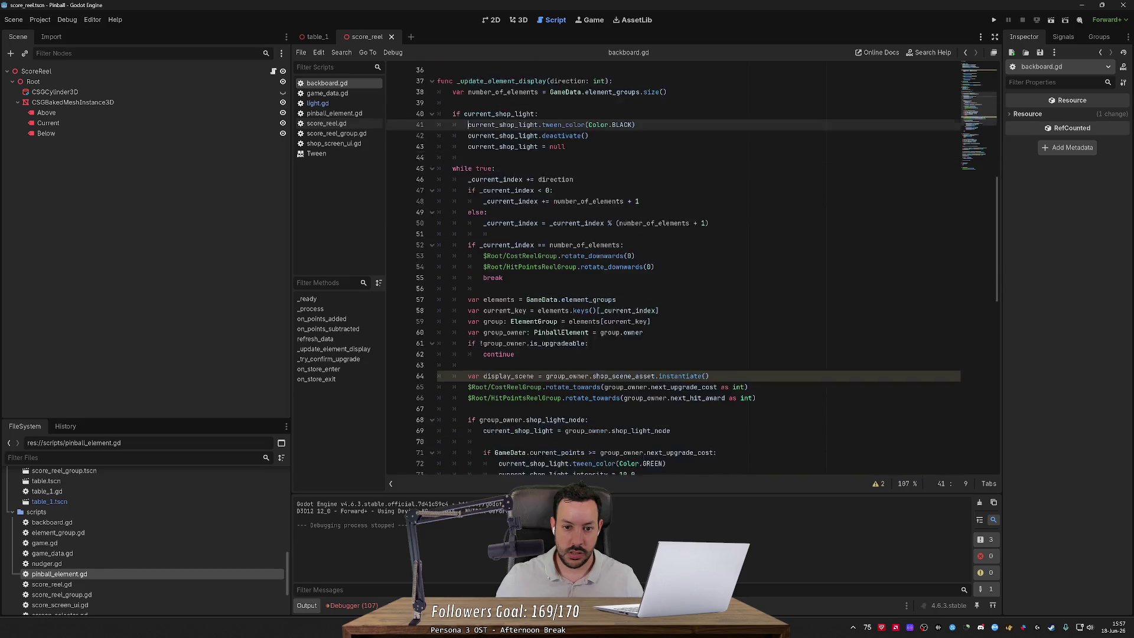
Step: Run the pinball game, test the left and right flippers, then stop it
click(993, 19)
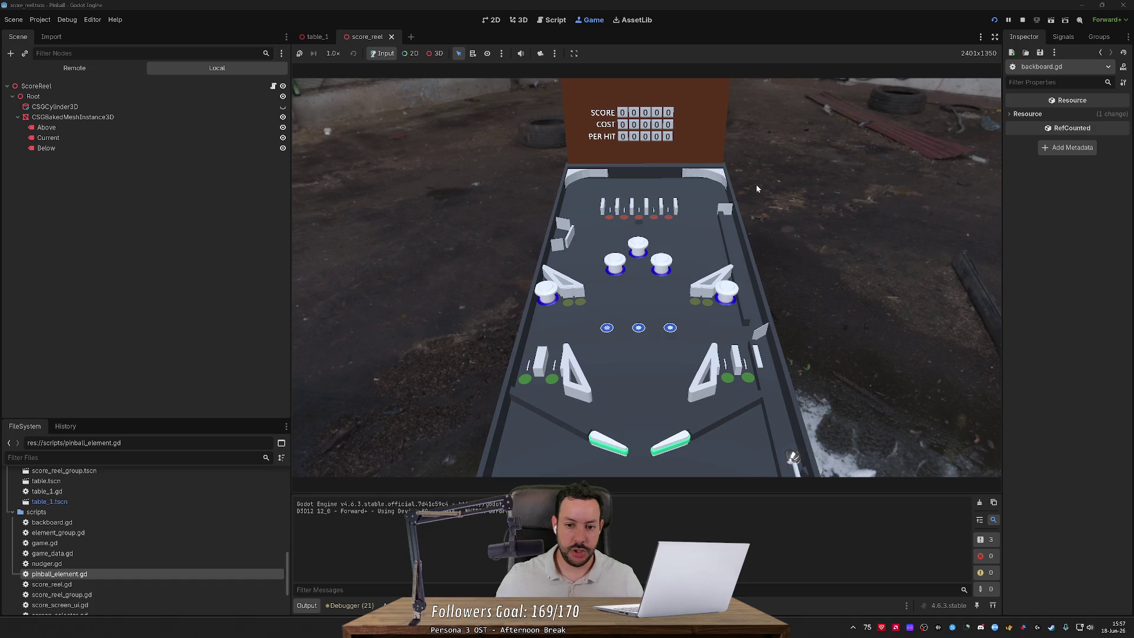
key(Right)
key(Right)
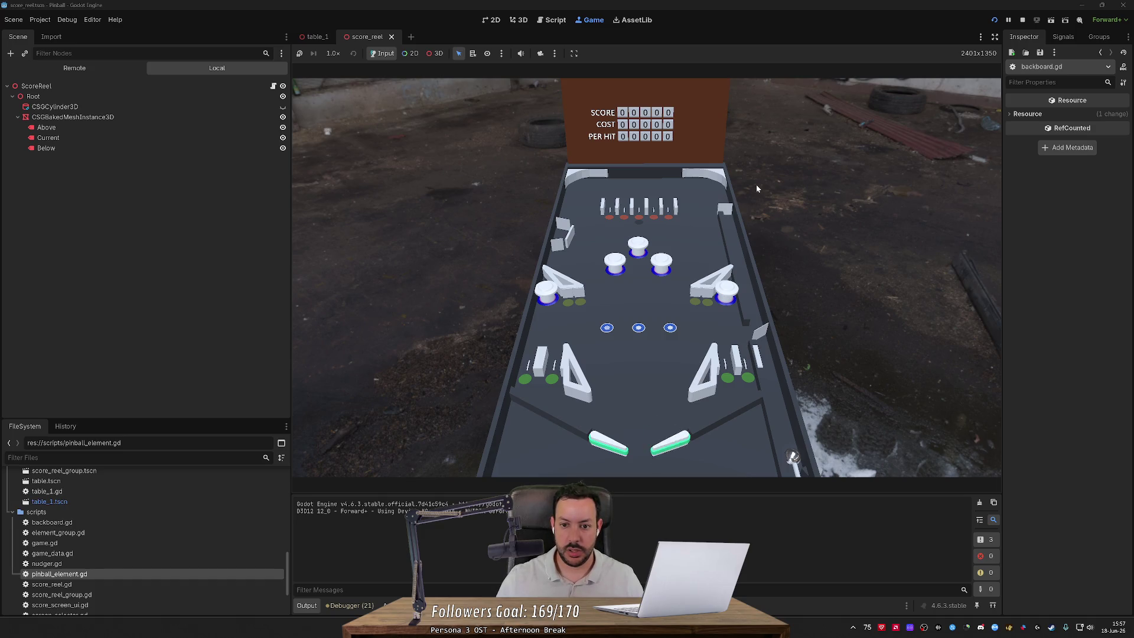
key(Right)
key(Right)
key(Right)
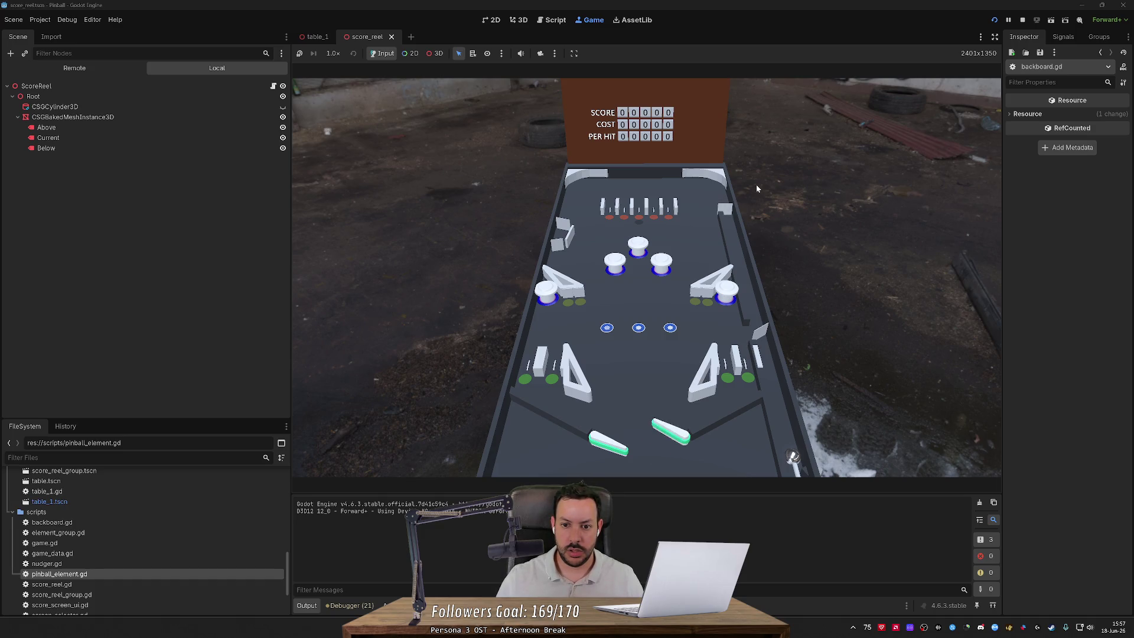
key(Right)
key(Right)
key(Right)
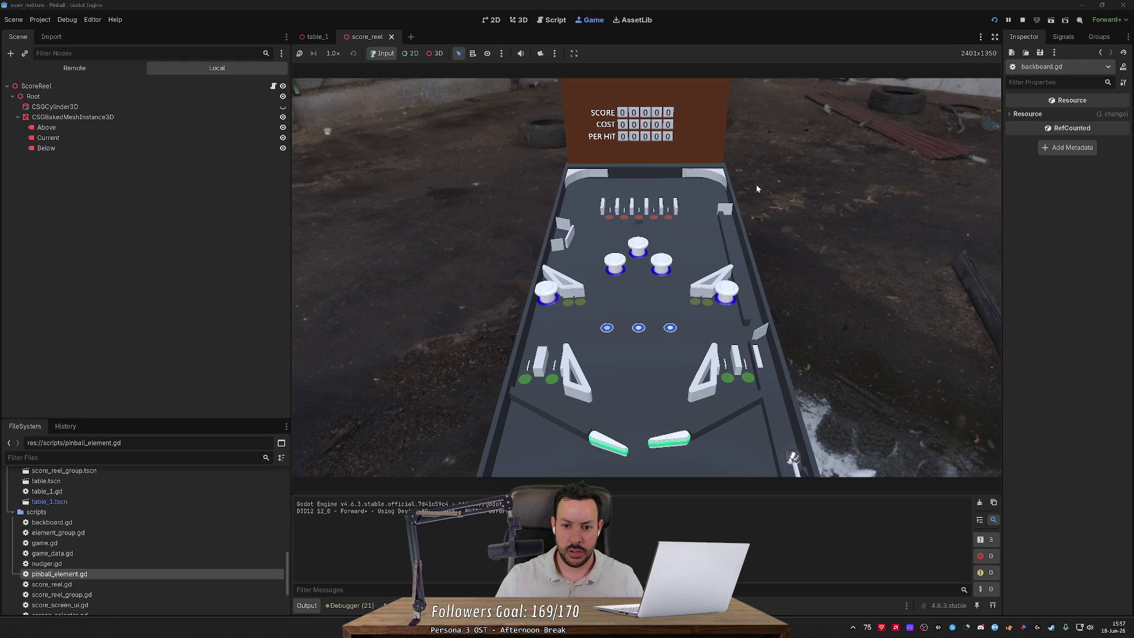
key(Left)
key(Left)
key(Left)
key(Right)
key(Right)
key(Right)
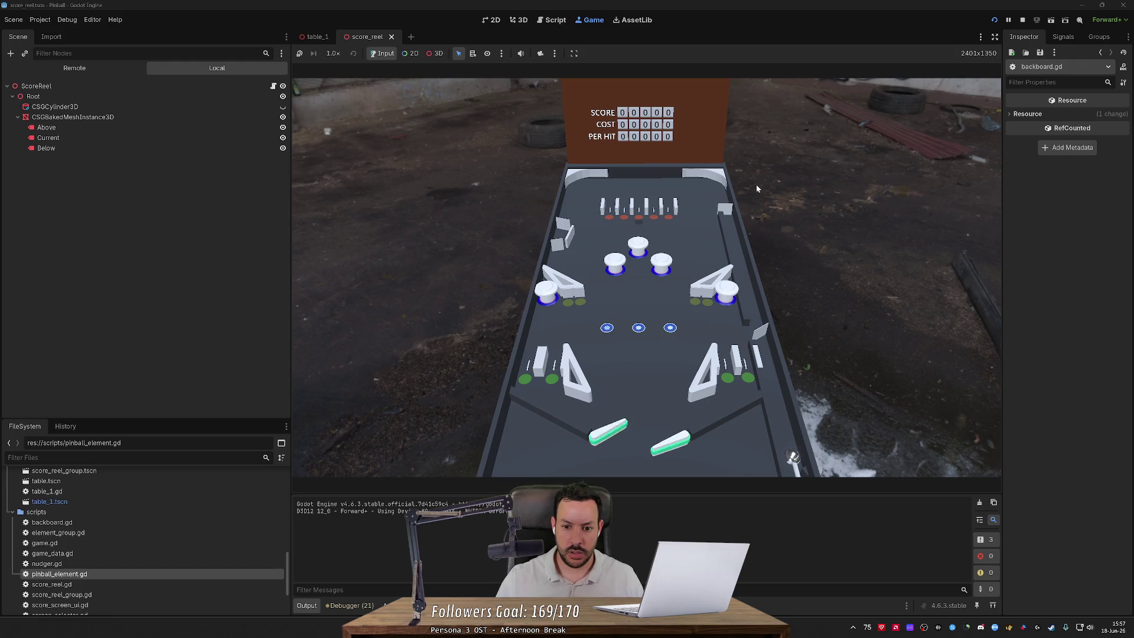
key(Right)
key(Left)
key(Left)
click(1022, 20)
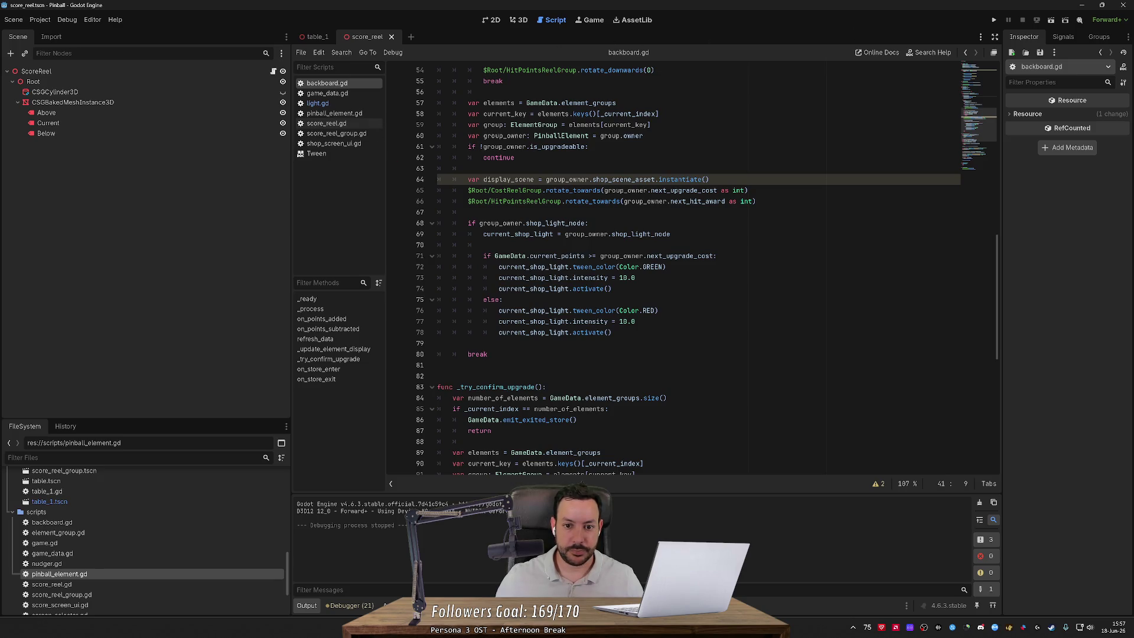
Step: Switch from backboard.gd to the light.gd script
scroll(690, 266, down, 10)
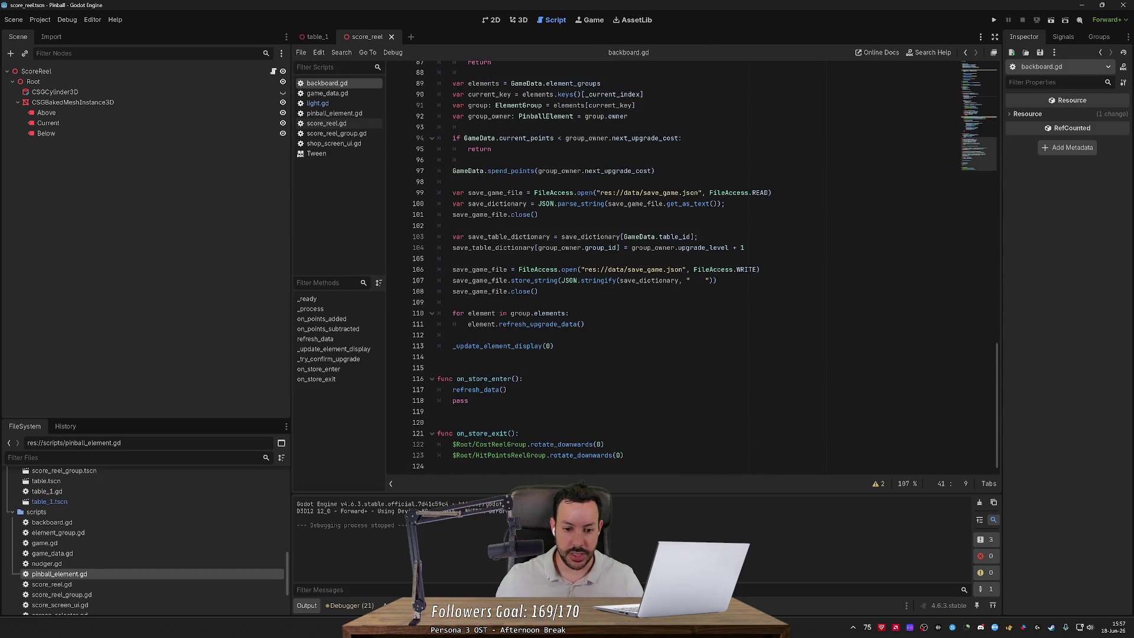
scroll(691, 265, up, 7)
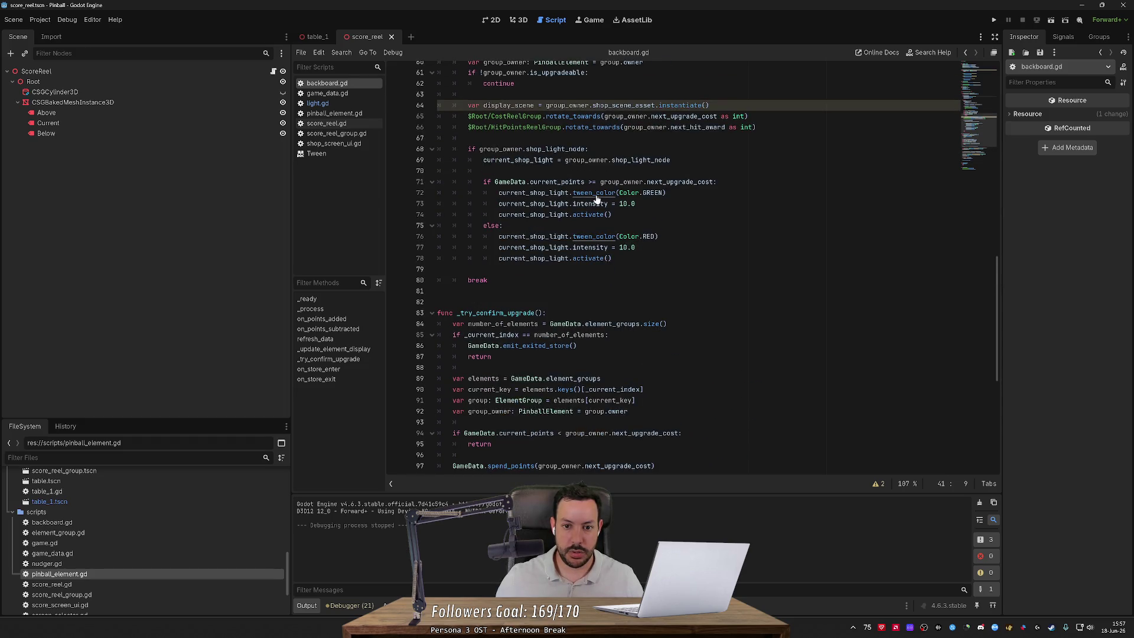
ctrl+click(535, 132)
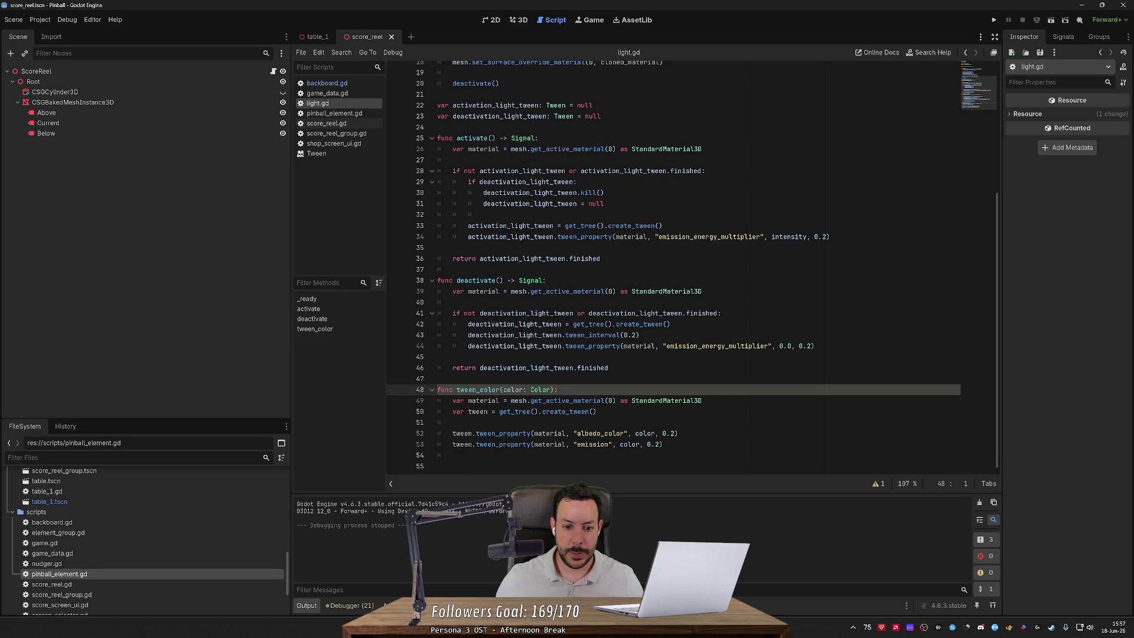
Step: Inspect uses of color, material, emission_energy_multiplier and create_tween in light.gd
double_click(512, 390)
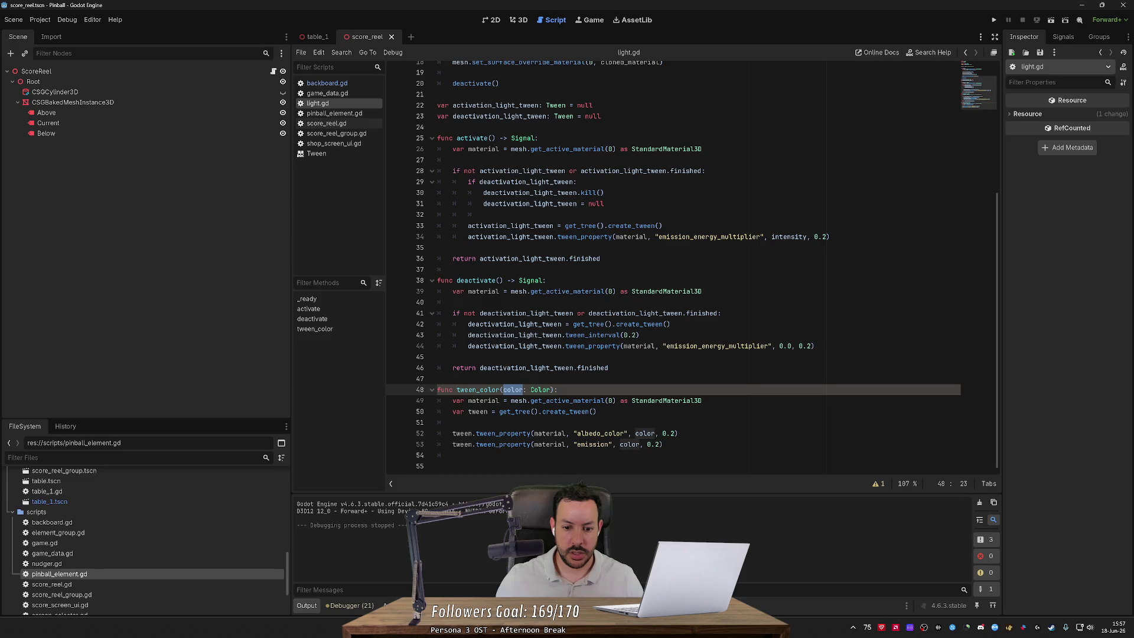
double_click(484, 291)
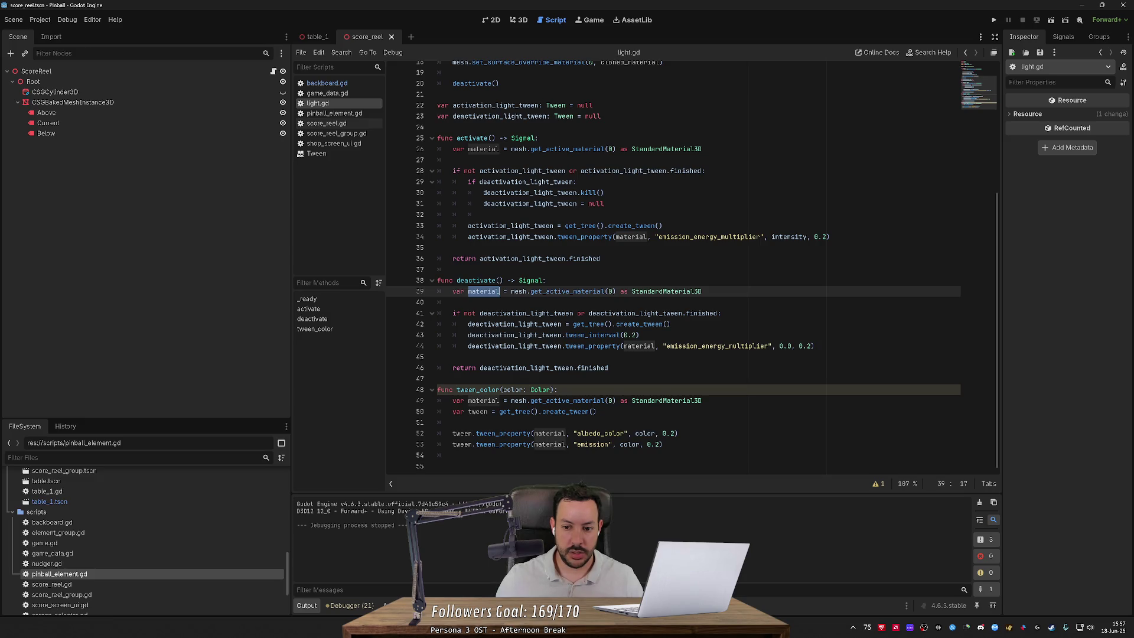
double_click(717, 346)
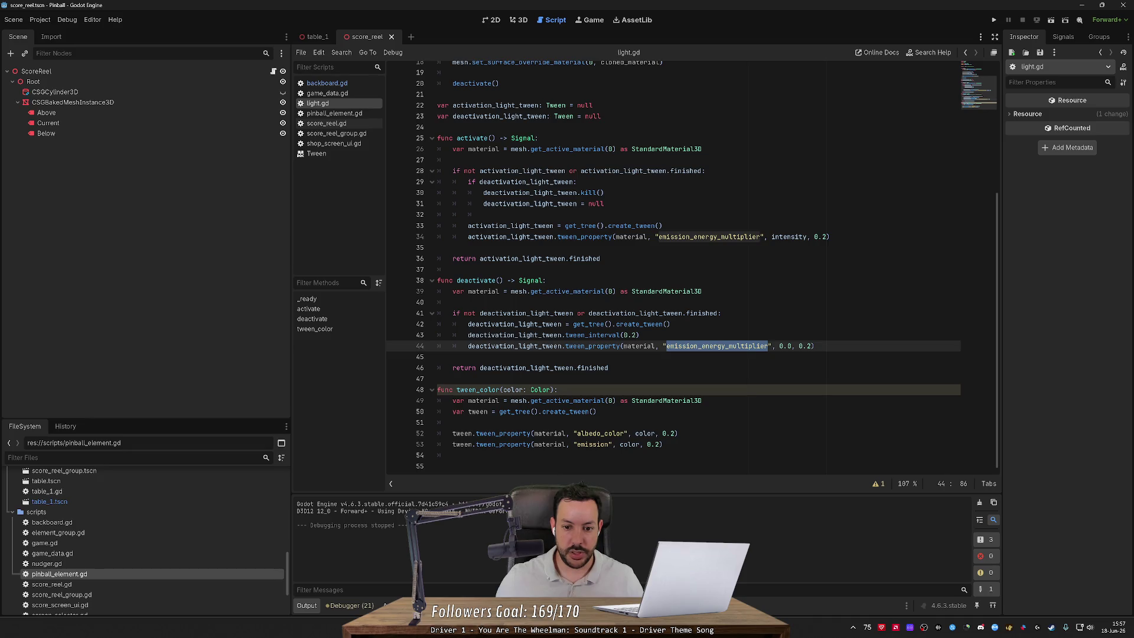
double_click(478, 412)
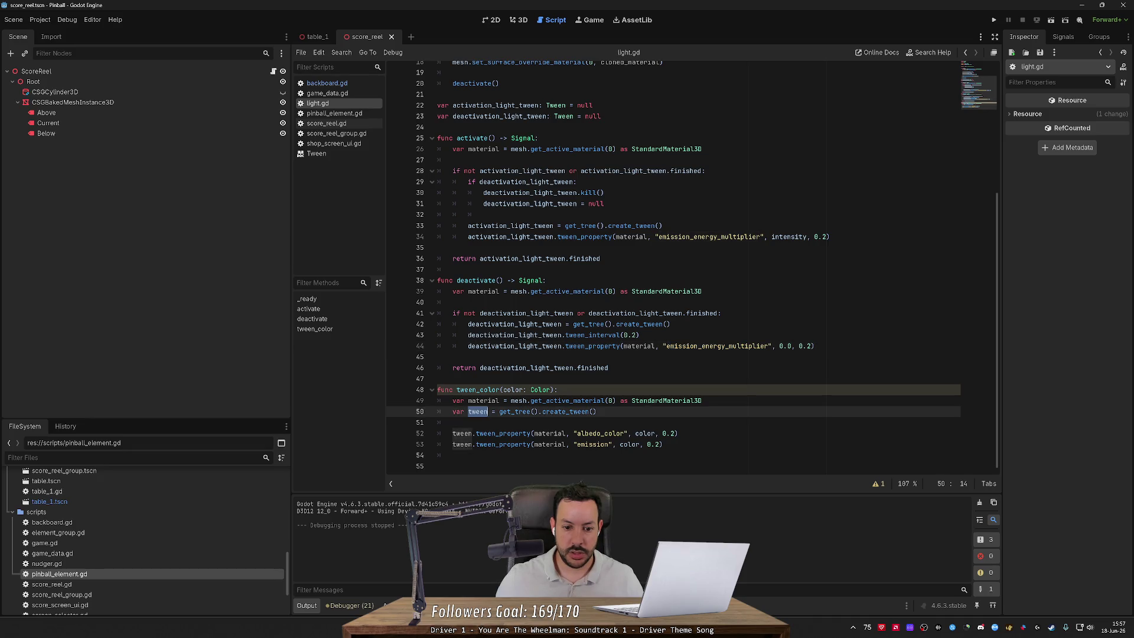
click(569, 411)
scroll(602, 349, up, 1)
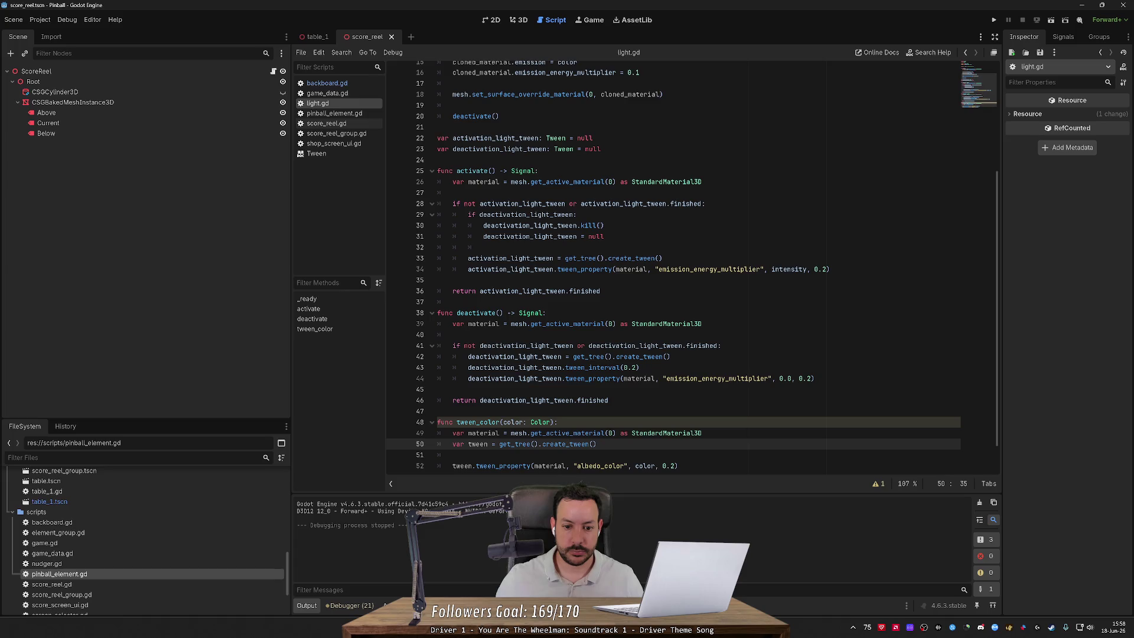
click(604, 236)
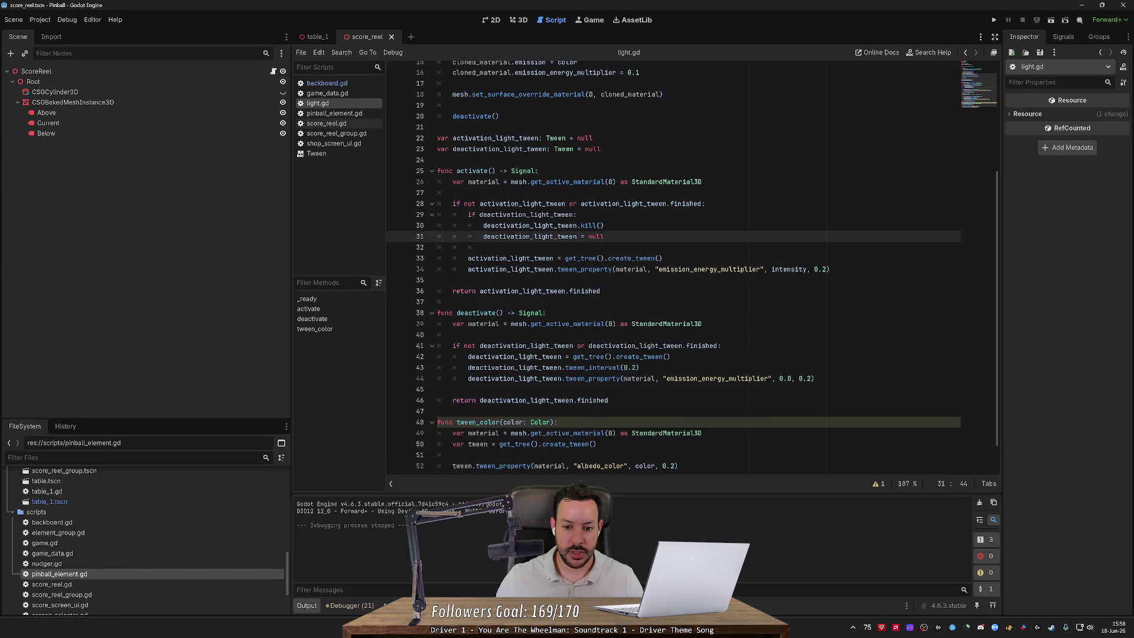
scroll(691, 265, down, 1)
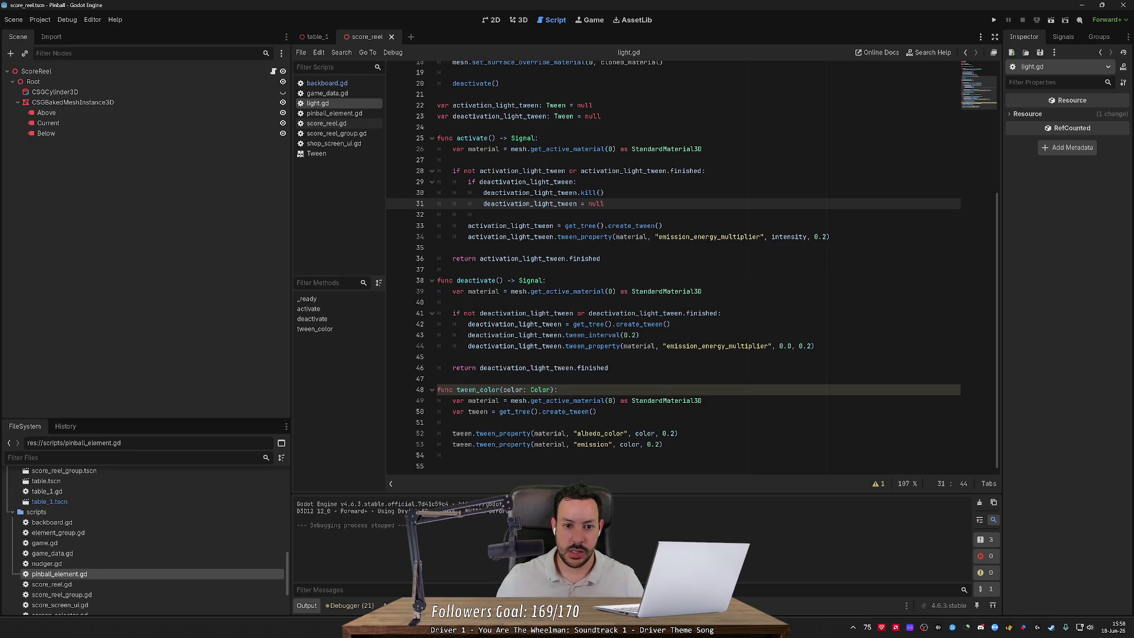
click(545, 280)
key(Return)
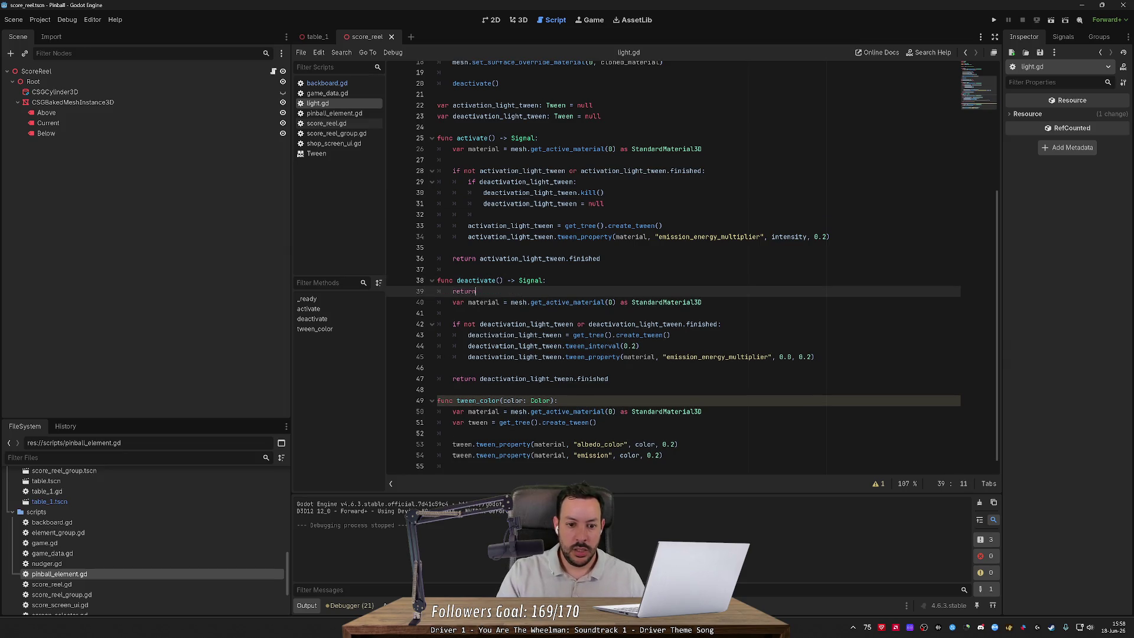
text(return)
key(Return)
click(539, 138)
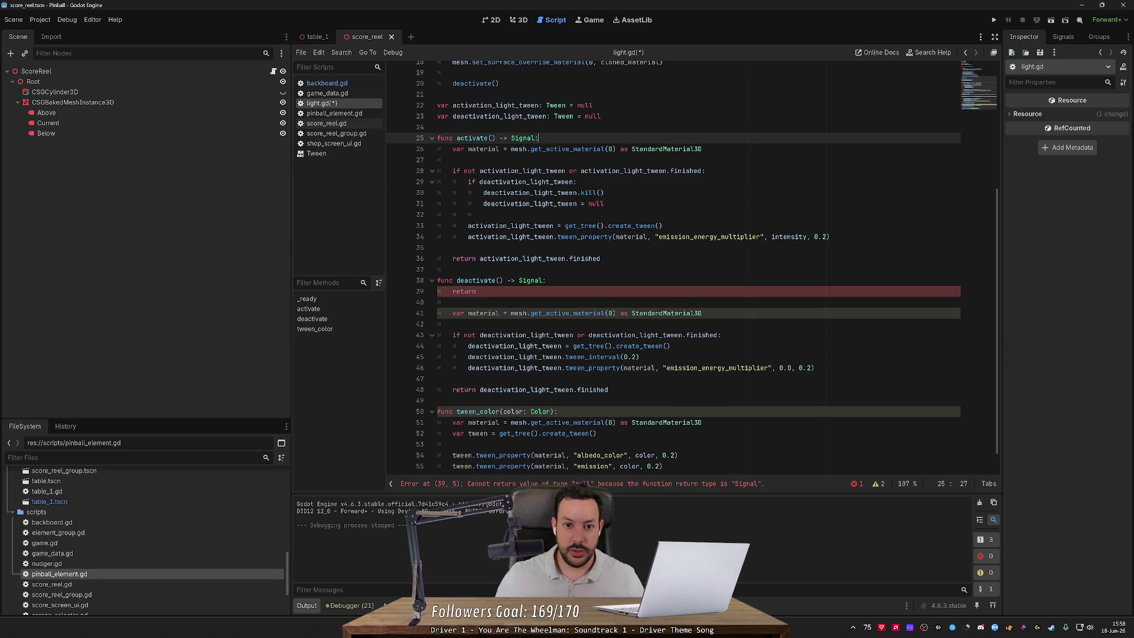
key(Return)
key(ctrl+v)
key(Up)
key(Up)
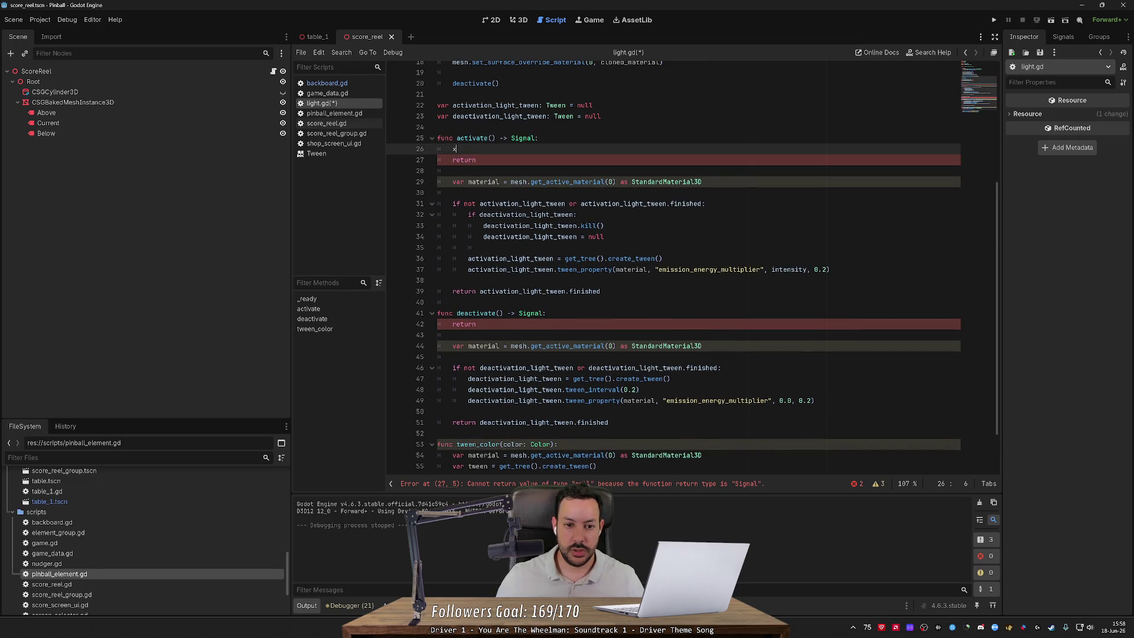
key(ctrl+shift+k)
key(ctrl+shift+k)
key(ctrl+shift+k)
click(455, 291)
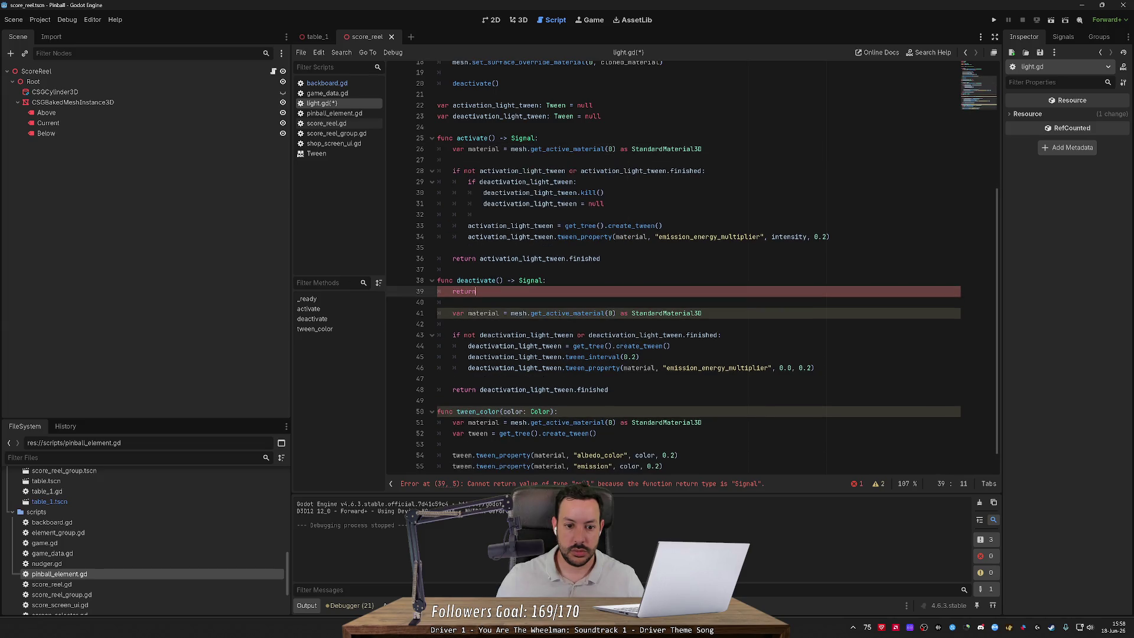
key(ctrl+shift+k)
key(ctrl+shift+k)
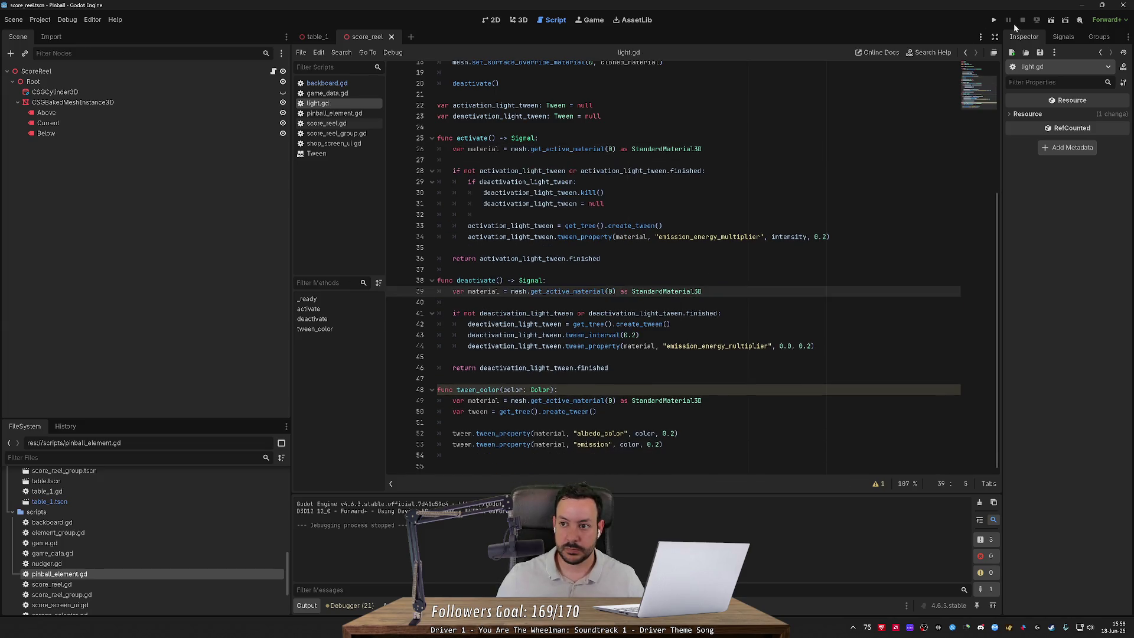
click(994, 21)
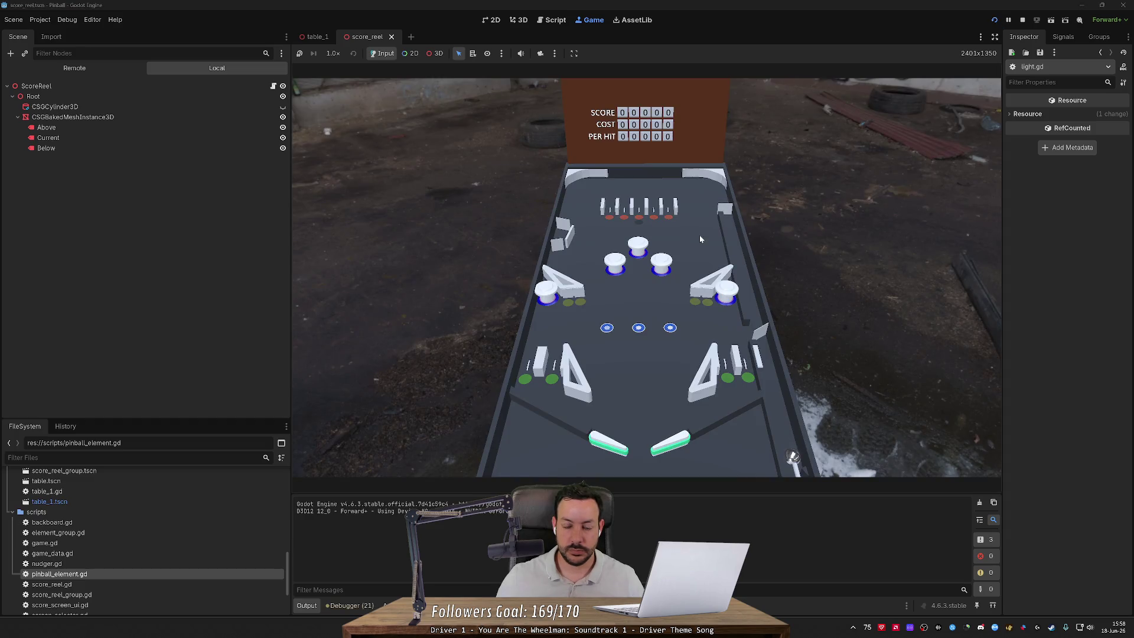
key(Left)
click(316, 37)
click(349, 37)
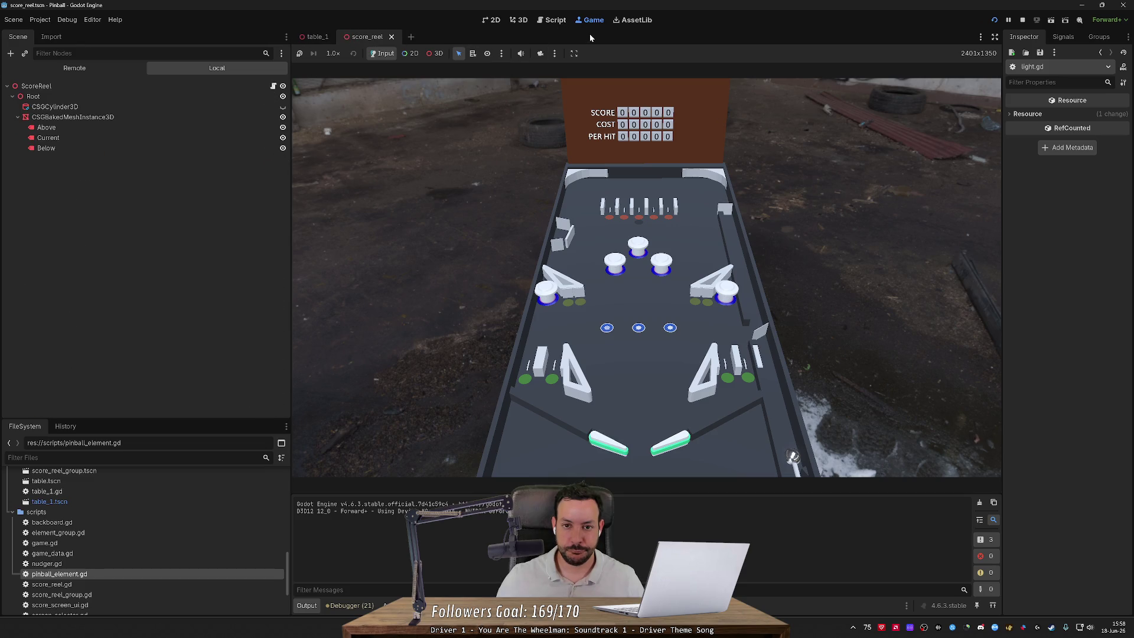
click(1022, 19)
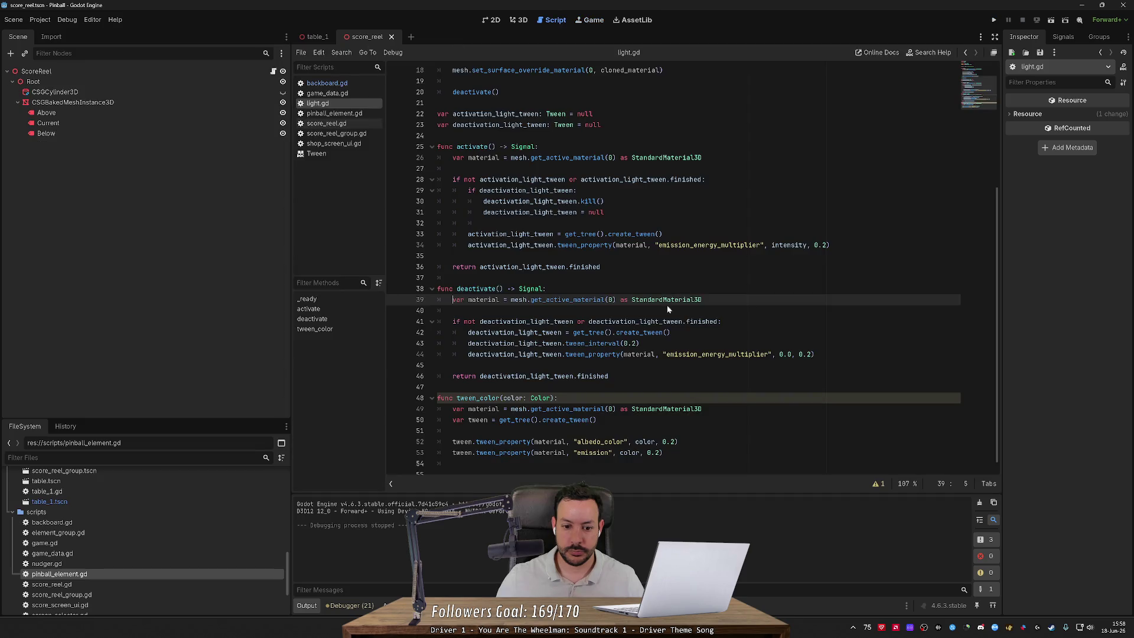
Step: Search all project files for 'deactivate(' calls
double_click(476, 289)
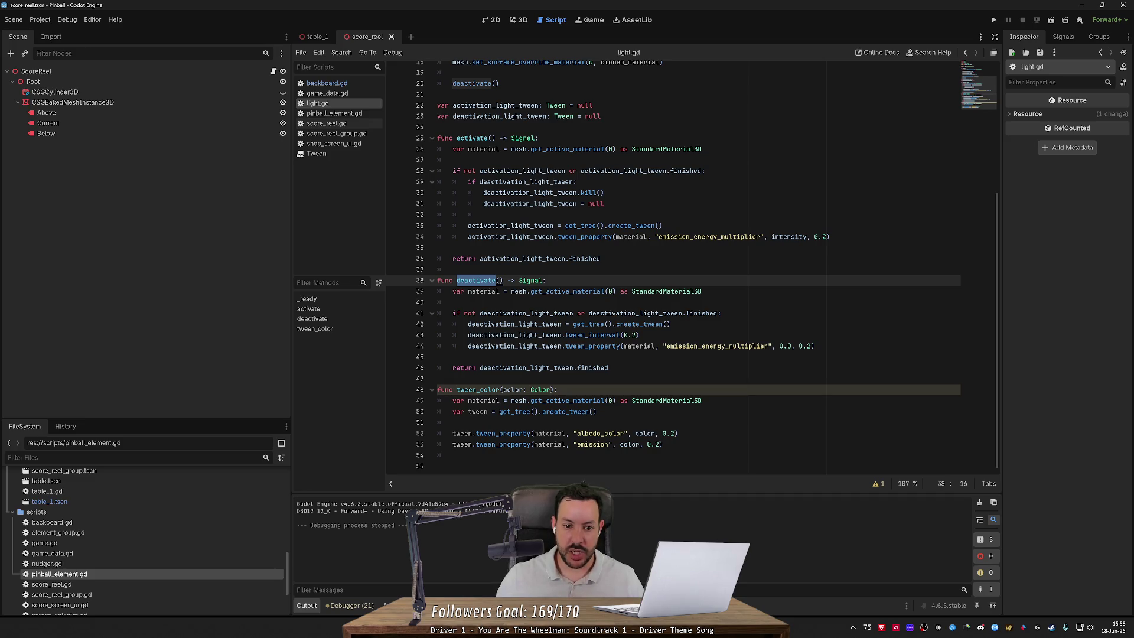
key(ctrl+shift+f)
key(End)
text(()
key(Return)
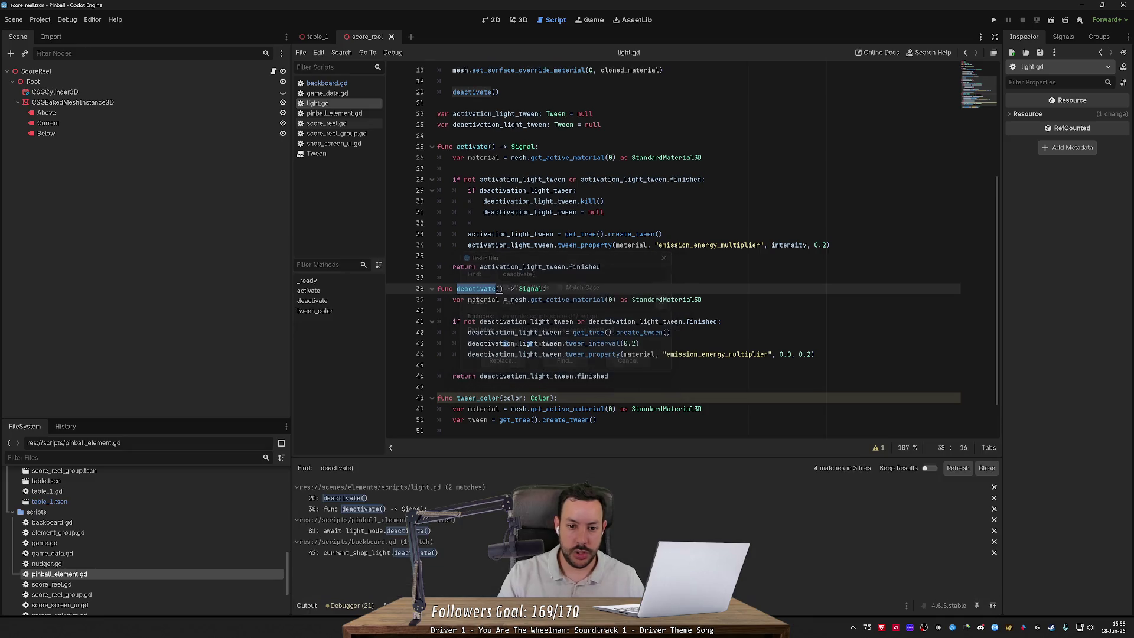
Step: Browse the search results and open light.gd at the line 20 deactivate() call
click(419, 532)
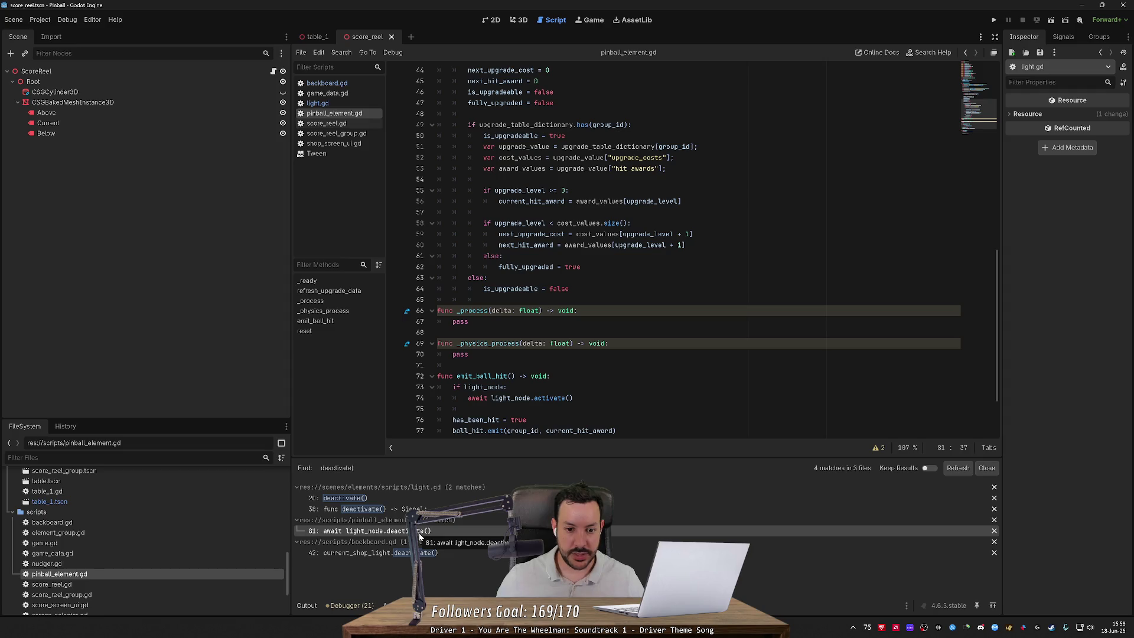
click(429, 530)
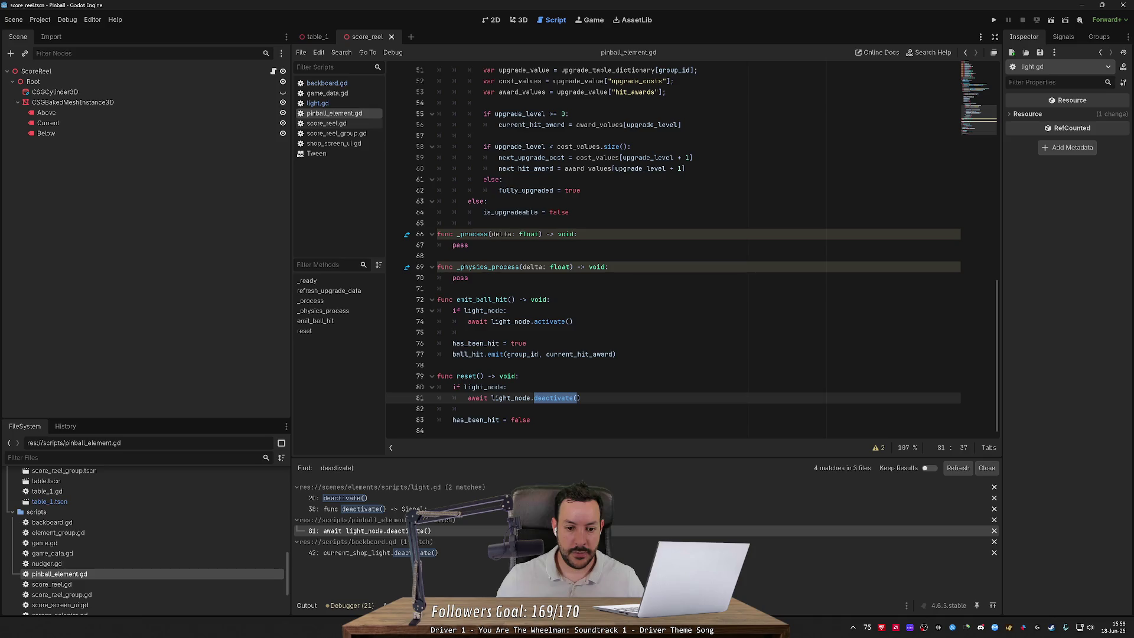
mouse_move(517, 398)
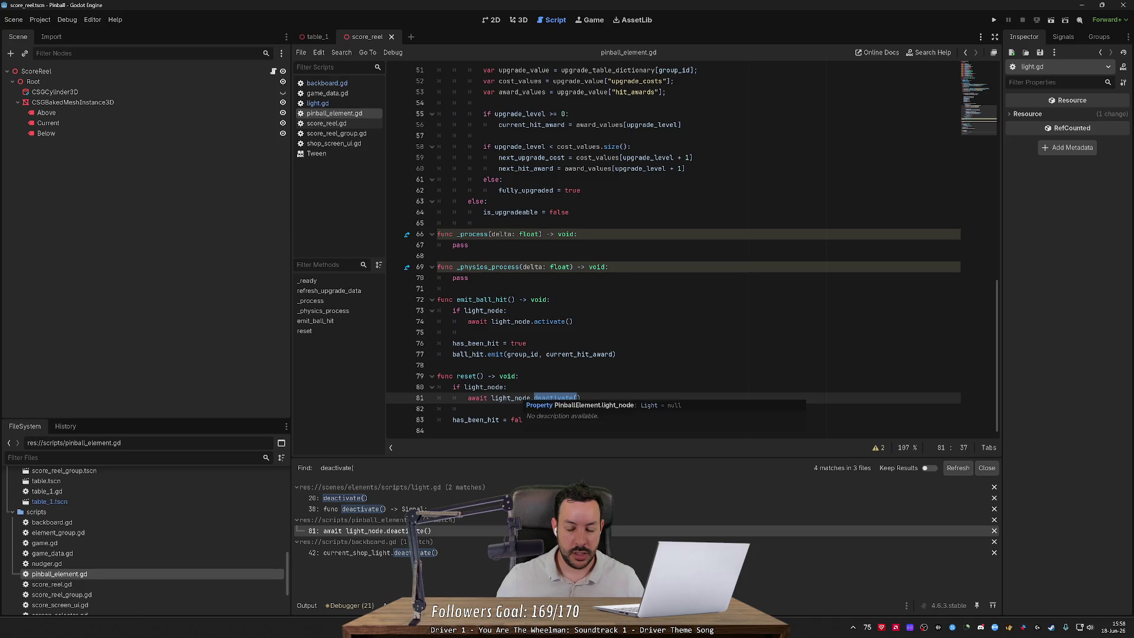
mouse_move(552, 398)
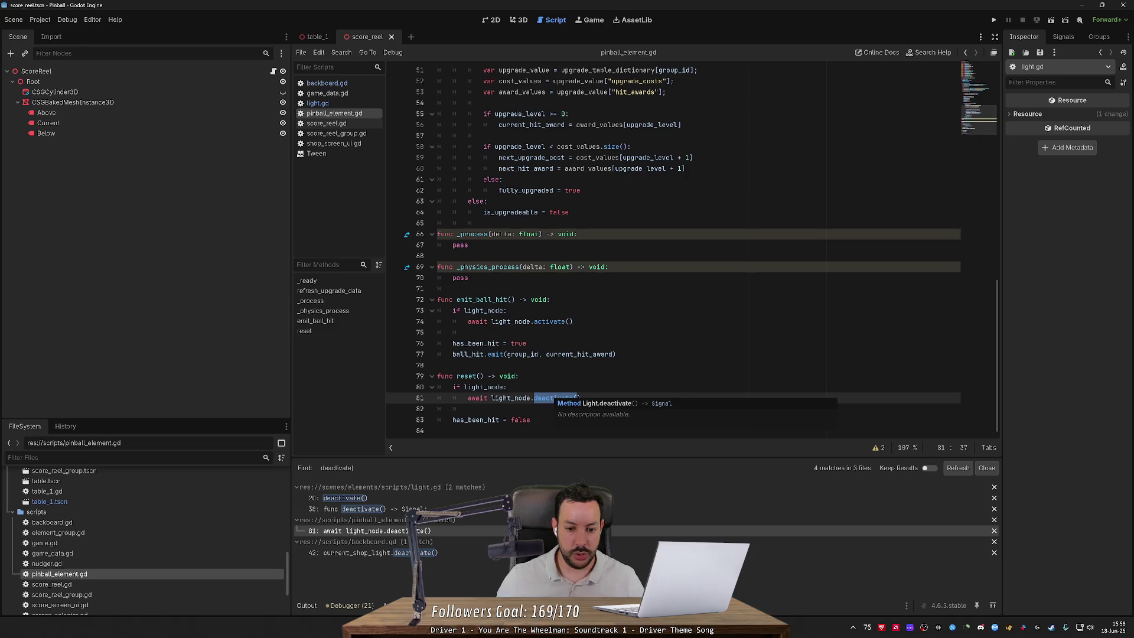
click(458, 498)
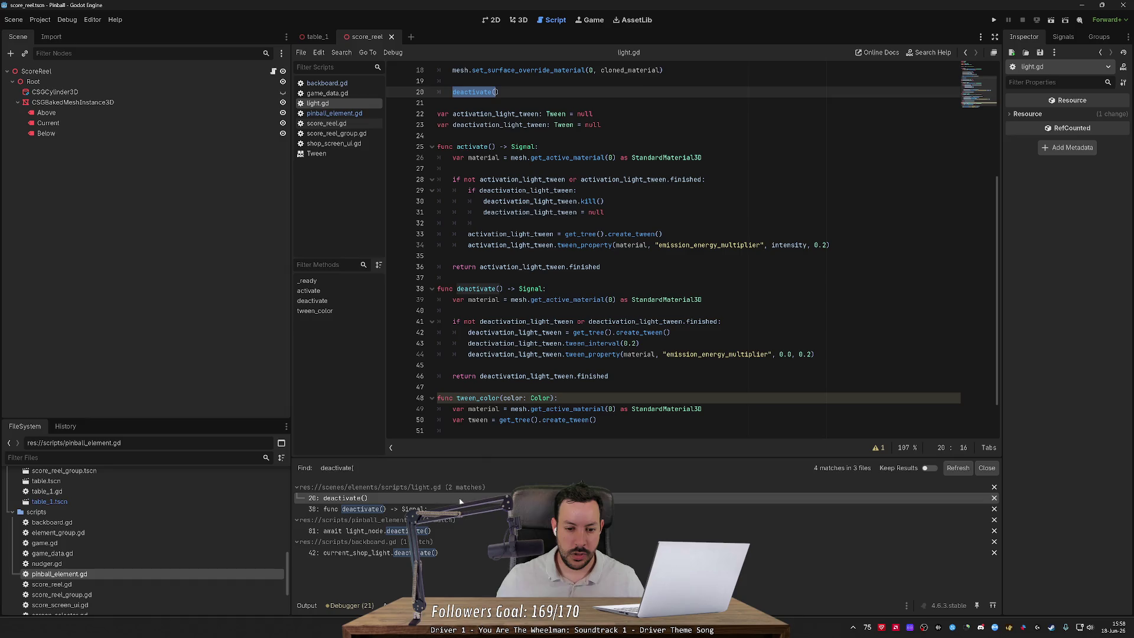
Step: Give tween_color's color parameter a default value of Color.TRANSPARENT
click(551, 398)
text(= nu)
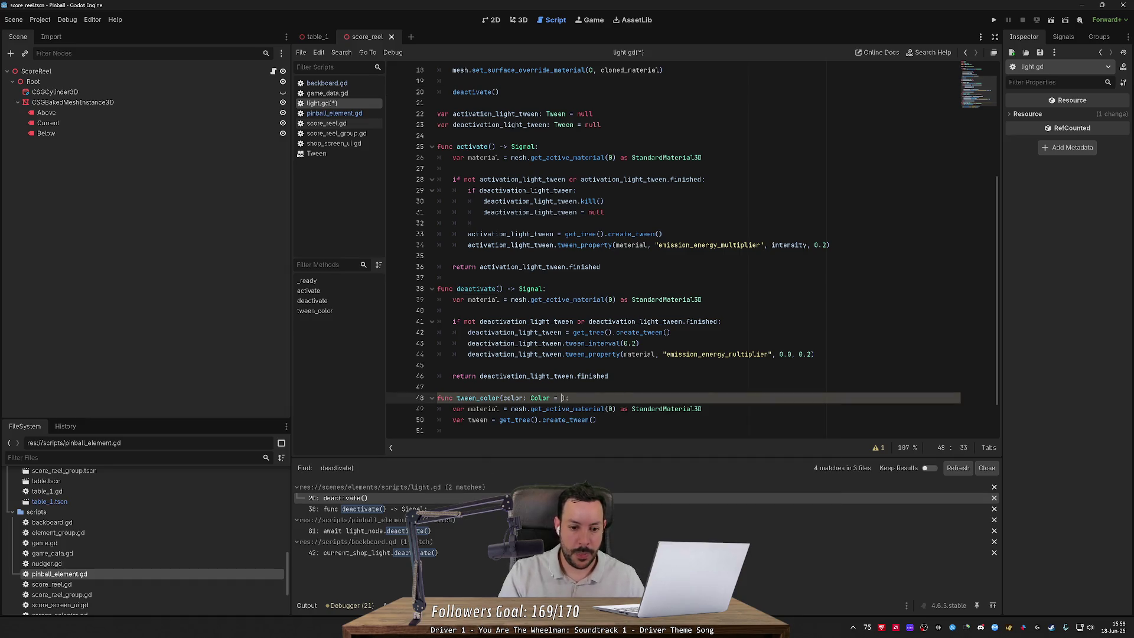
text(ll)
click(610, 376)
key(ctrl+s)
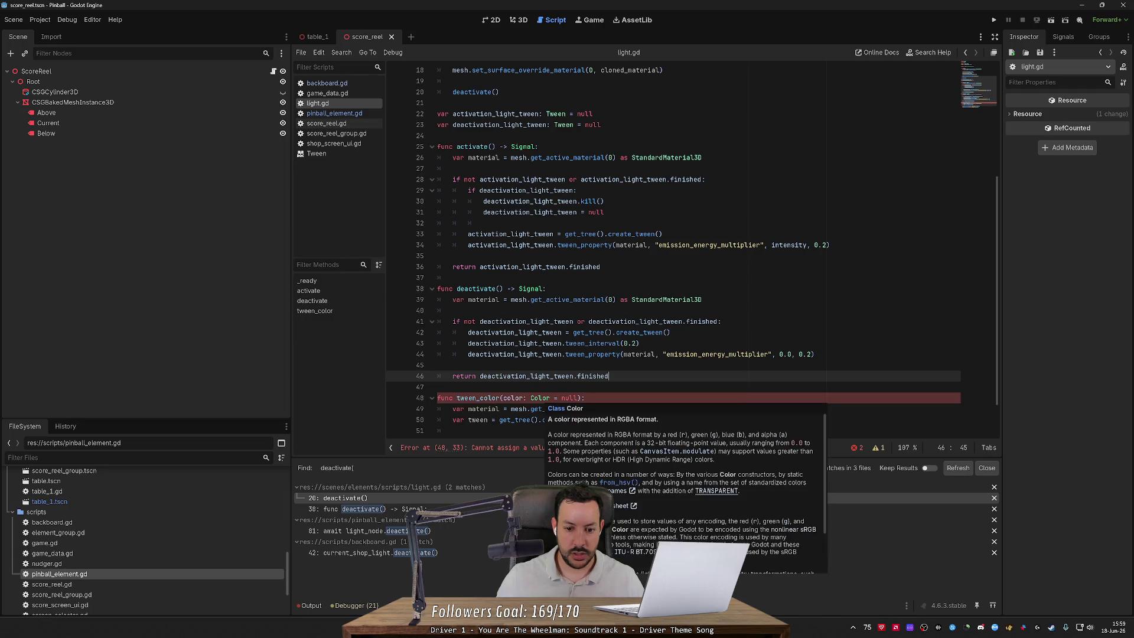
double_click(570, 398)
text(Co)
text(lor.Tra)
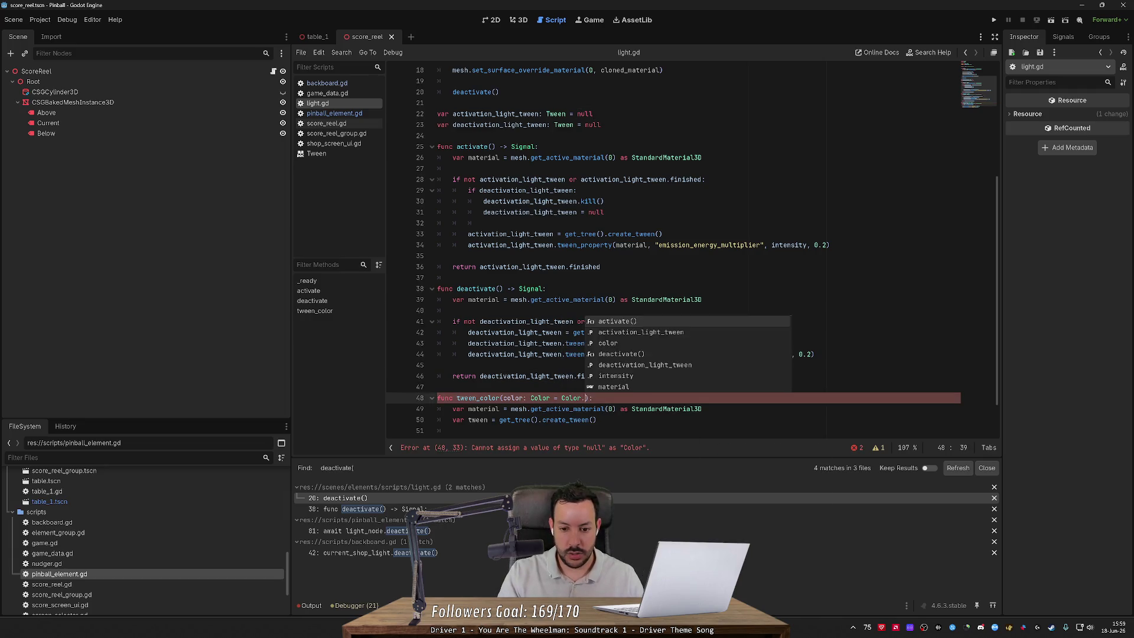
key(Return)
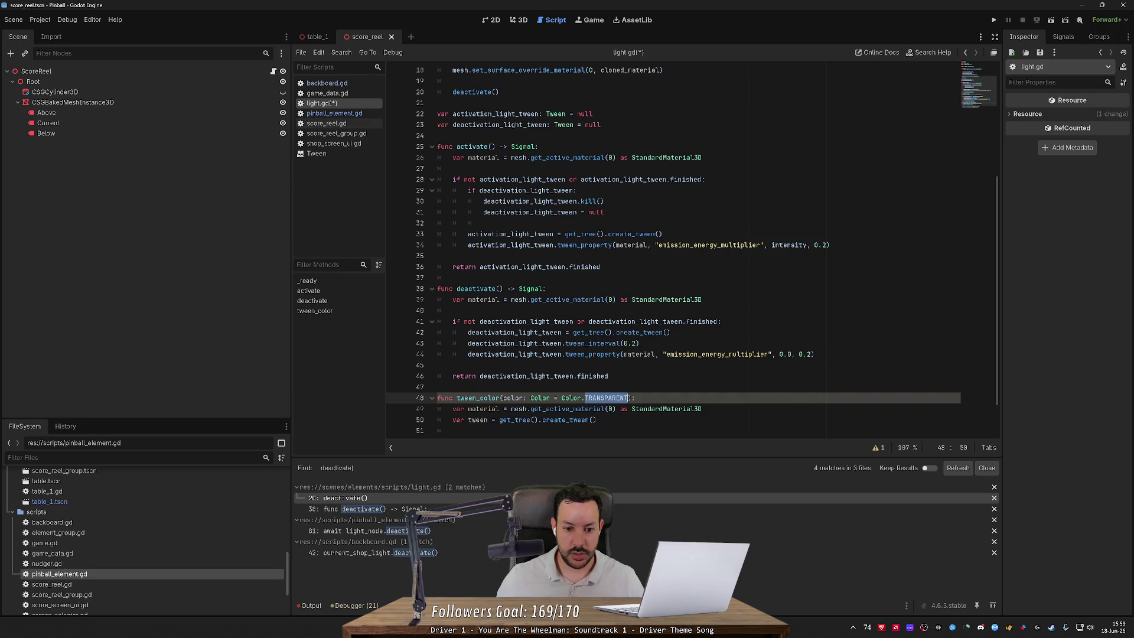
Step: Add the color = Color.TRANSPARENT parameter to deactivate() and activate(), then save
drag(502, 398, 630, 398)
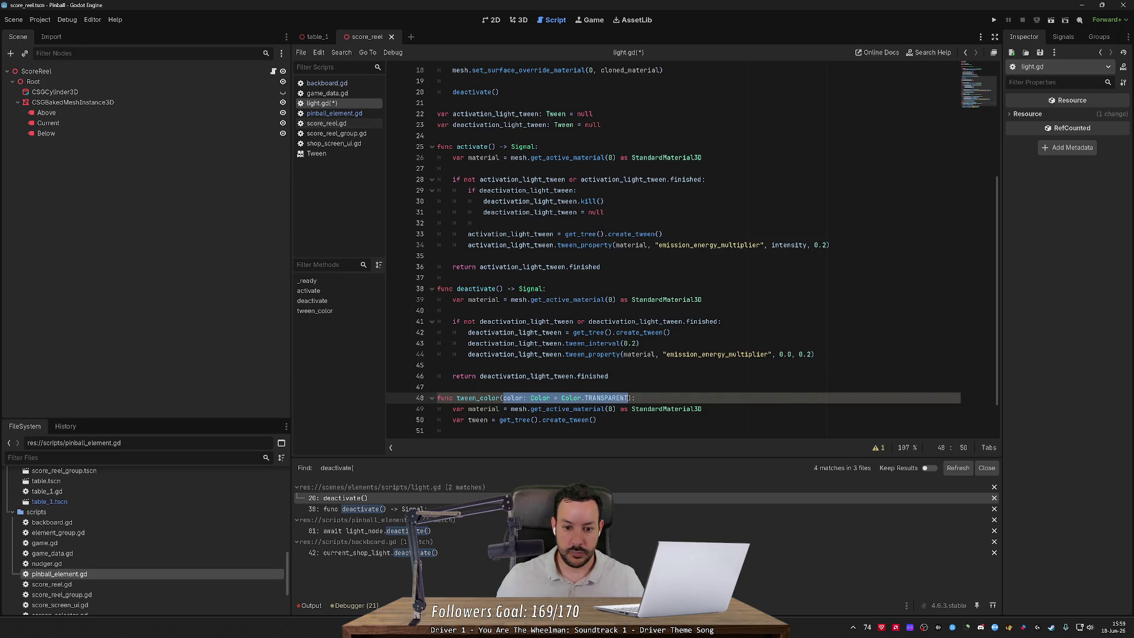
key(ctrl+c)
click(497, 288)
key(ctrl+v)
scroll(649, 248, up, 2)
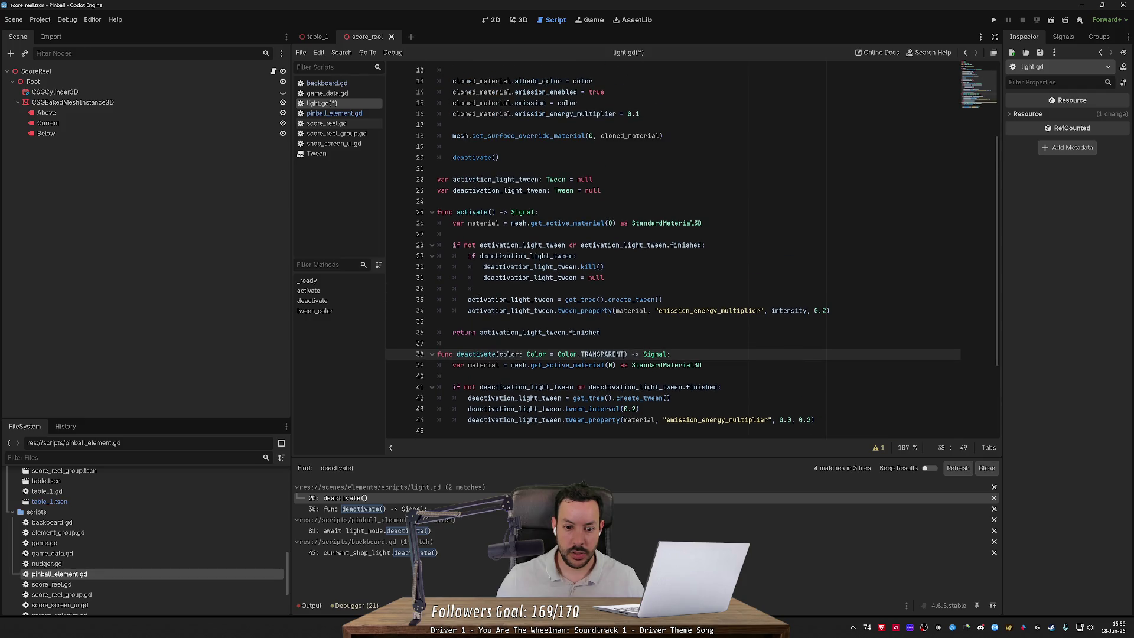
double_click(537, 353)
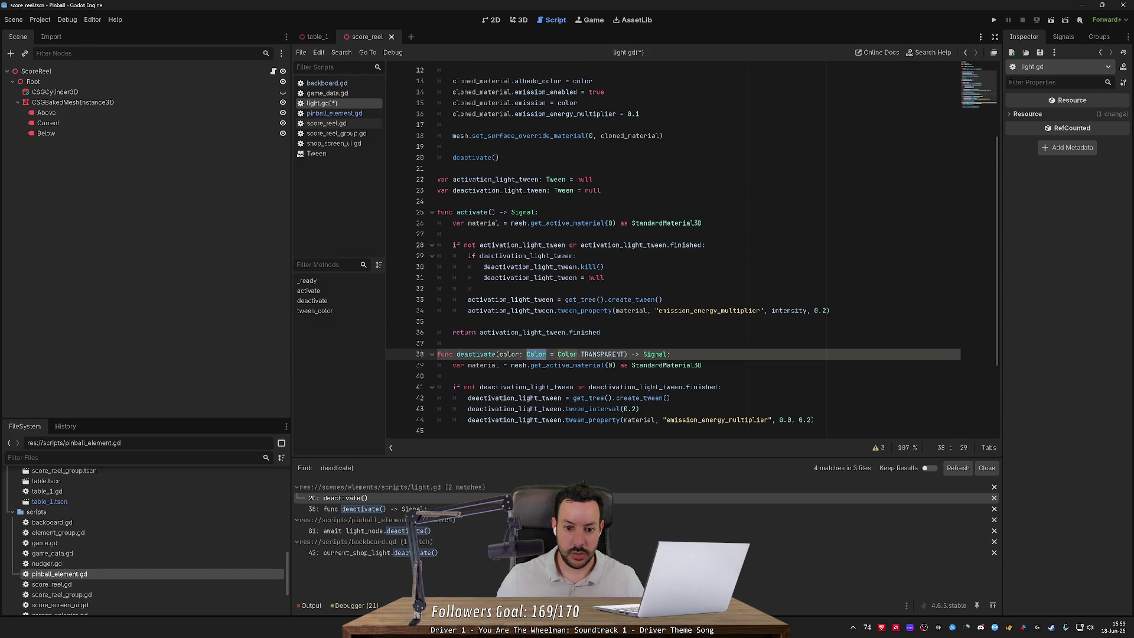
key(BackSpace)
key(BackSpace)
key(BackSpace)
key(ctrl+shift+Right)
key(ctrl+shift+Right)
key(ctrl+shift+Right)
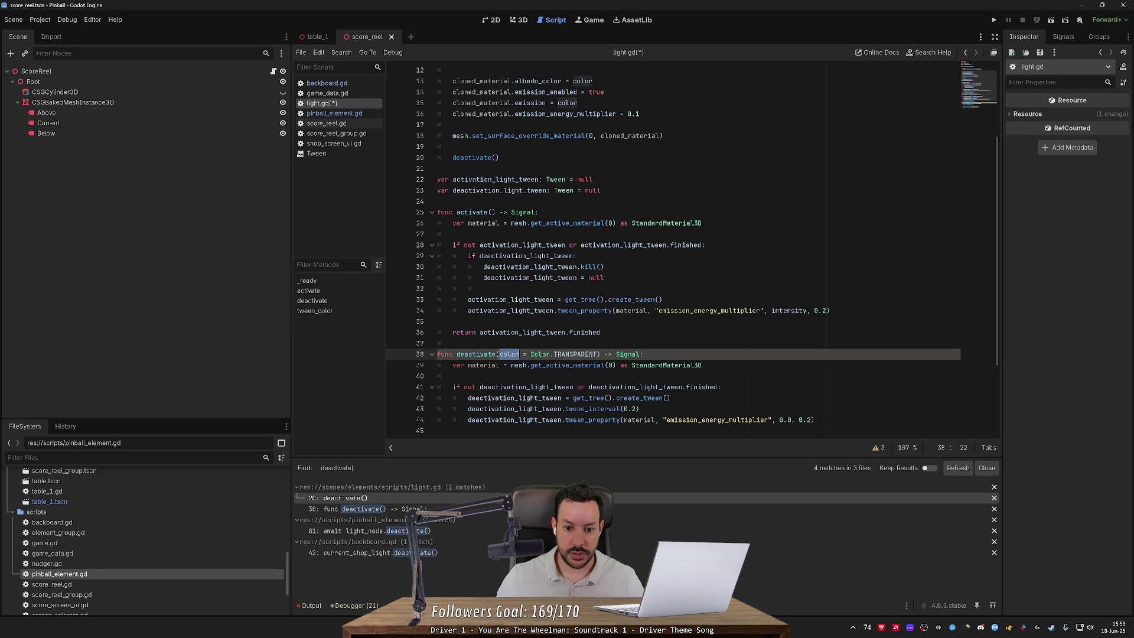
click(490, 212)
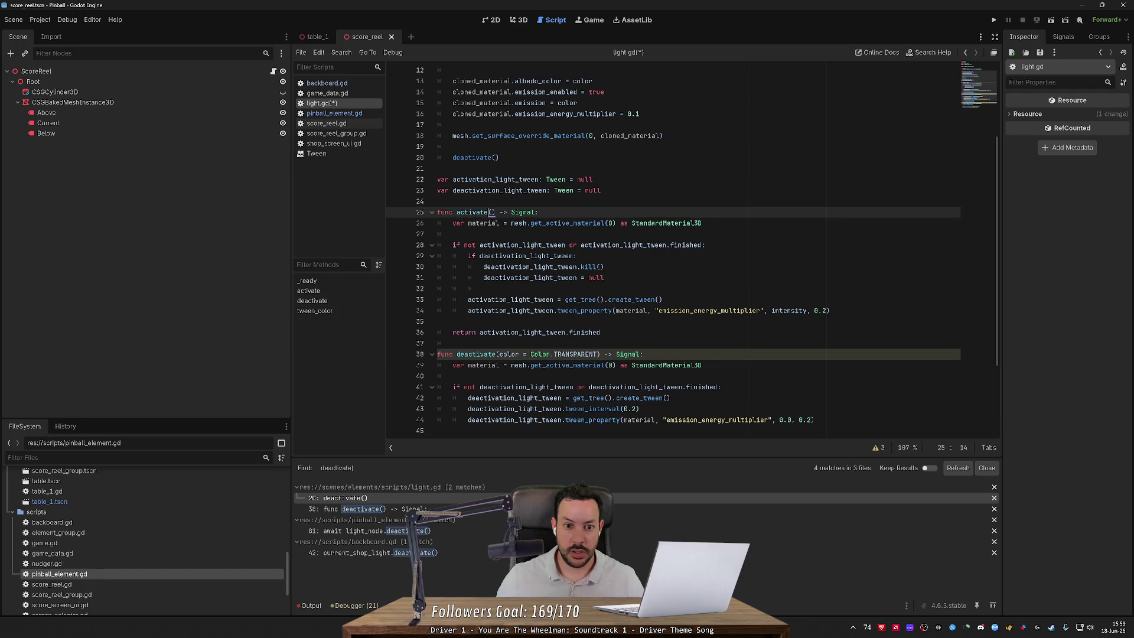
key(ctrl+v)
key(ctrl+s)
Step: Delete the whole tween_color function from light.gd
scroll(673, 248, down, 3)
click(437, 343)
drag(437, 343, 437, 430)
key(Delete)
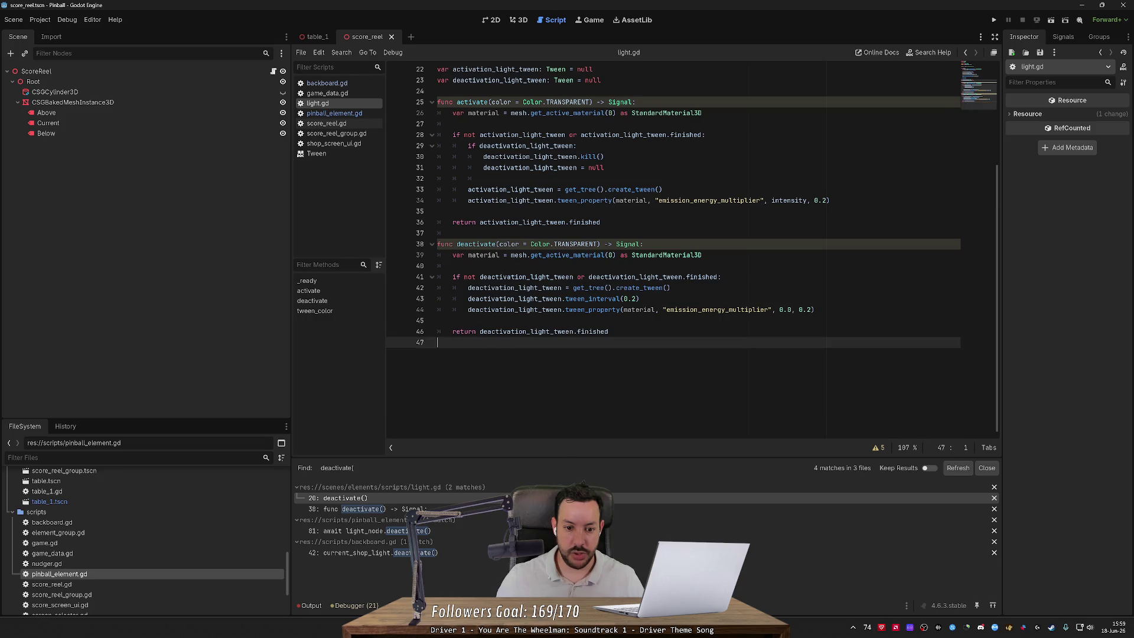
scroll(674, 248, up, 7)
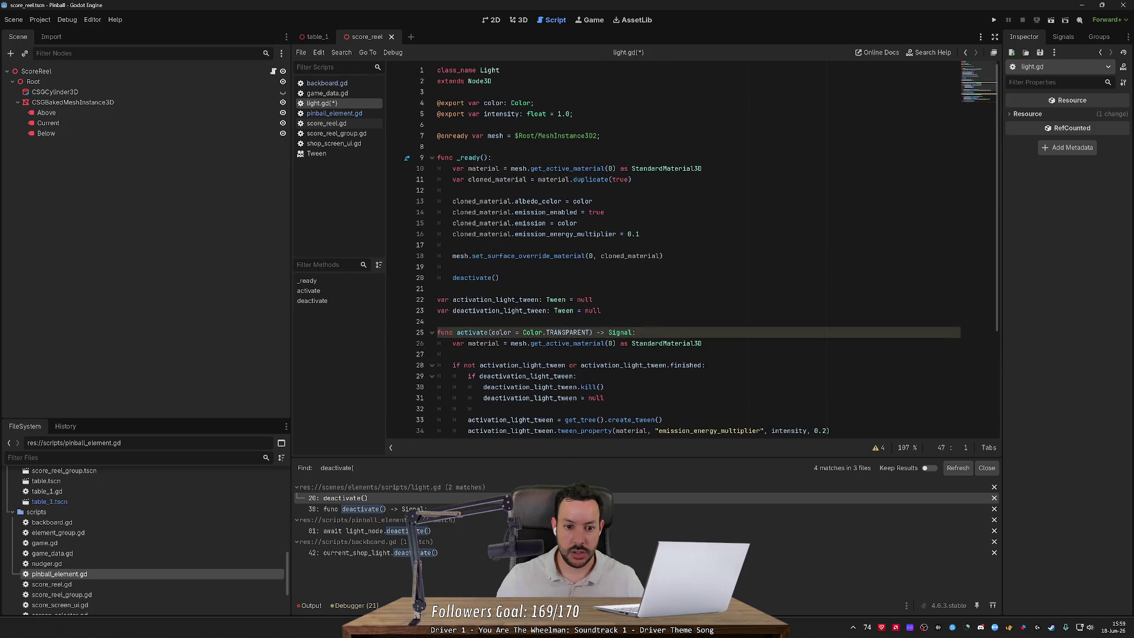
Step: Below activate()'s emission tween, begin activation_light_tween.parallel().tween_property(material, "albedo"
scroll(673, 248, down, 3)
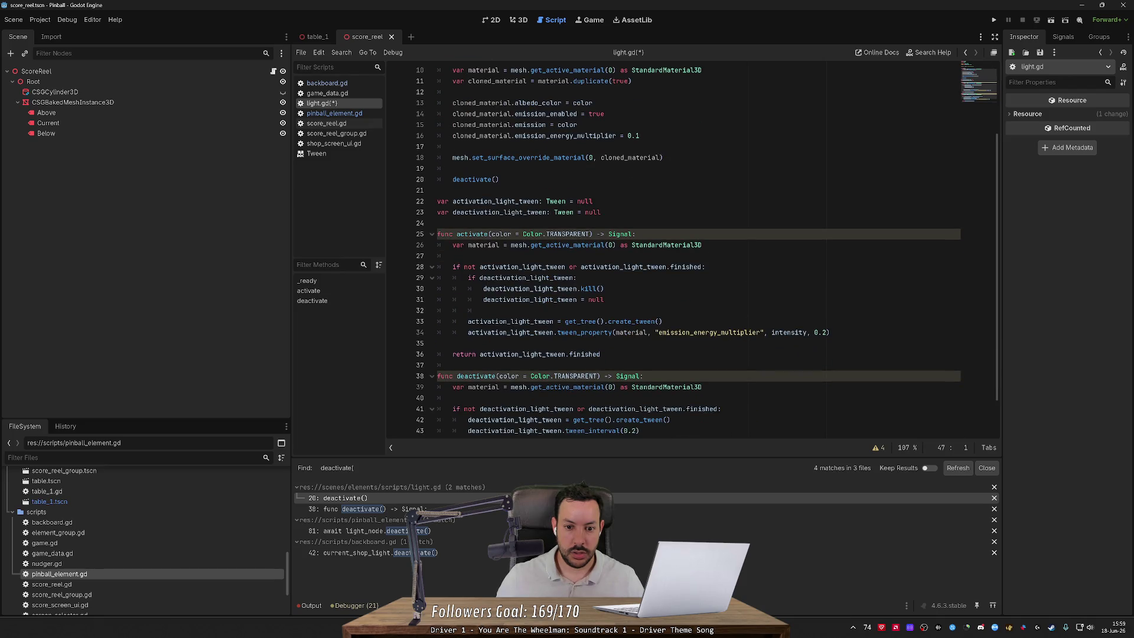
click(483, 310)
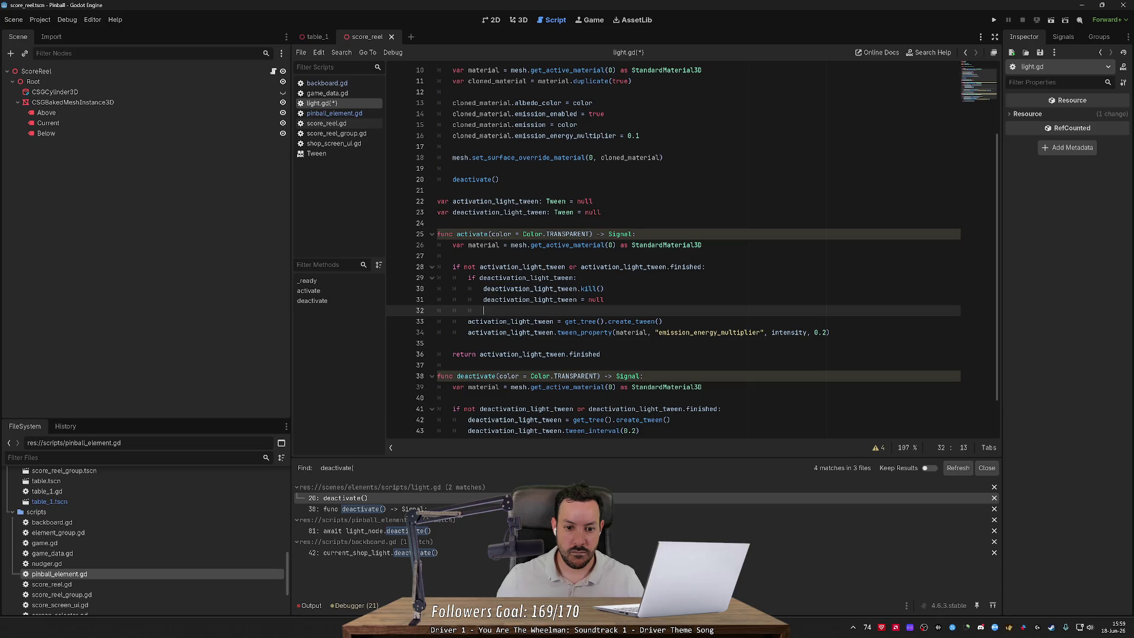
mouse_move(576, 331)
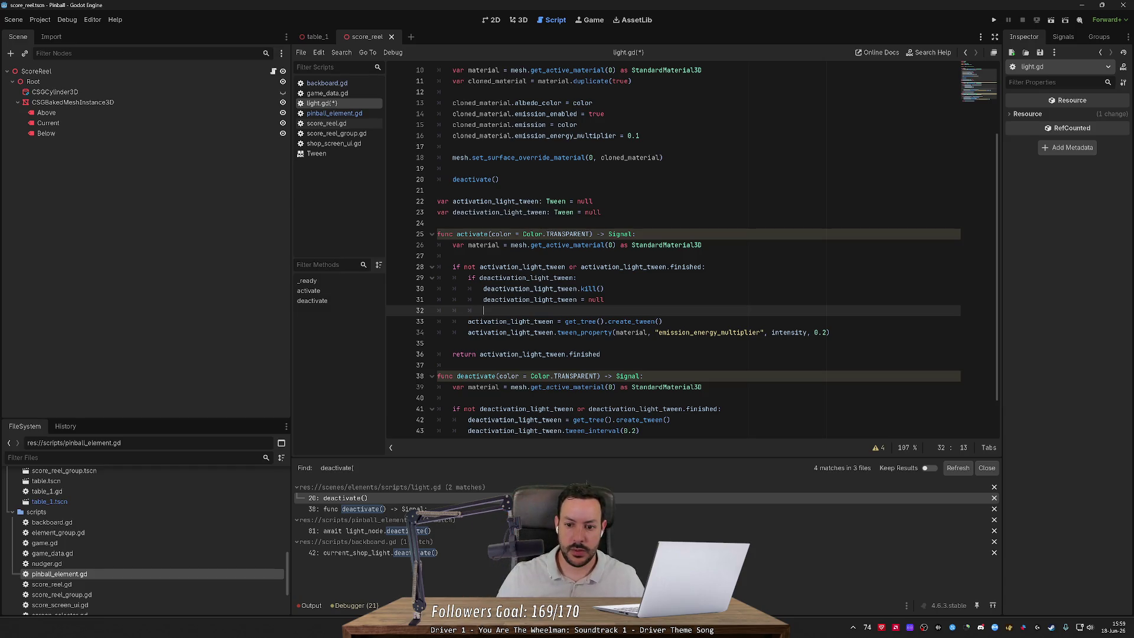
click(663, 321)
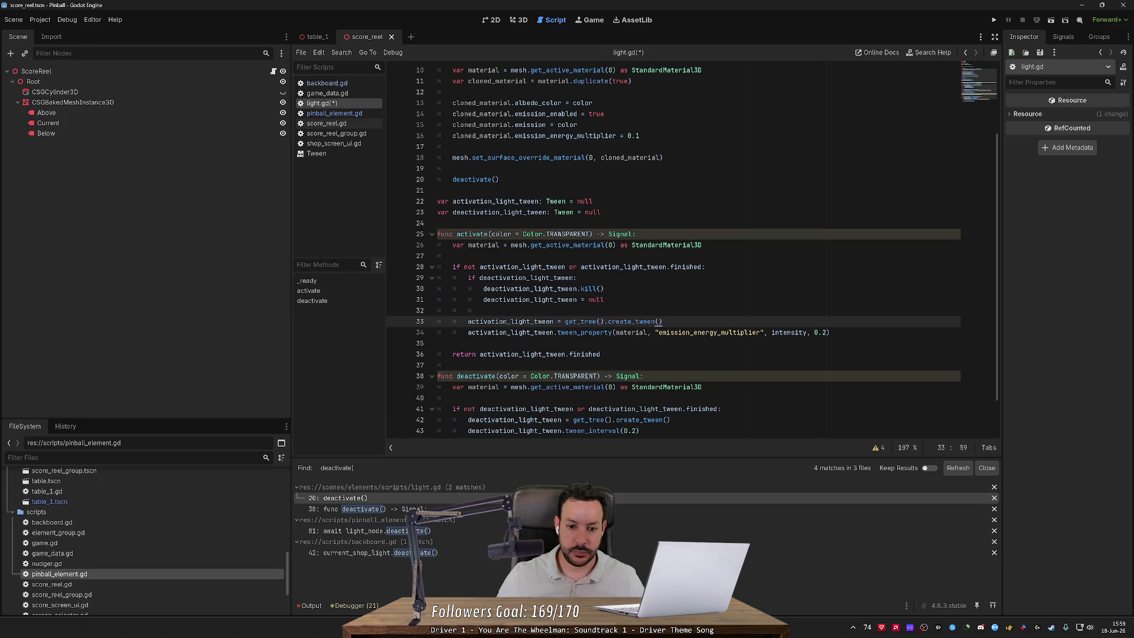
click(830, 332)
key(Return)
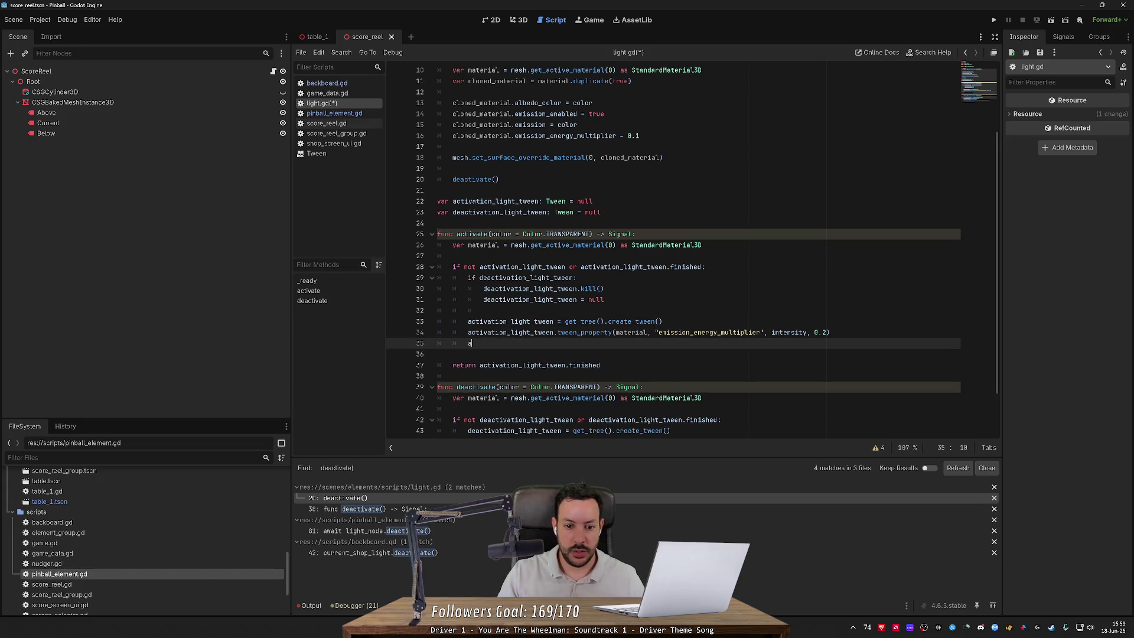
text(activation_light_tween.paa)
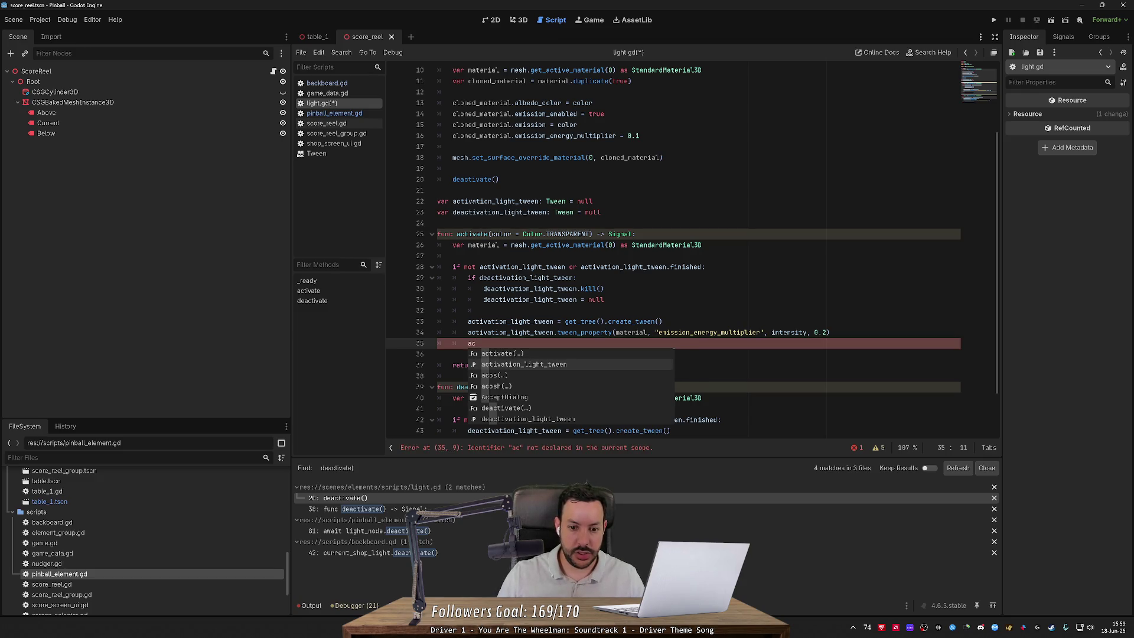
key(Return)
text(.paa)
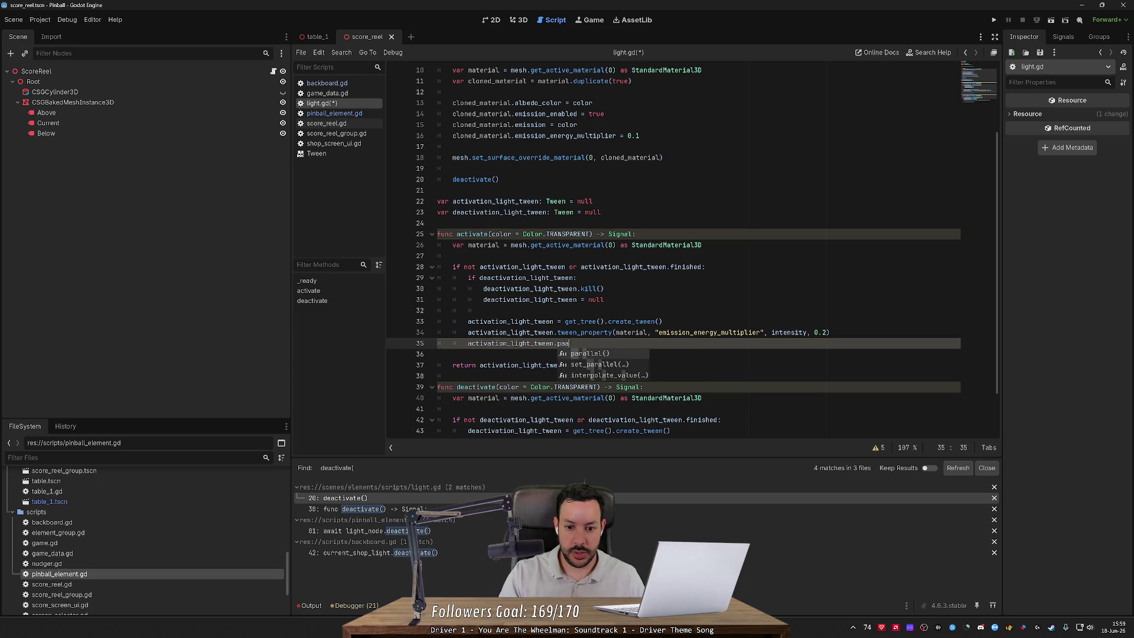
key(Return)
text(tw)
key(Down)
key(Down)
key(Down)
key(Return)
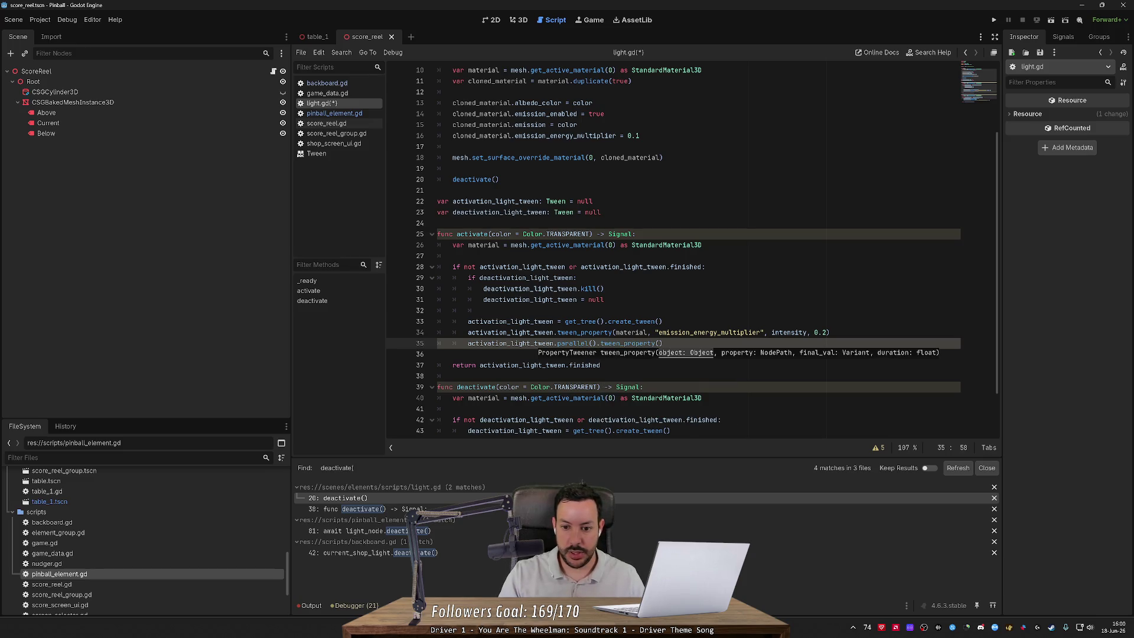
text(material)
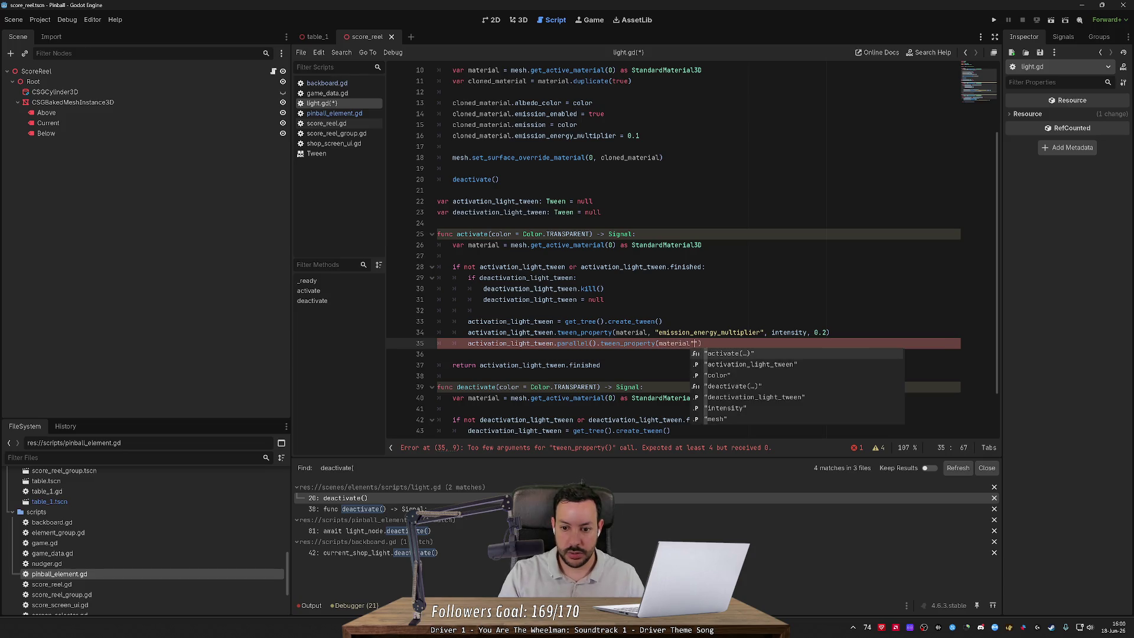
text(, "albedo)
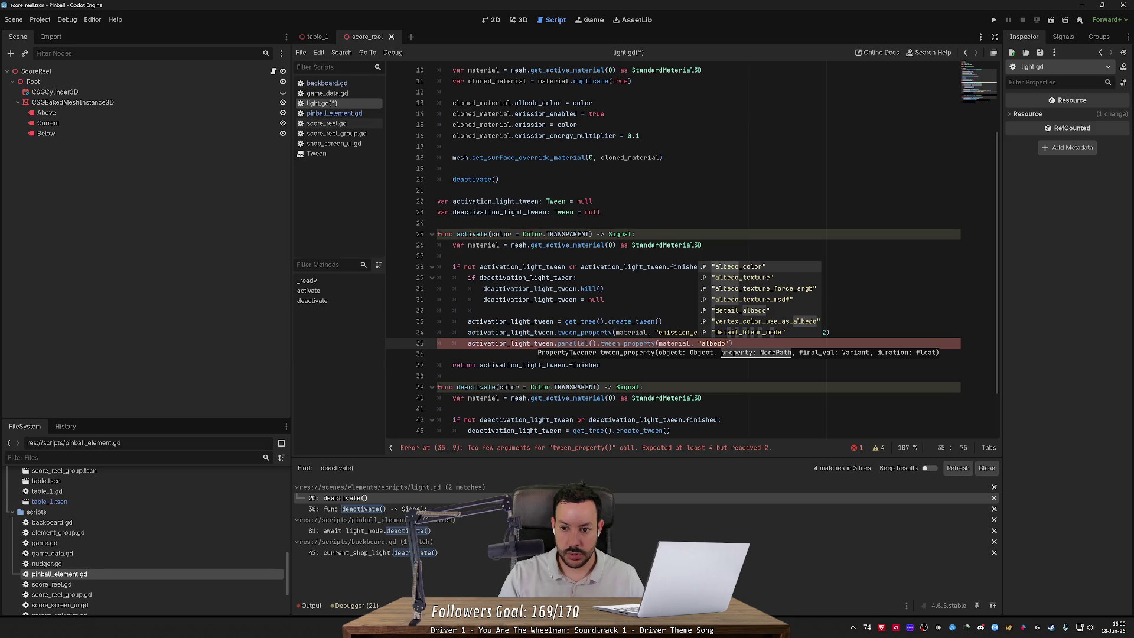
Step: Complete the call as tween_property(material, "albedo_color", color, 0.2)
scroll(691, 248, down, 2)
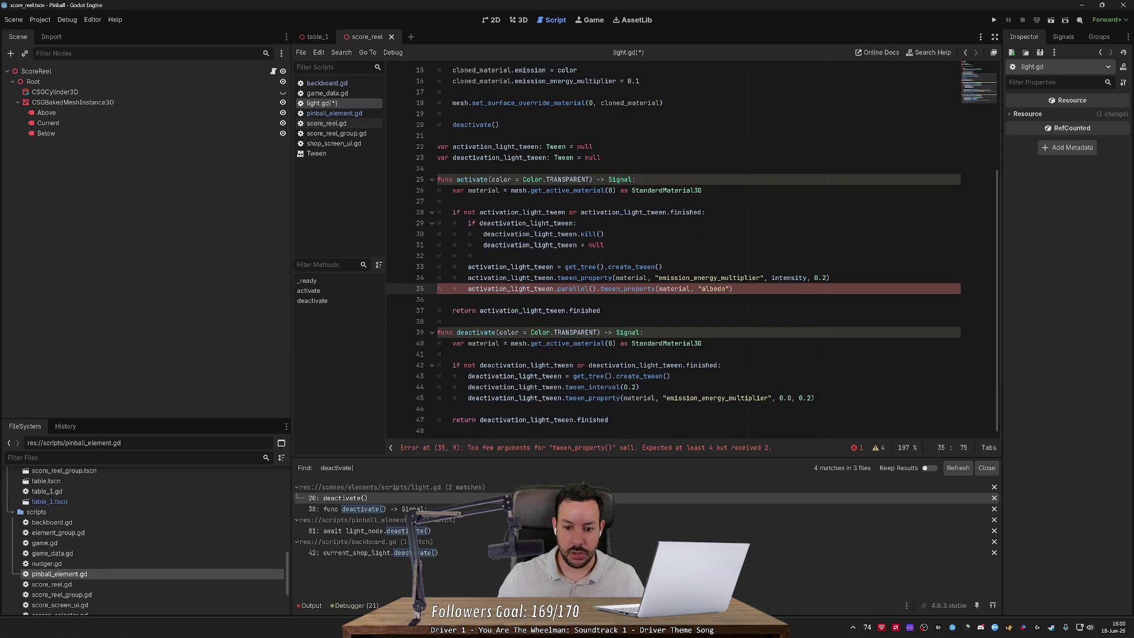
key(Tab)
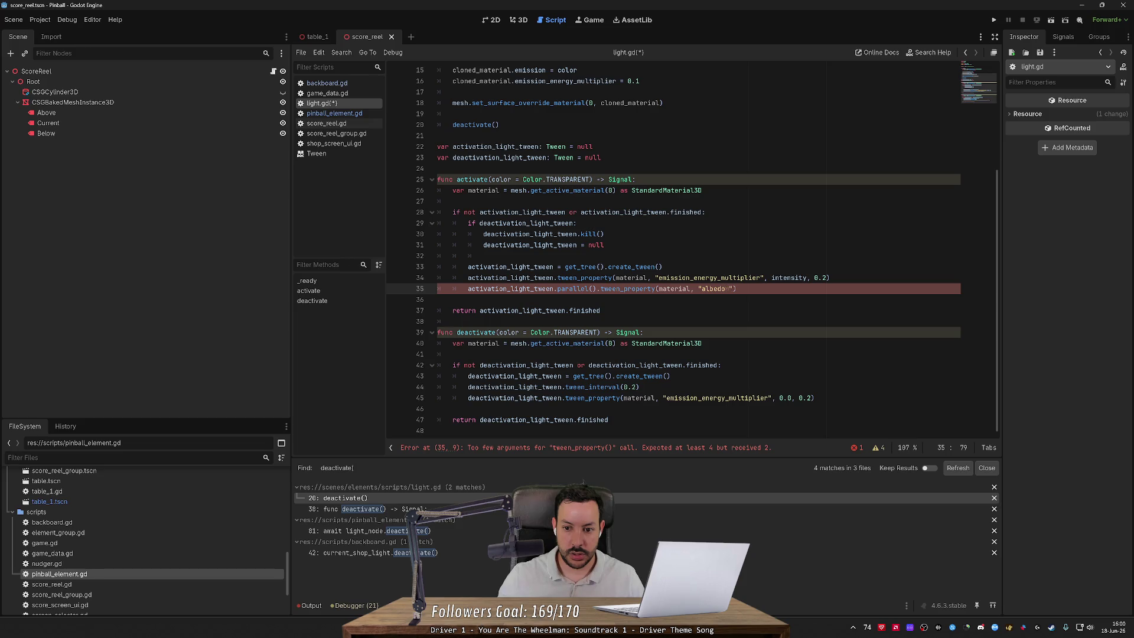
key(BackSpace)
text(_color)
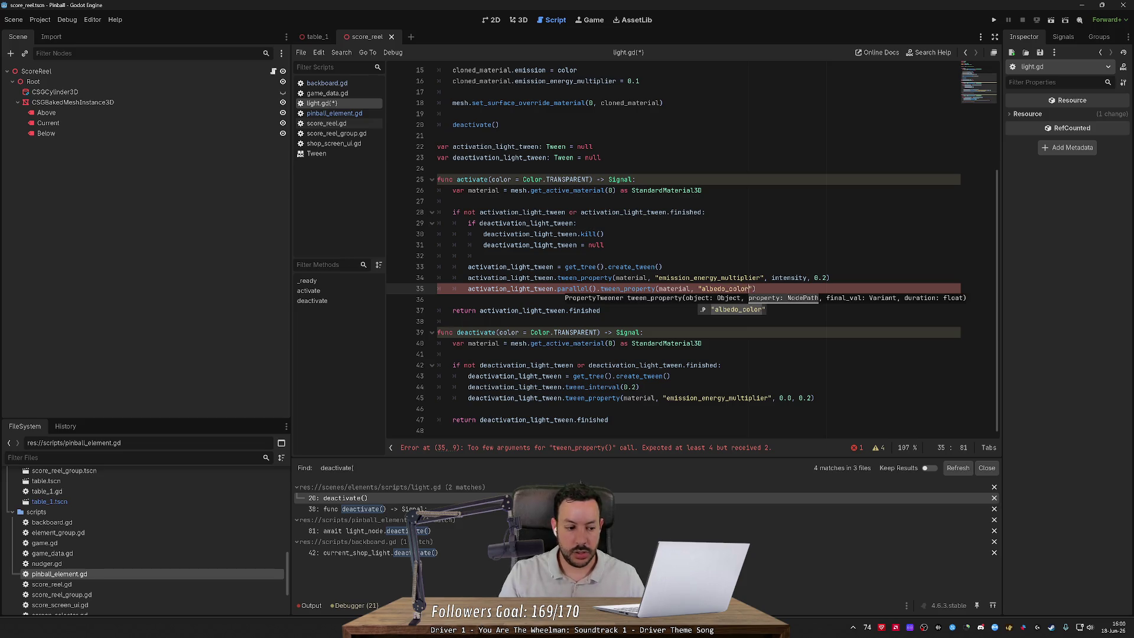
scroll(626, 321, up, 1)
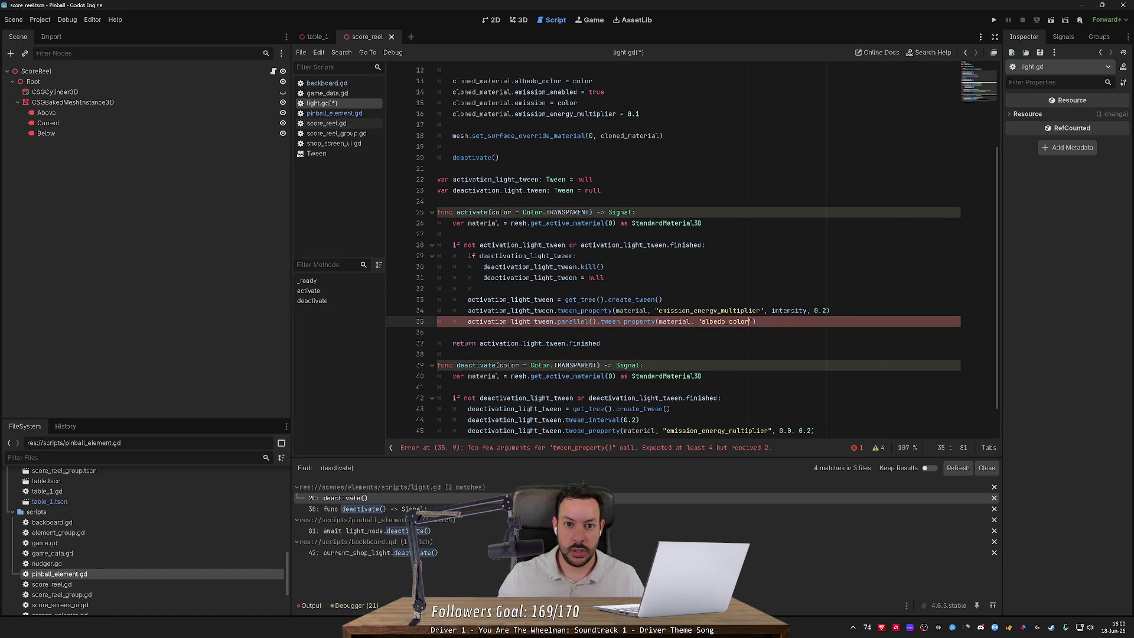
click(603, 266)
click(757, 321)
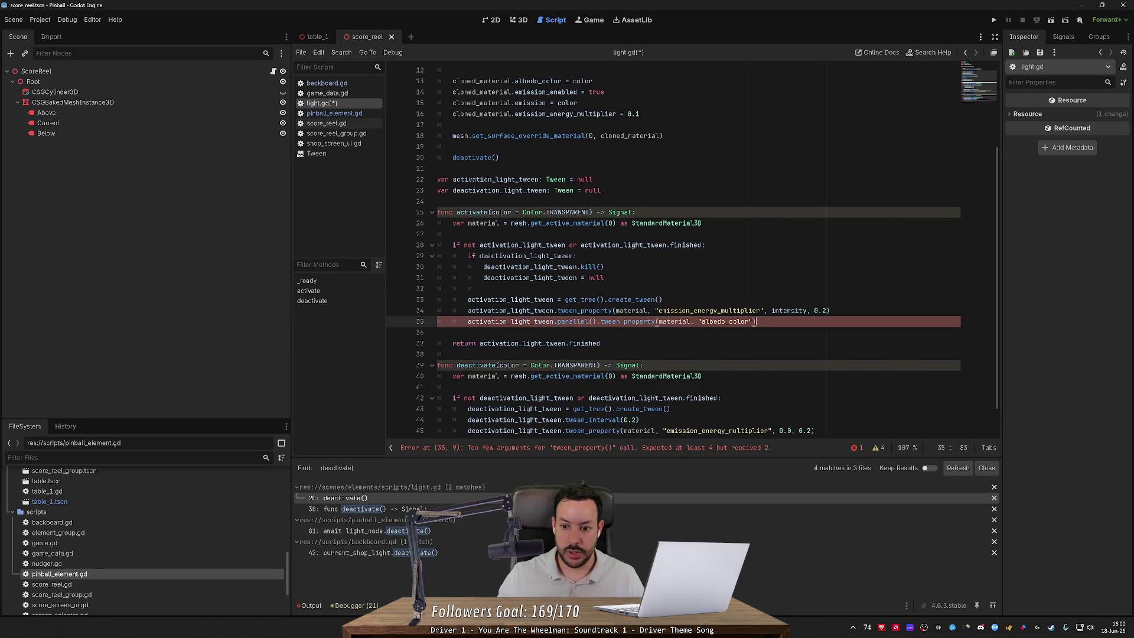
text(, color, 0.2)
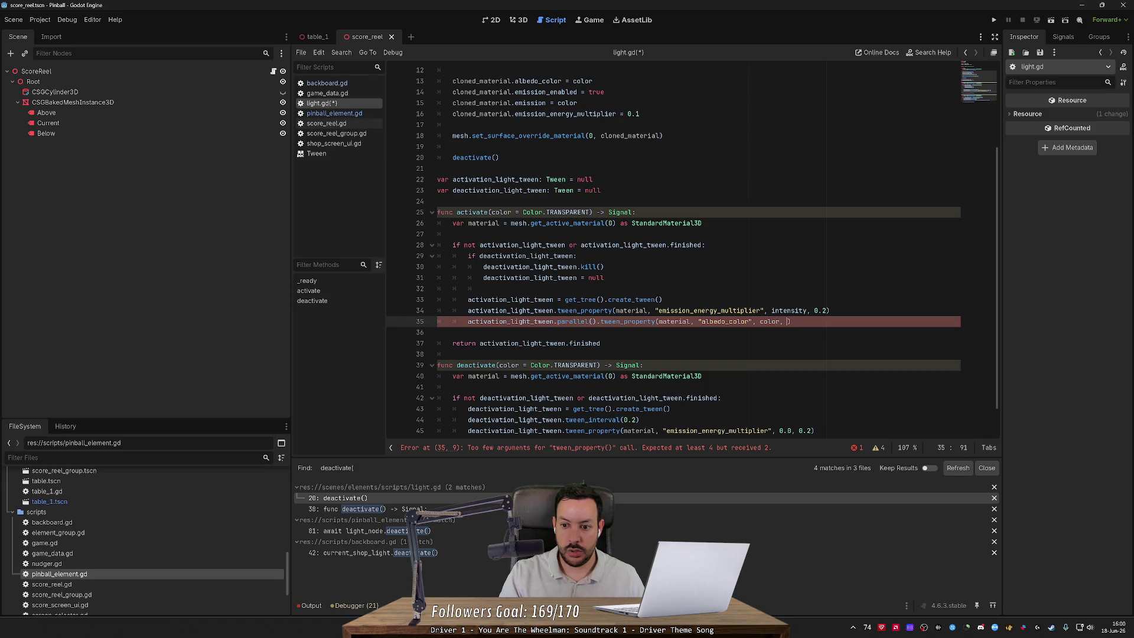
key(End)
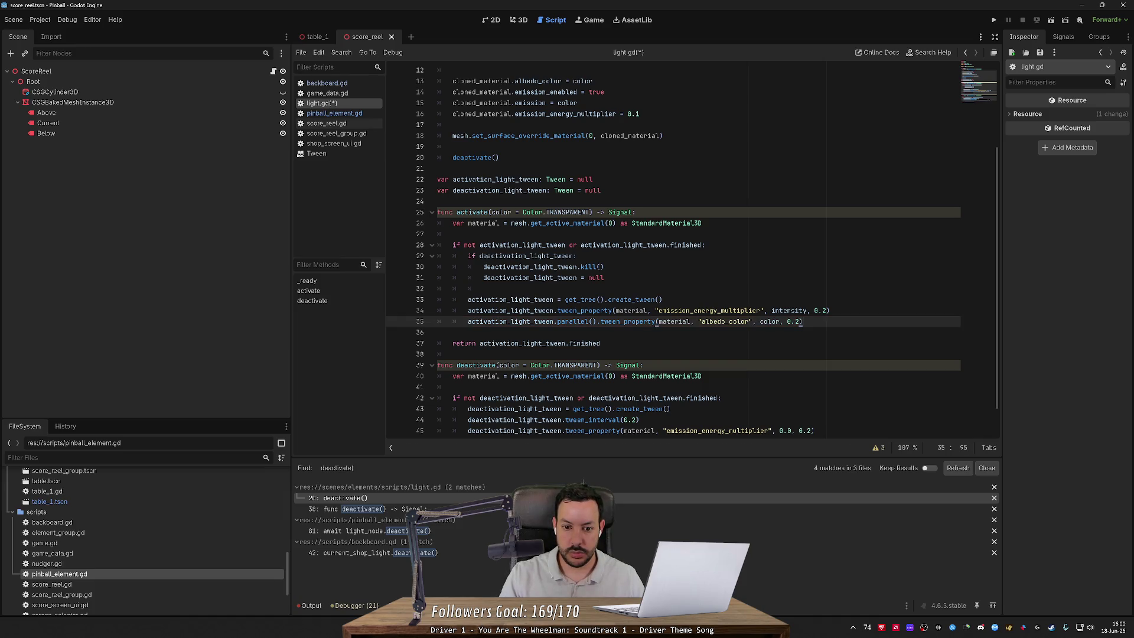
Step: Start an 'if color.' check on a new line above the albedo tween
key(shift+Home)
key(Home)
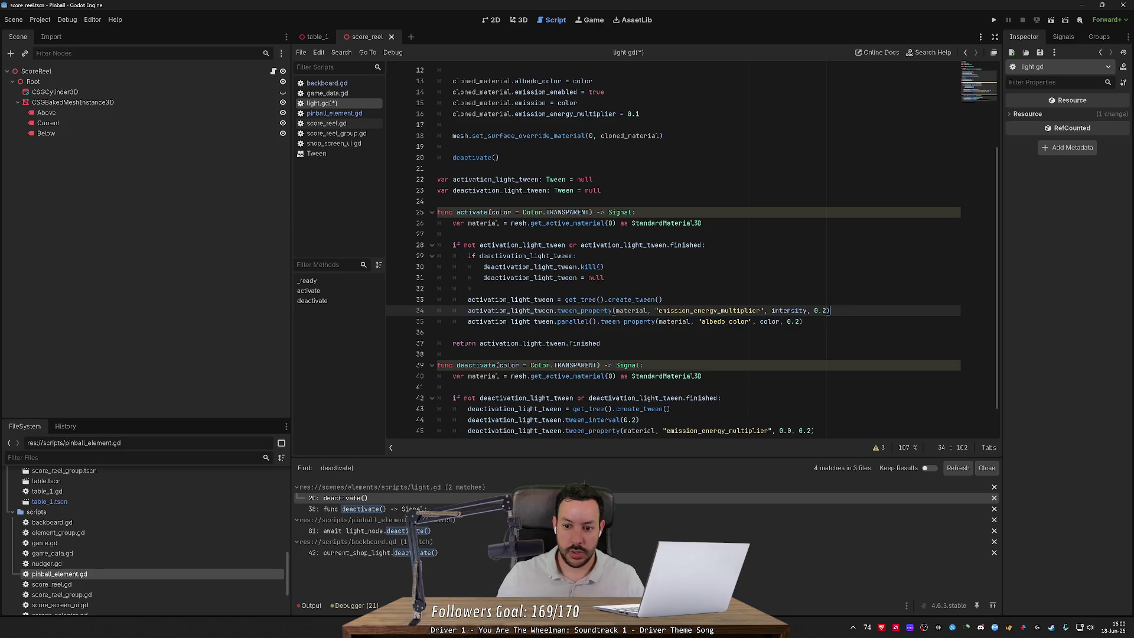
key(ctrl+shift+Return)
key(Return)
text(if )
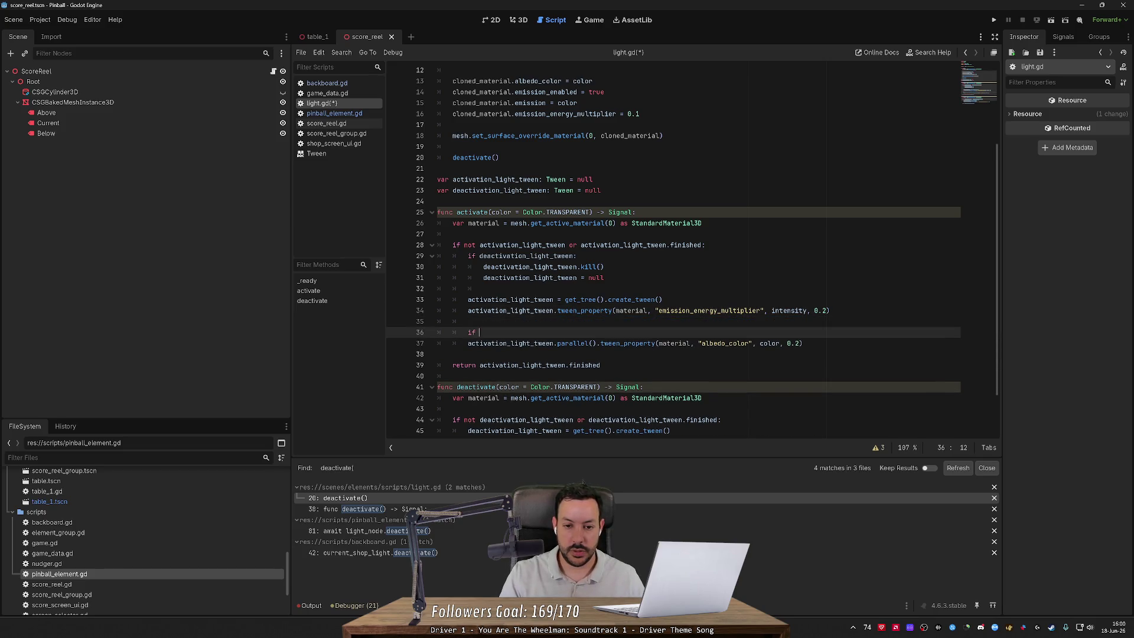
text(color.)
Step: Finish the guard as if color != Color.TRANSPARENT:, indent the albedo tween under it, and save
key(BackSpace)
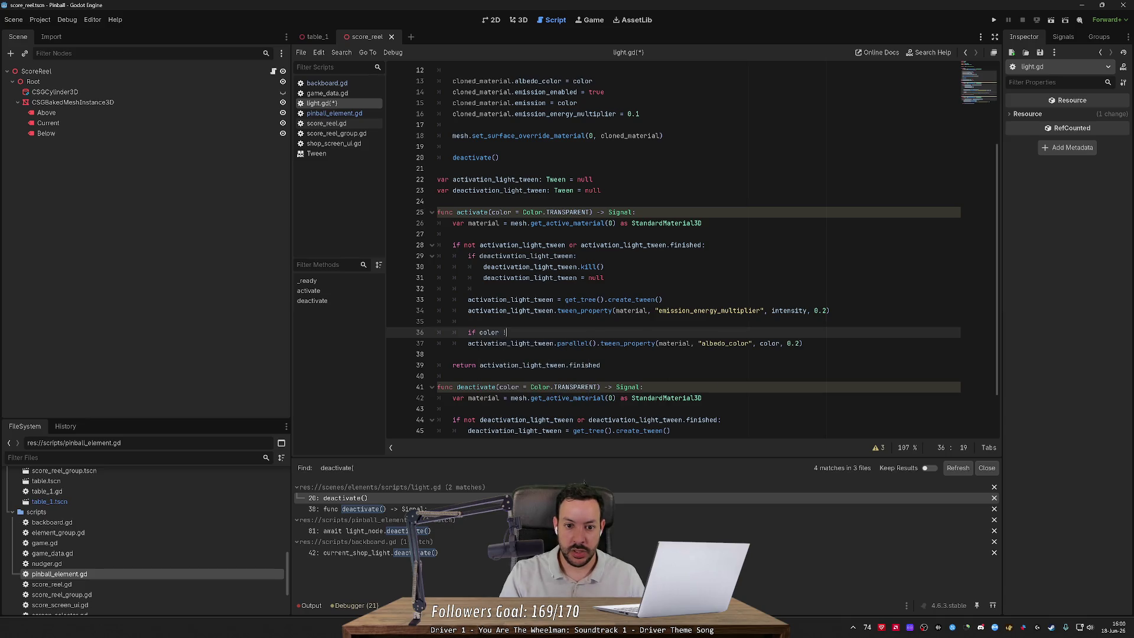
text(!= Color.Tra)
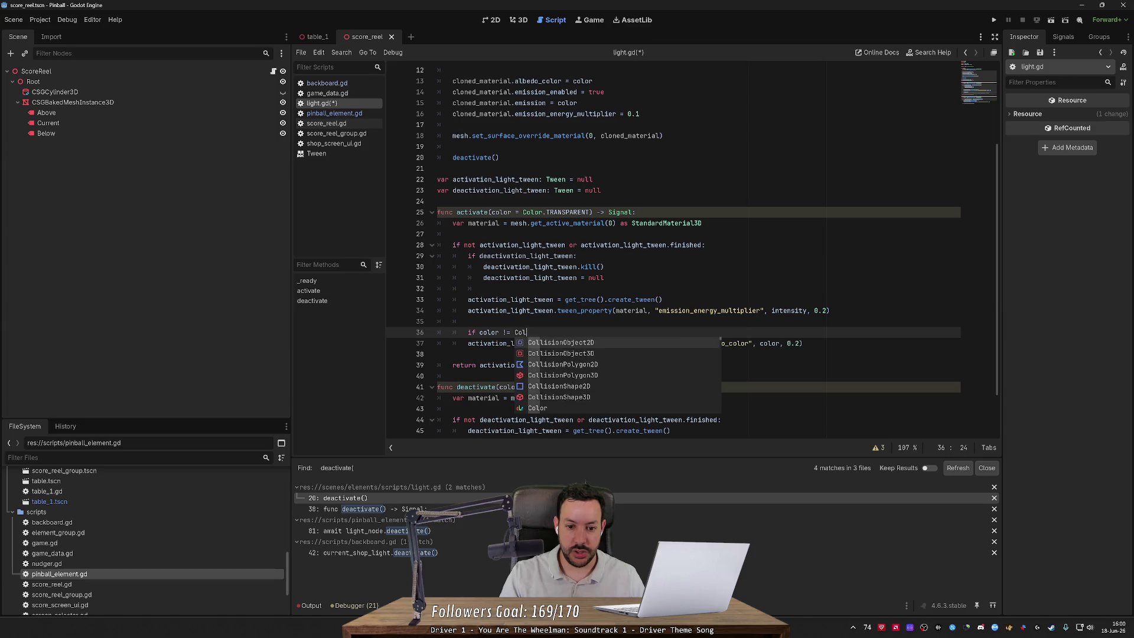
key(Return)
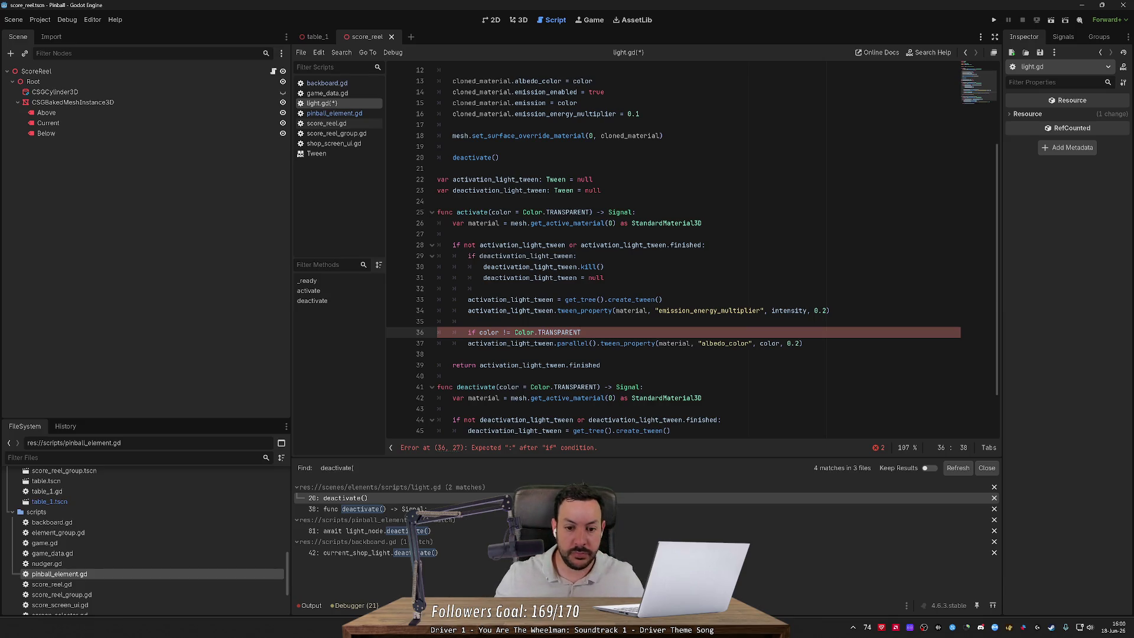
text(:)
click(438, 343)
key(Tab)
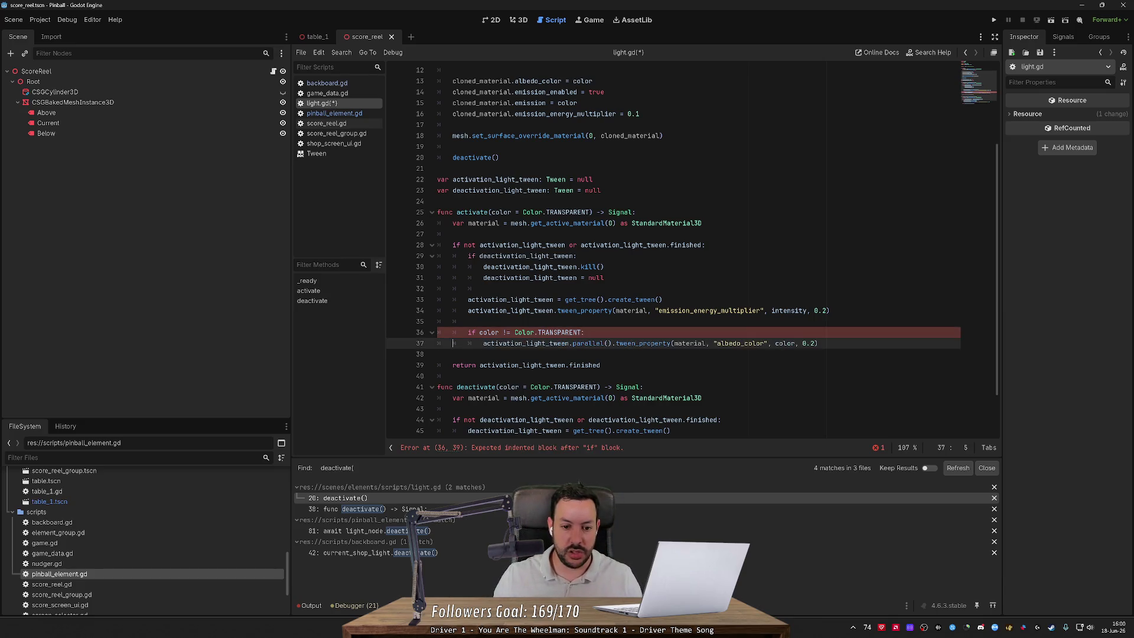
key(ctrl+s)
Step: Paste the guarded albedo tween into deactivate() and rename its tween to deactivation_light_tween
mouse_move(819, 343)
mouse_down()
mouse_move(436, 343)
mouse_move(435, 332)
mouse_up()
key(ctrl+c)
scroll(436, 332, down, 2)
click(762, 397)
key(Return)
key(ctrl+v)
key(BackSpace)
double_click(513, 355)
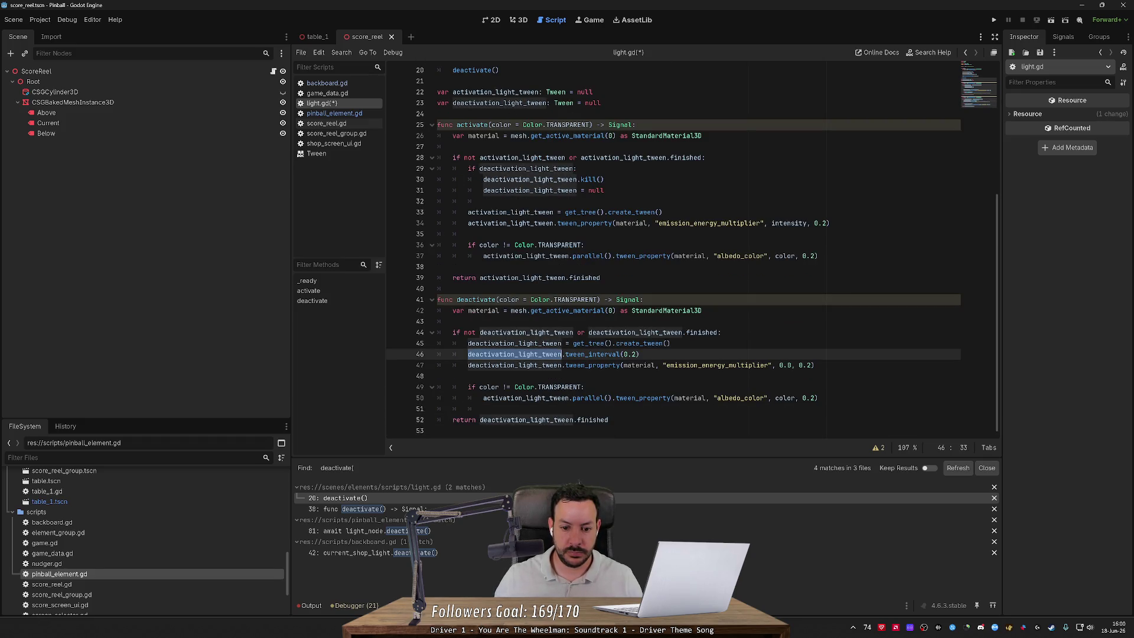
key(ctrl+c)
double_click(544, 399)
key(ctrl+v)
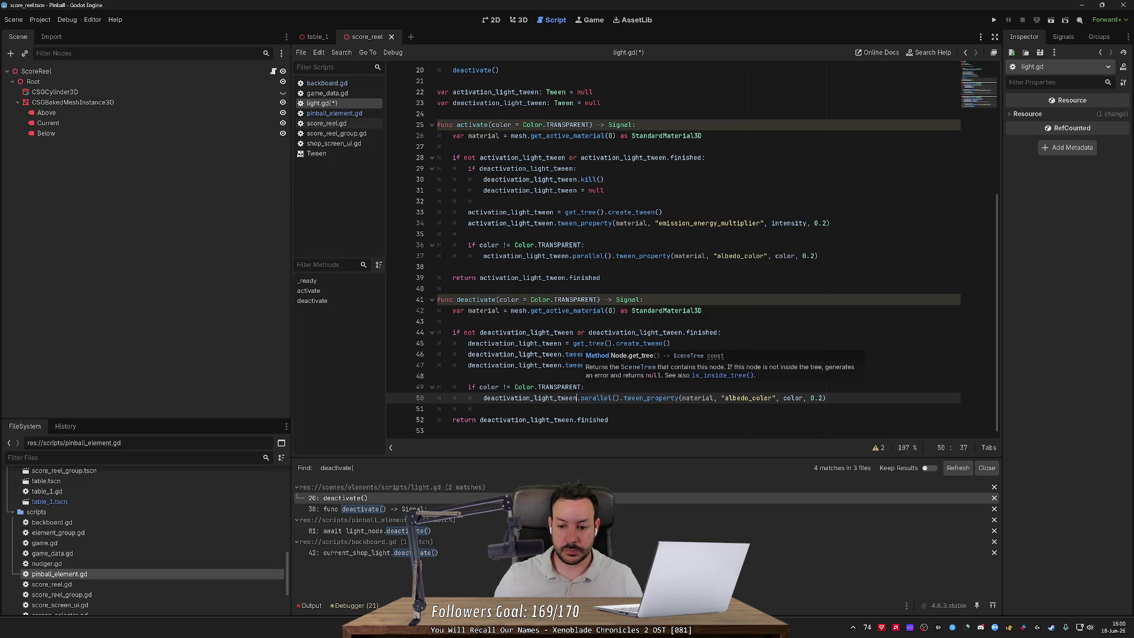
click(818, 255)
Step: Duplicate activate()'s albedo tween line and change the copy's property to "emission"
key(ctrl+shift+d)
scroll(691, 248, up, 4)
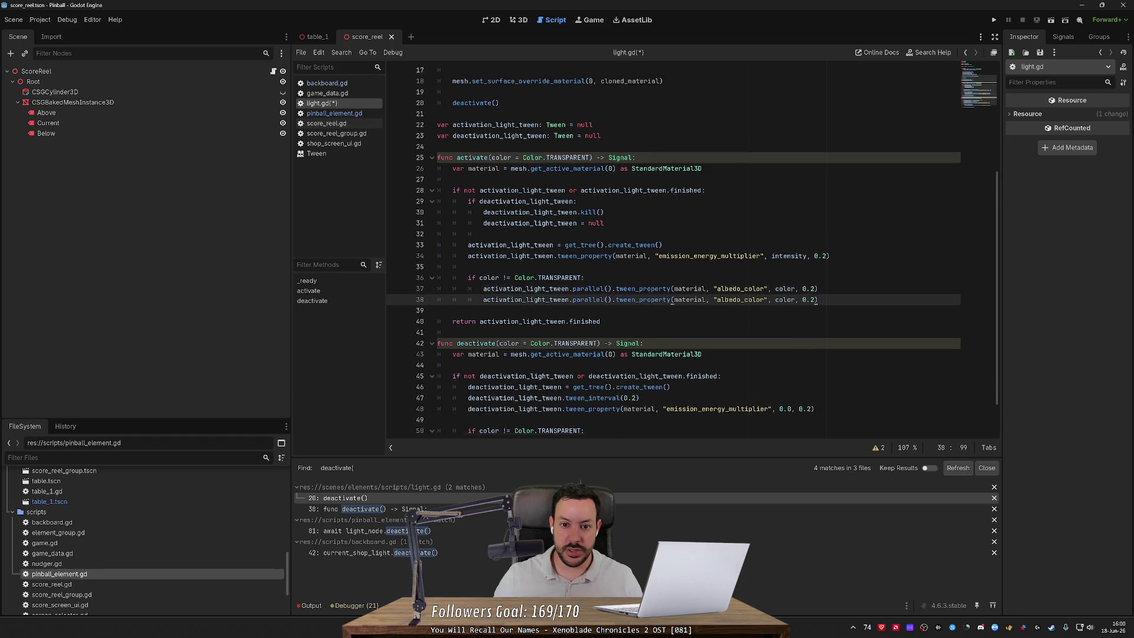
scroll(691, 248, down, 4)
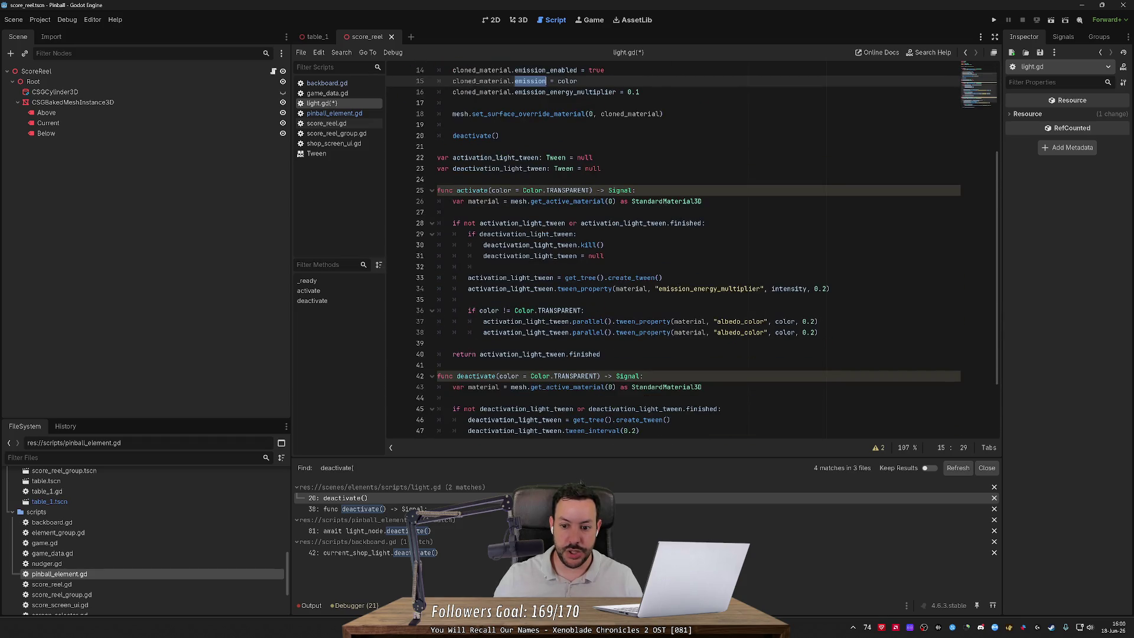
double_click(740, 332)
text(emission)
Step: Add a duplicated "emission" tween line in deactivate() as well, and save
scroll(691, 248, down, 2)
double_click(745, 397)
text(emission)
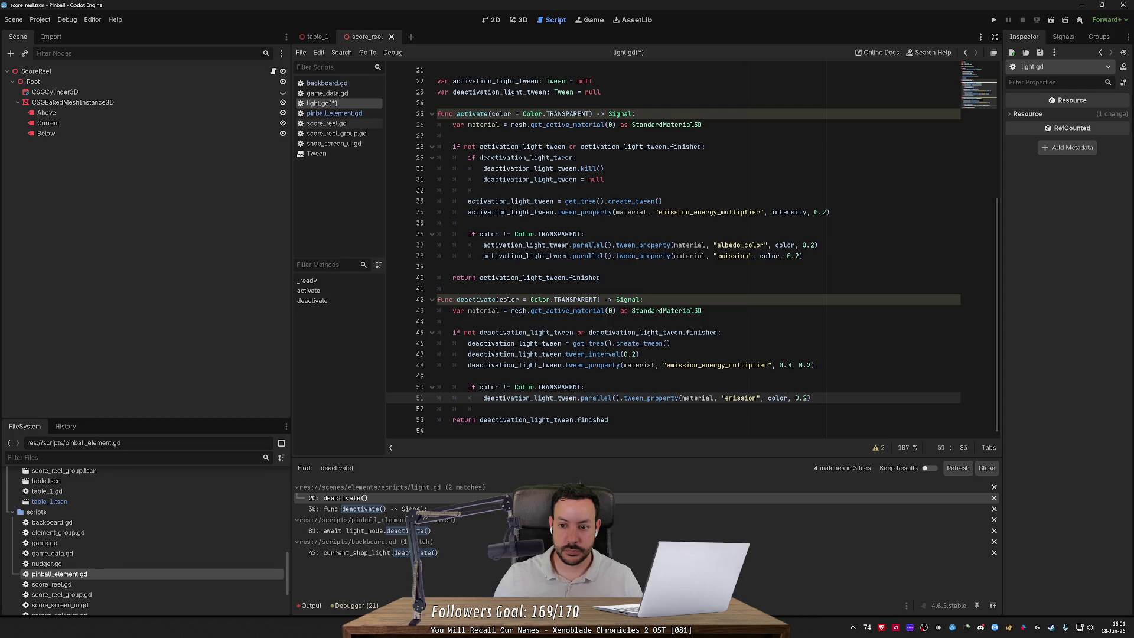
scroll(690, 248, up, 2)
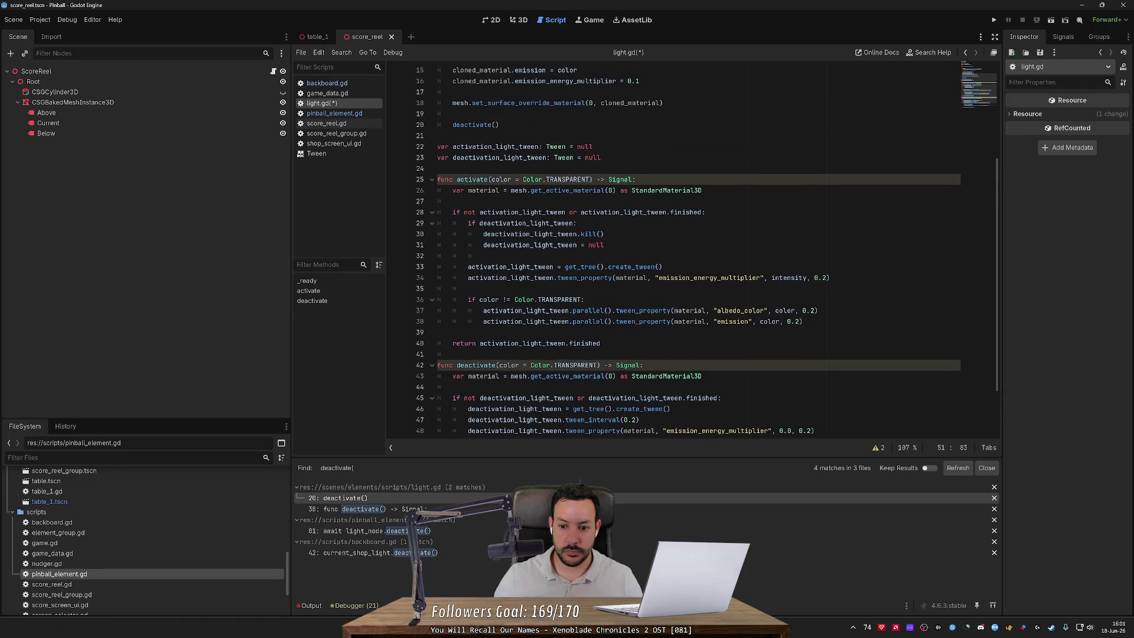
scroll(691, 248, down, 2)
key(ctrl+z)
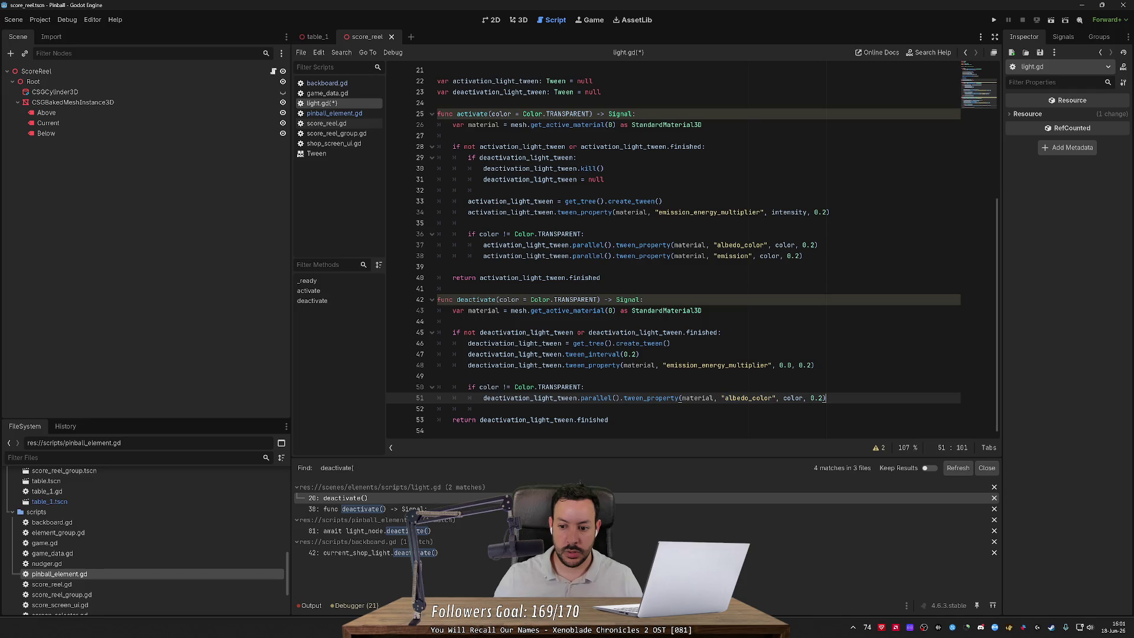
key(ctrl+alt+Down)
text(emission)
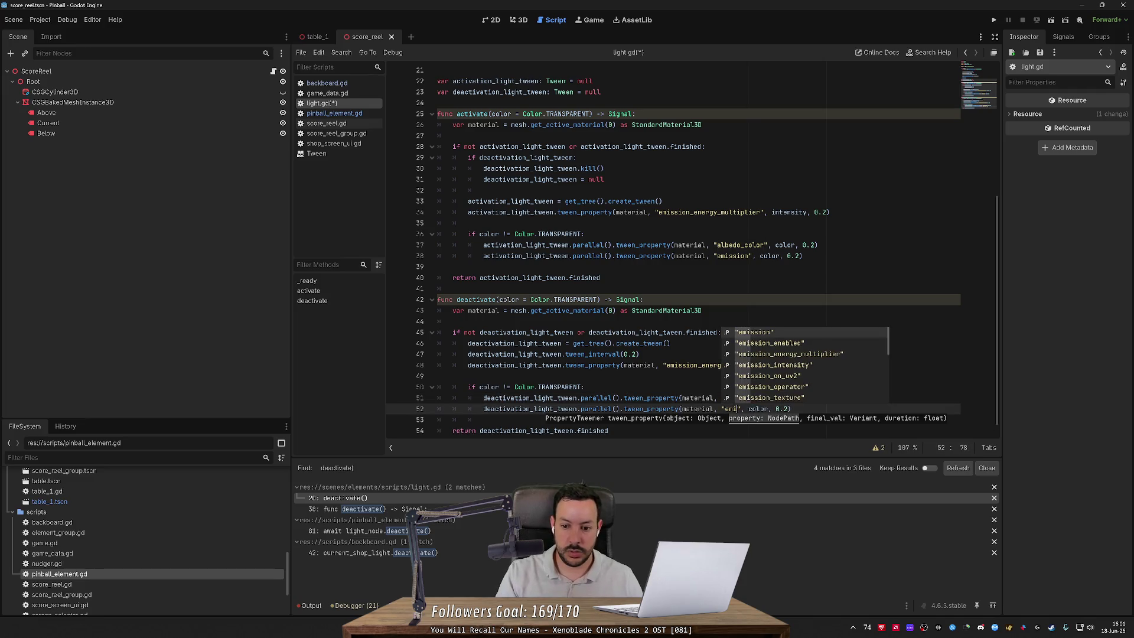
key(ctrl+s)
Step: Open a blank line inside the colour check
key(Escape)
key(Up)
key(Up)
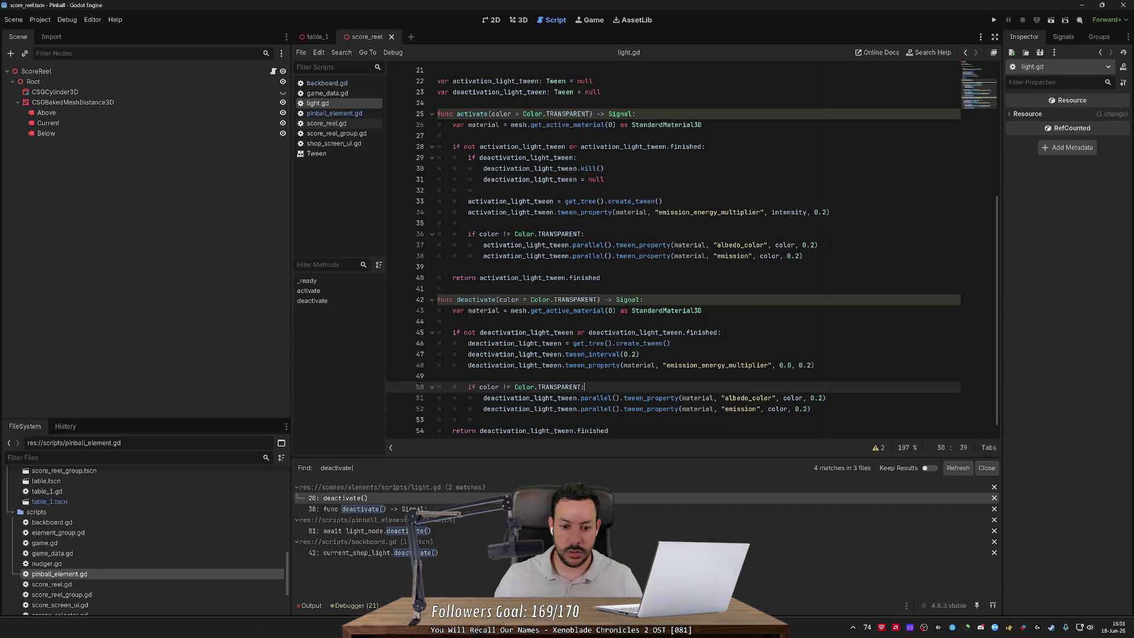
key(Return)
scroll(691, 248, up, 7)
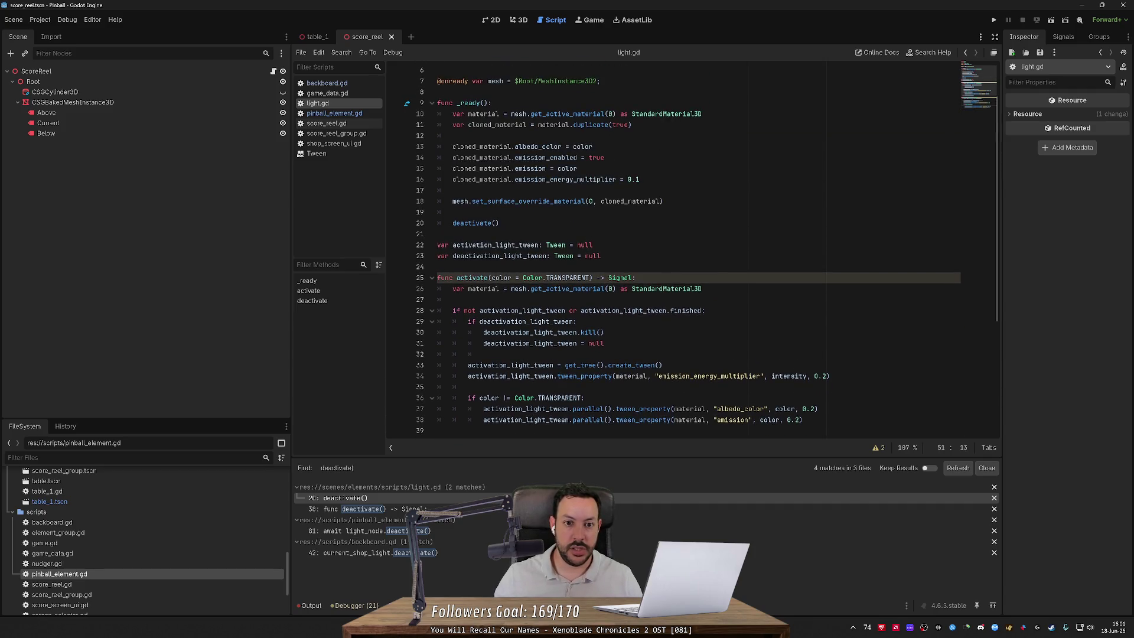
scroll(691, 248, down, 7)
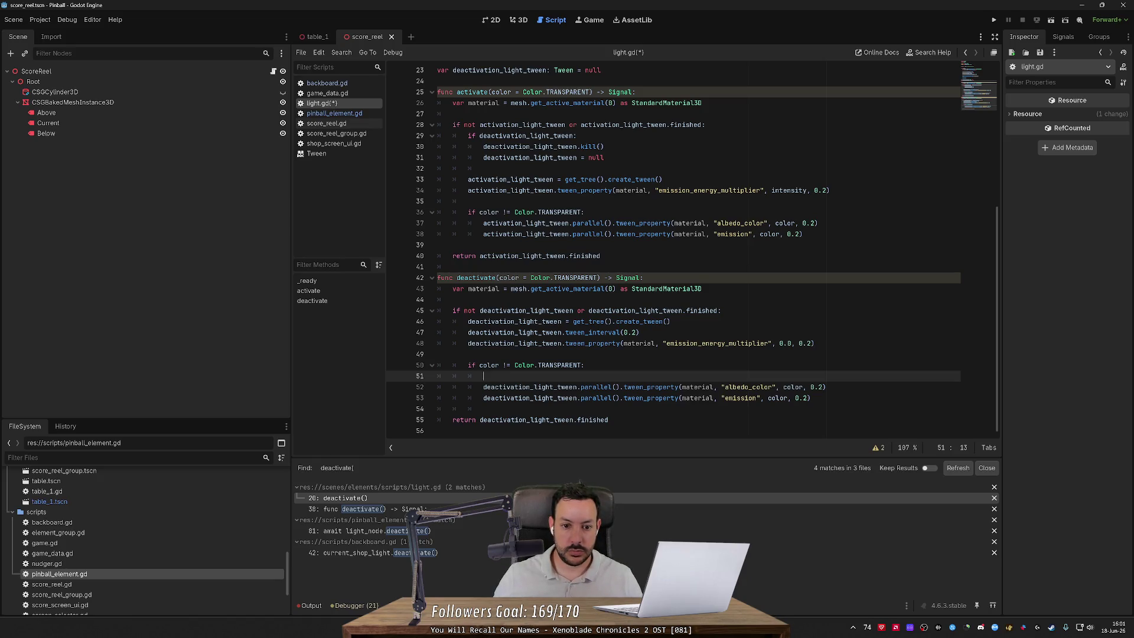
Step: Rename the color parameter to override_color in deactivate(), activate() and both colour checks
click(498, 278)
text(override_)
key(ctrl+d)
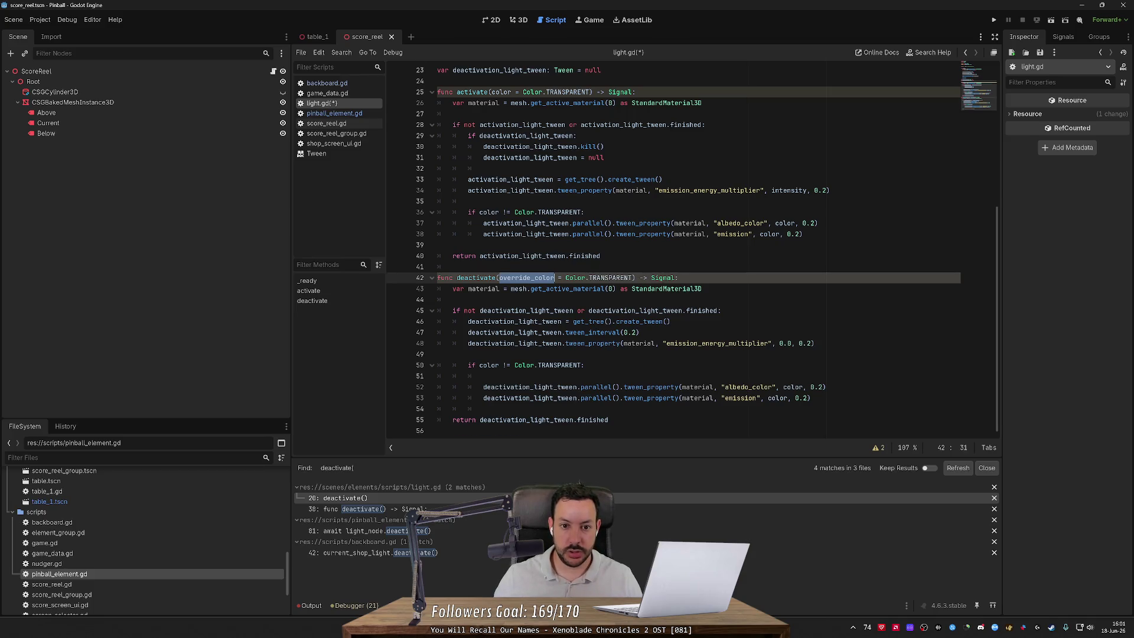
scroll(673, 248, up, 3)
double_click(511, 191)
key(ctrl+v)
double_click(490, 310)
key(ctrl+v)
scroll(490, 310, down, 3)
double_click(489, 365)
key(ctrl+v)
Step: Add color = override_color inside both colour checks, save, and run the game
key(Down)
text(color = override_color)
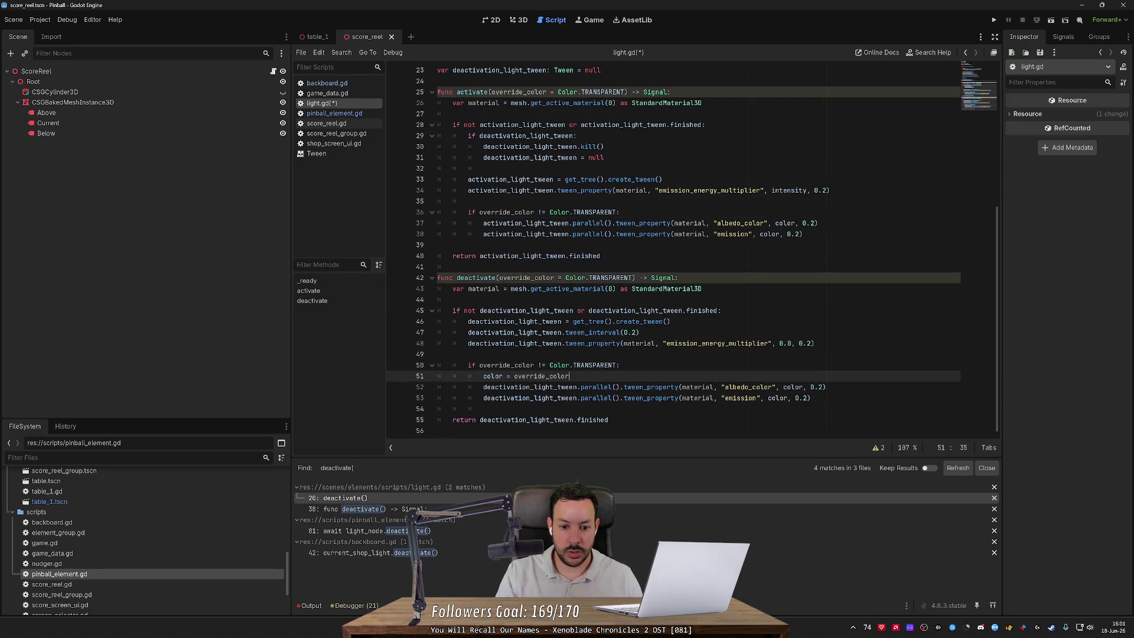
click(625, 213)
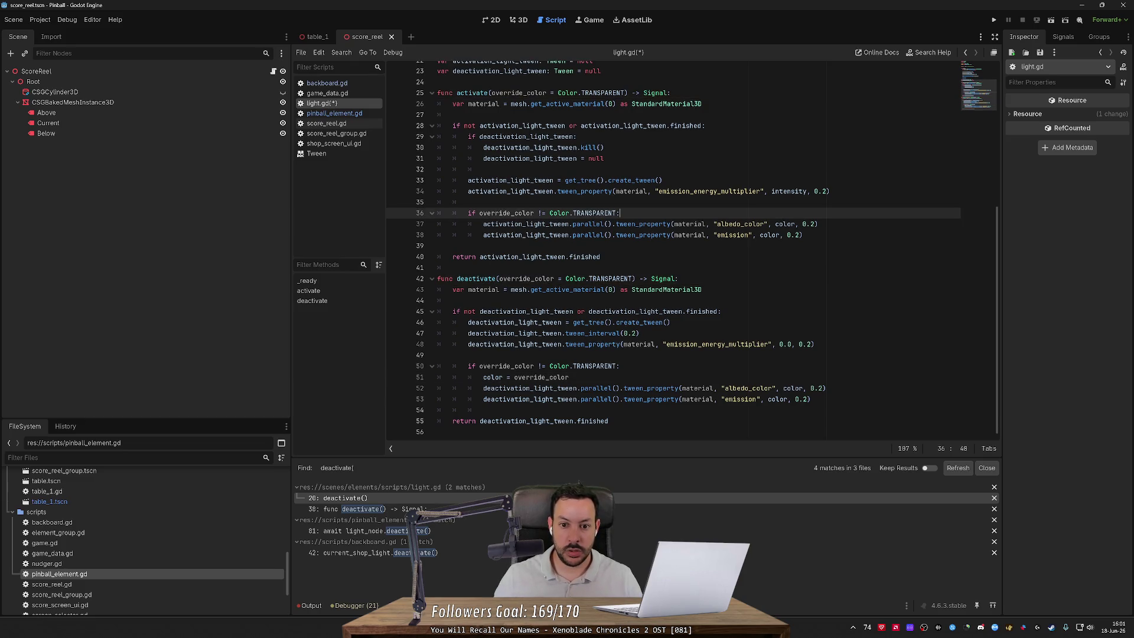
key(Return)
key(ctrl+v)
key(ctrl+s)
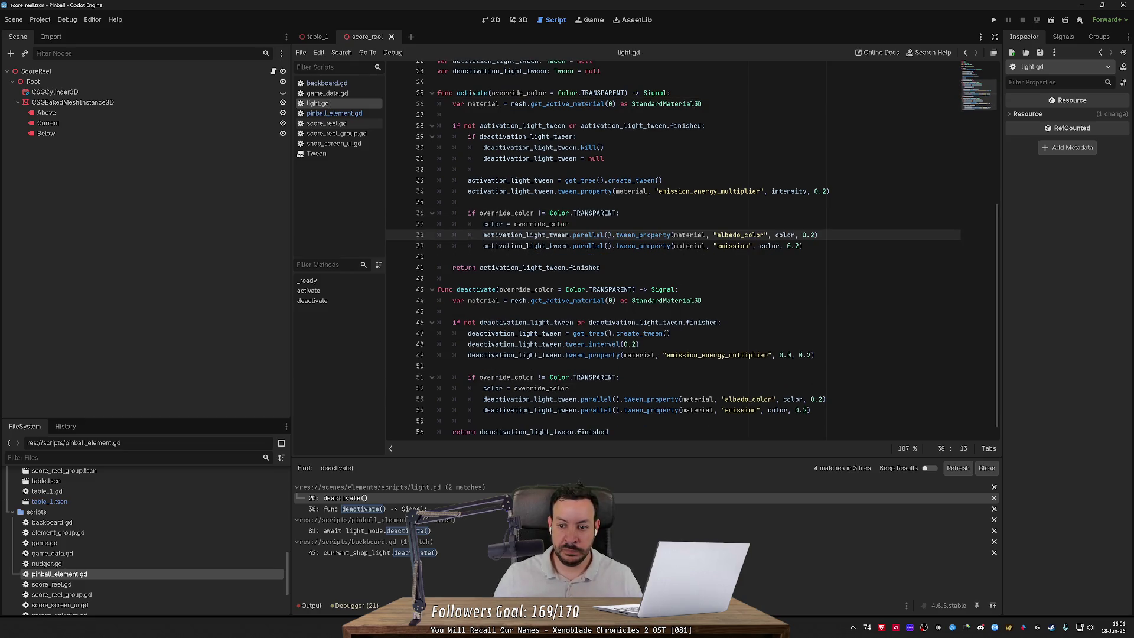
click(993, 21)
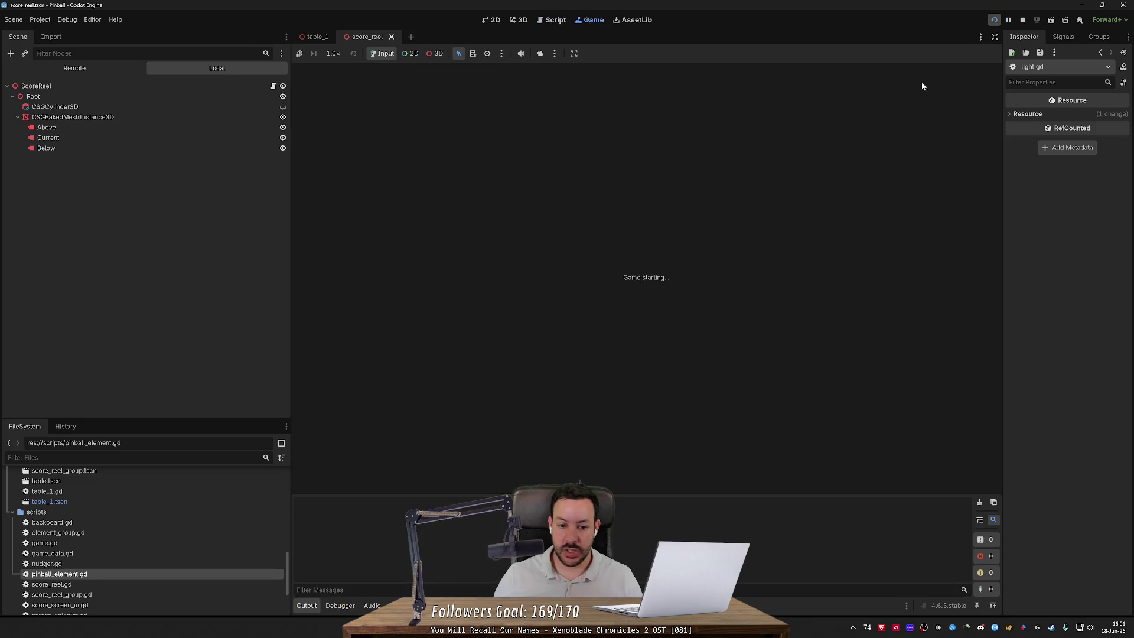
Step: Let the run break on the missing tween_color call at backboard.gd line 76
mouse_move(560, 237)
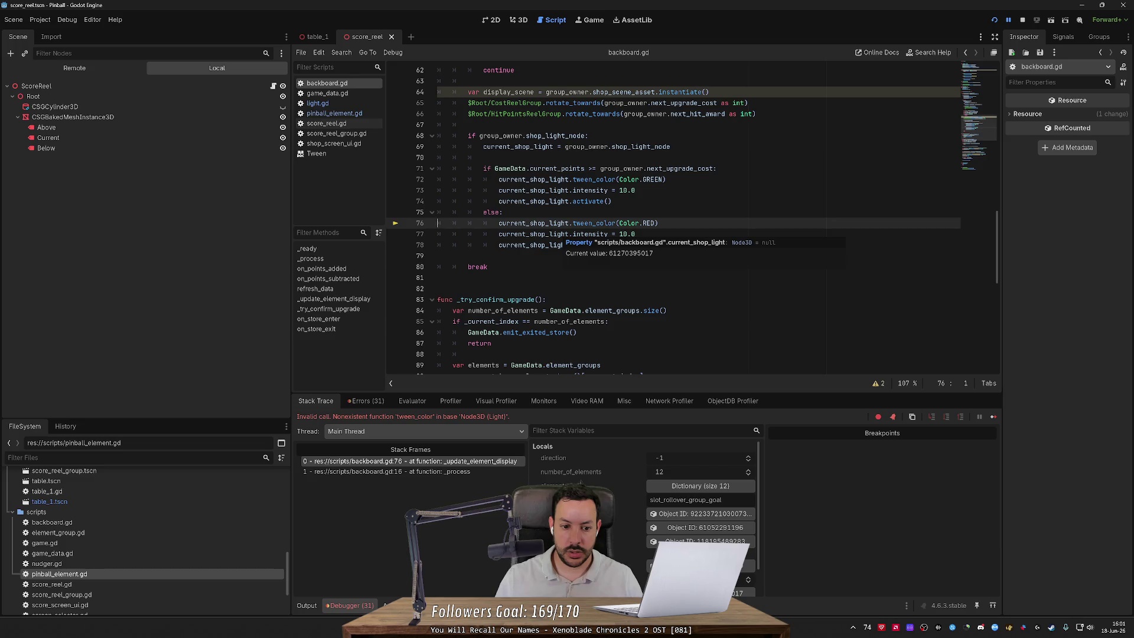
Step: Pass Color.RED and Color.GREEN as arguments to the matching activate() calls
double_click(593, 222)
click(657, 223)
double_click(628, 223)
key(shift+Right)
key(shift+Right)
key(shift+Right)
key(ctrl+c)
click(607, 245)
key(ctrl+v)
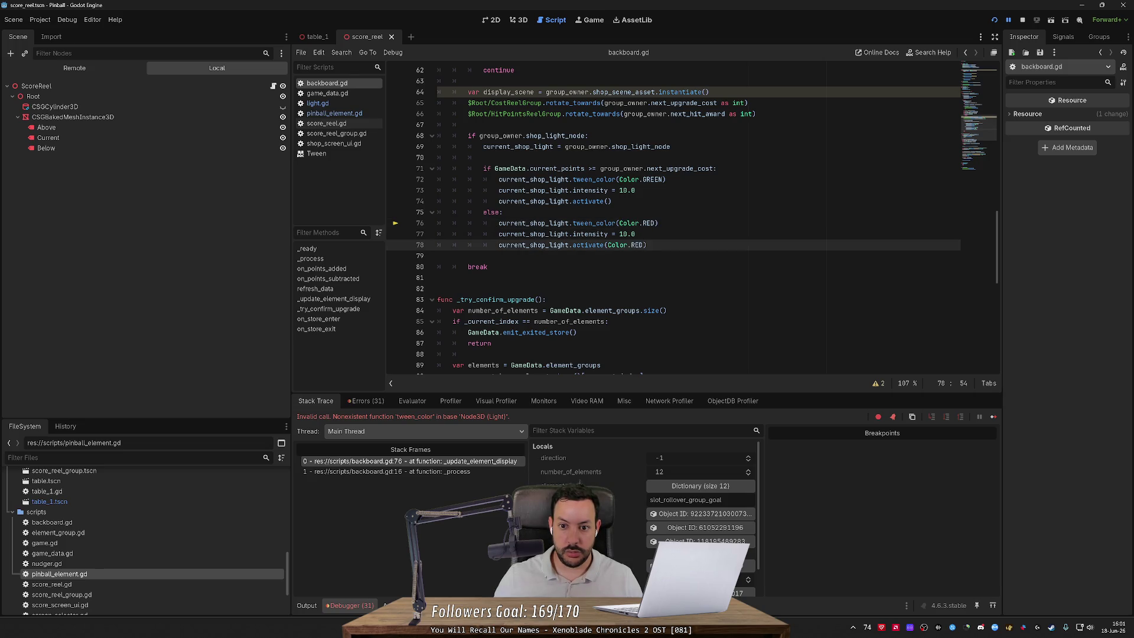
double_click(628, 179)
key(shift+Right)
key(shift+Right)
key(shift+Right)
key(ctrl+c)
click(609, 201)
key(ctrl+v)
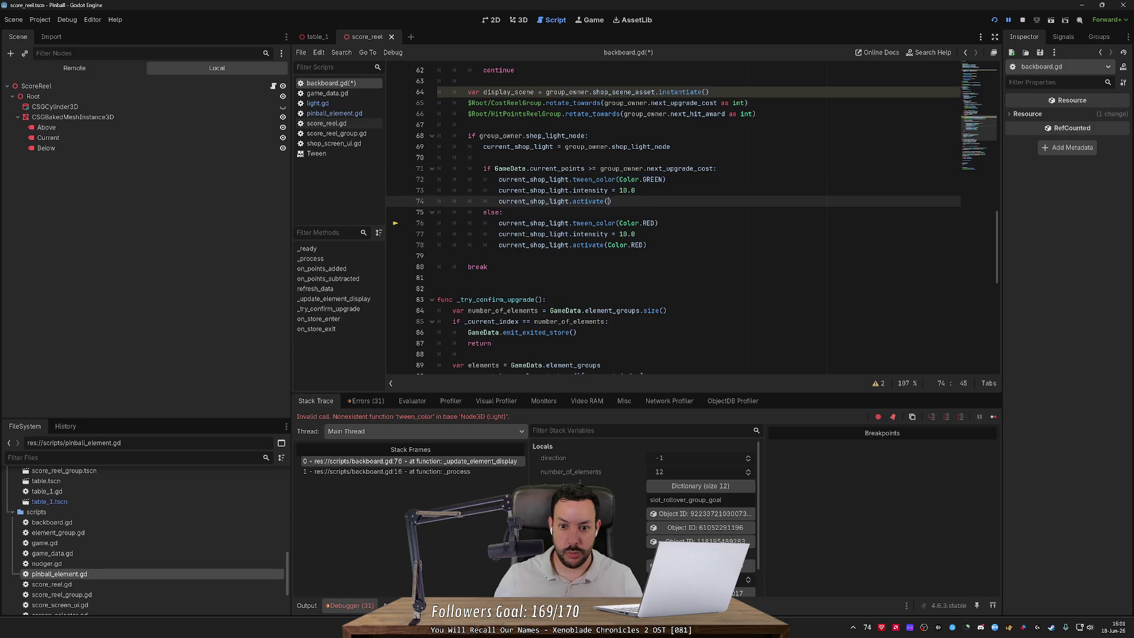
Step: Stop the game, delete the green and red tween_color lines, and save backboard.gd
click(1023, 21)
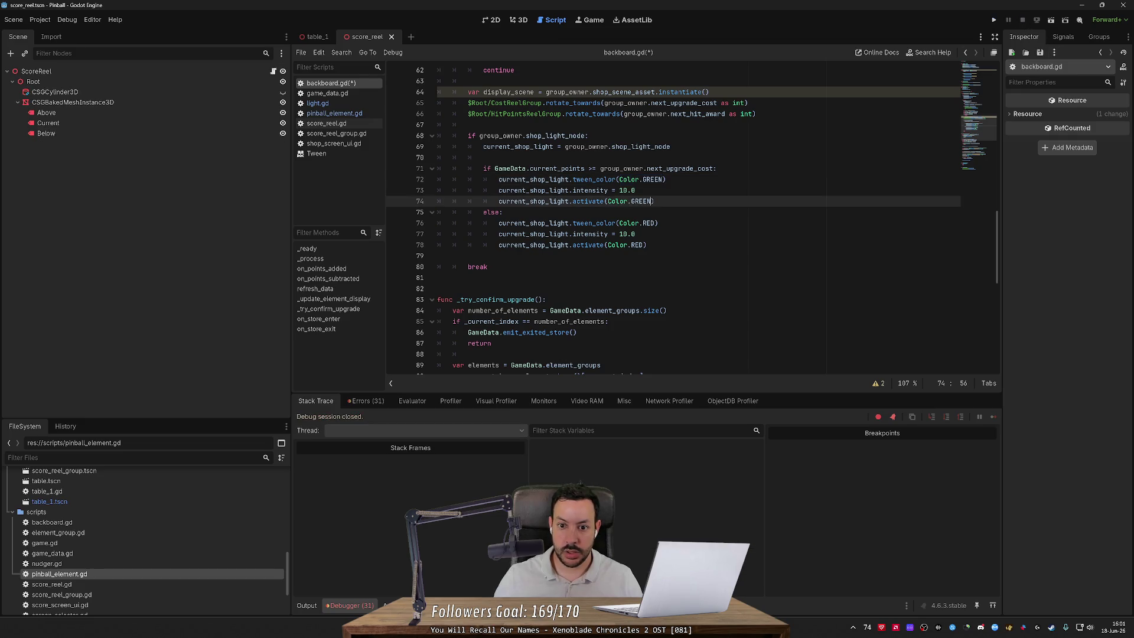
key(Up)
key(Up)
key(ctrl+shift+k)
key(Down)
key(Down)
key(Down)
key(ctrl+shift+k)
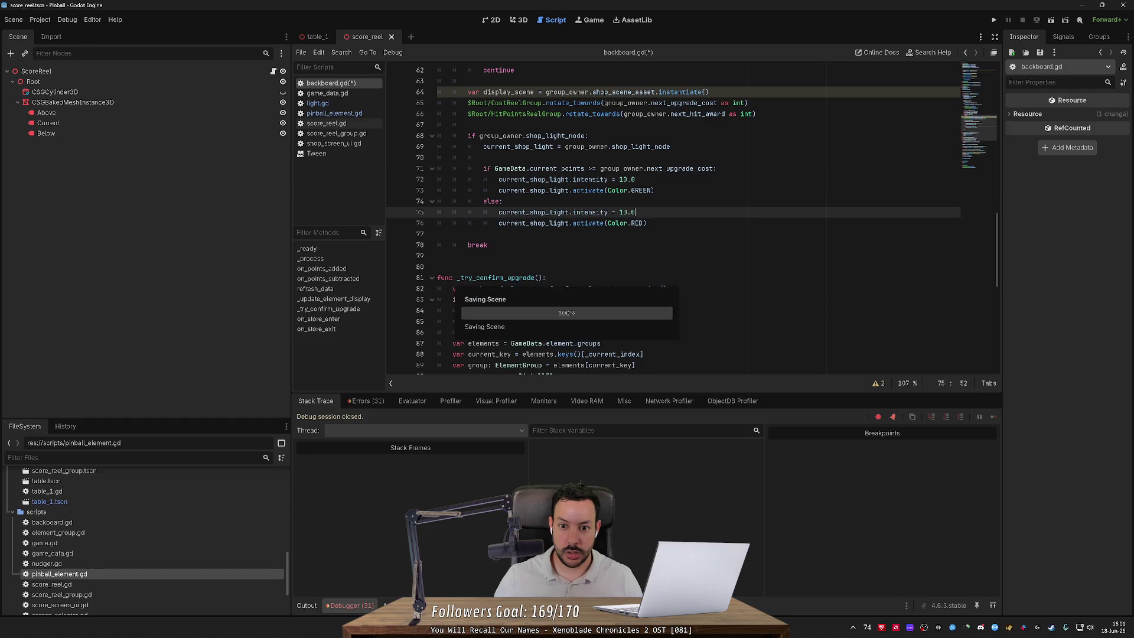
key(ctrl+s)
Step: Pass Color.BLACK to deactivate() and remove the old tween_color line above it
scroll(691, 219, up, 10)
scroll(691, 218, up, 3)
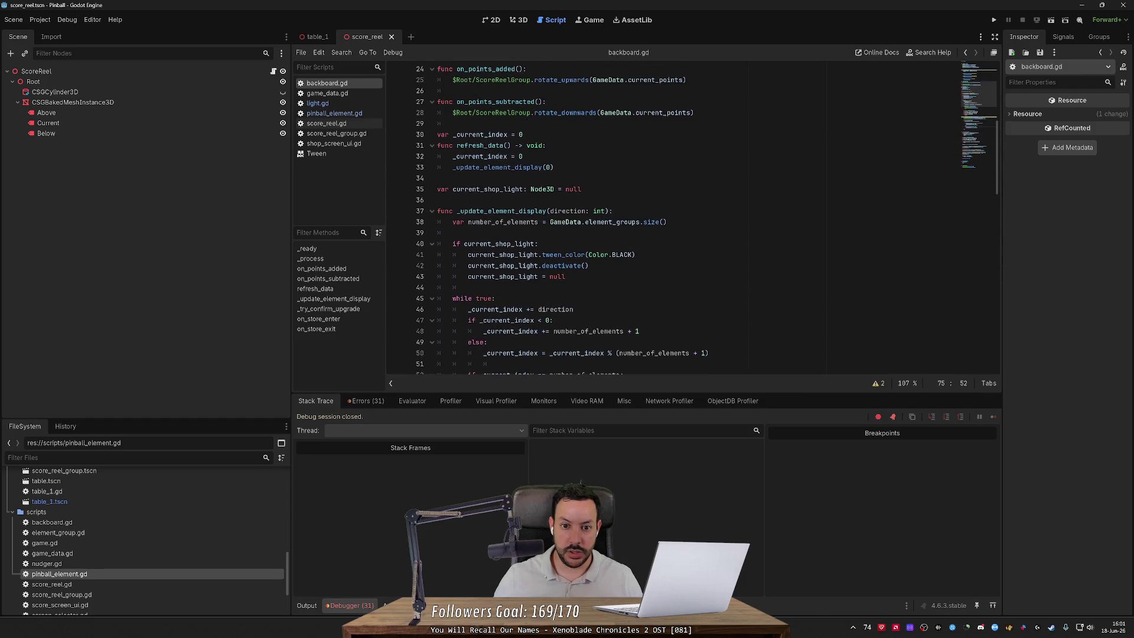
click(584, 266)
text(Color.BLAC)
key(Return)
key(Up)
key(ctrl+shift+k)
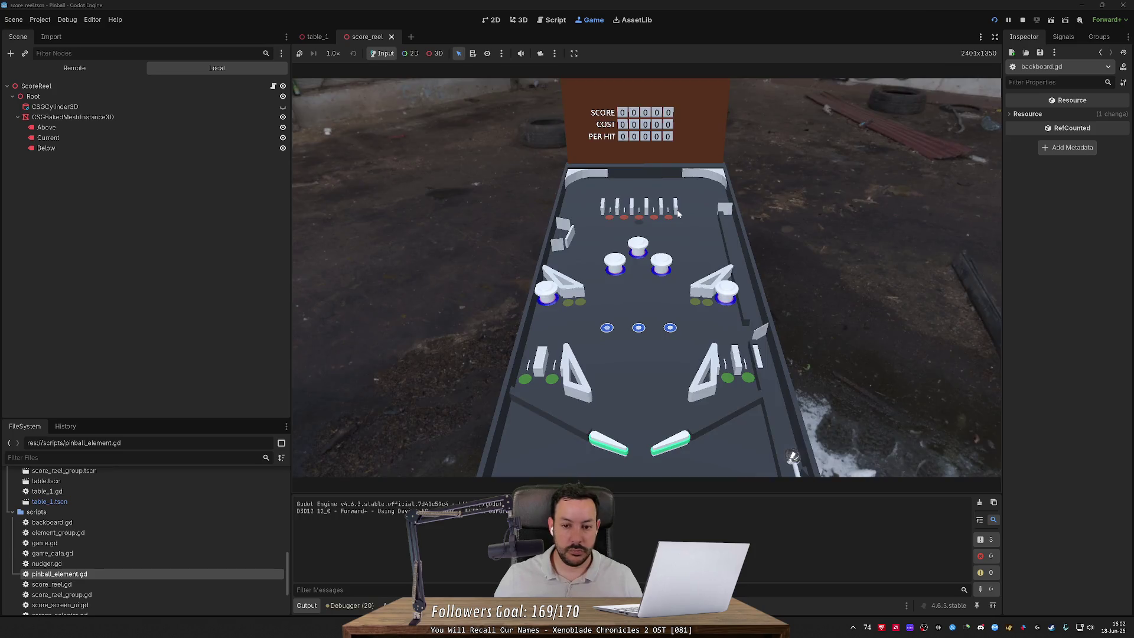
mouse_move(559, 239)
key(Left)
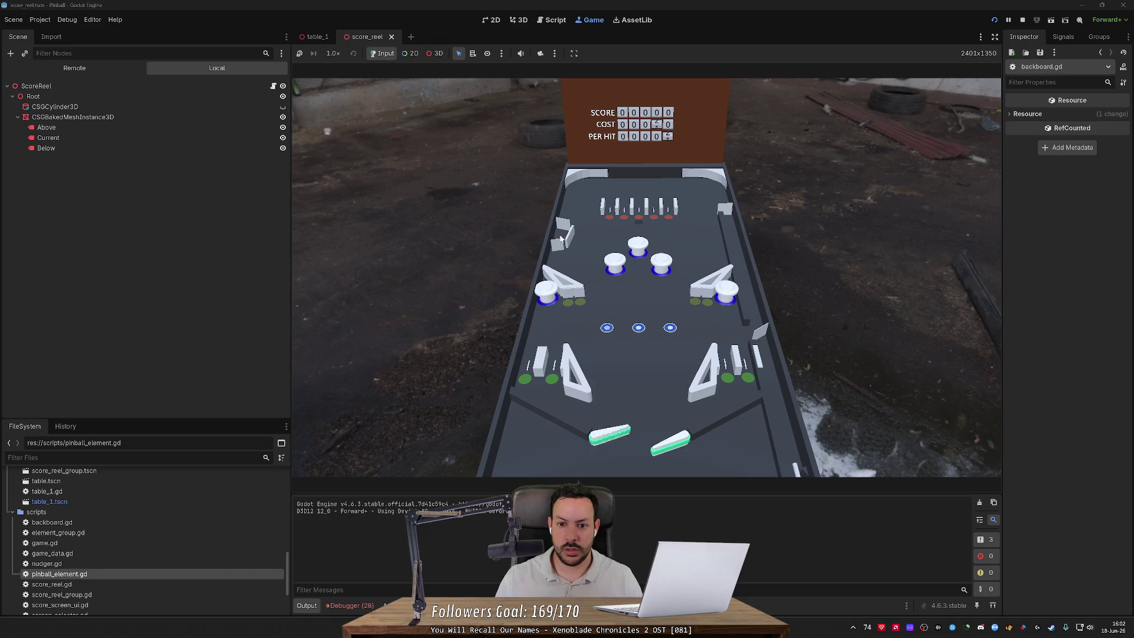
click(559, 239)
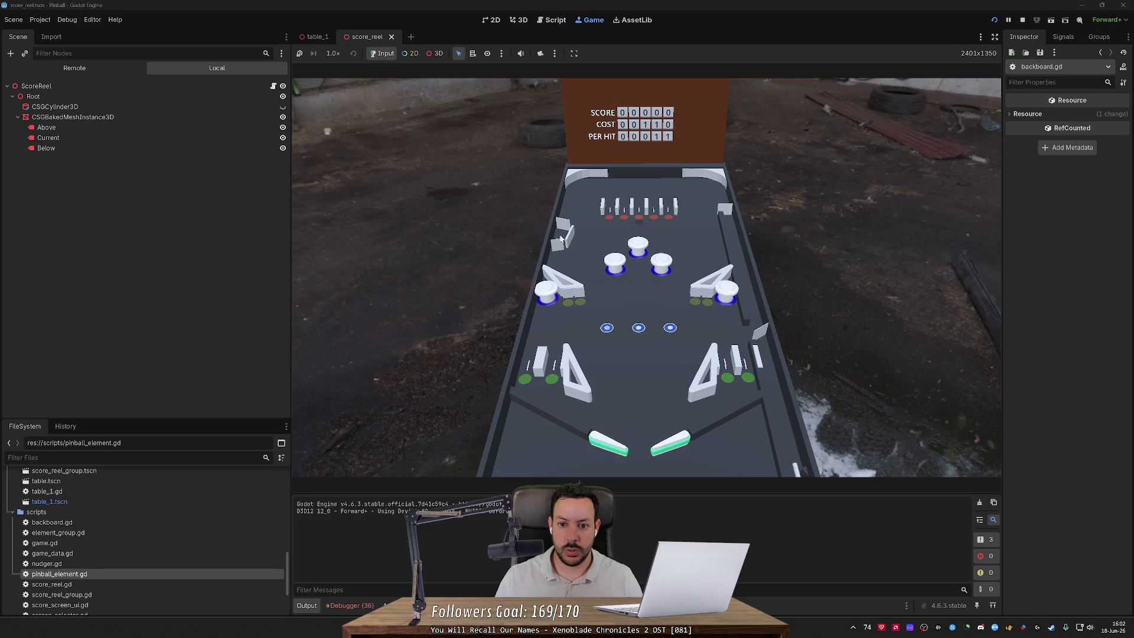
key(Right)
key(Left)
key(Right)
key(Left)
key(Right)
key(Left)
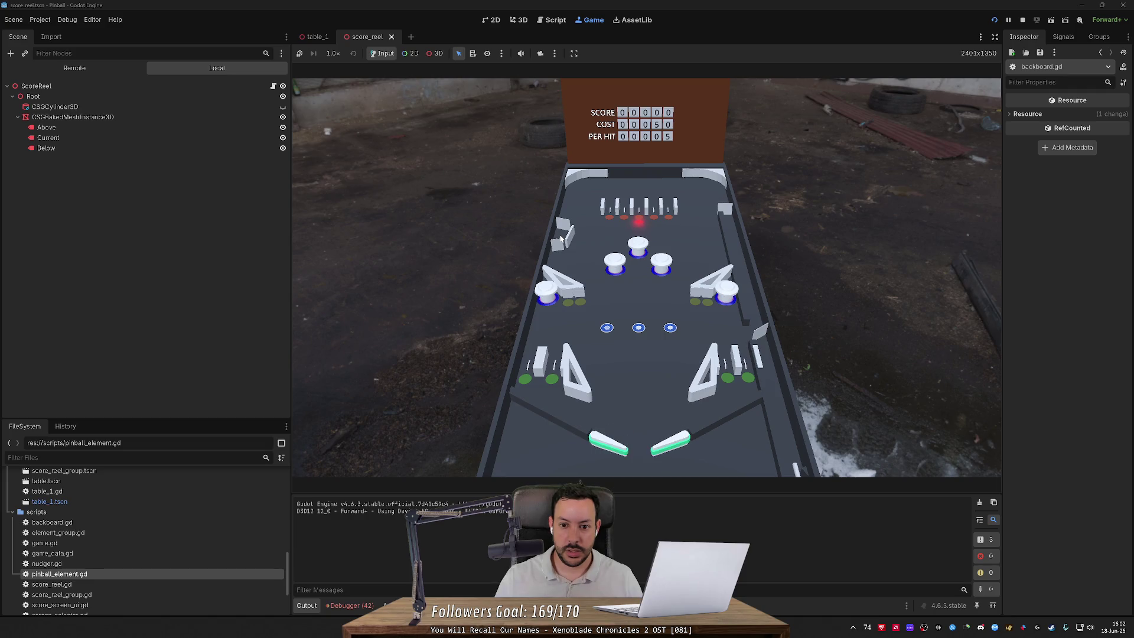
key(Left)
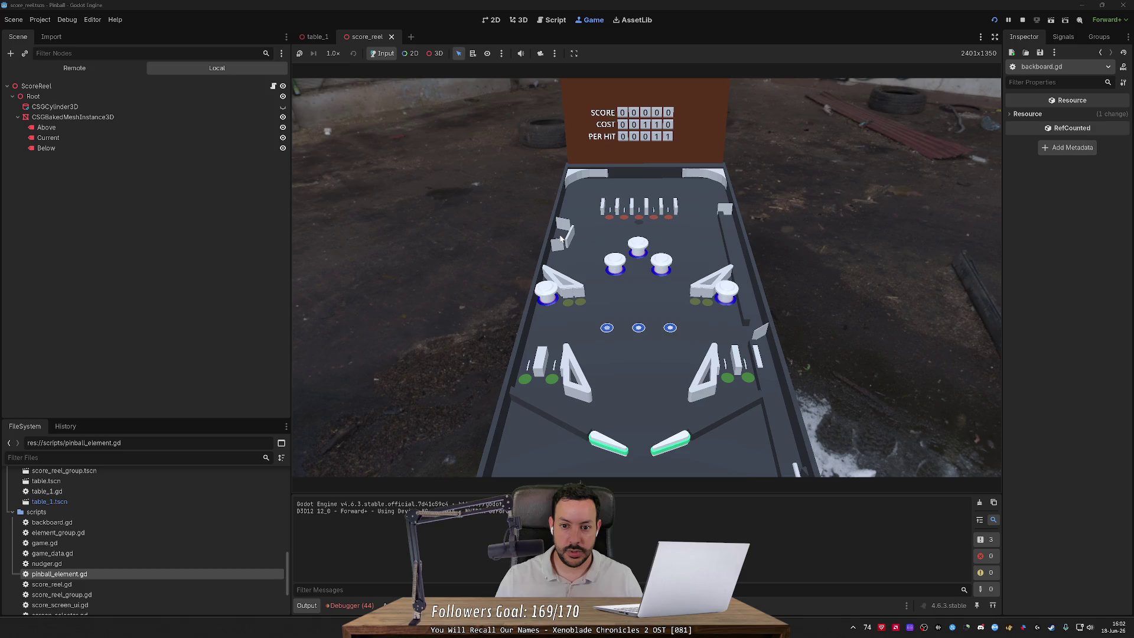
key(Left)
key(Left)
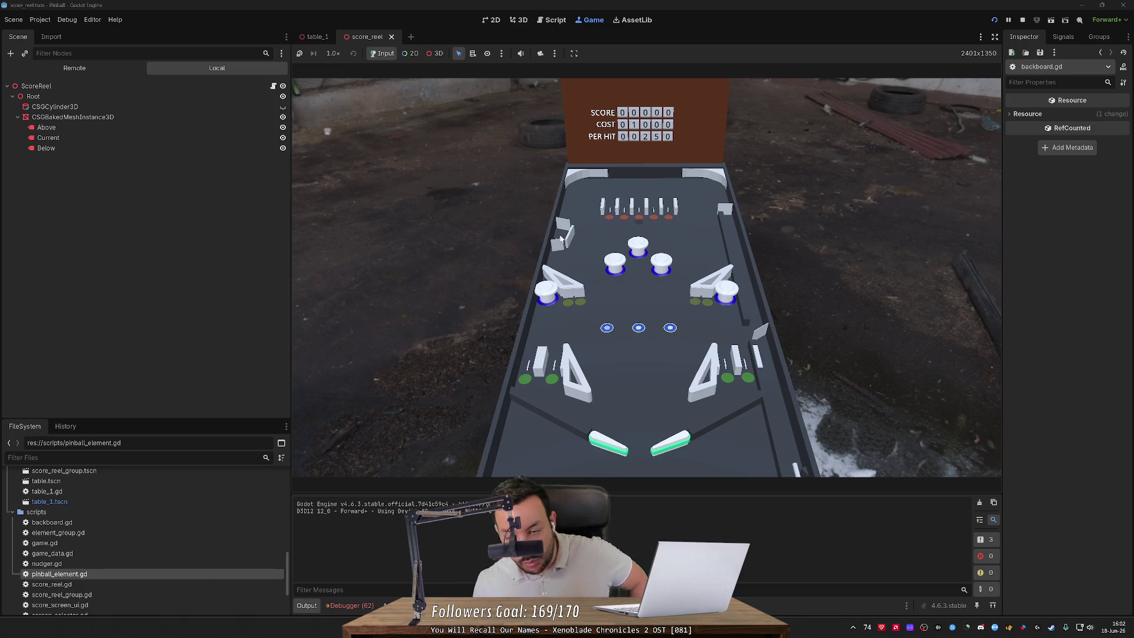
click(1022, 19)
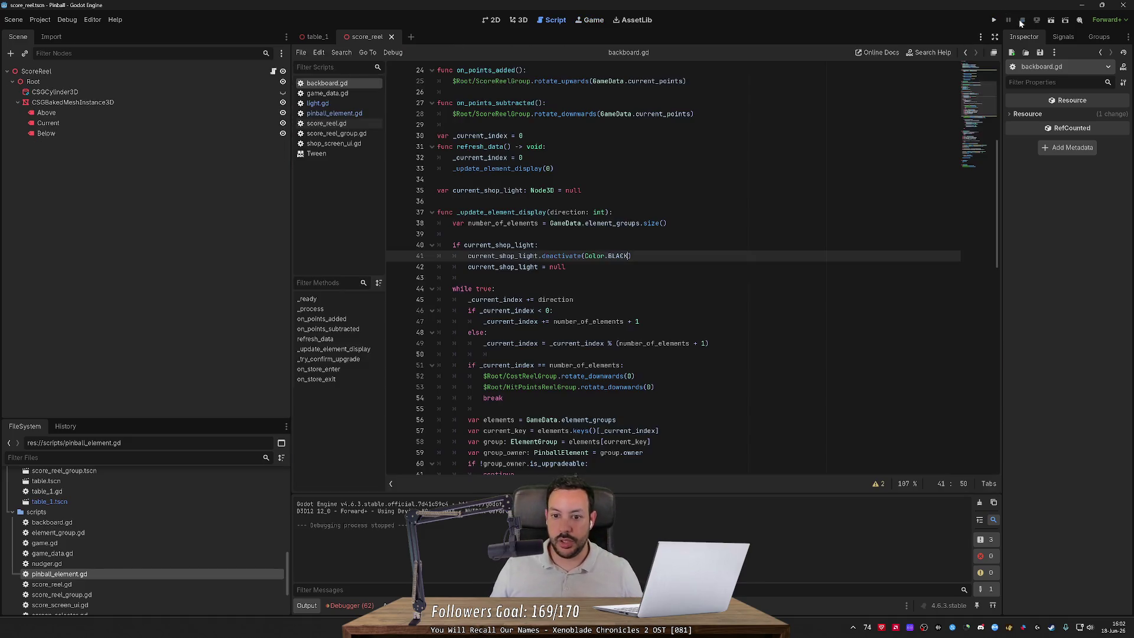
Step: Jump to the activate call on line 75, switch to 3D, and close the table_1 scene
key(Down)
key(Down)
key(Down)
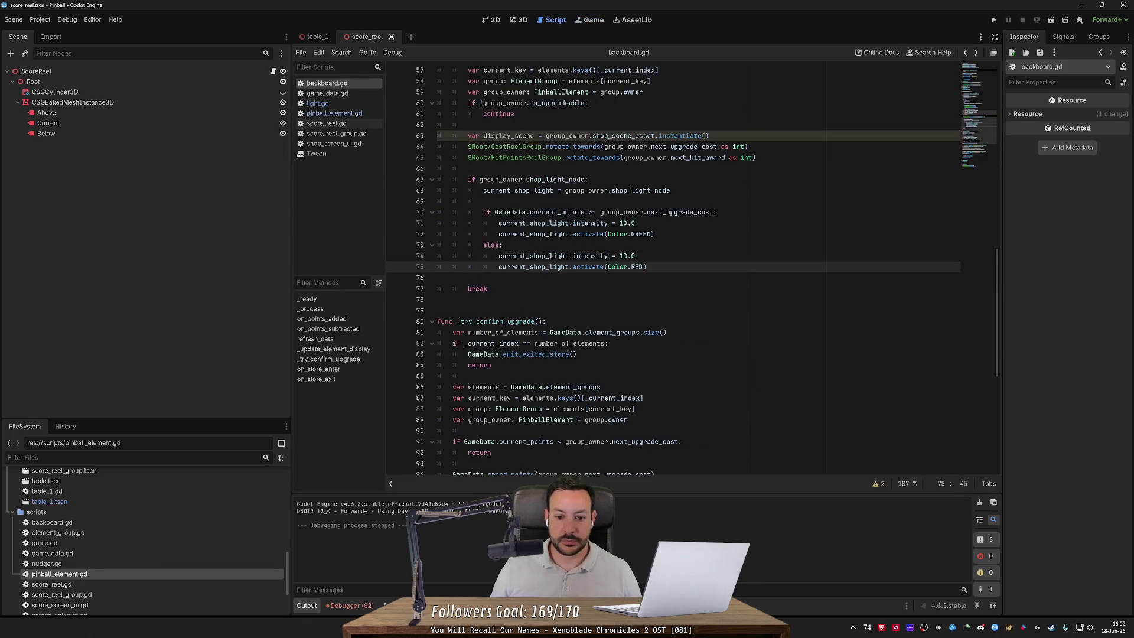
click(518, 21)
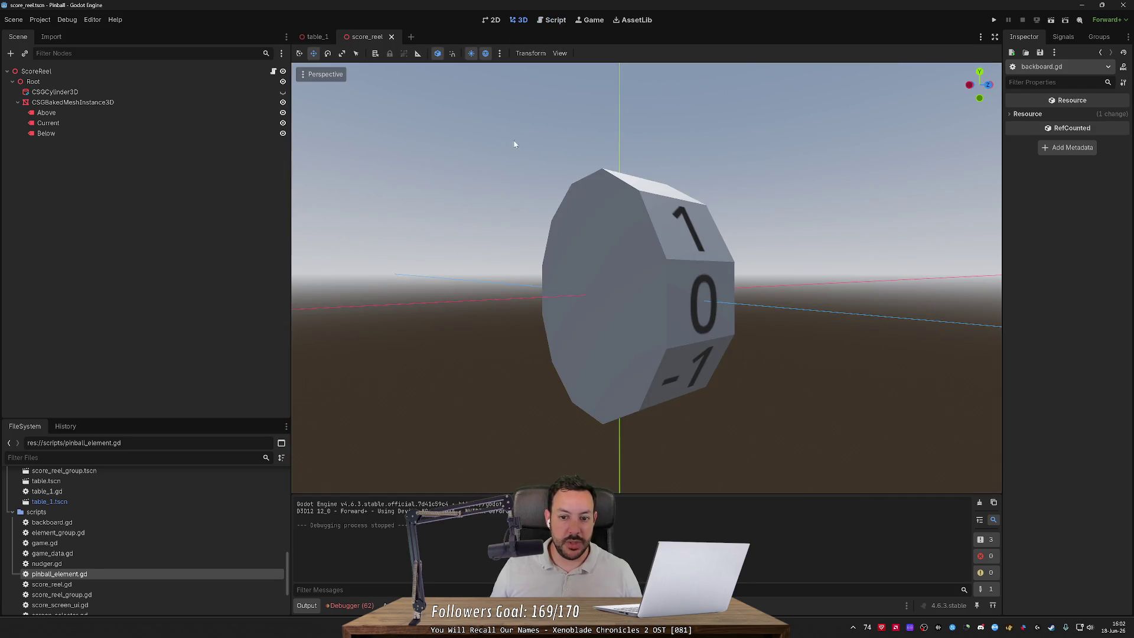
middle_click(335, 42)
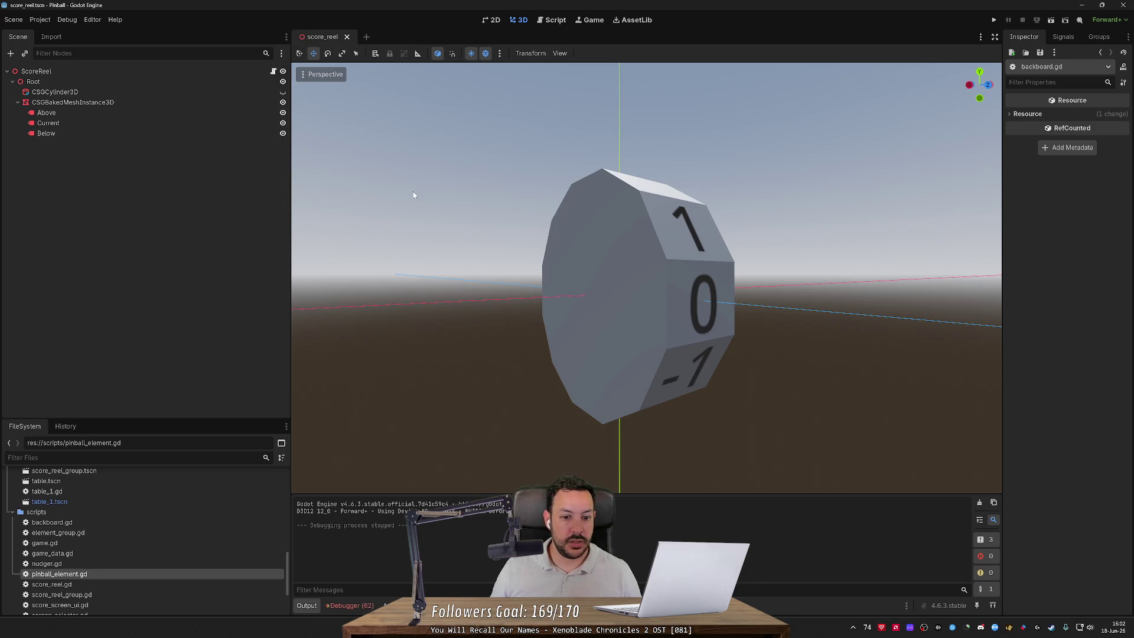
Step: Close score_reel and reopen the table_1 scene, framing the whole pinball table
click(347, 37)
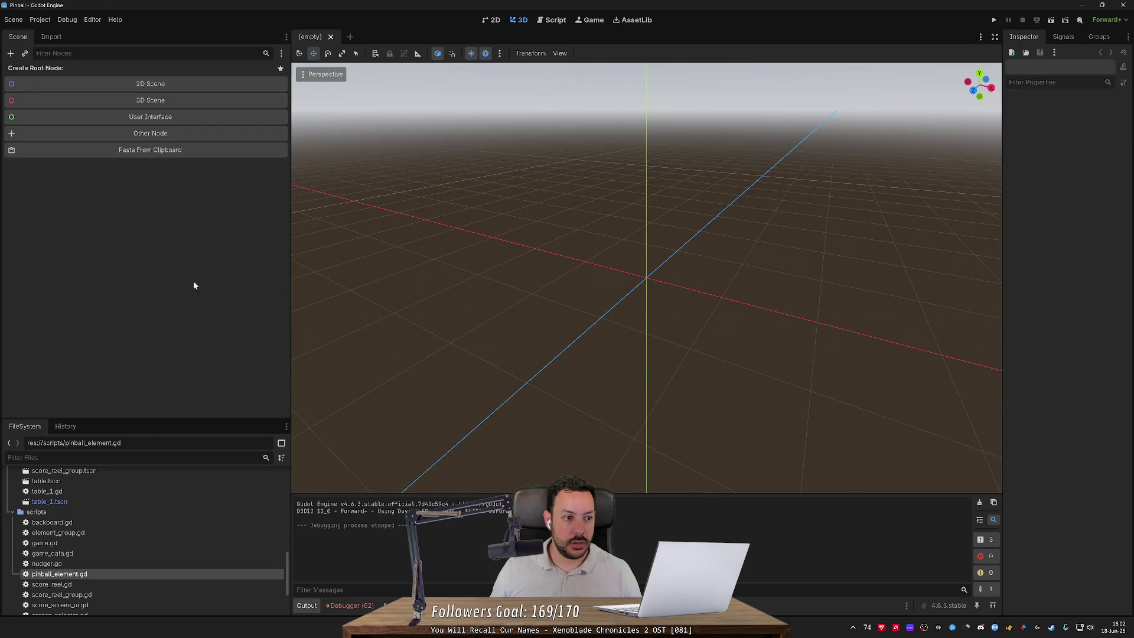
double_click(91, 501)
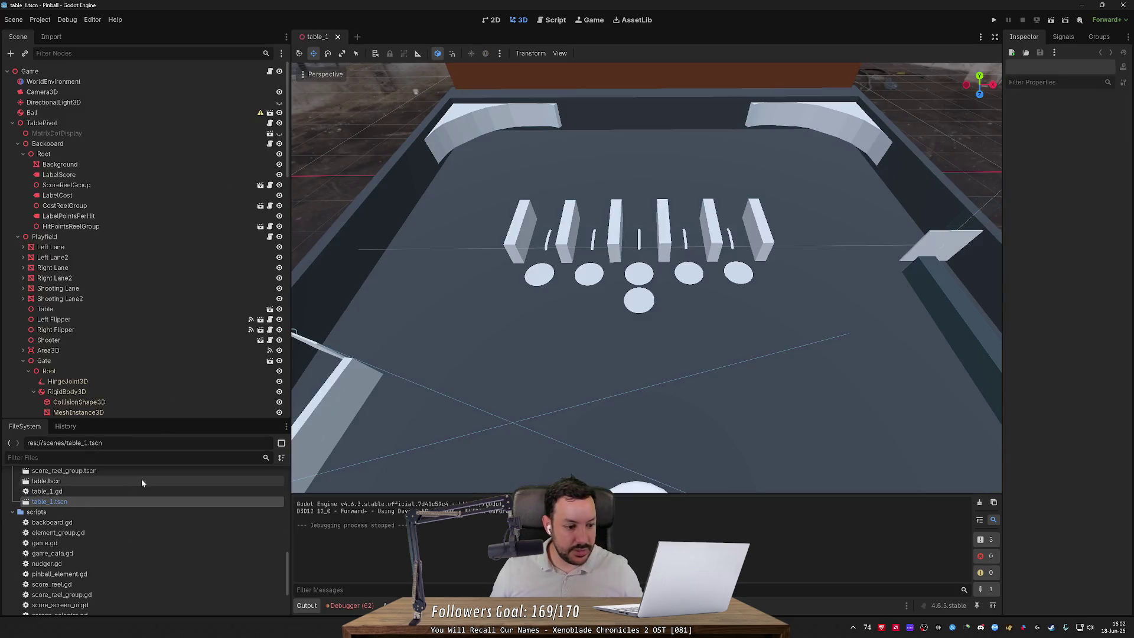
mouse_move(668, 298)
mouse_down()
mouse_move(716, 308)
mouse_move(561, 286)
mouse_up()
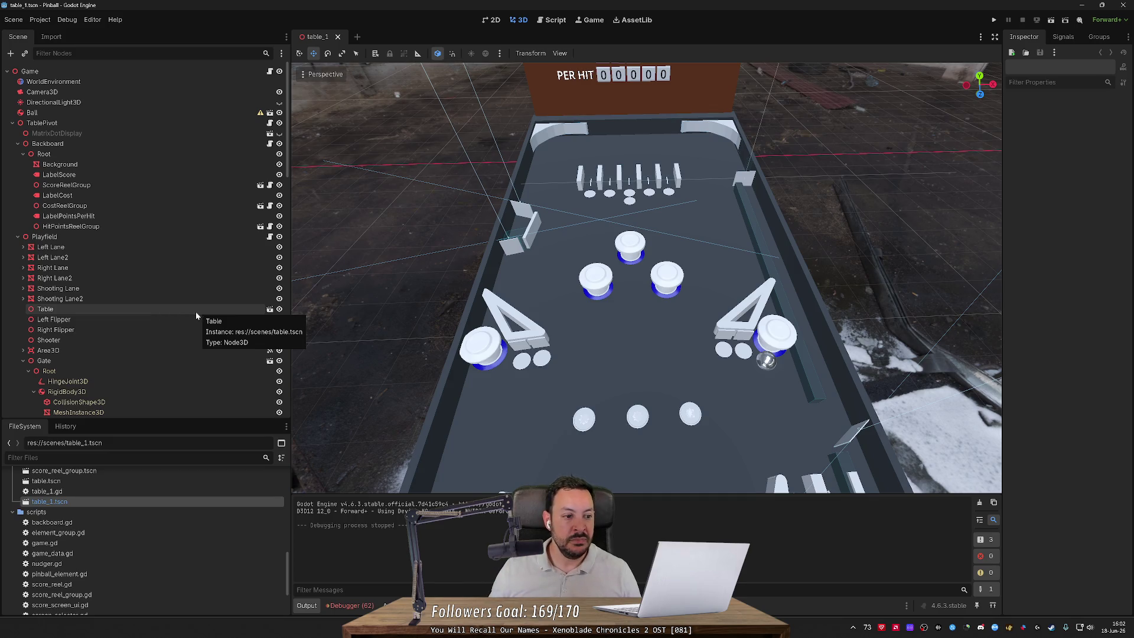
scroll(196, 310, down, 10)
scroll(377, 316, up, 3)
Step: Duplicate the top pop bumper's Light6 into a new Light7
click(628, 260)
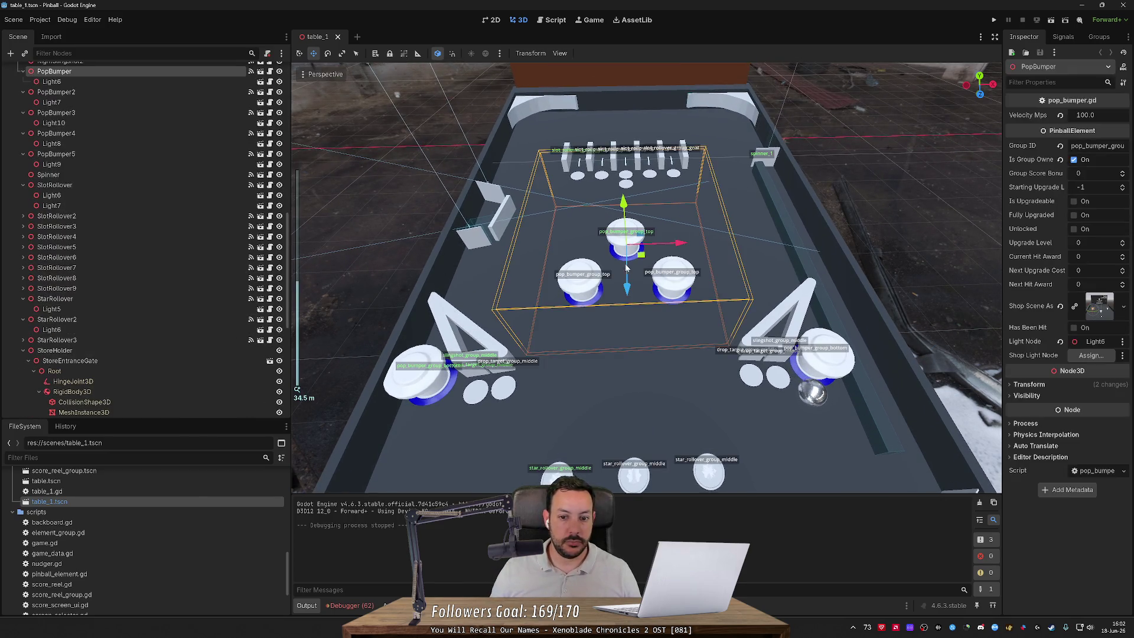
scroll(664, 218, up, 6)
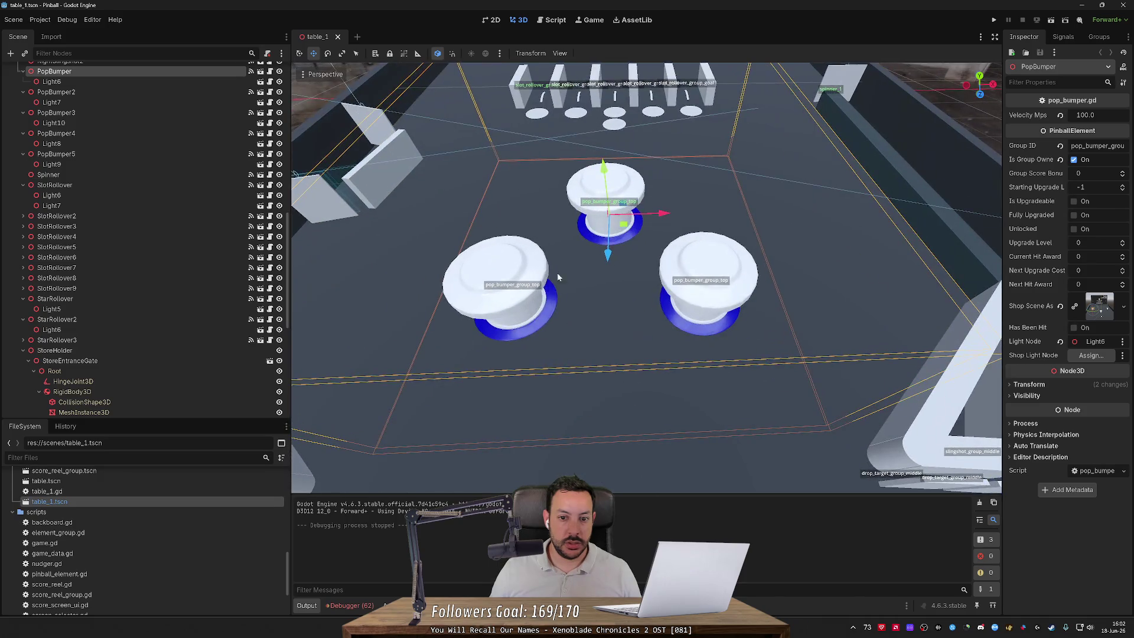
scroll(166, 111, up, 2)
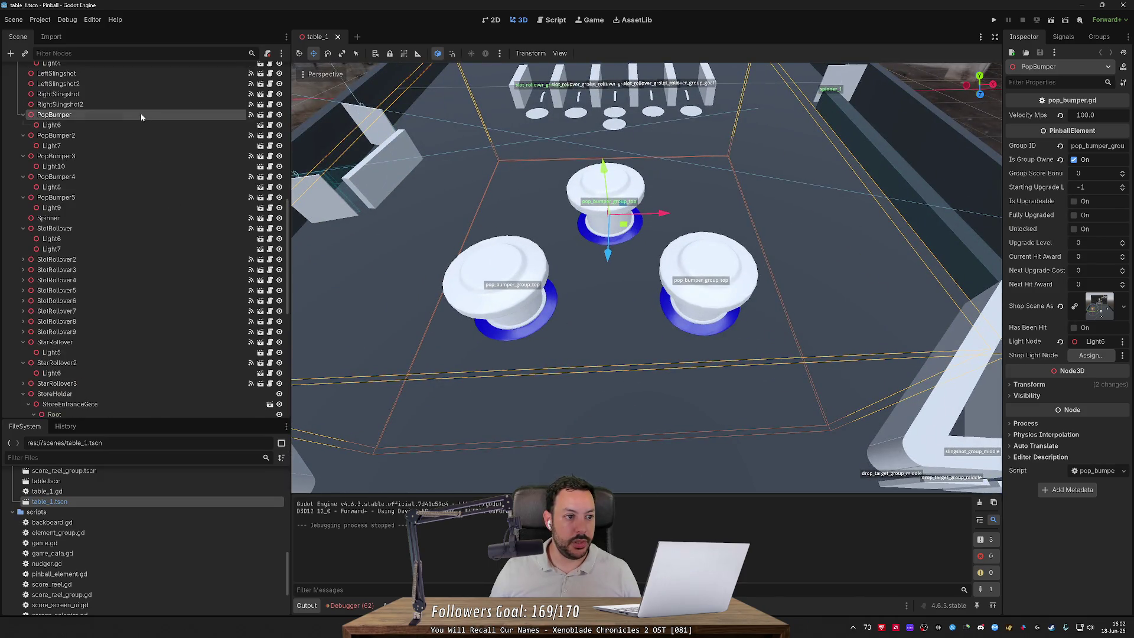
click(131, 125)
key(ctrl+d)
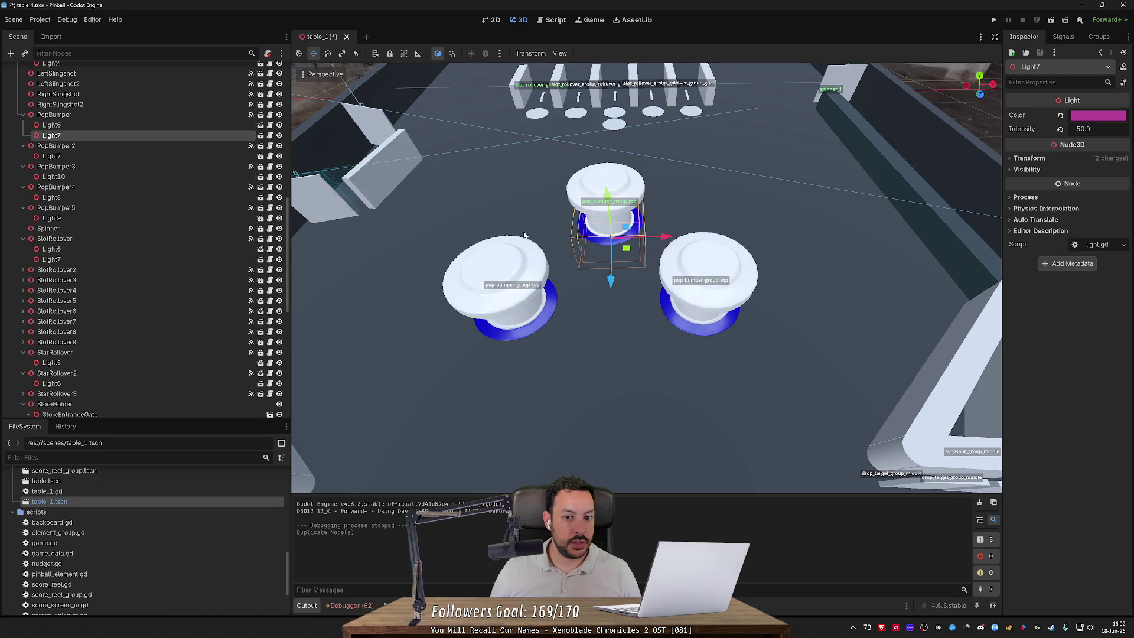
Step: Move Light7 forward between the bumpers, revert its colour to black, and save
mouse_move(610, 280)
mouse_down()
mouse_move(608, 437)
mouse_move(609, 351)
mouse_up()
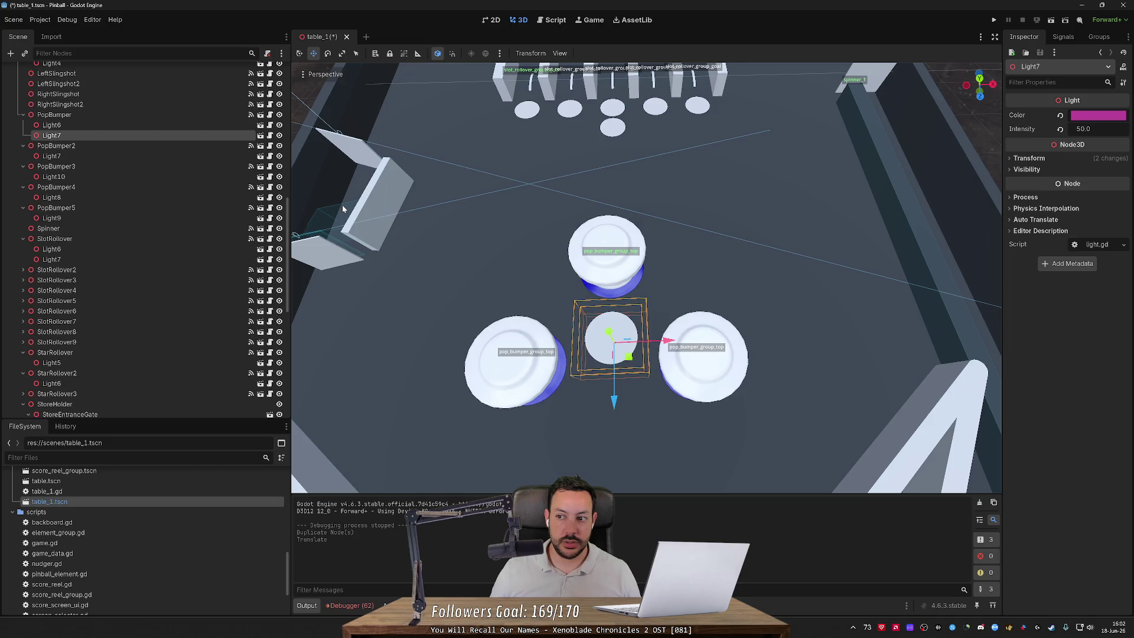
click(1060, 116)
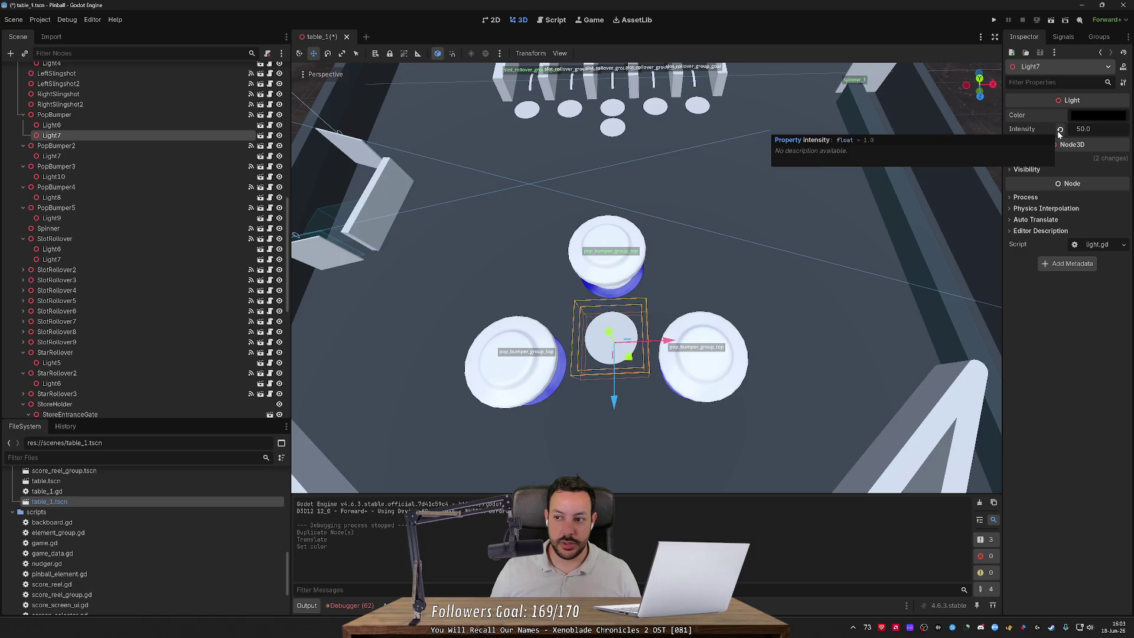
key(ctrl+s)
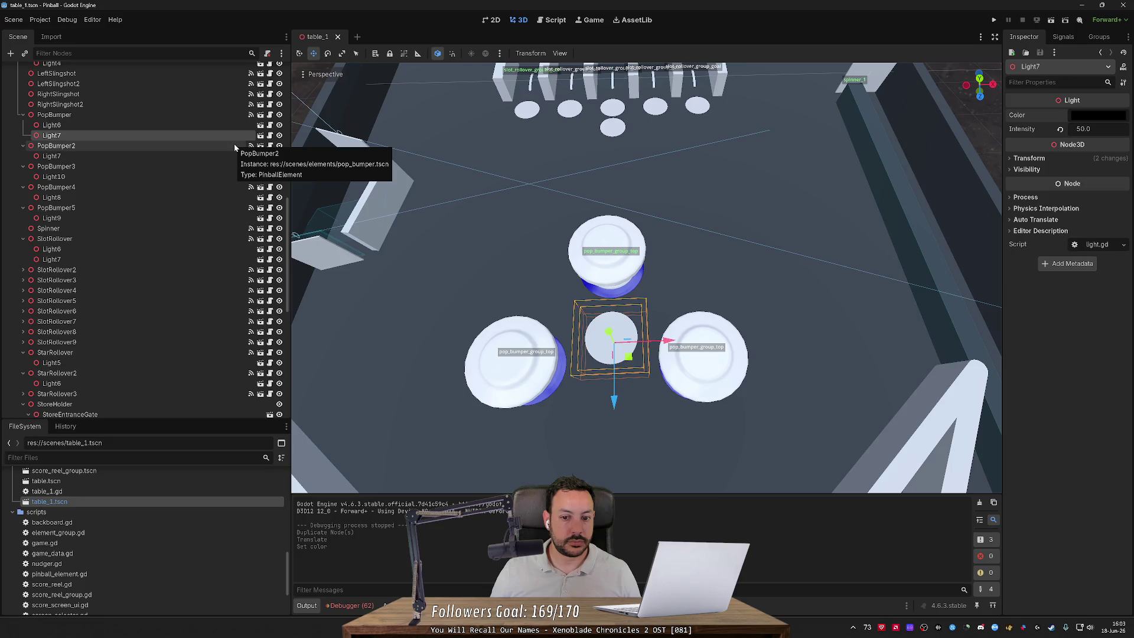
Step: Assign Light7 as the top PopBumper's Shop Light Node and save table_1
click(174, 114)
mouse_move(170, 135)
mouse_down()
mouse_move(919, 231)
mouse_move(1091, 355)
mouse_up()
key(ctrl+s)
click(994, 19)
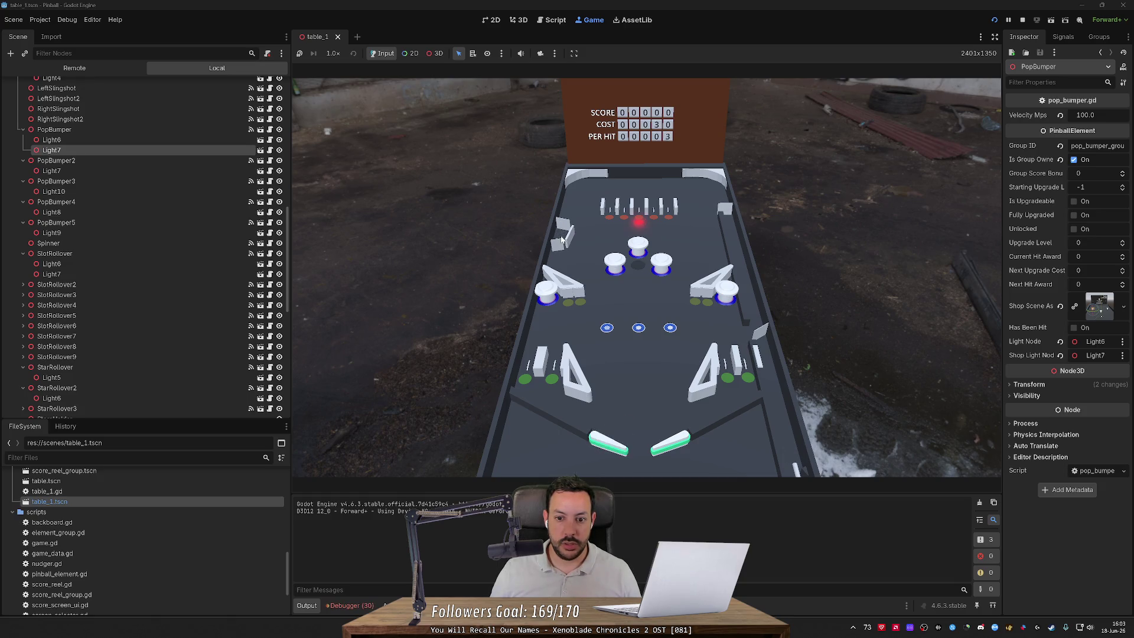
mouse_move(645, 264)
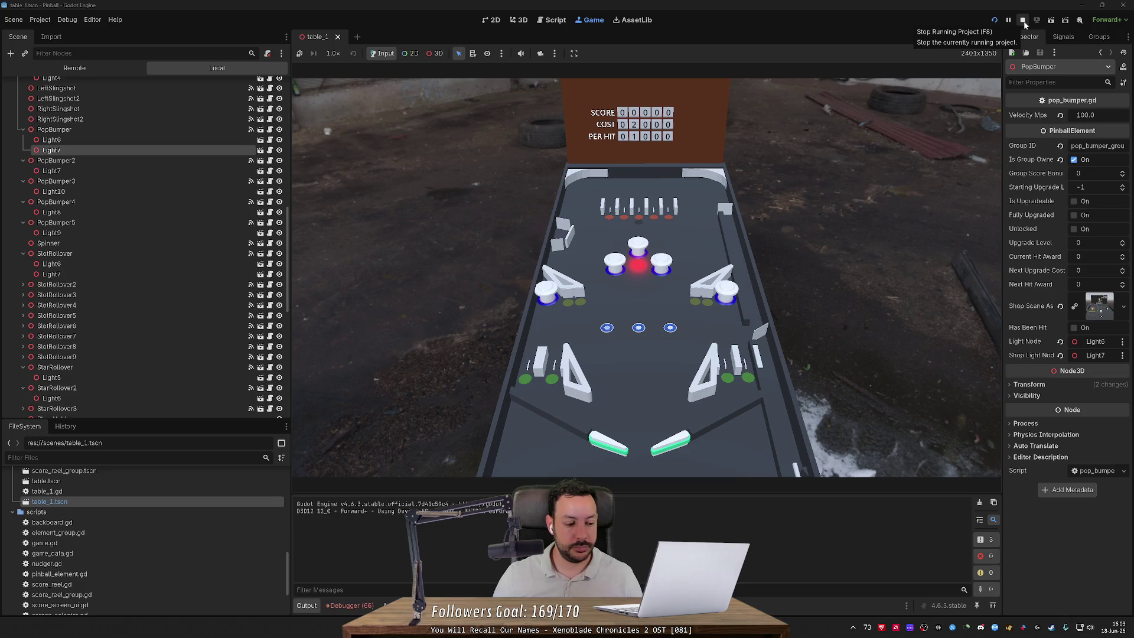
click(1023, 20)
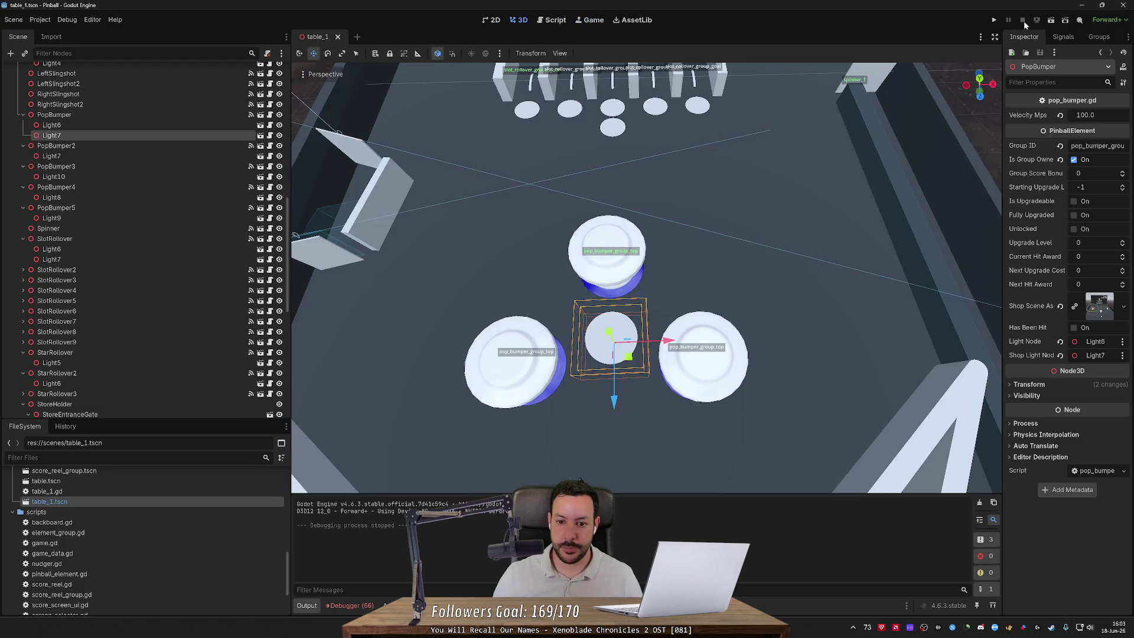
Step: Fly the view across the table past the pop bumpers and reselect the top pop bumper
scroll(798, 201, down, 5)
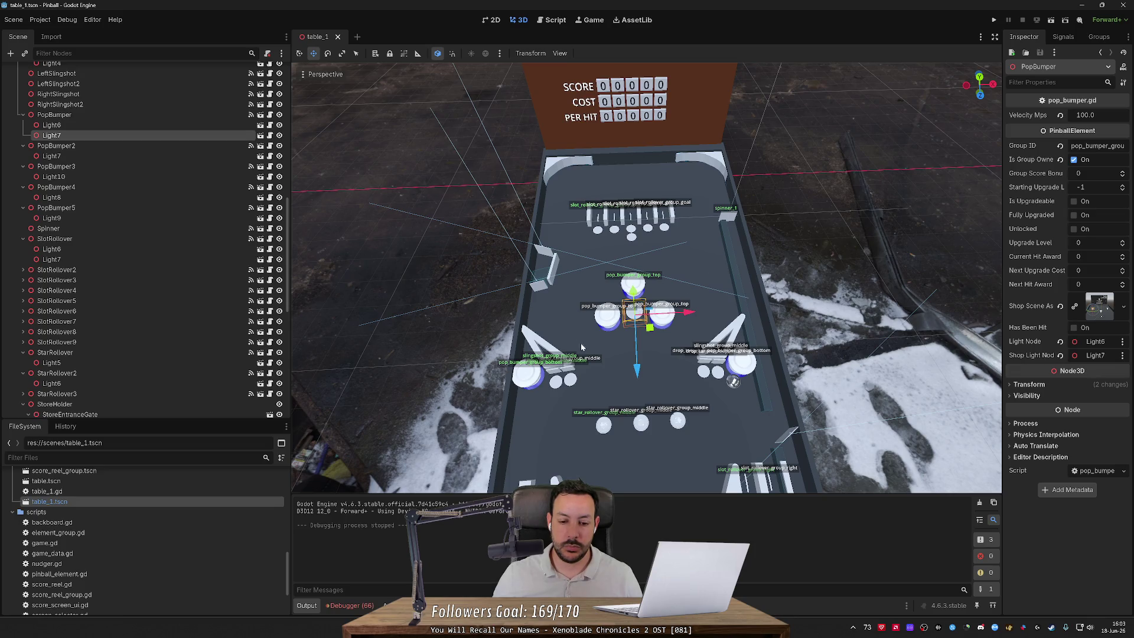
scroll(721, 262, up, 2)
scroll(647, 279, up, 3)
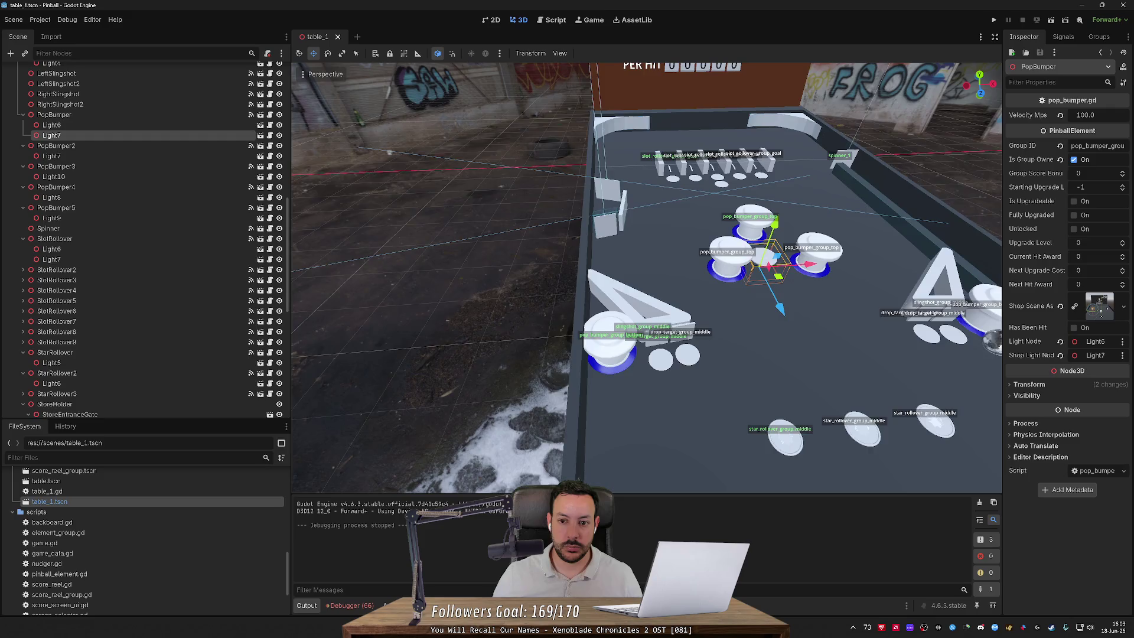
key(d)
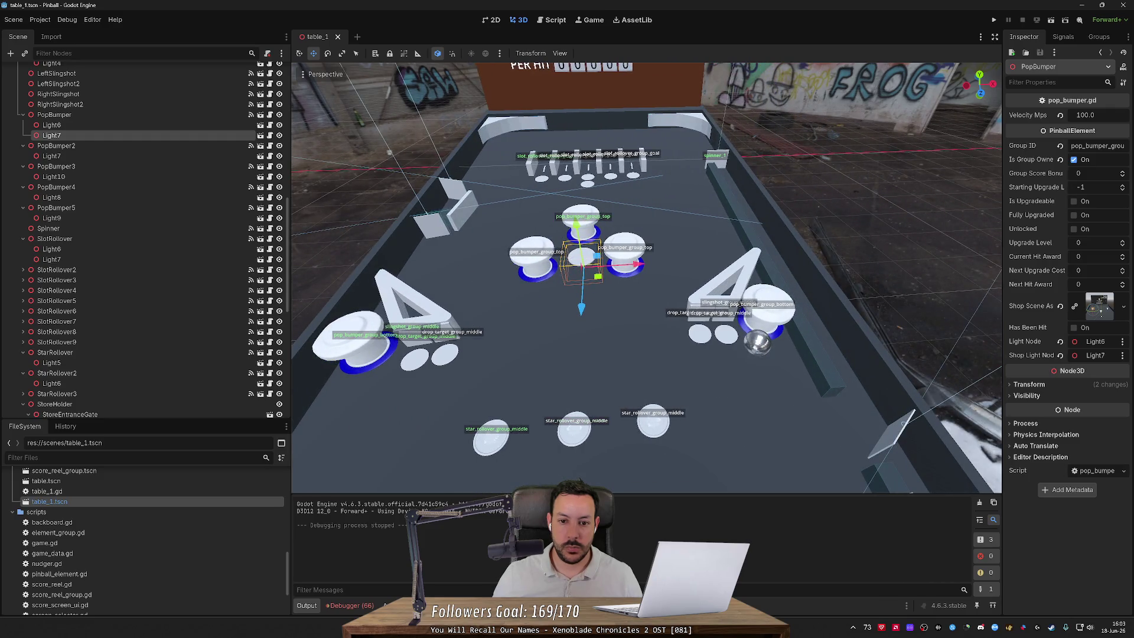
key(w)
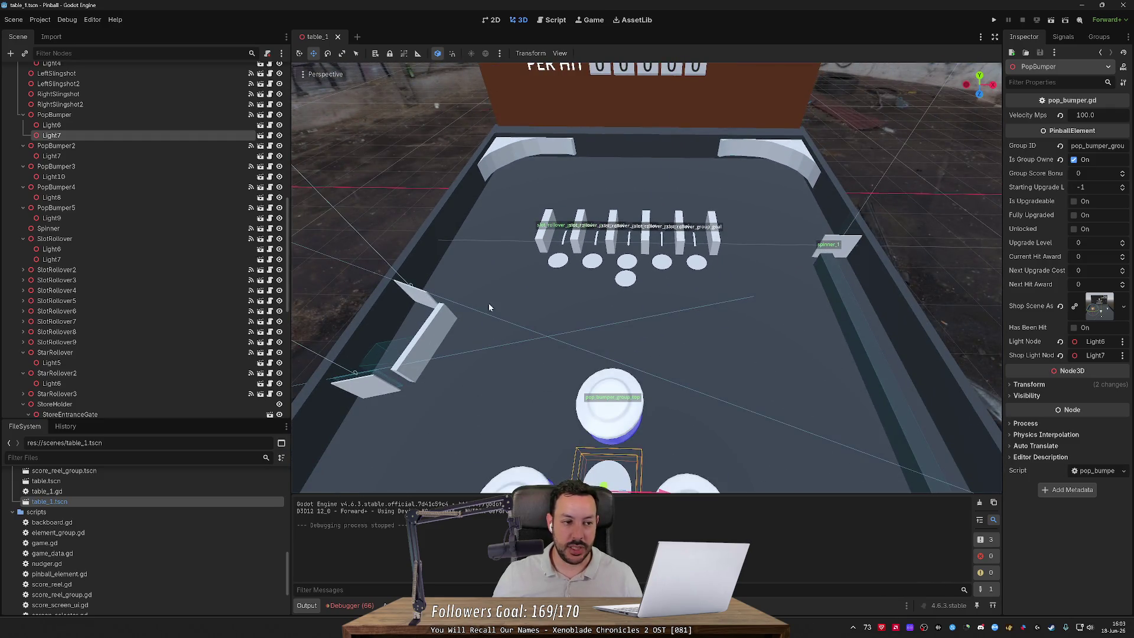
click(127, 115)
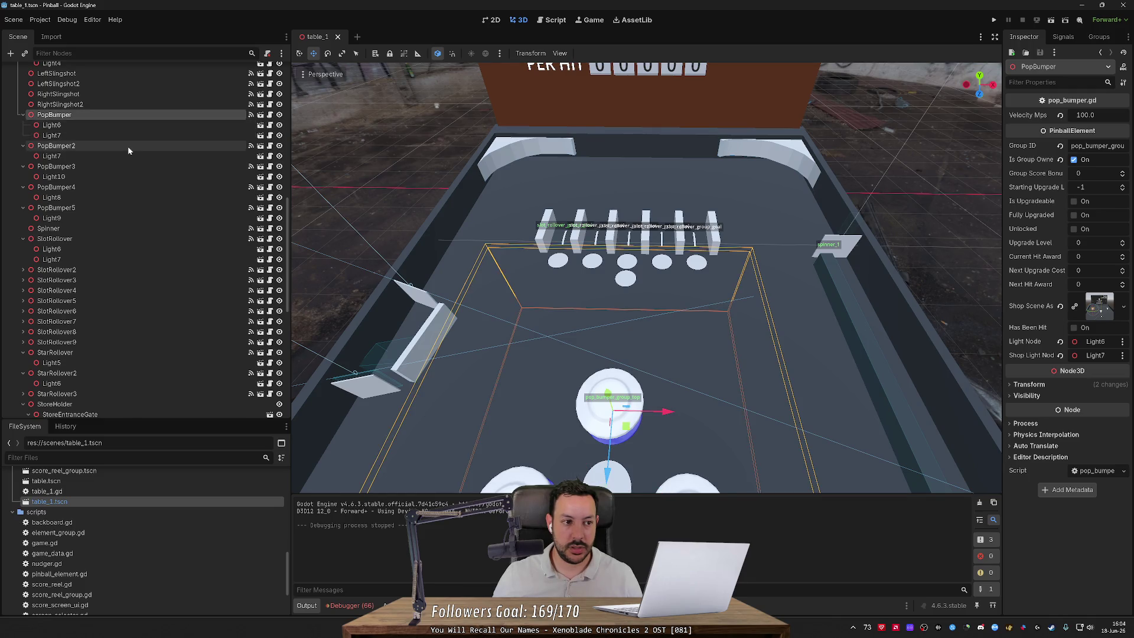
click(142, 105)
click(146, 117)
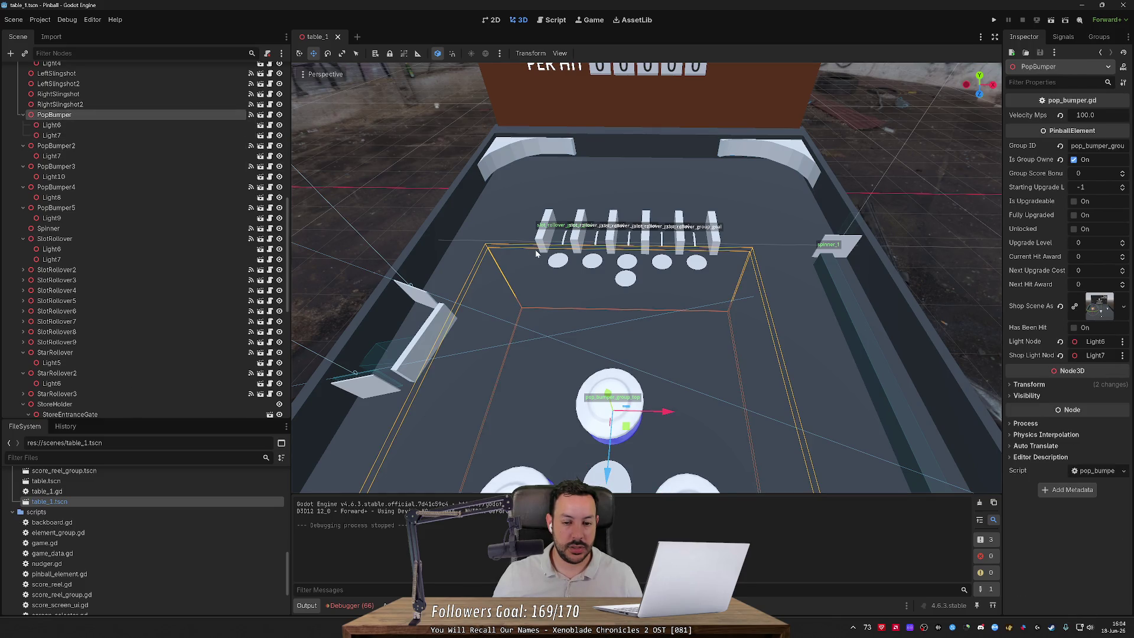
Step: Select the bottom-left PopBumper4 and add the right-side PopBumper5 to the selection
scroll(535, 249, down, 5)
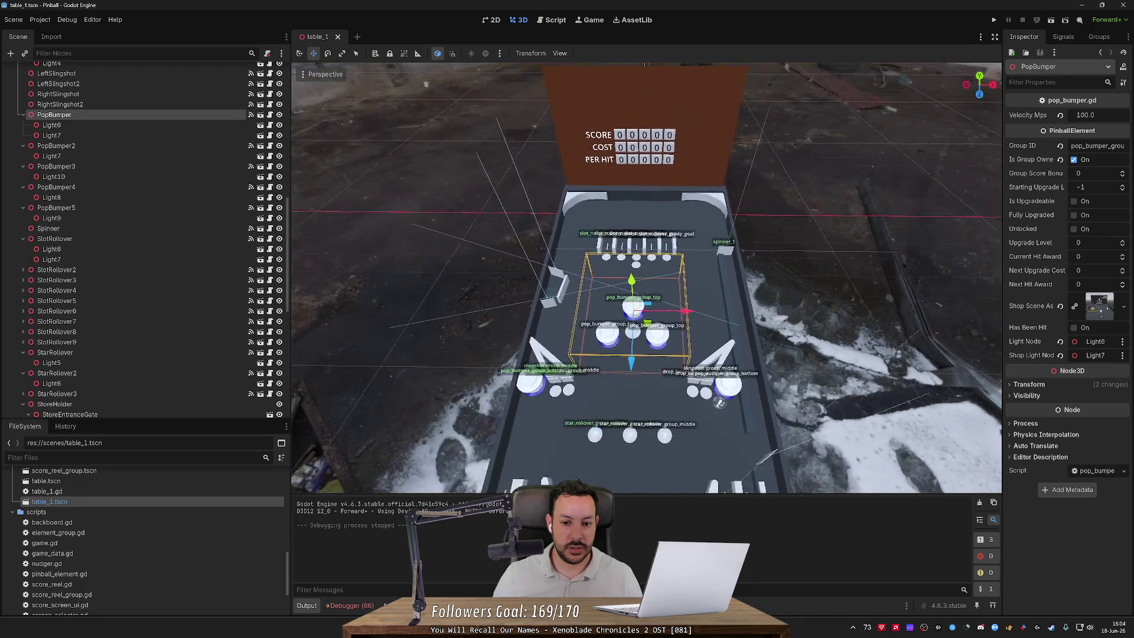
scroll(646, 277, up, 8)
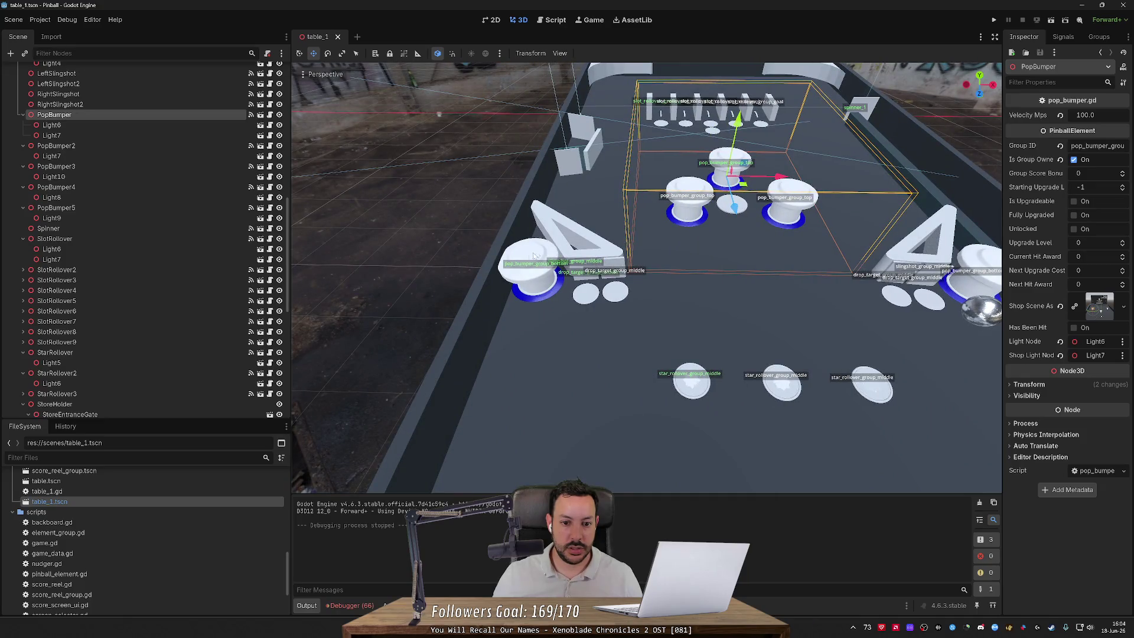
click(512, 278)
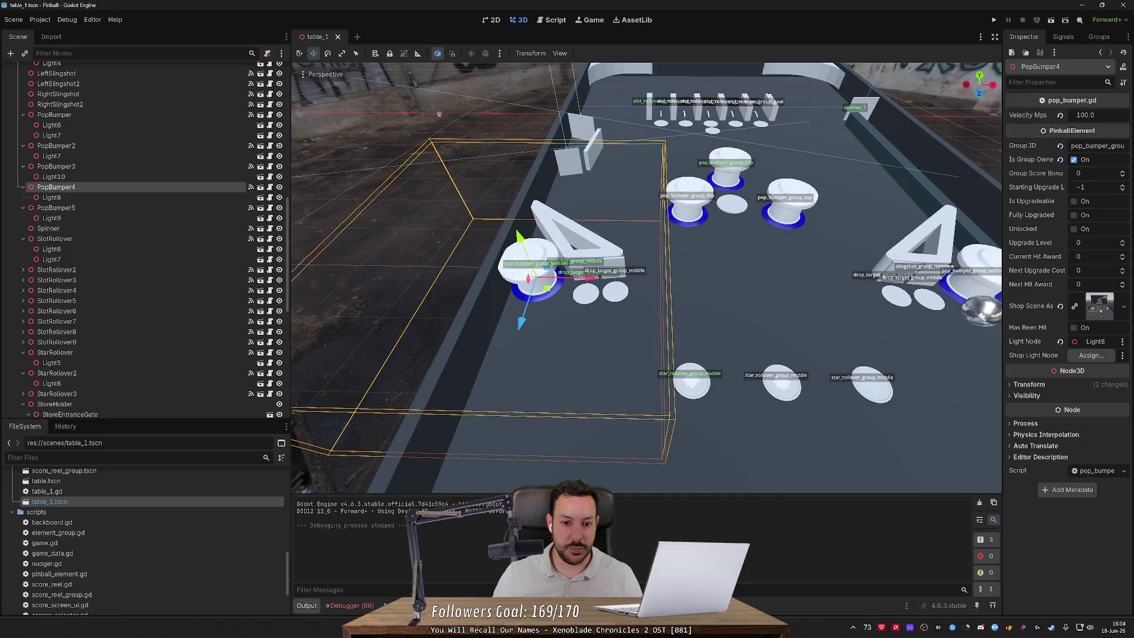
scroll(619, 319, down, 5)
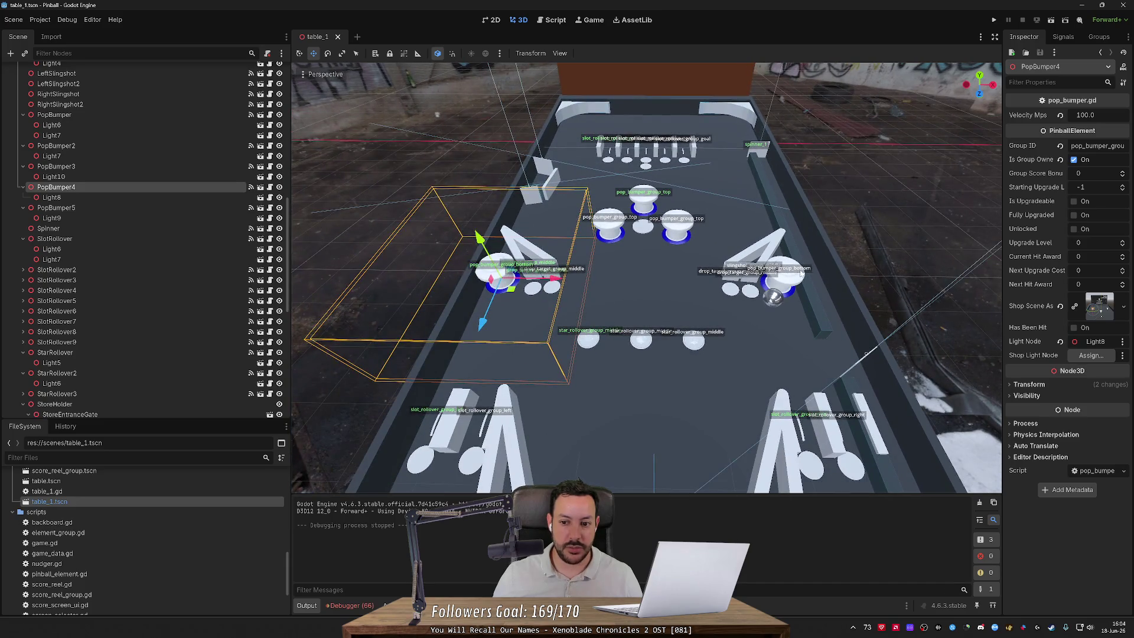
shift+click(801, 272)
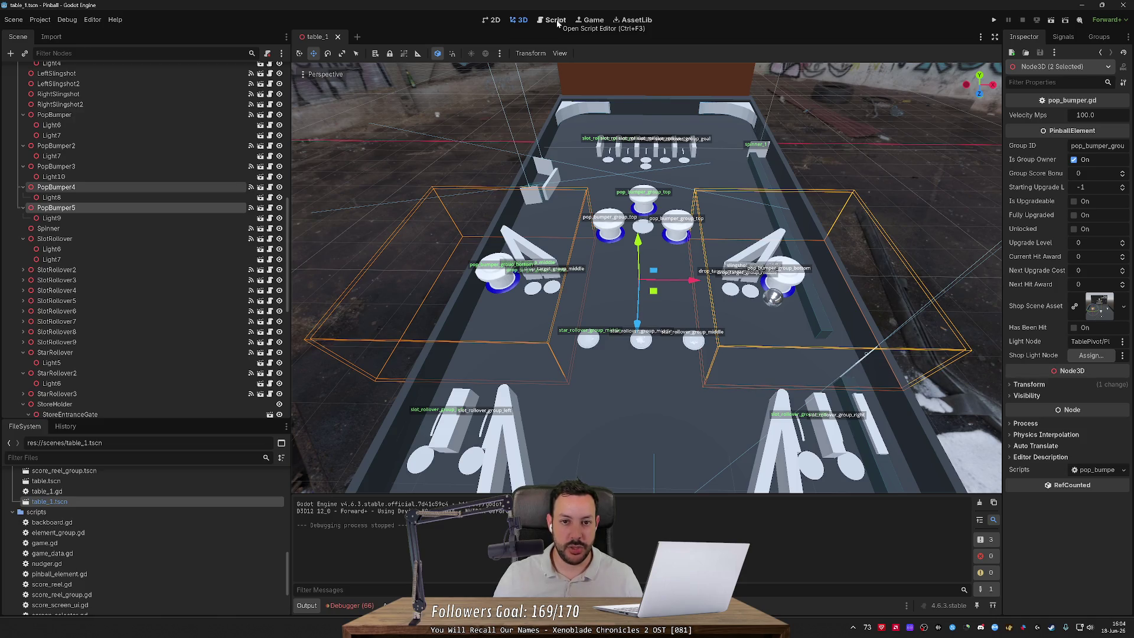
click(555, 20)
Step: In pinball_element.gd, rename line 18's export to shop_light_nodes typed Light[], dropping the null default
scroll(673, 265, up, 15)
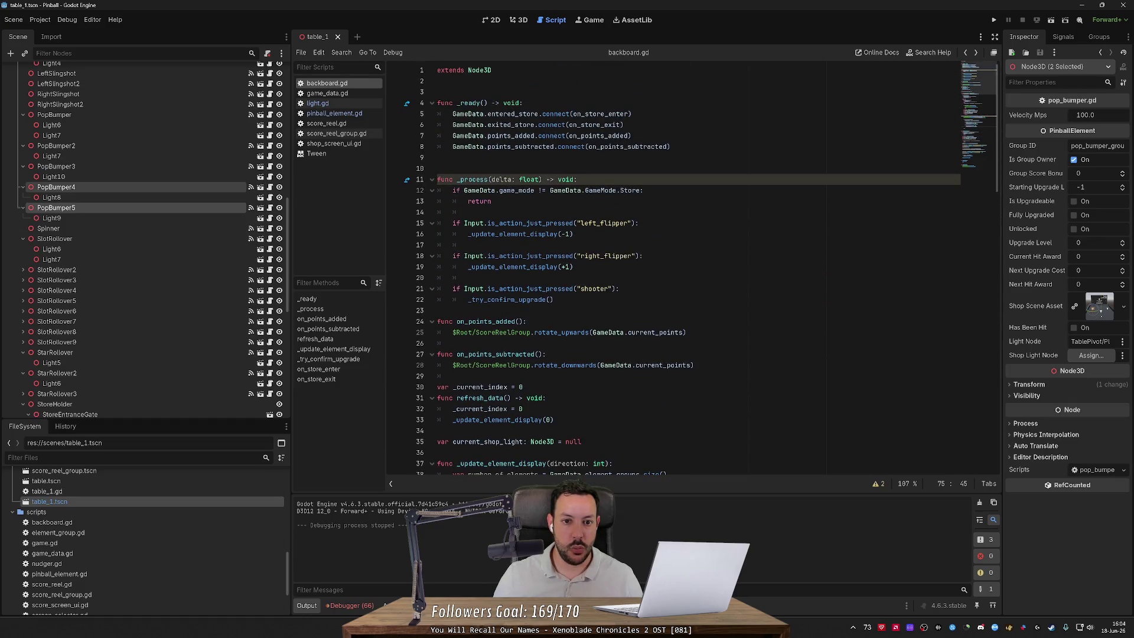
click(335, 113)
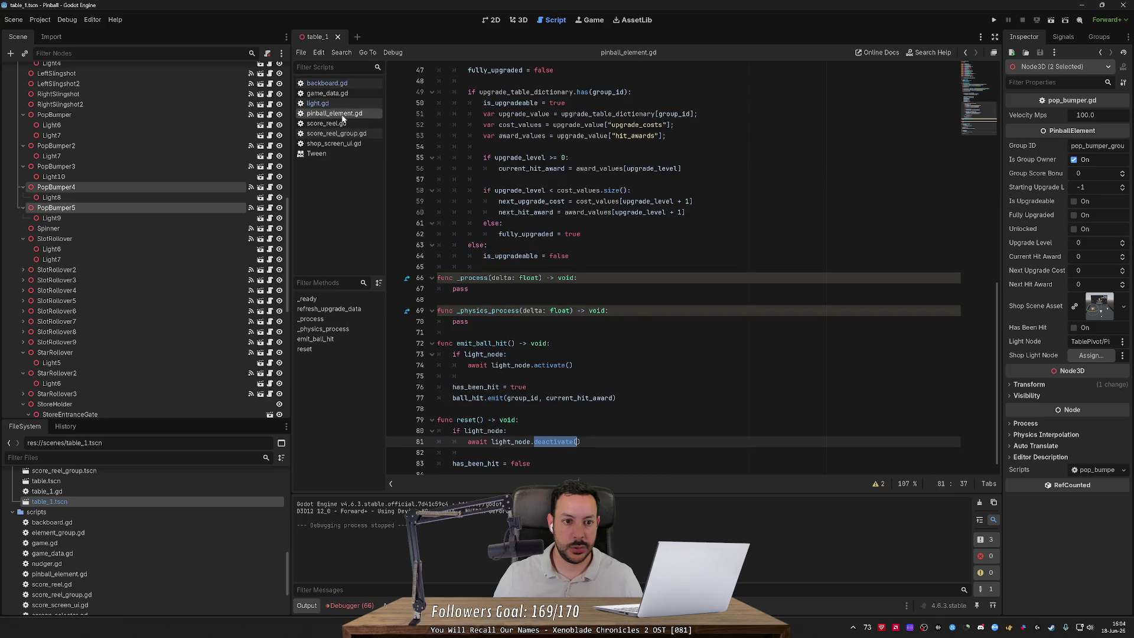
scroll(673, 265, up, 10)
scroll(673, 266, up, 2)
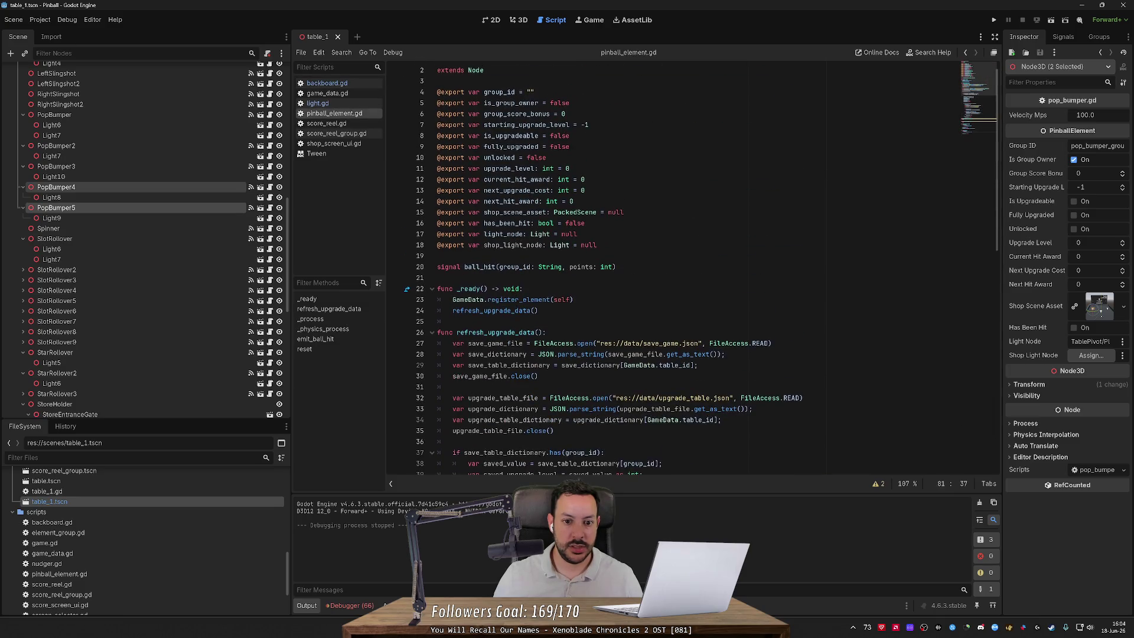
click(538, 245)
text(s)
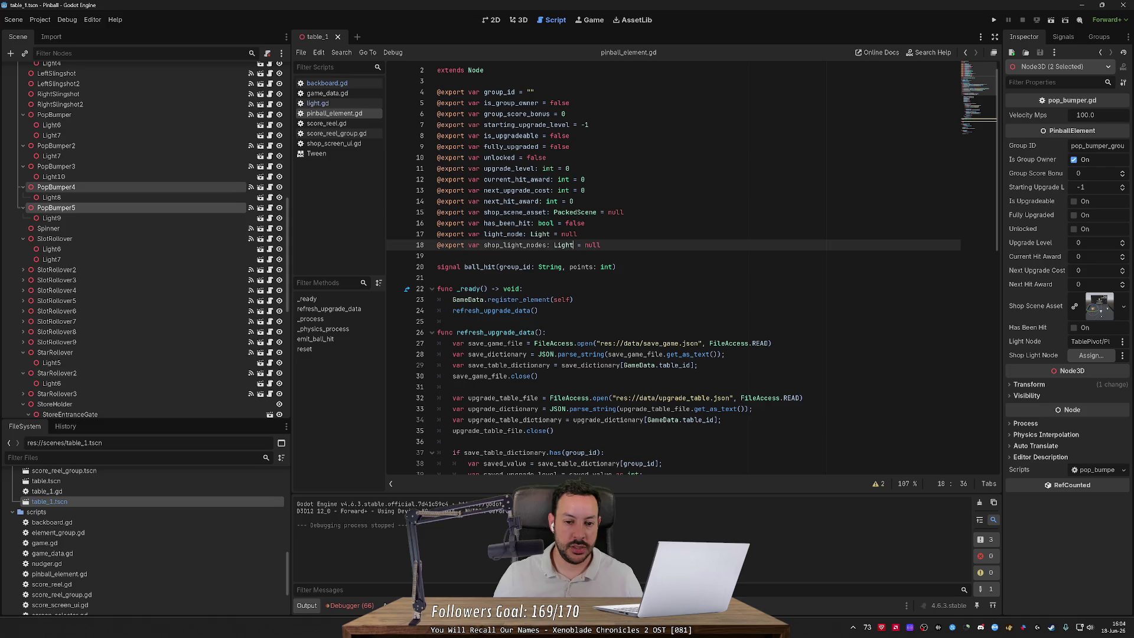
text([])
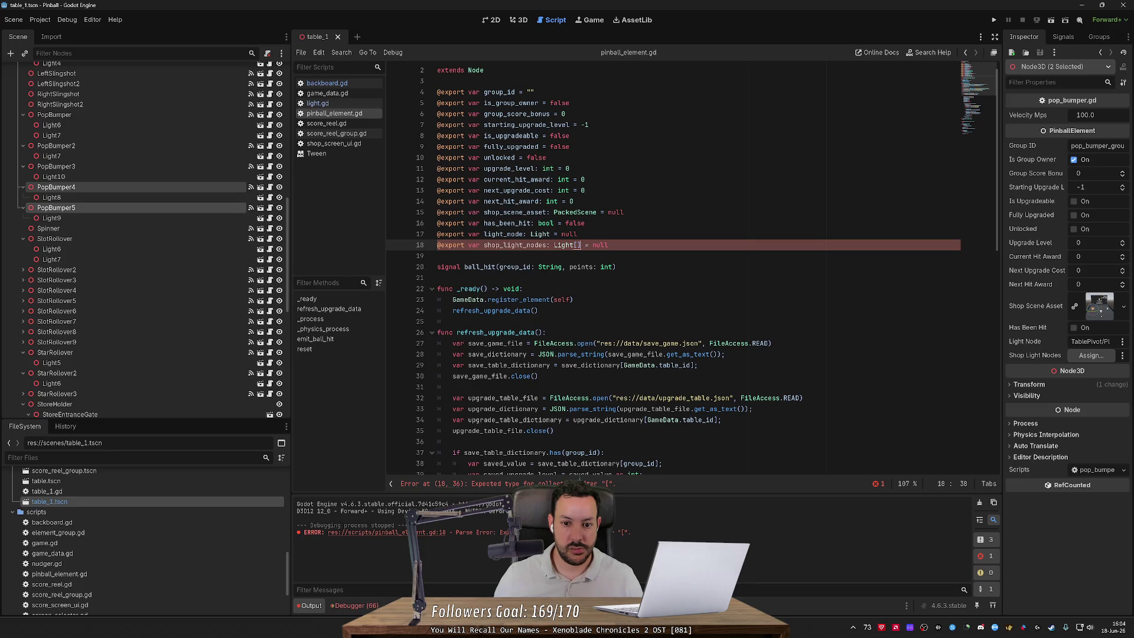
key(shift+End)
key(Delete)
key(Down)
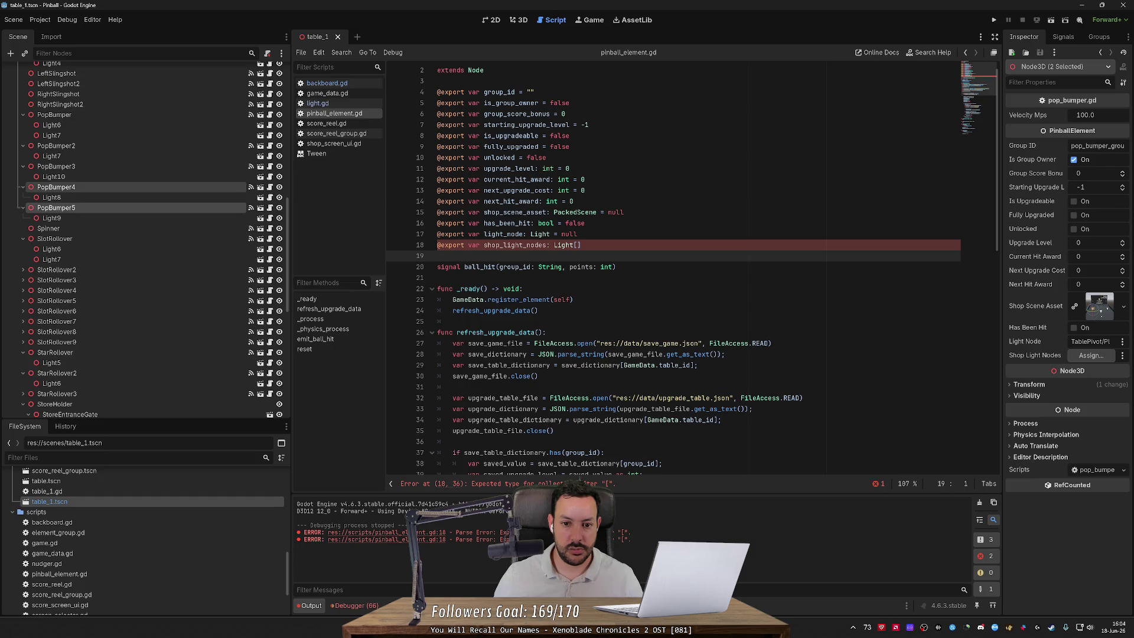
Step: Give shop_light_nodes a new Light[] default value and save the script
click(585, 244)
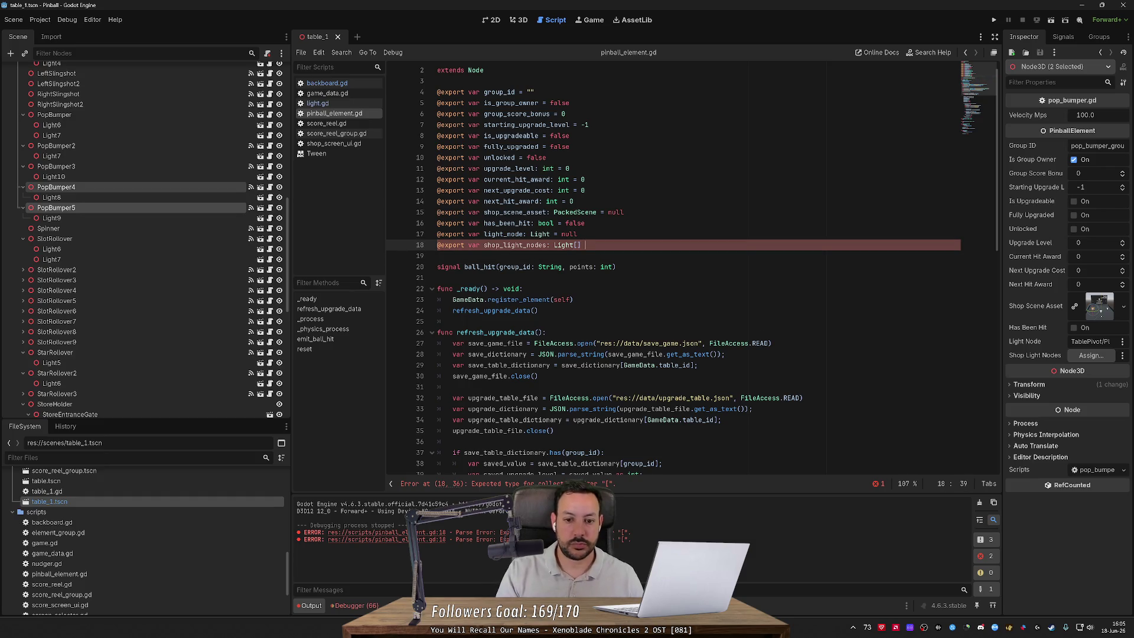
text(= {[)
key(BackSpace)
key(BackSpace)
text([)
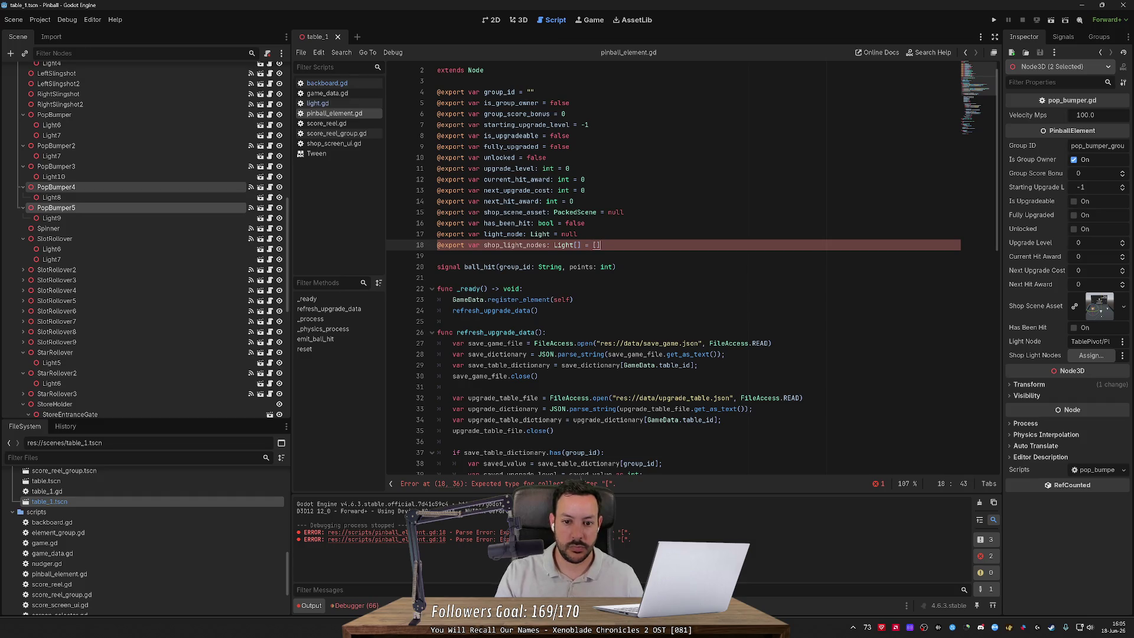
click(437, 255)
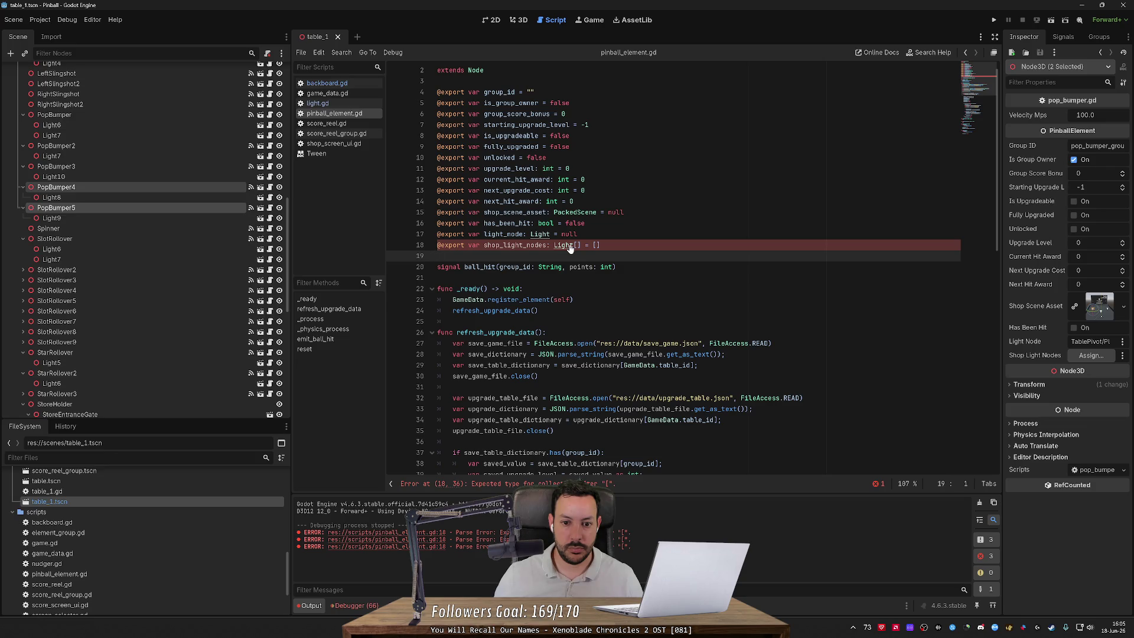
key(Left)
key(BackSpace)
key(BackSpace)
text(new L)
text(ight)
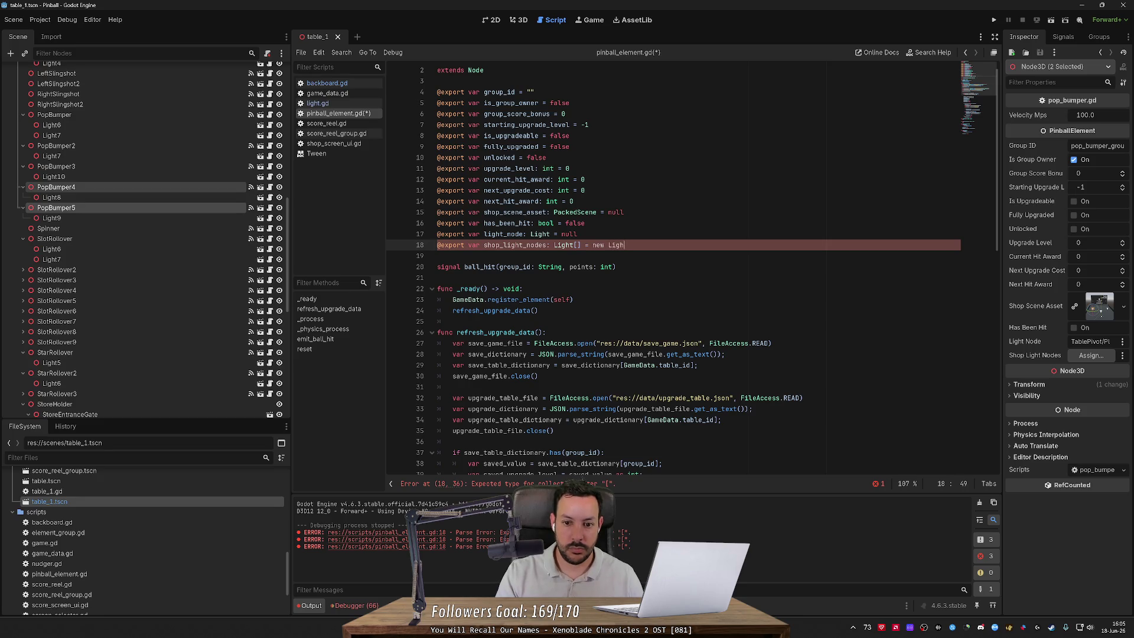
text([])
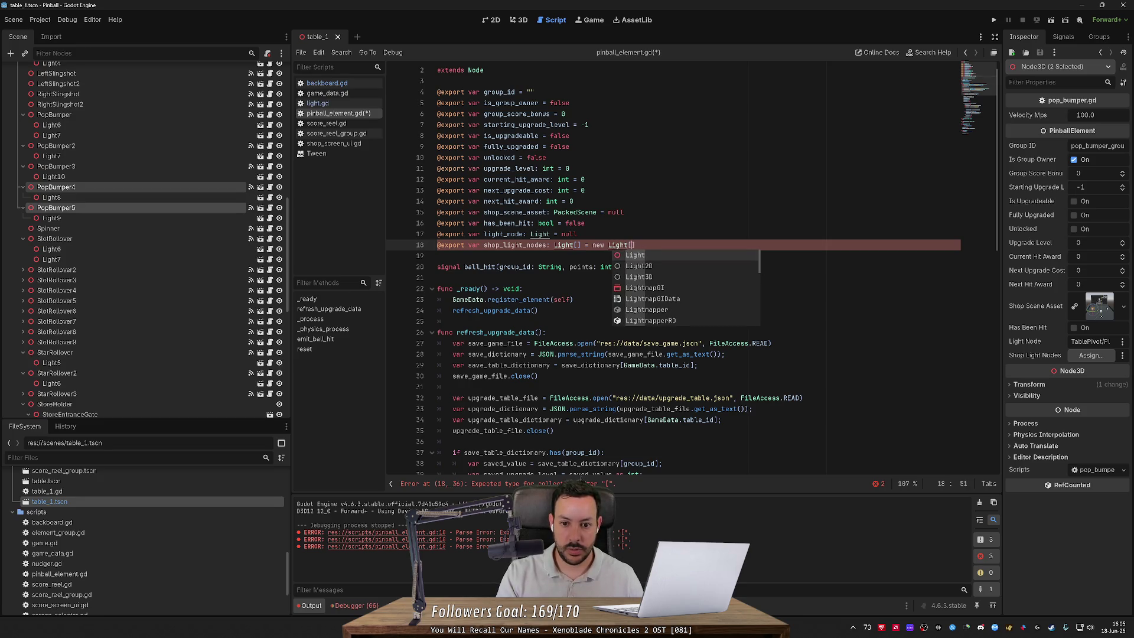
key(ctrl+s)
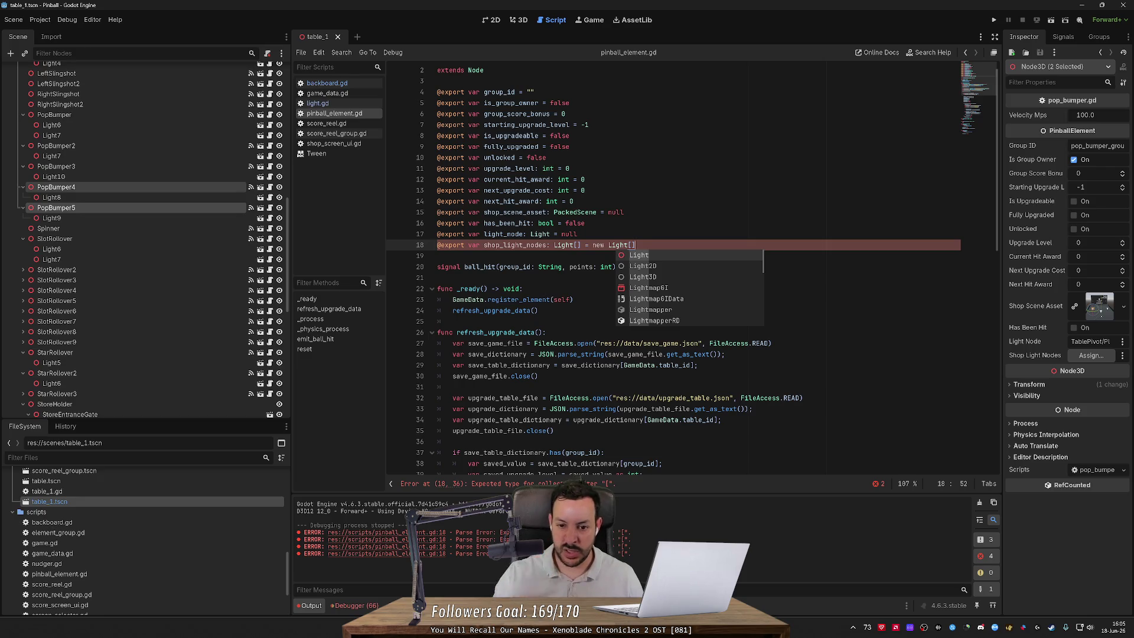
Step: Try retyping shop_light_nodes as List<Light> and save
click(562, 244)
text(List)
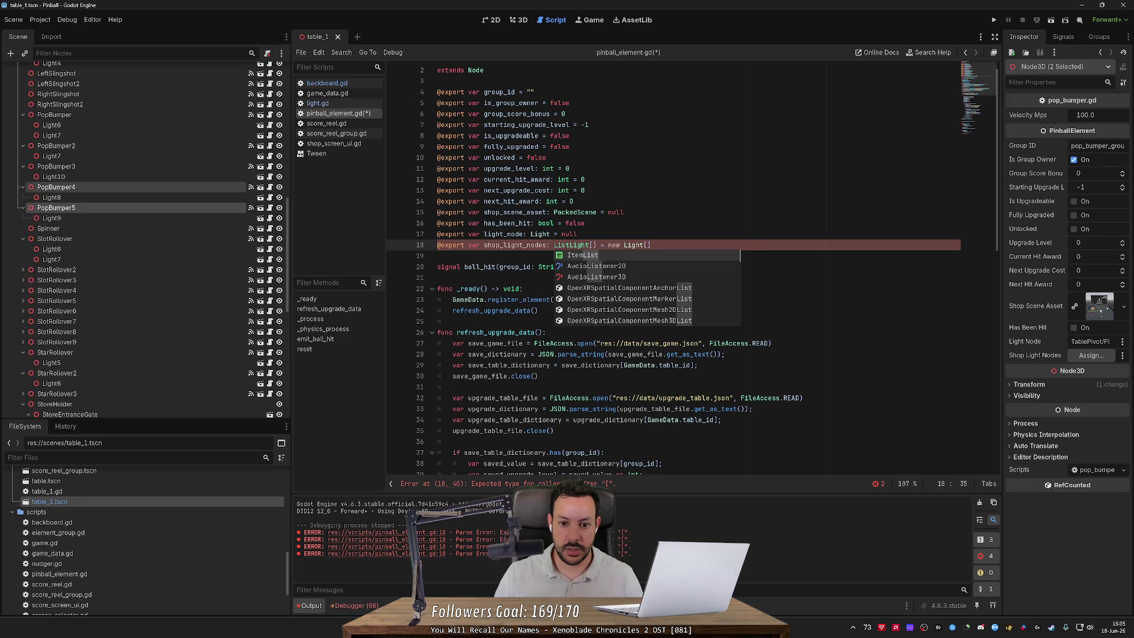
text(<)
key(Right)
key(Right)
key(Right)
text(>)
key(Right)
key(BackSpace)
click(559, 244)
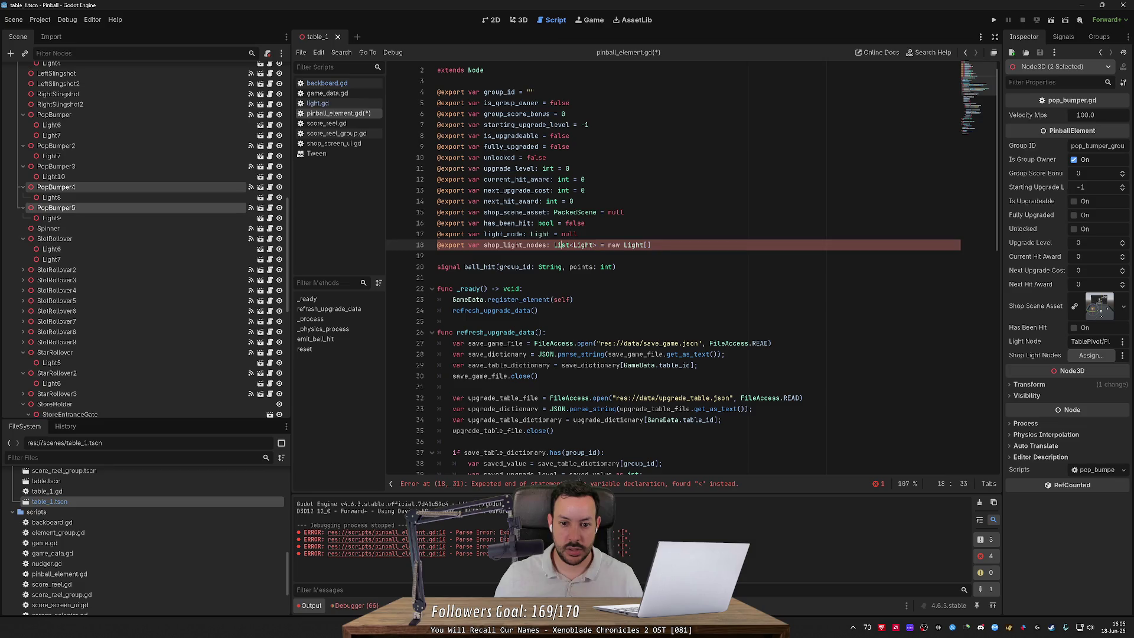
key(ctrl+s)
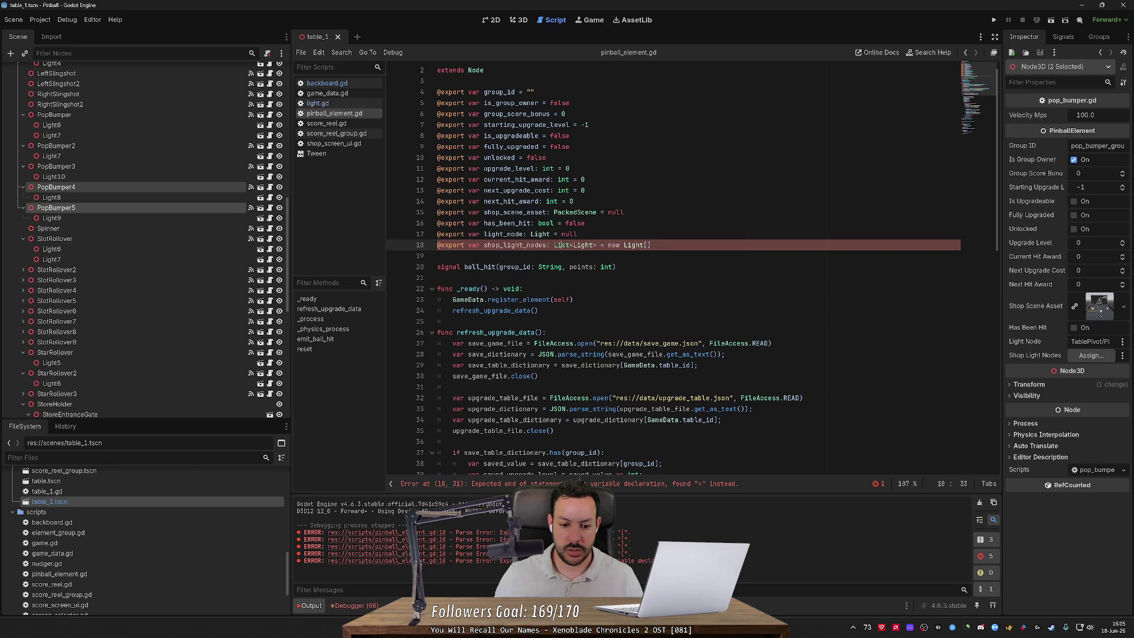
Step: Revert the type to Light[] and search project files for the selected brackets text
click(597, 244)
key(BackSpace)
text([])
click(574, 244)
key(BackSpace)
key(BackSpace)
key(BackSpace)
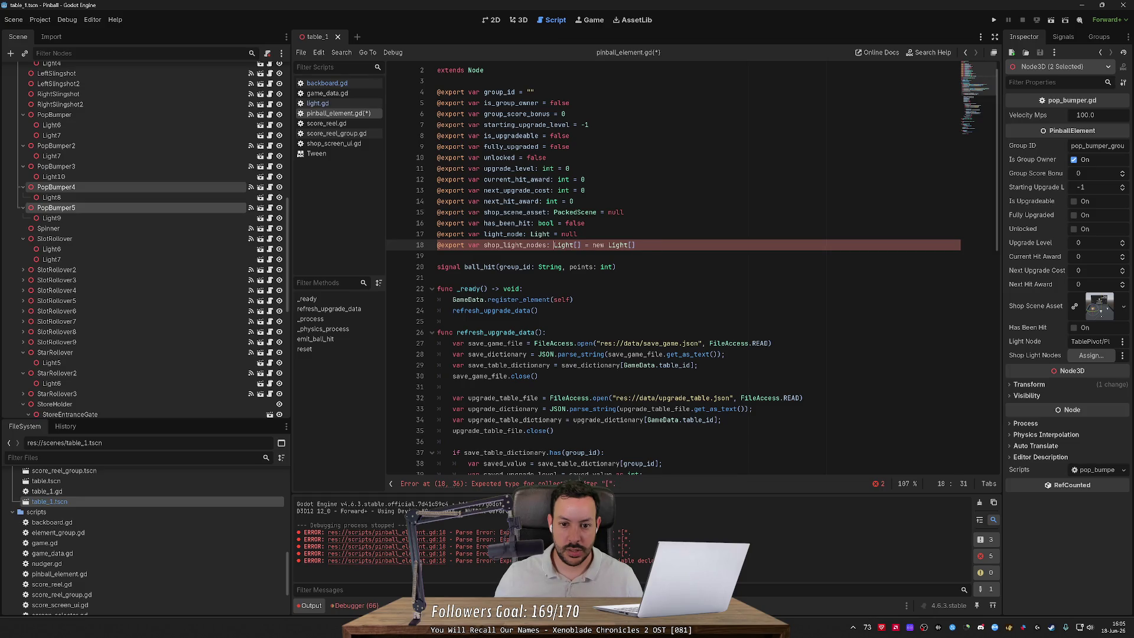
key(shift+Right)
key(shift+Right)
key(shift+Right)
key(ctrl+shift+f)
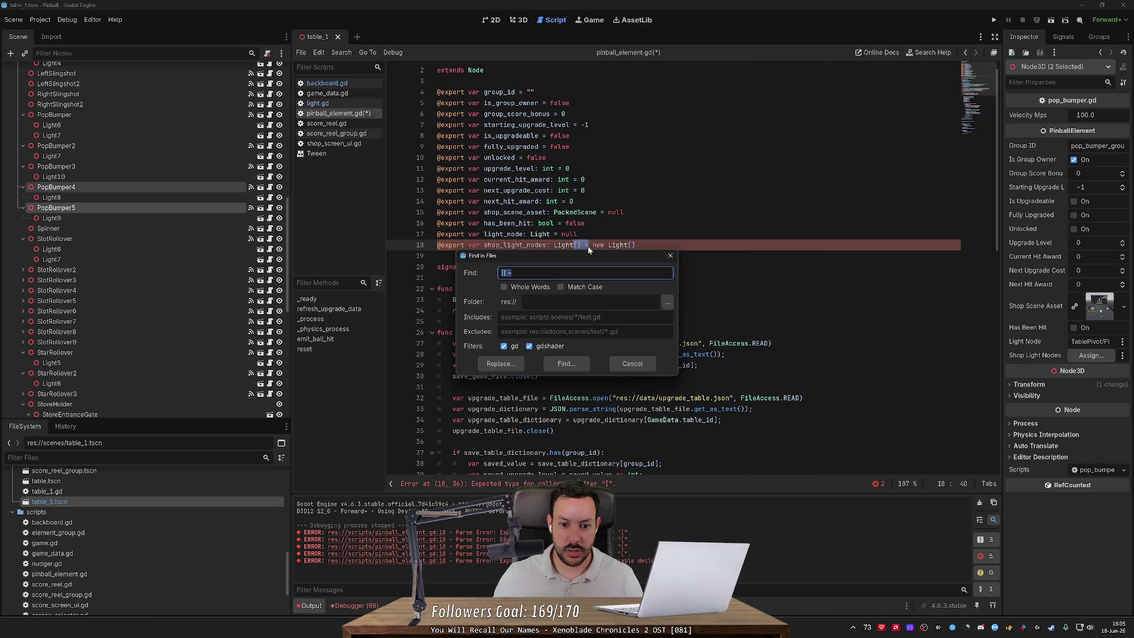
Step: Remove the new Light[] default from line 18 and retype shop_light_nodes as Array
key(Return)
click(574, 244)
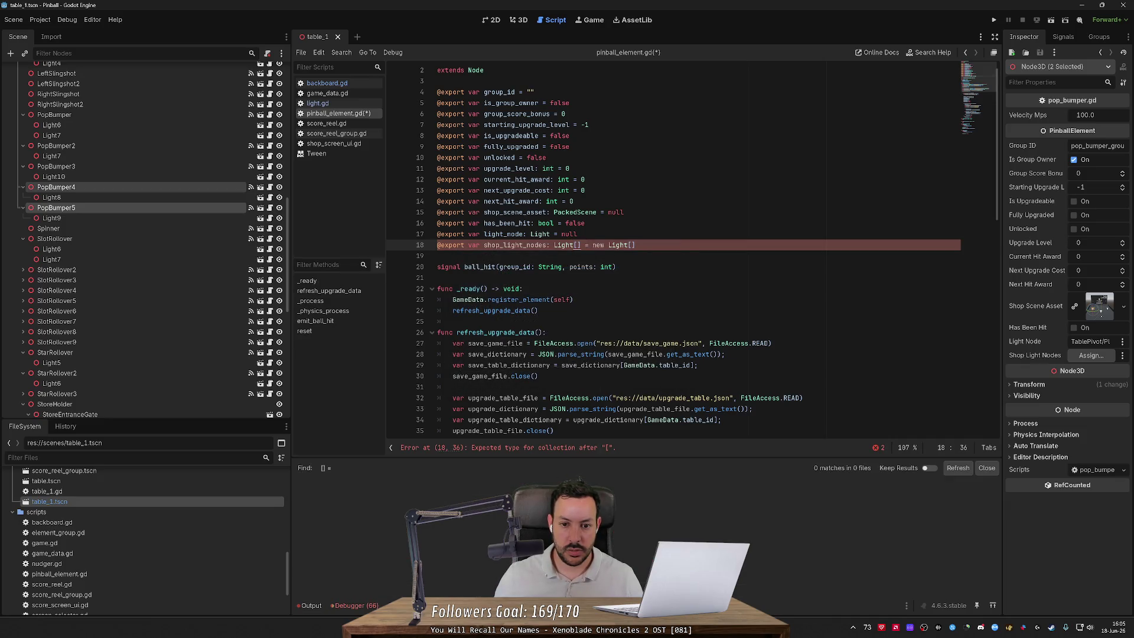
key(Right)
key(Right)
key(shift+End)
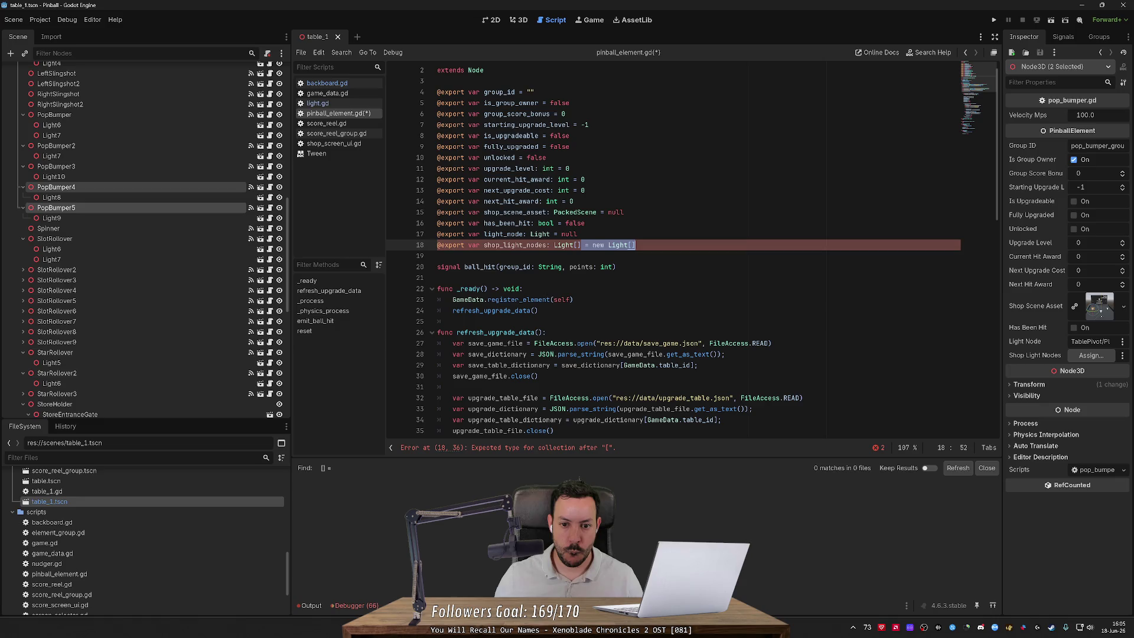
key(Delete)
key(ctrl+s)
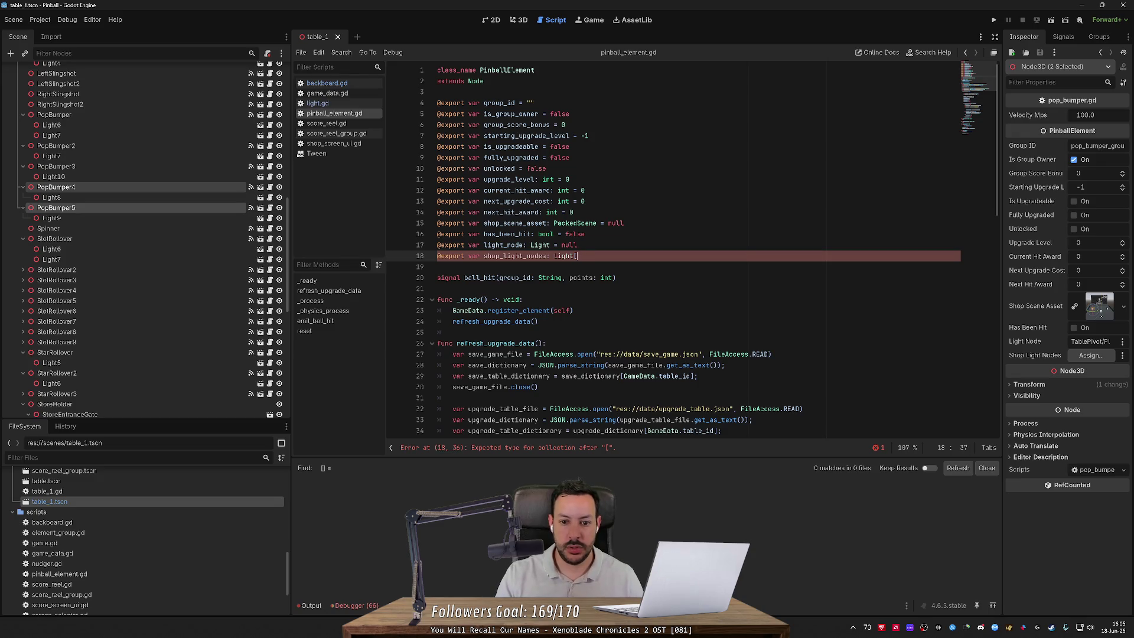
text(Array)
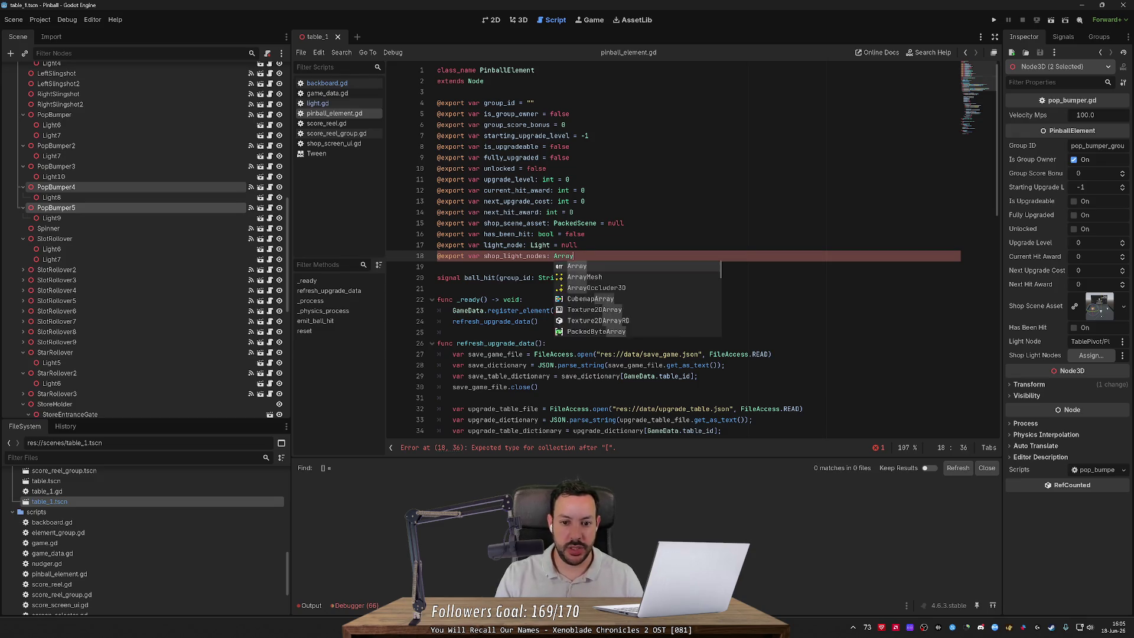
click(578, 244)
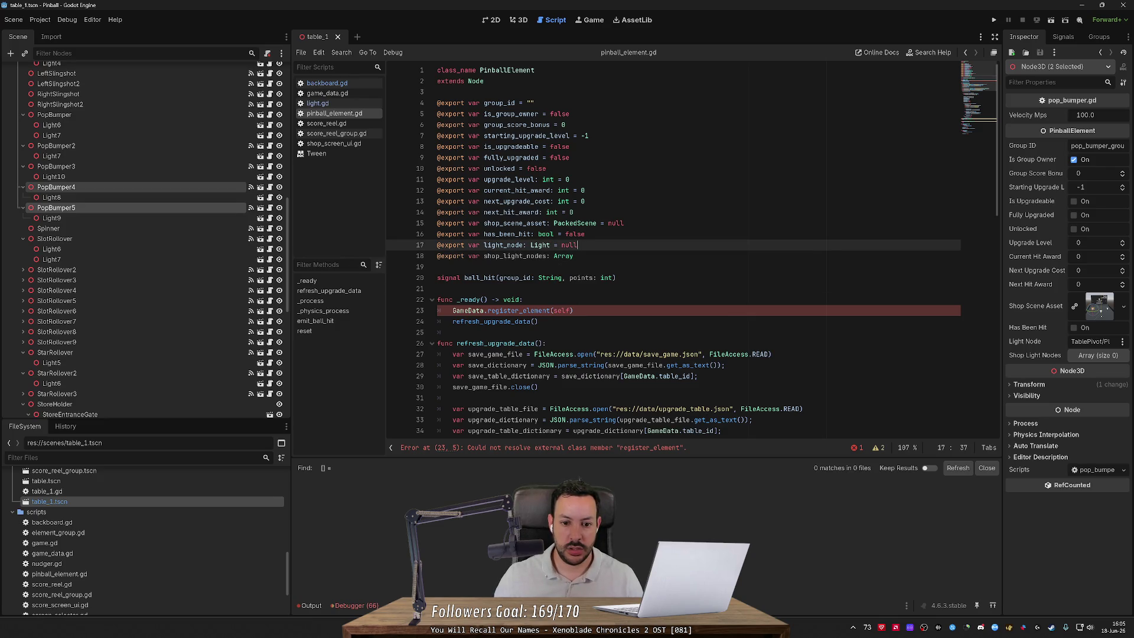
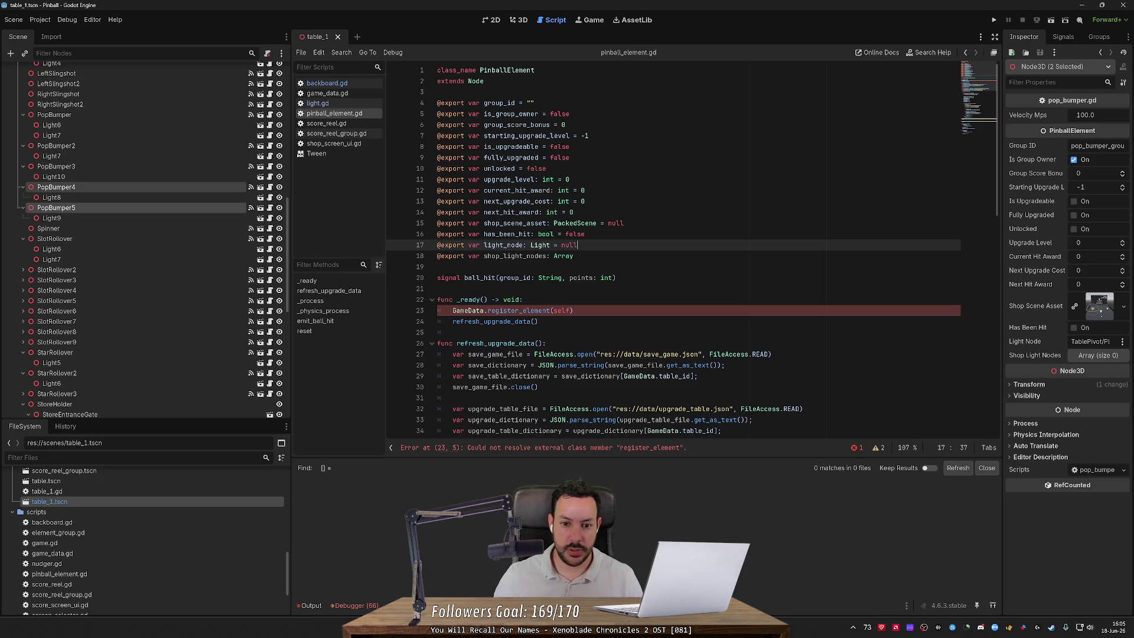
Step: Declare shop_light_nodes on line 18 of pinball_element.gd as Array[Light]
mouse_move(564, 255)
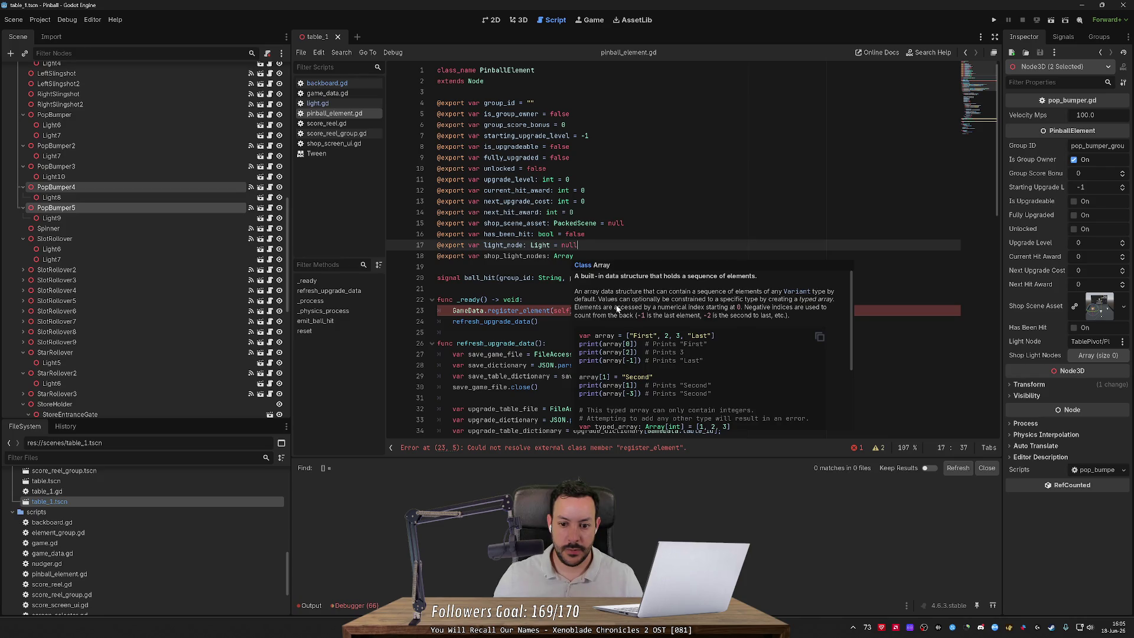
scroll(614, 304, down, 5)
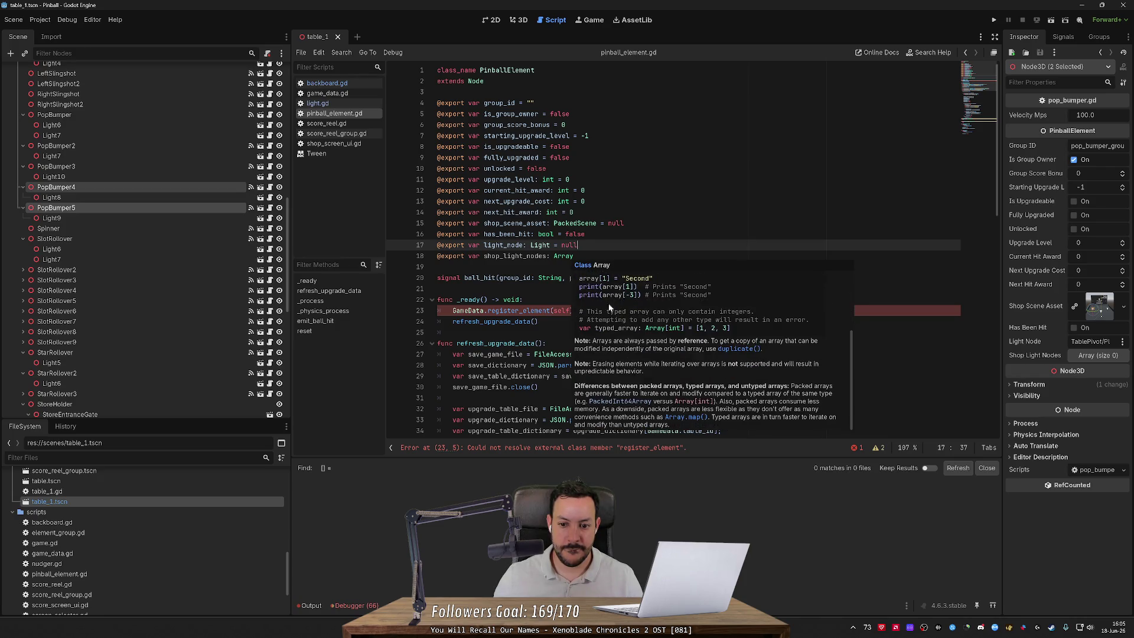
click(573, 256)
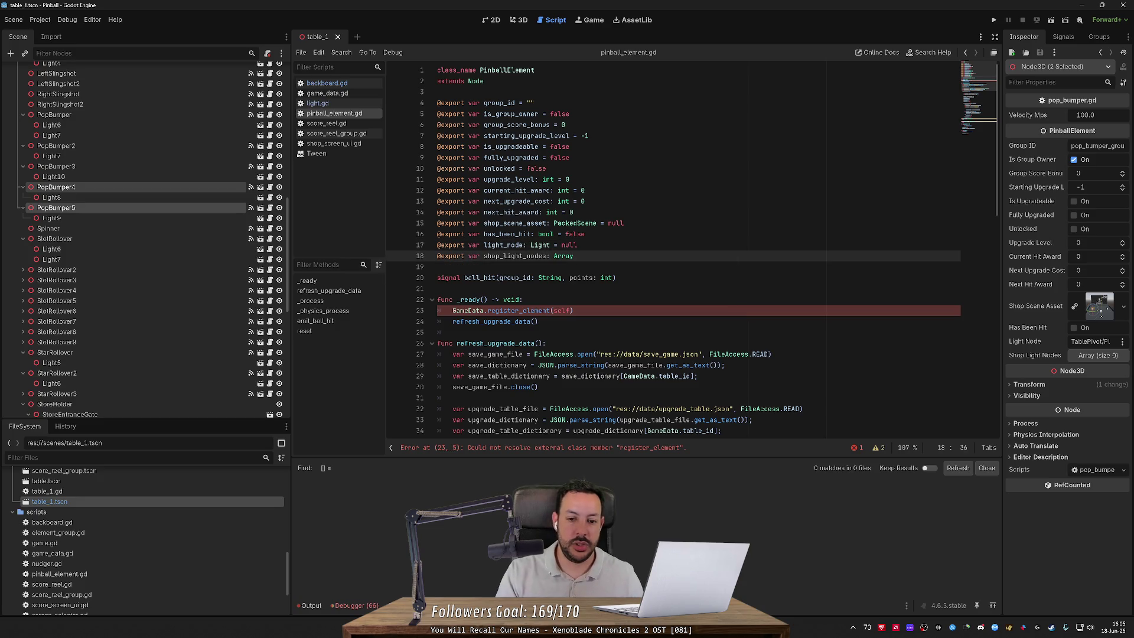
text([ight)
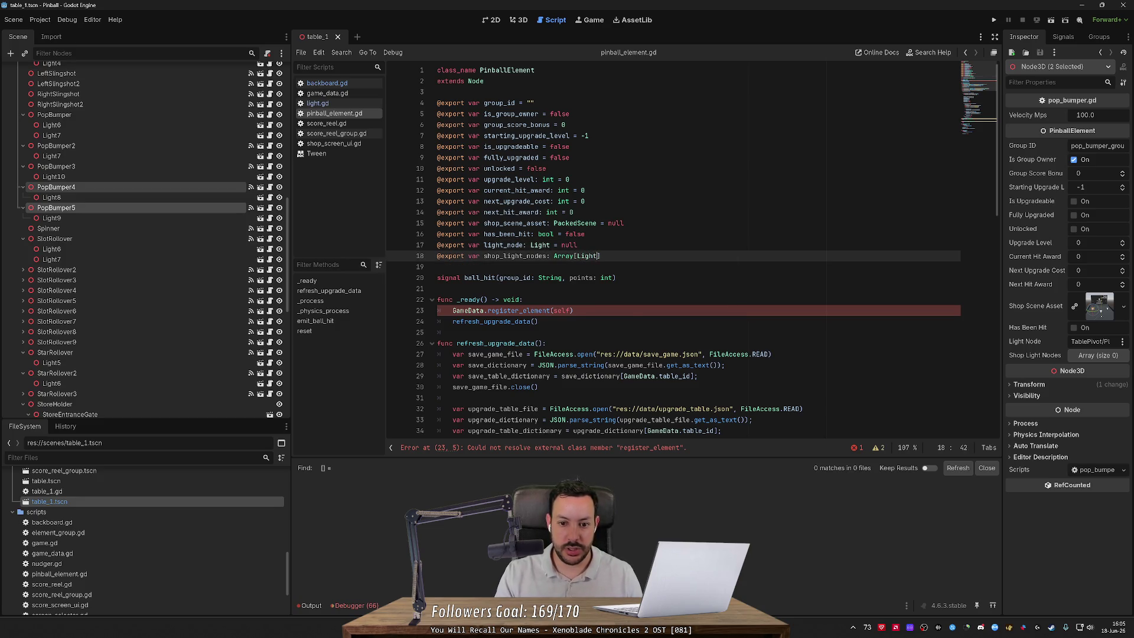
click(603, 223)
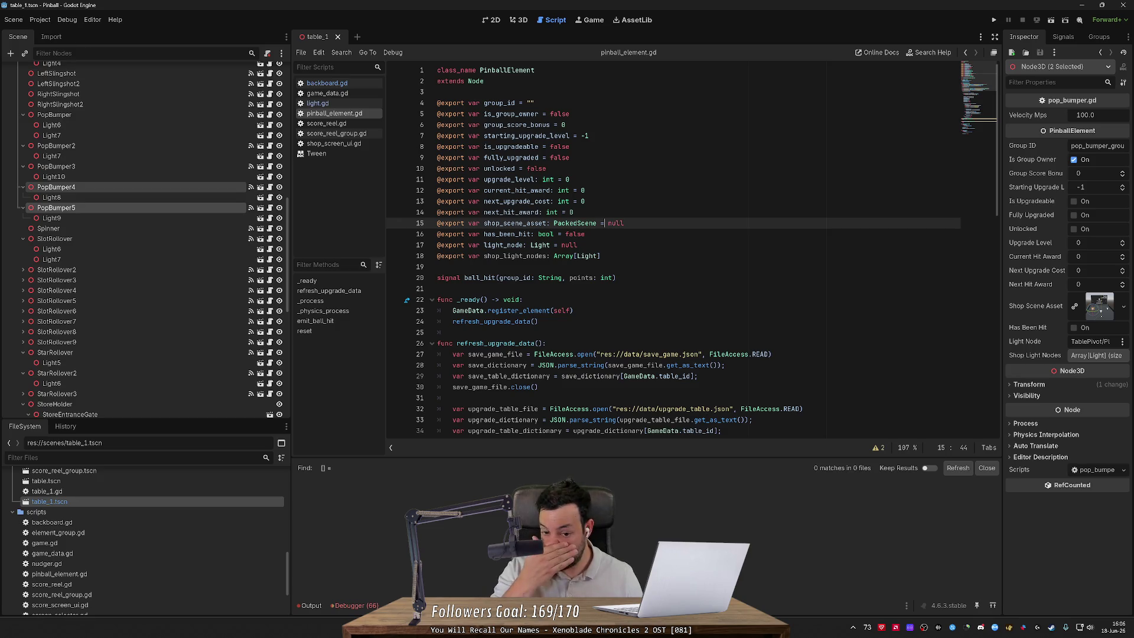
mouse_move(594, 223)
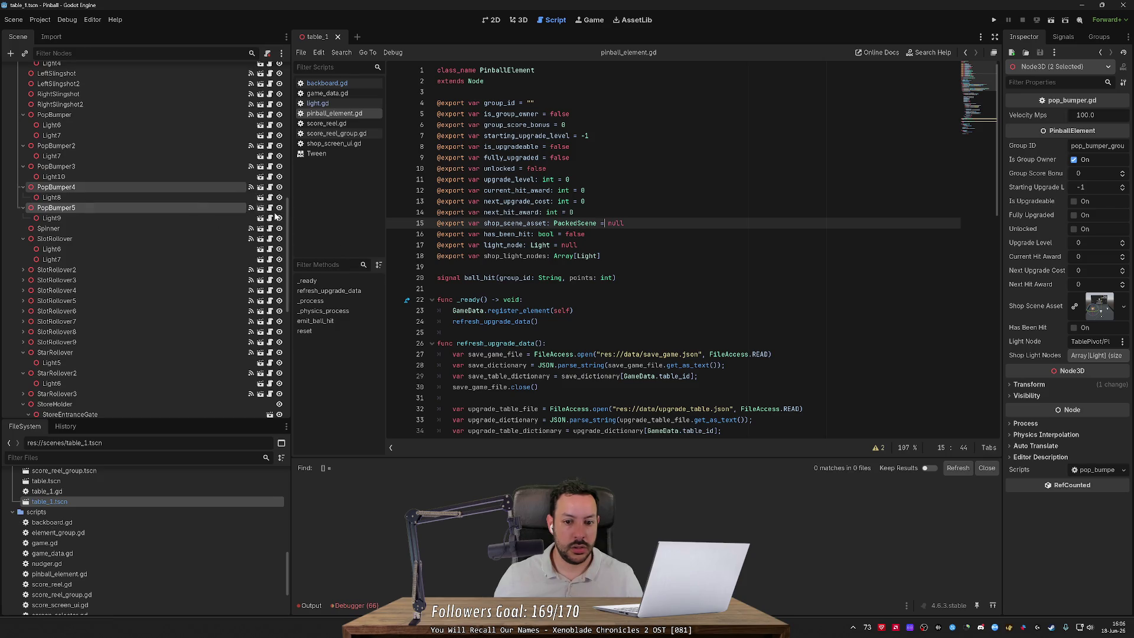
mouse_move(564, 256)
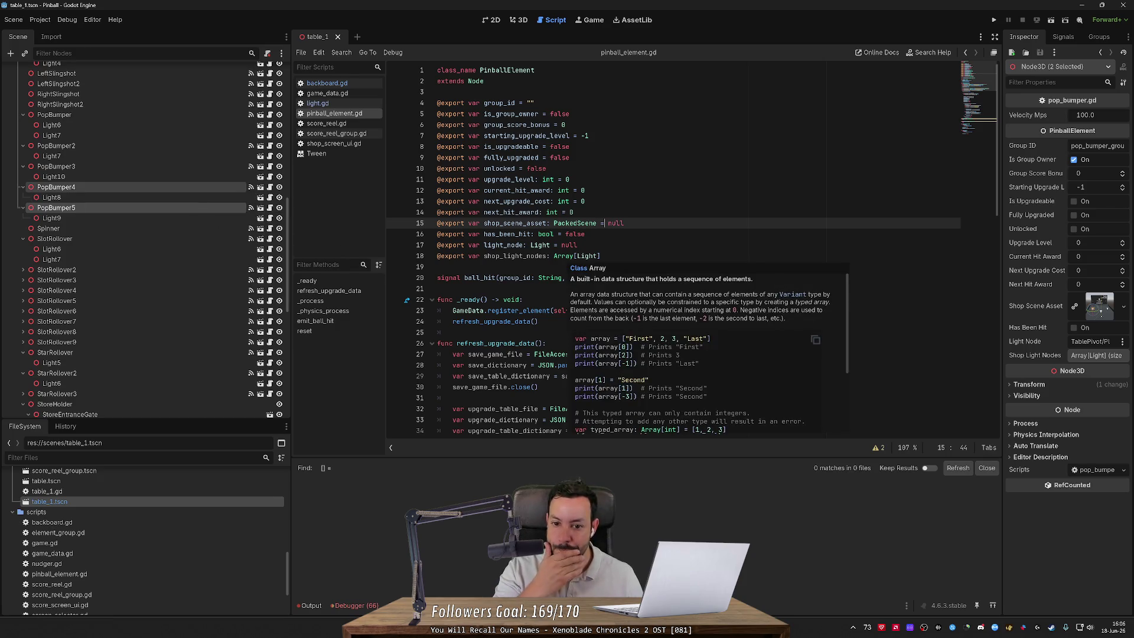
Step: Run the project to test the typed shop light array
double_click(519, 256)
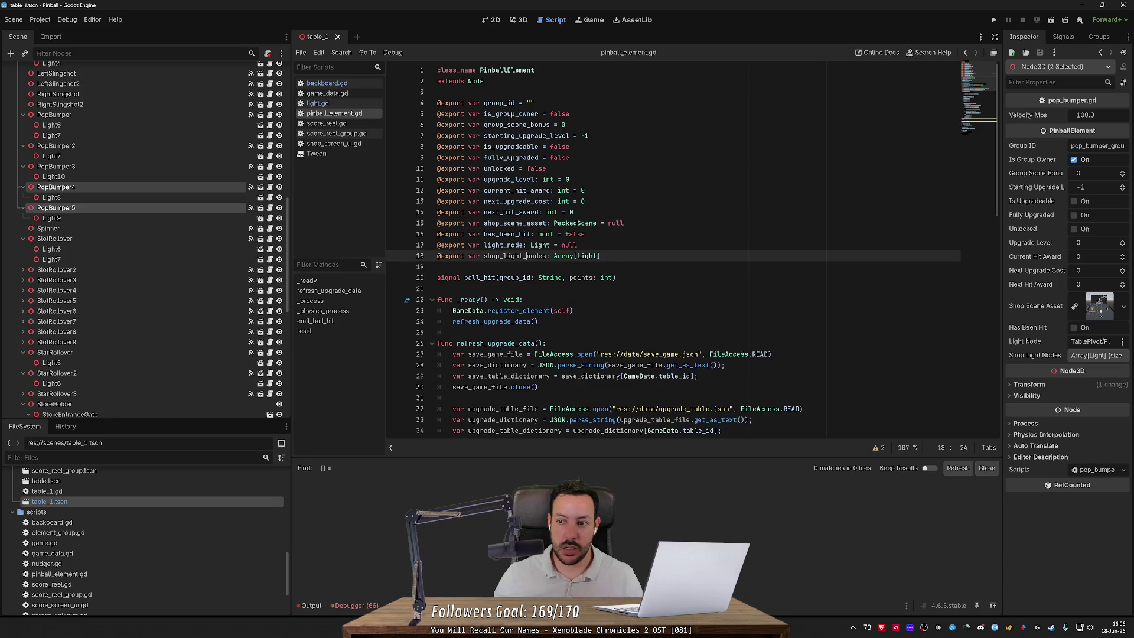
scroll(673, 254, down, 13)
scroll(673, 248, down, 4)
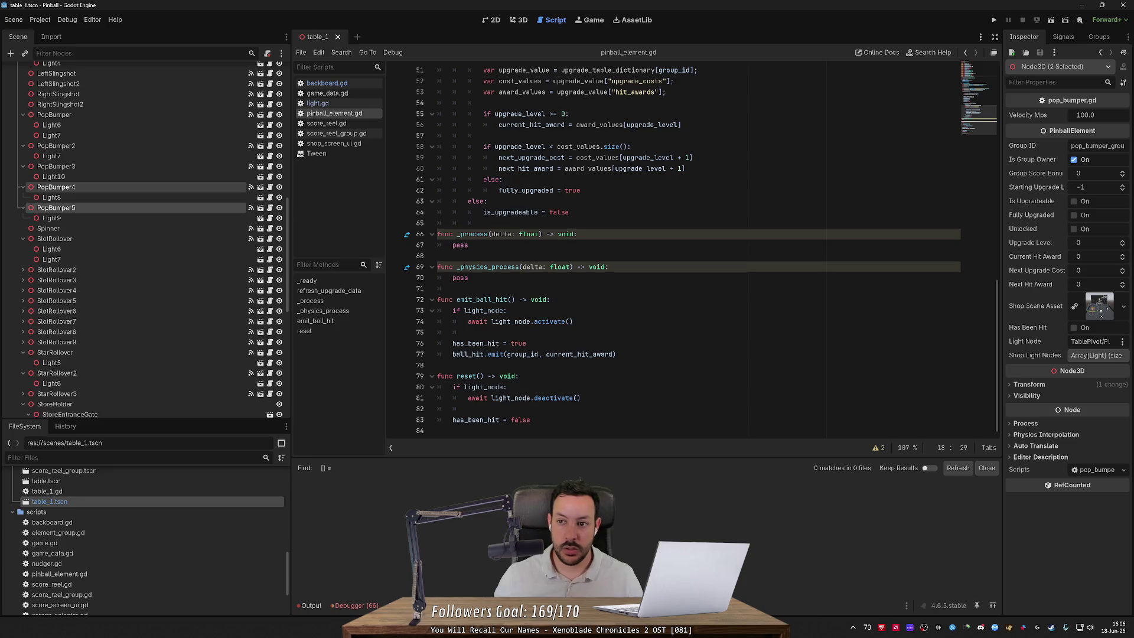
click(994, 19)
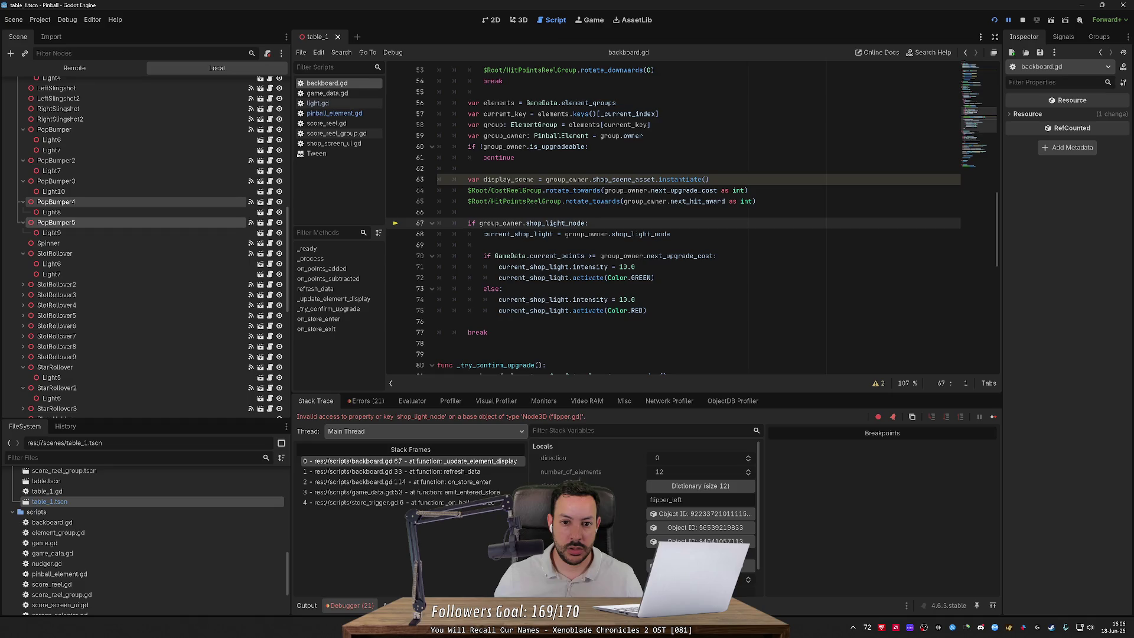
Step: Stop the crashed run and change line 67's check to shop_light_nodes.size() > 0
click(1022, 20)
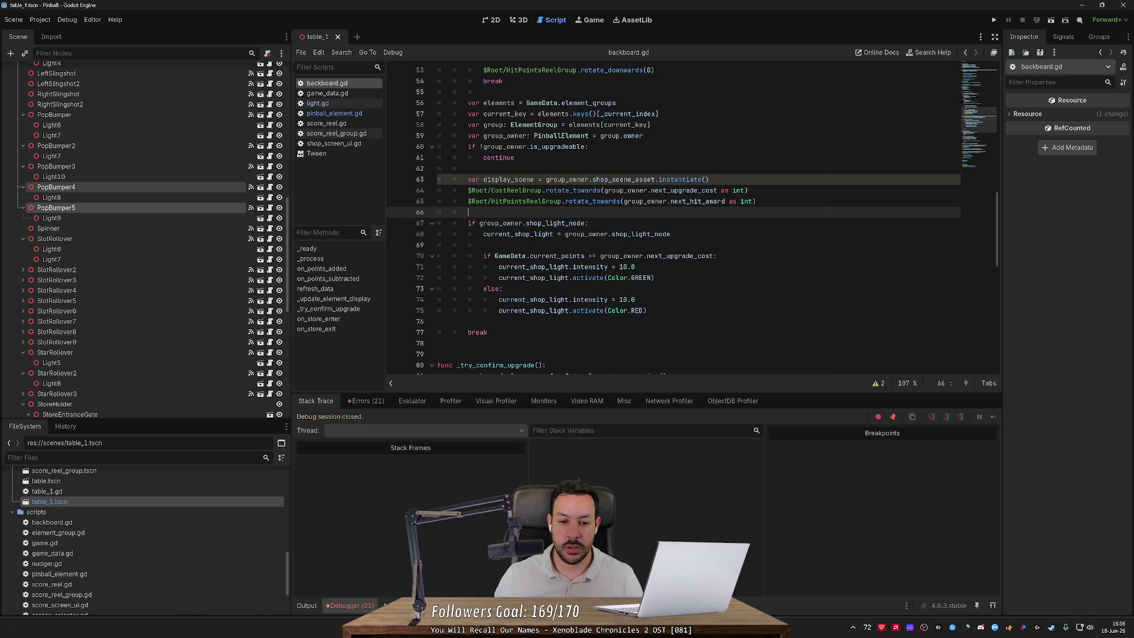
mouse_move(640, 202)
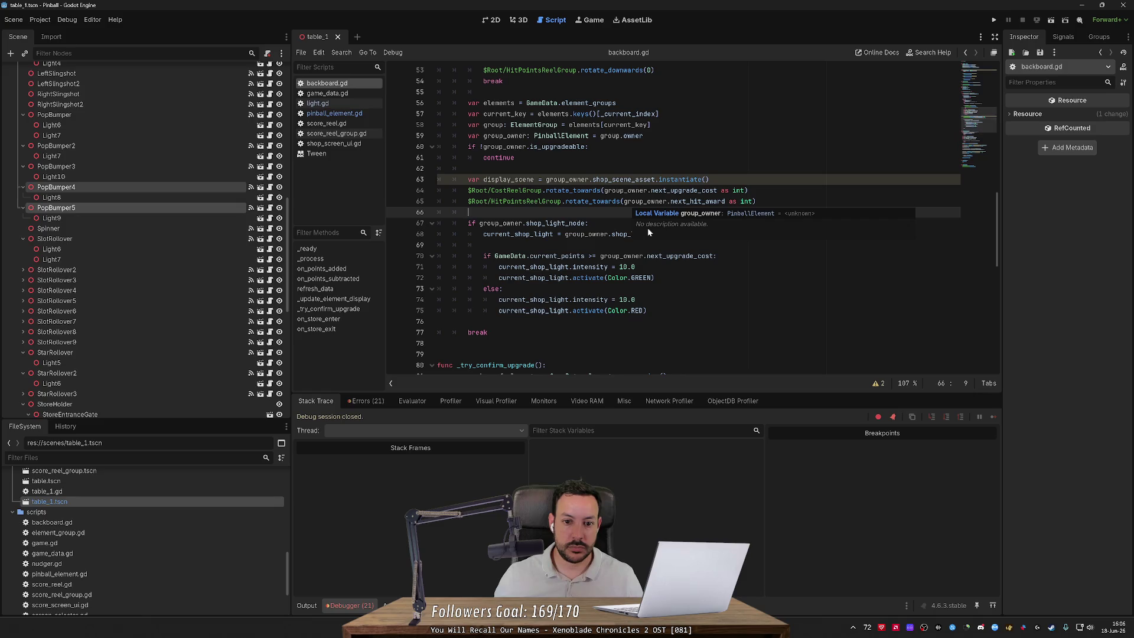
click(585, 223)
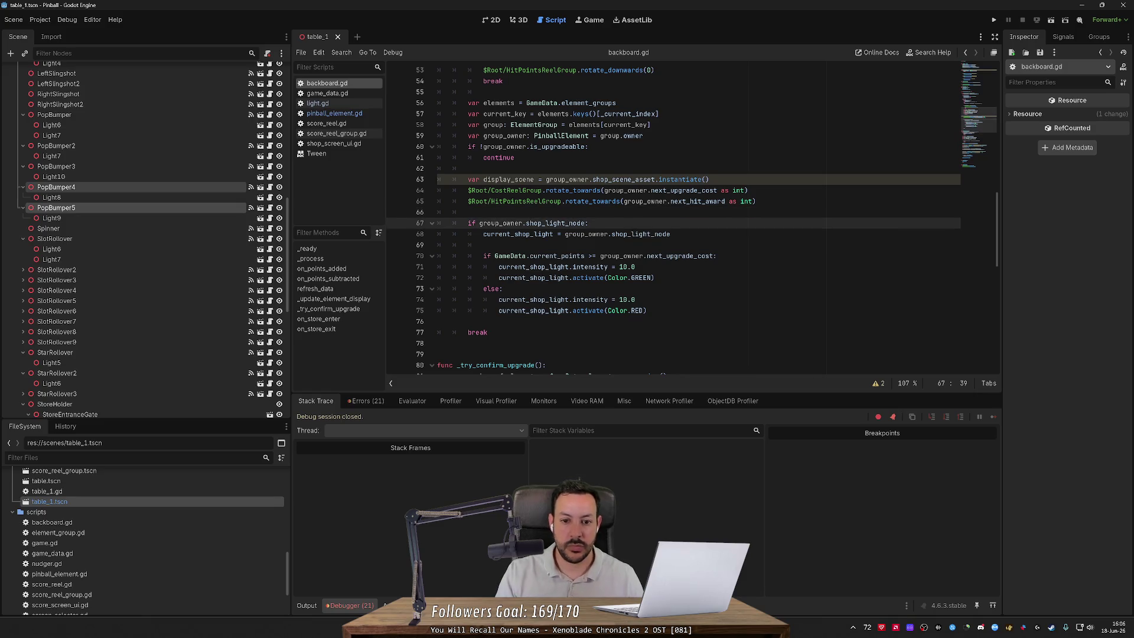
text(s.size)
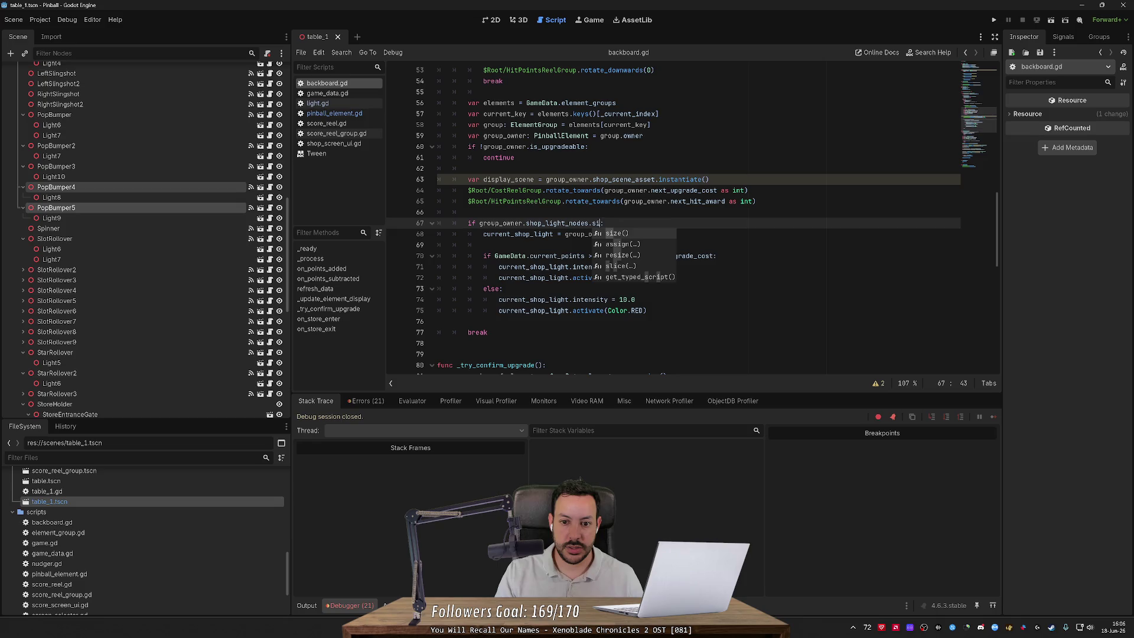
key(Return)
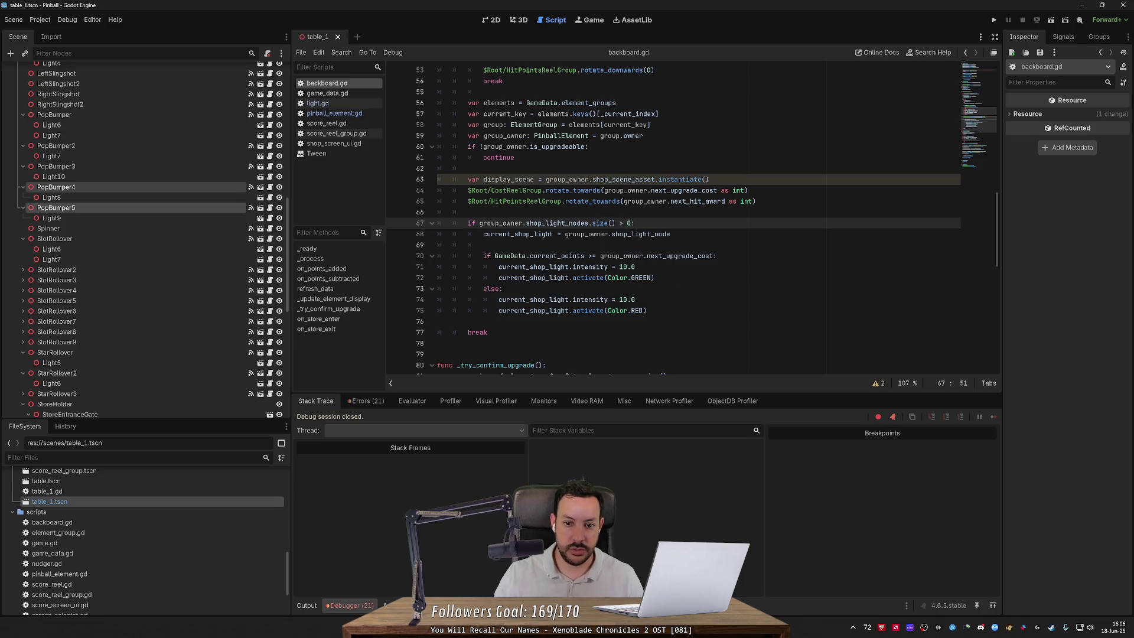
key(Return)
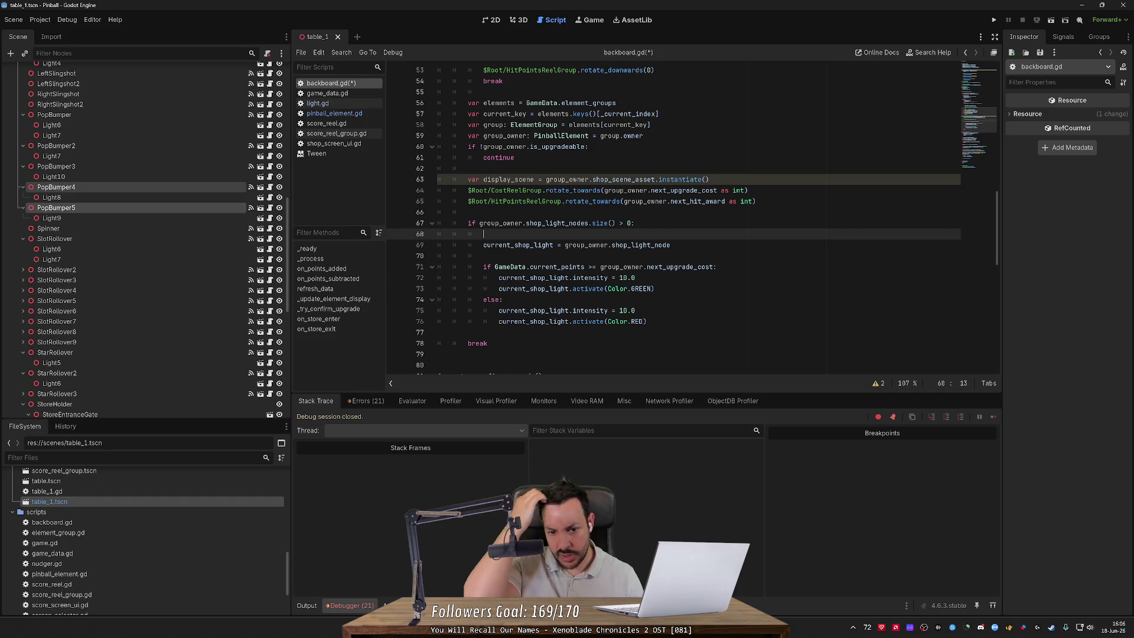
Step: Rename current_shop_light to current_shop_lights and jump to its declaration
click(557, 245)
text(s)
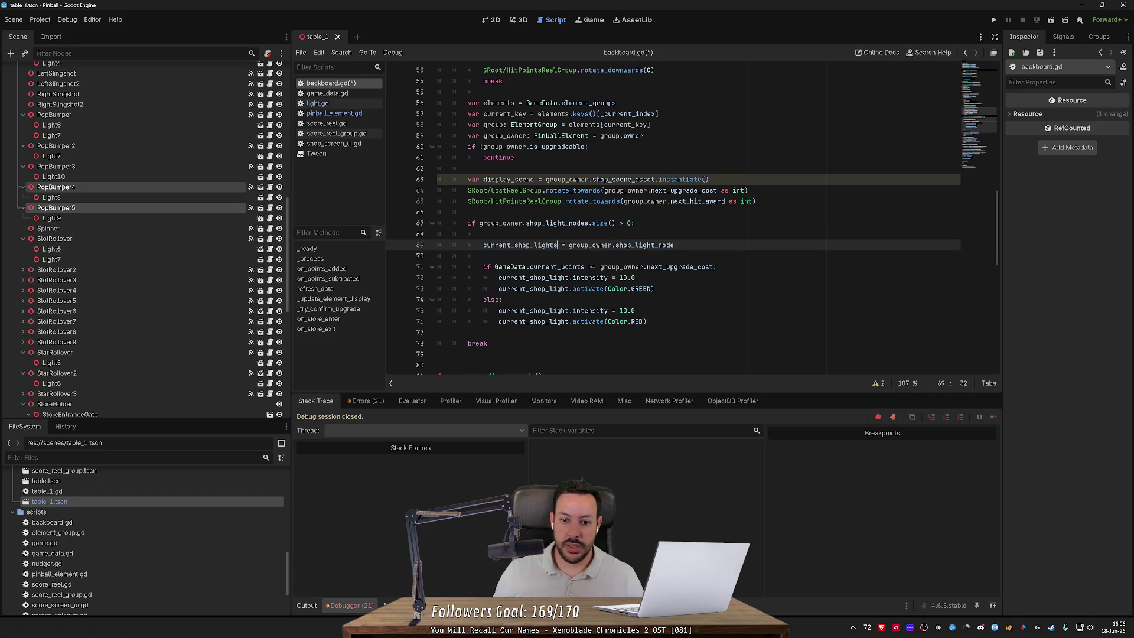
ctrl+click(513, 277)
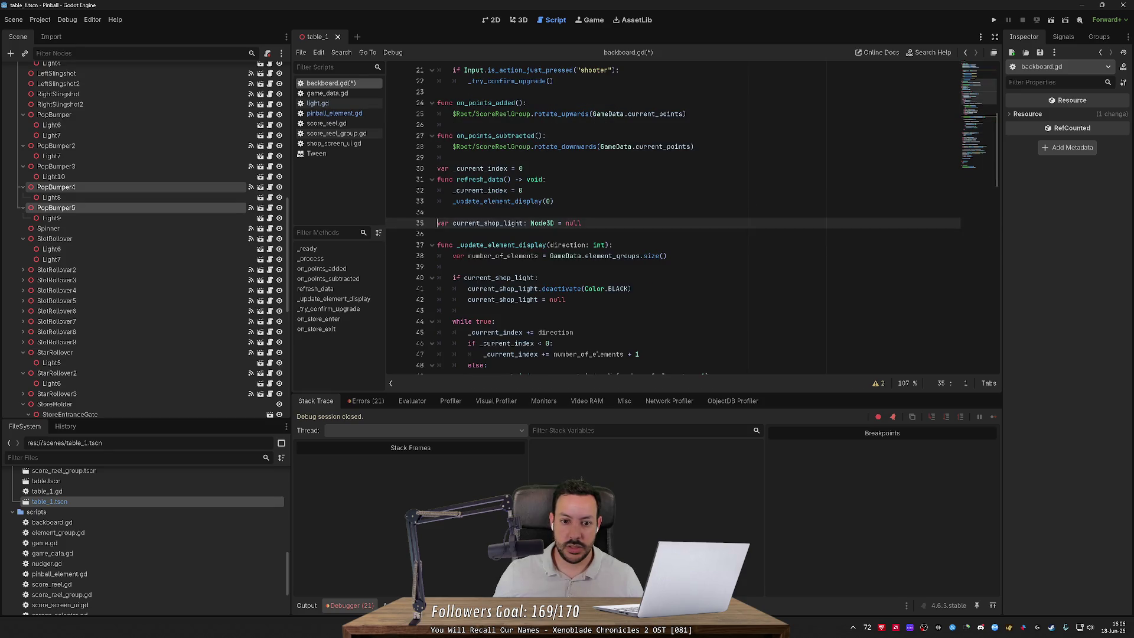
Step: Rename all references to current_shop_lights and declare it as Array[Light] without a null initializer
scroll(673, 219, down, 7)
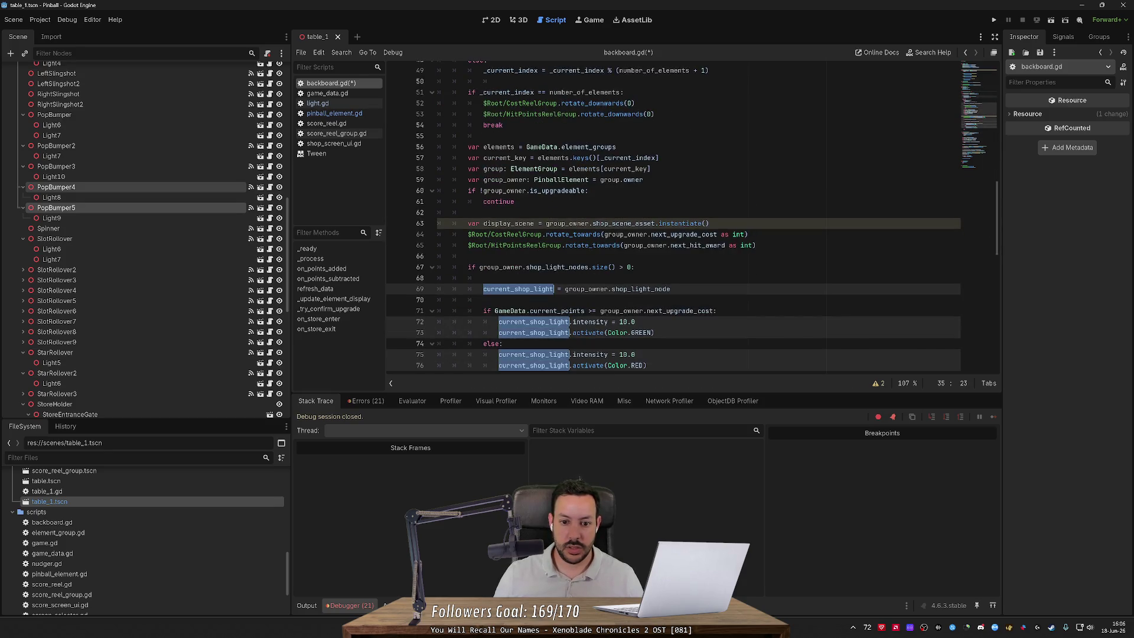
text(s)
scroll(673, 218, up, 5)
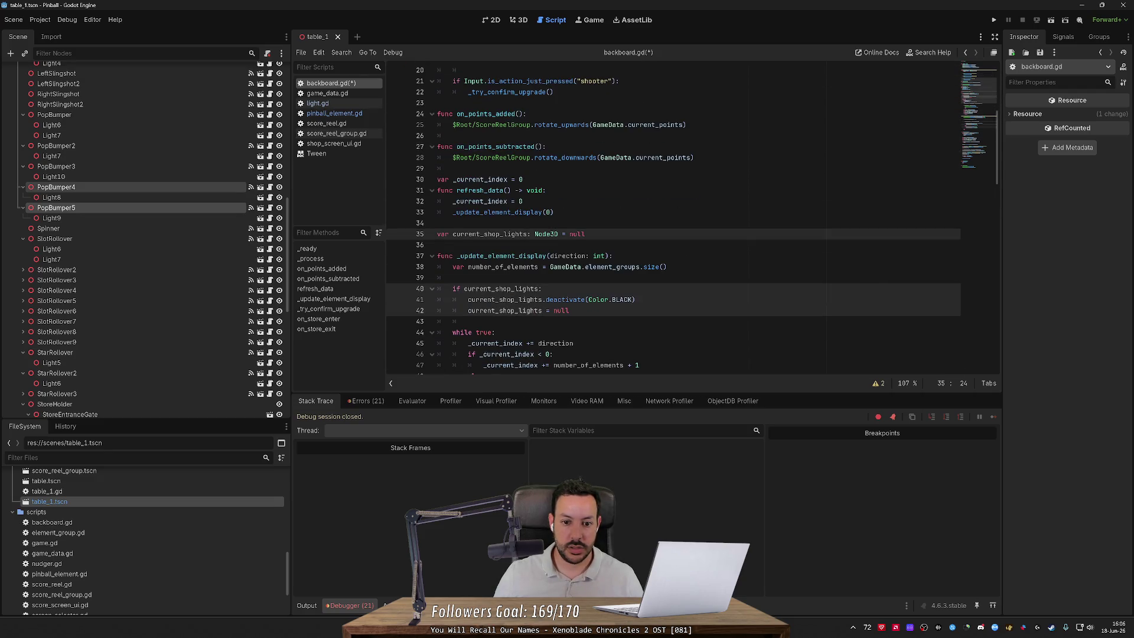
key(ctrl+d)
key(ctrl+d)
key(ctrl+d)
double_click(545, 234)
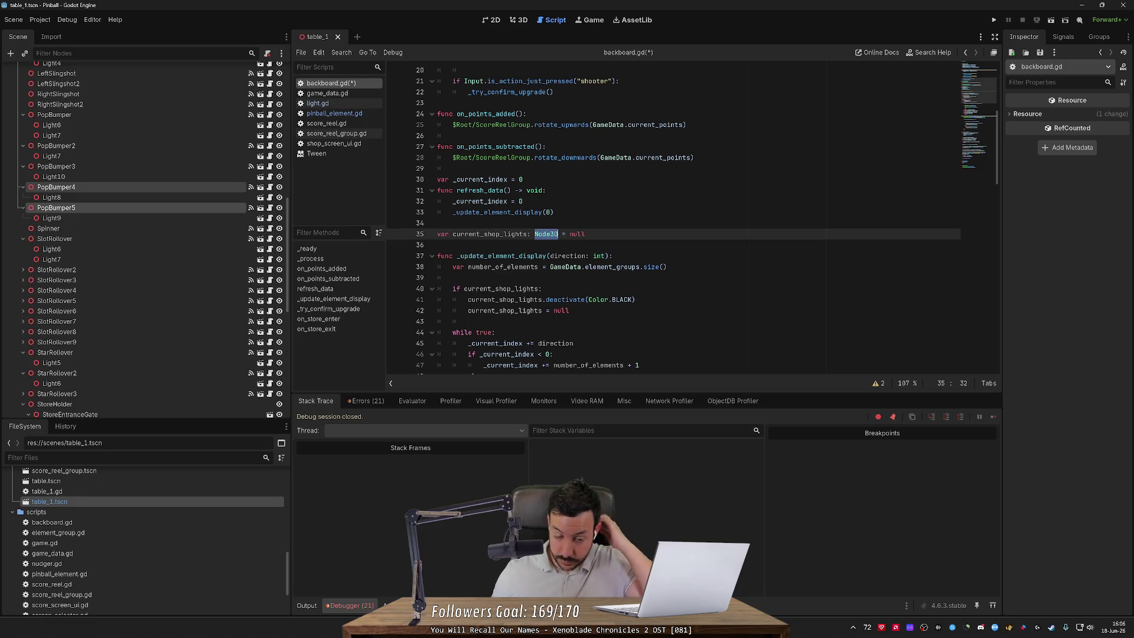
text(Array[L)
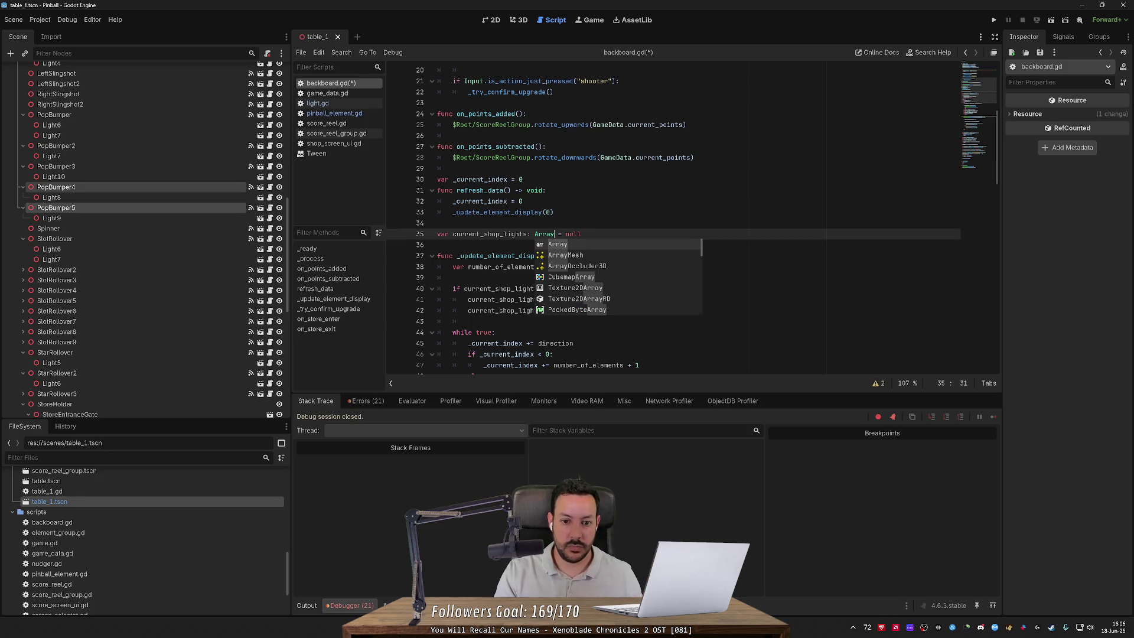
text(ight])
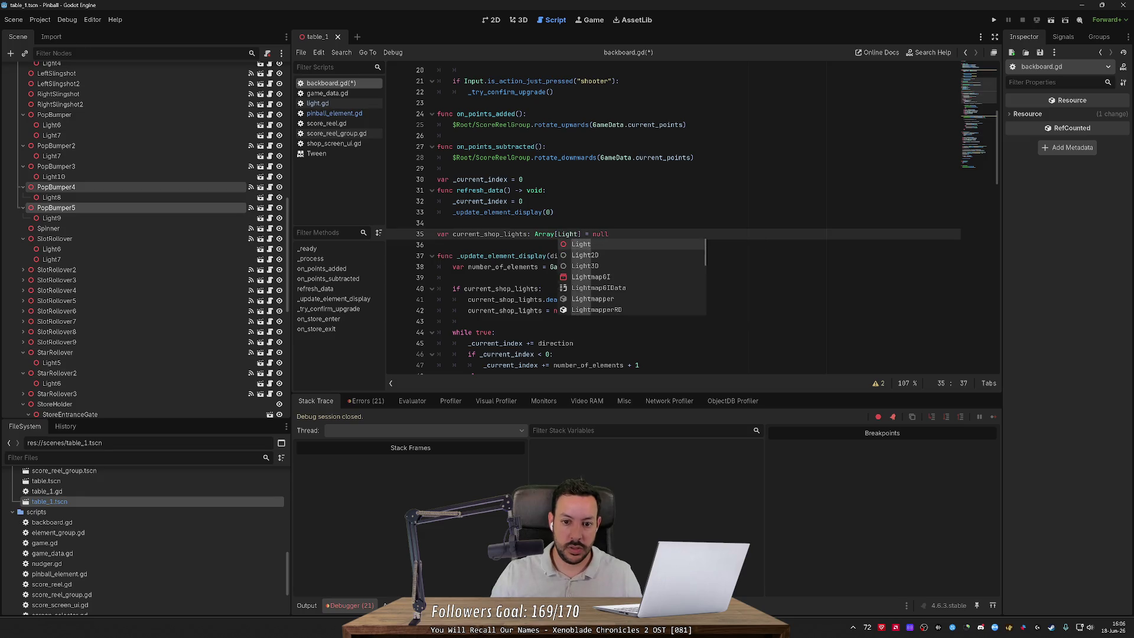
key(ctrl+s)
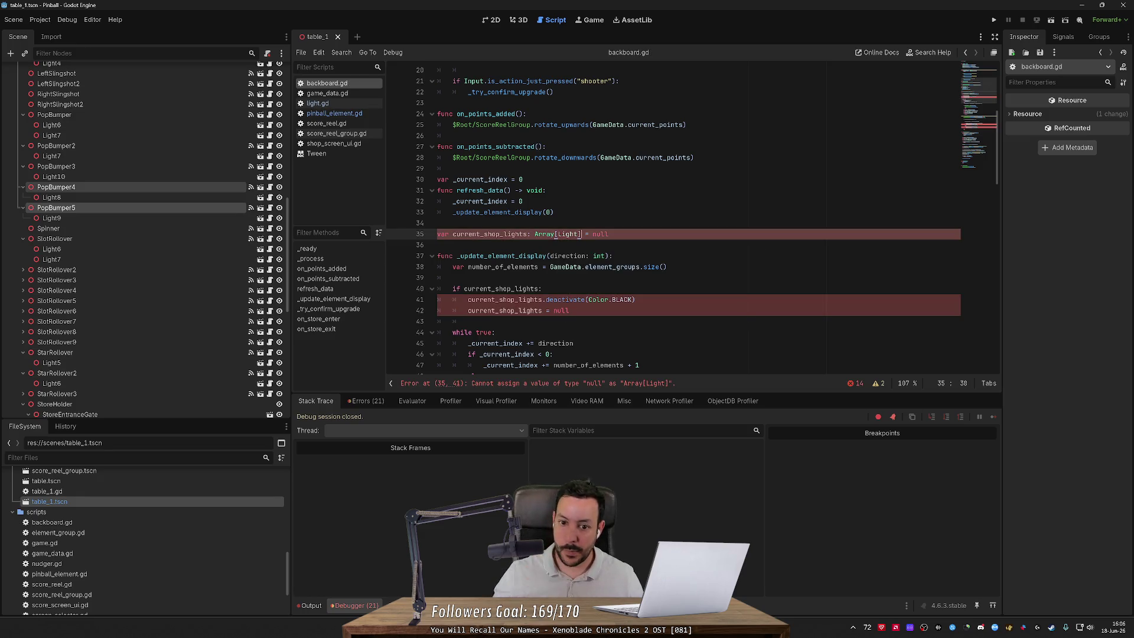
key(shift+End)
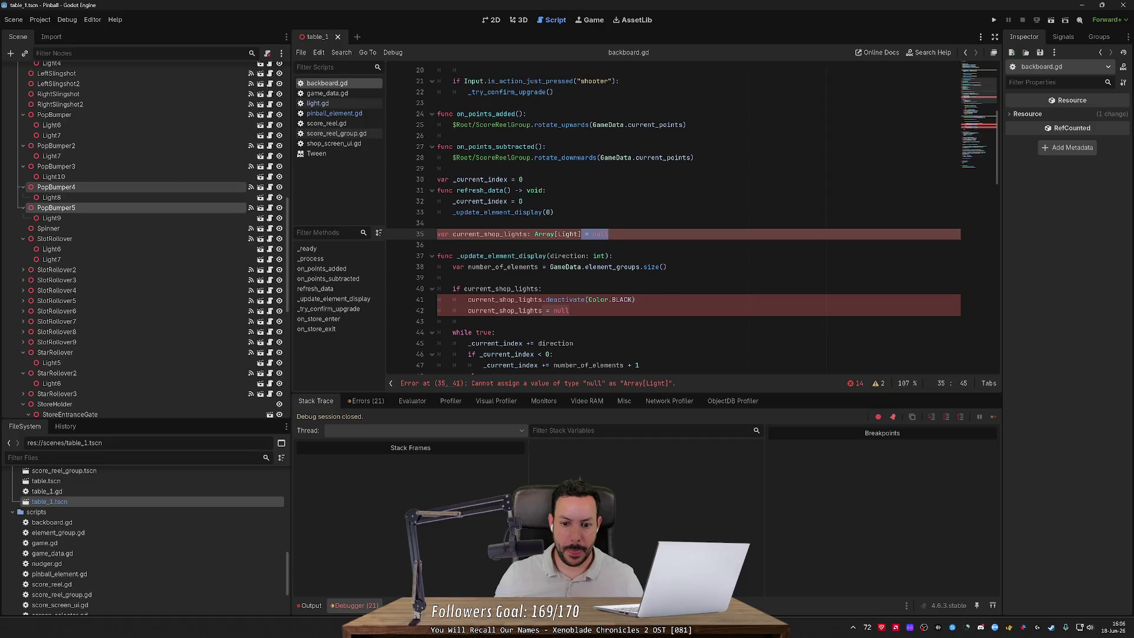
key(BackSpace)
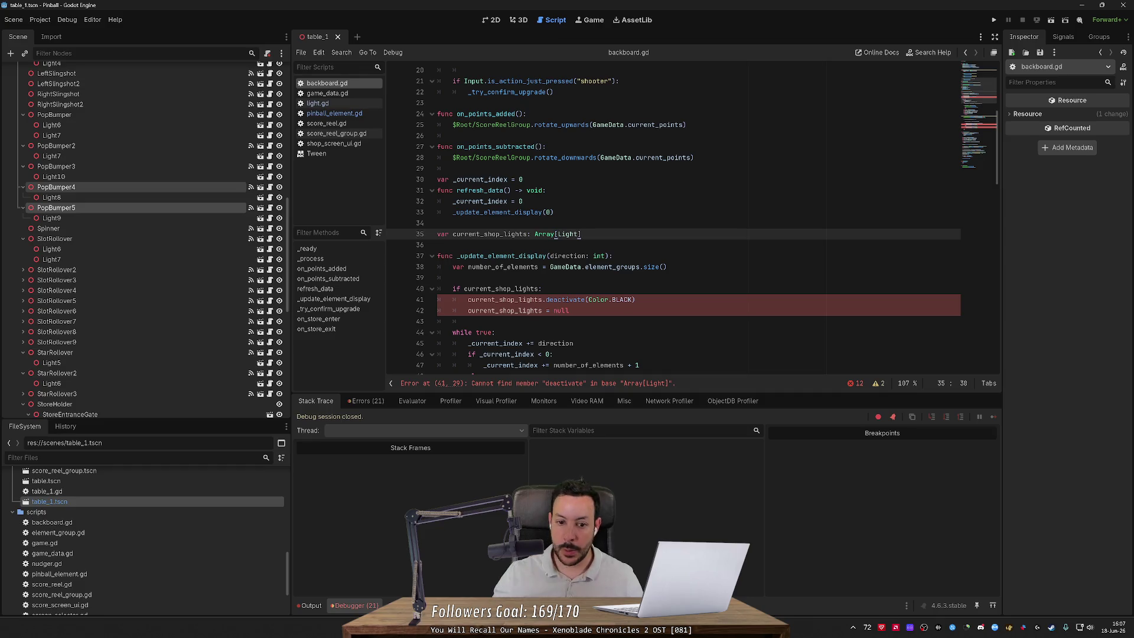
Step: Replace the null assignment on line 42 with a clear() call on the lights array
click(569, 310)
key(shift+Left)
key(shift+Left)
key(shift+Left)
key(BackSpace)
key(Return)
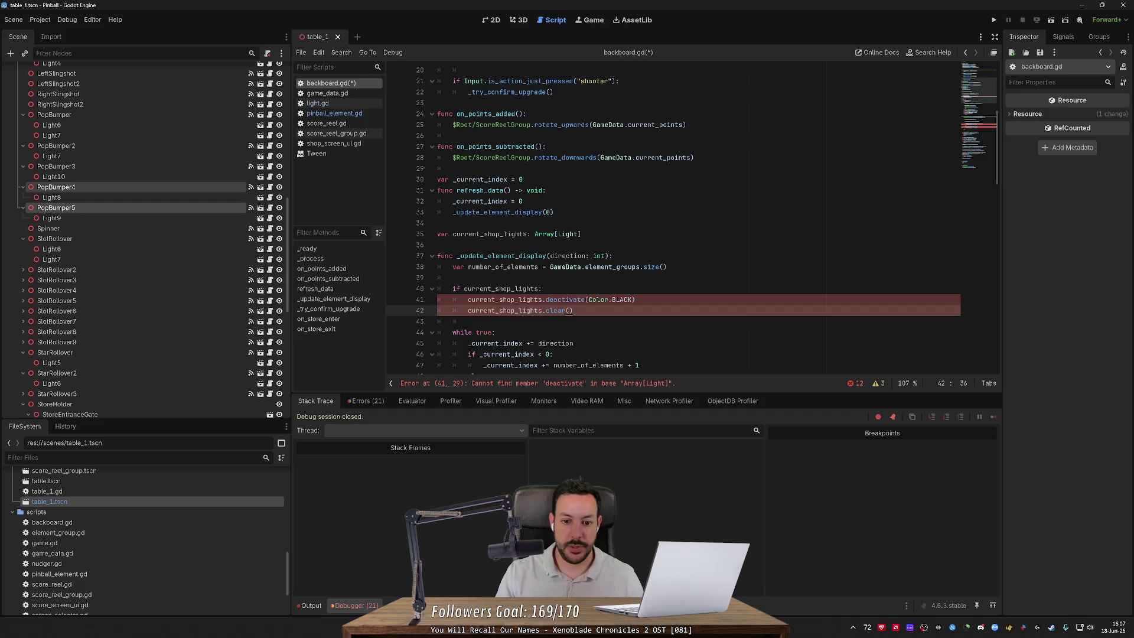
Step: Add 'for light in current_shop_lights' so each light is deactivated, then save
click(542, 288)
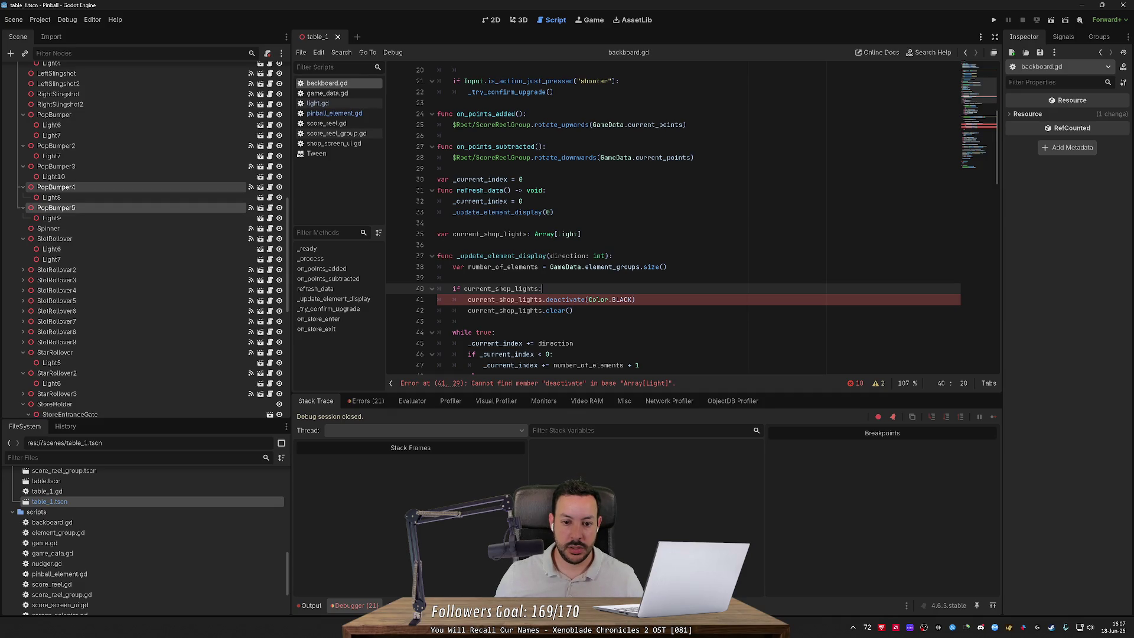
key(Return)
text(for )
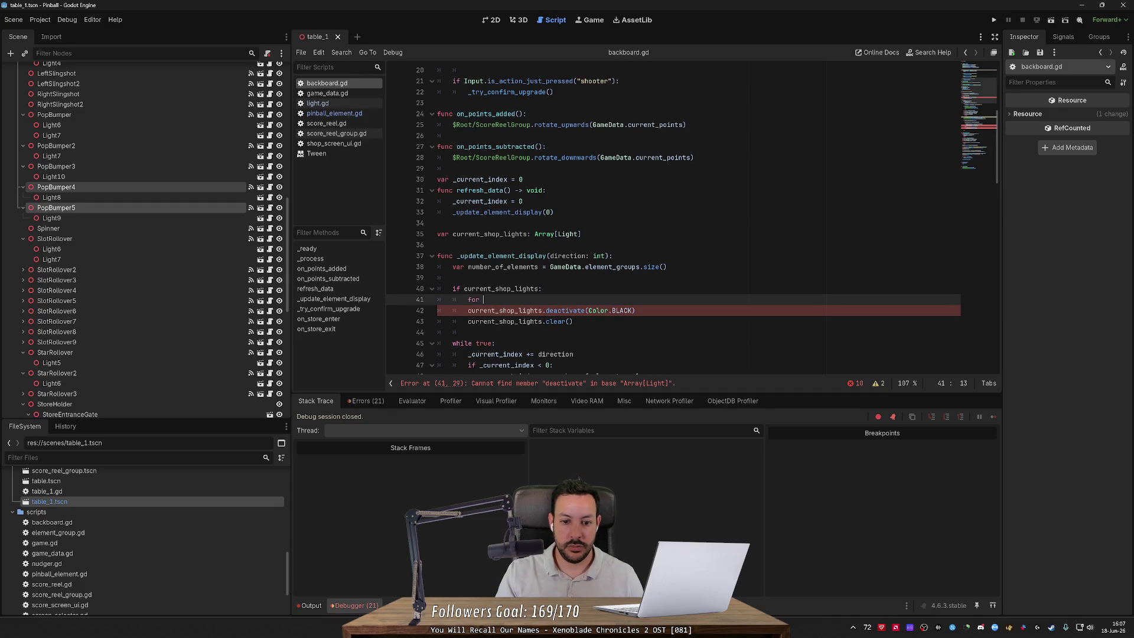
text(light in current_shop_lights:)
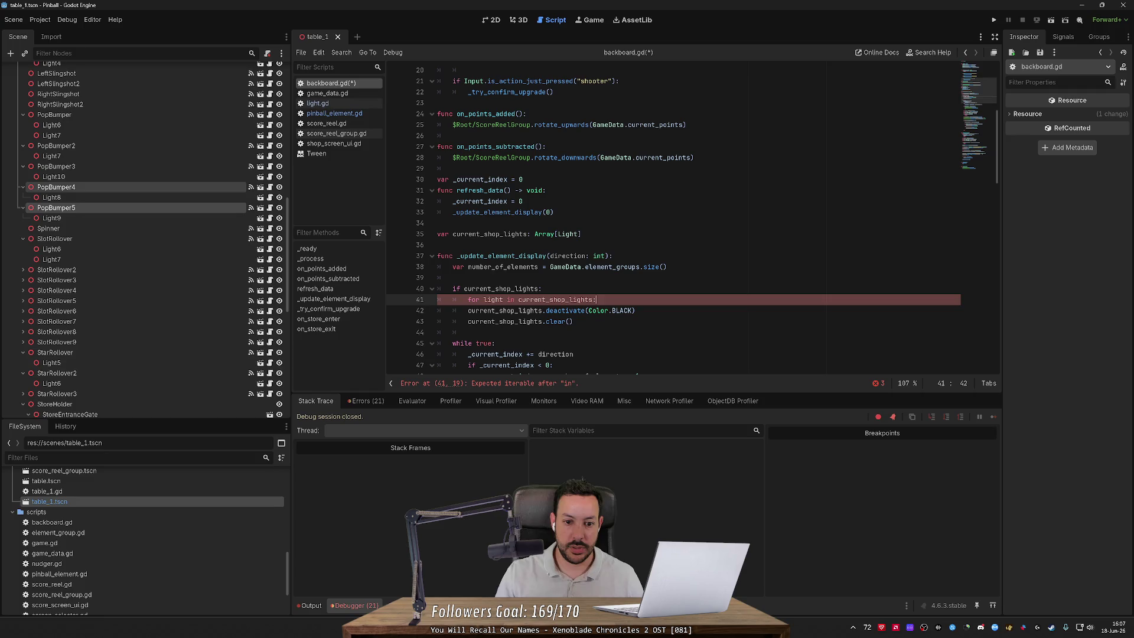
key(Down)
key(Home)
key(Tab)
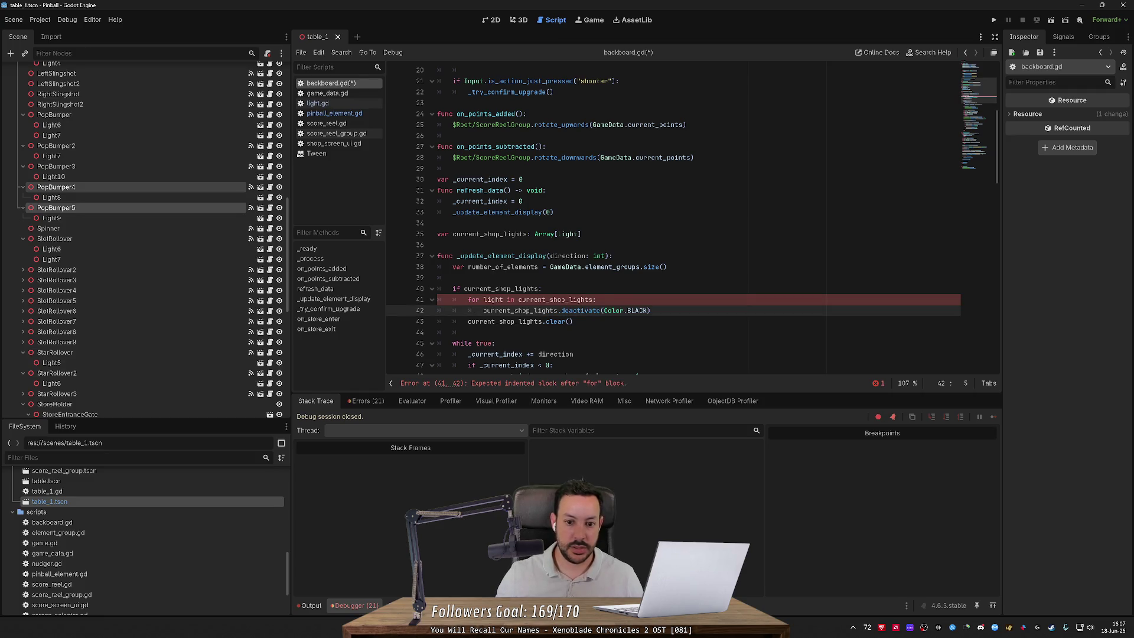
double_click(493, 299)
double_click(520, 310)
text(light)
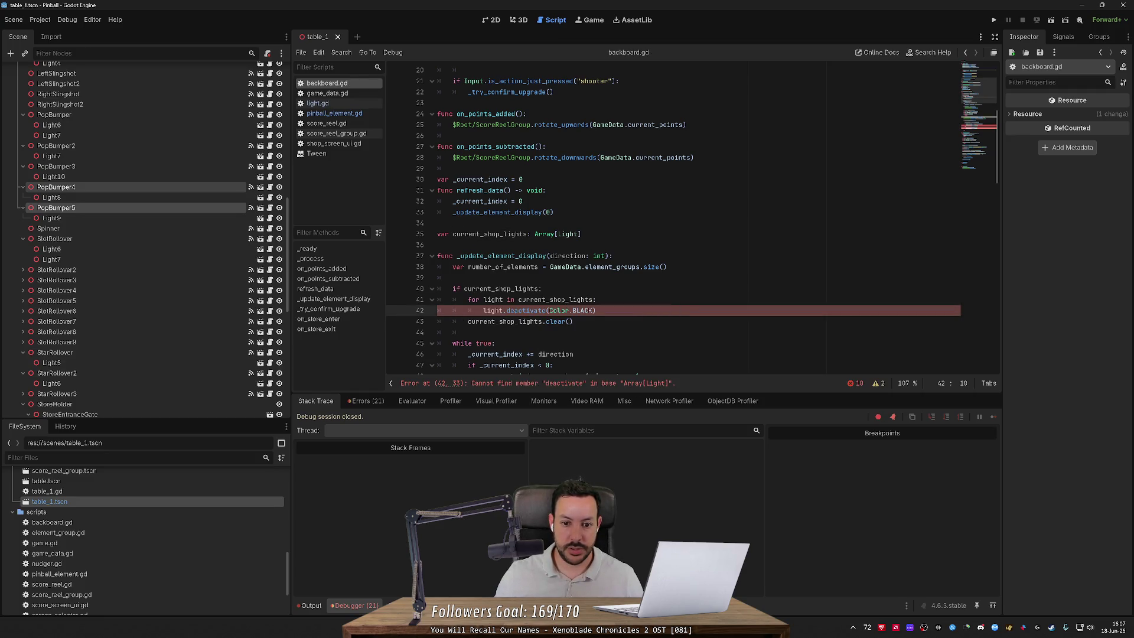
key(ctrl+s)
drag(597, 299, 543, 288)
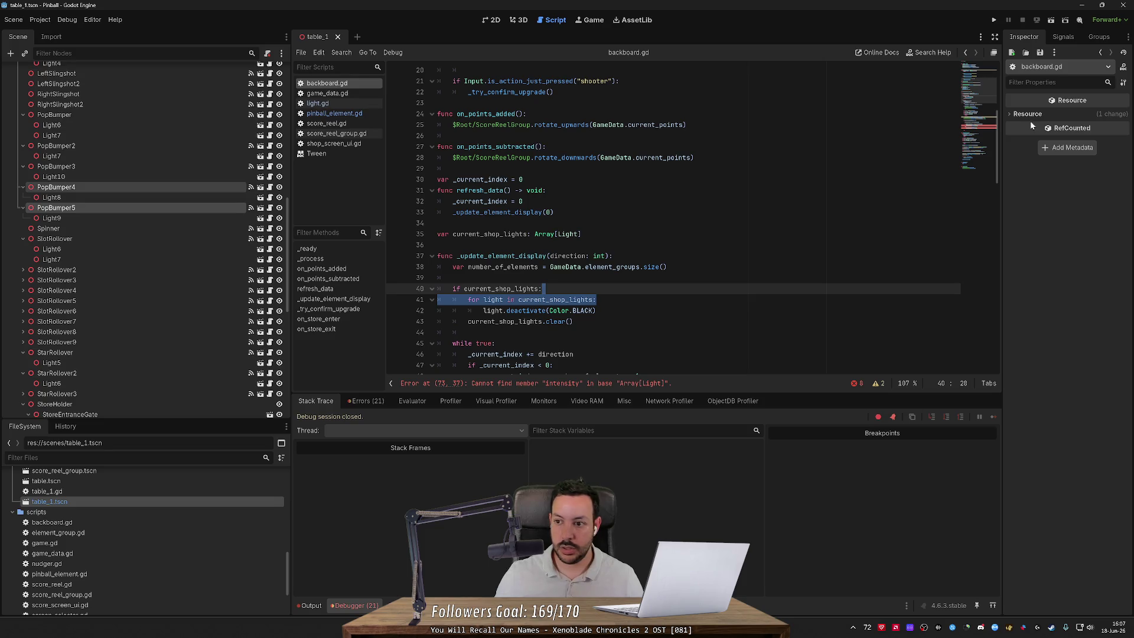
drag(998, 129, 998, 220)
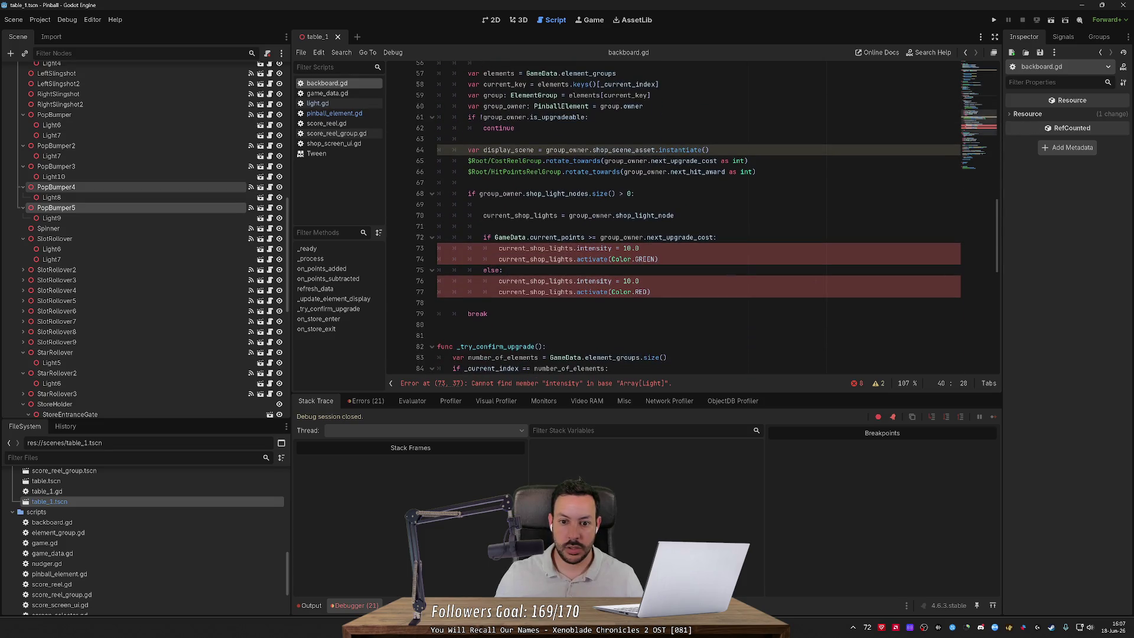
Step: Wrap the upgrade-cost if/else in a 'for light in current_shop_lights:' loop
click(674, 216)
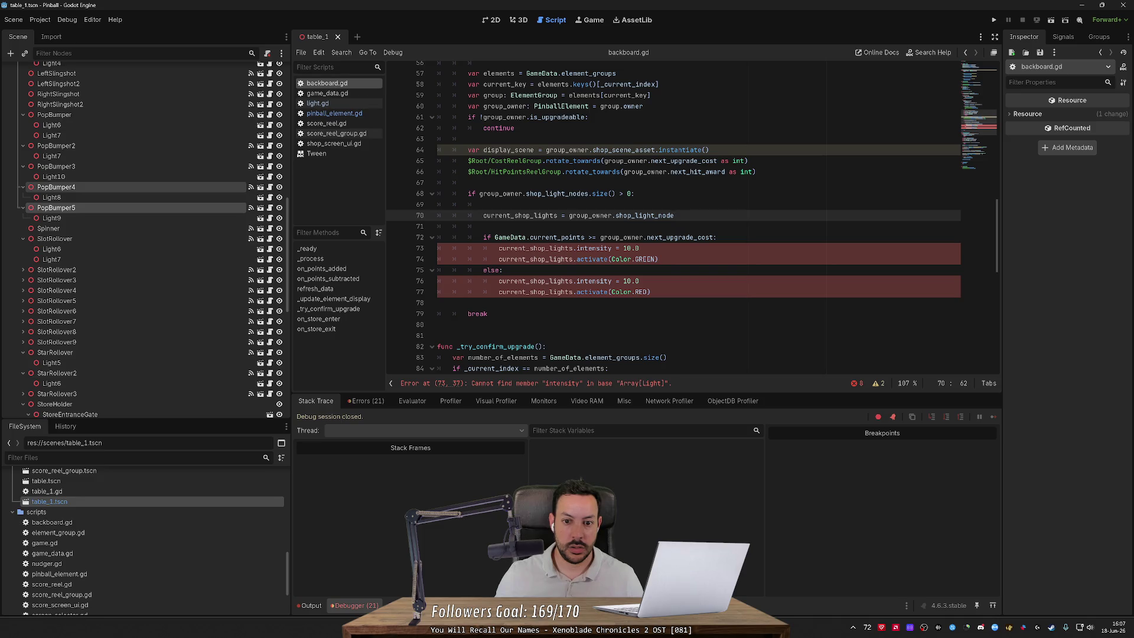
key(Return)
key(Return)
key(Return)
key(BackSpace)
text(for light in current_shop_lights:)
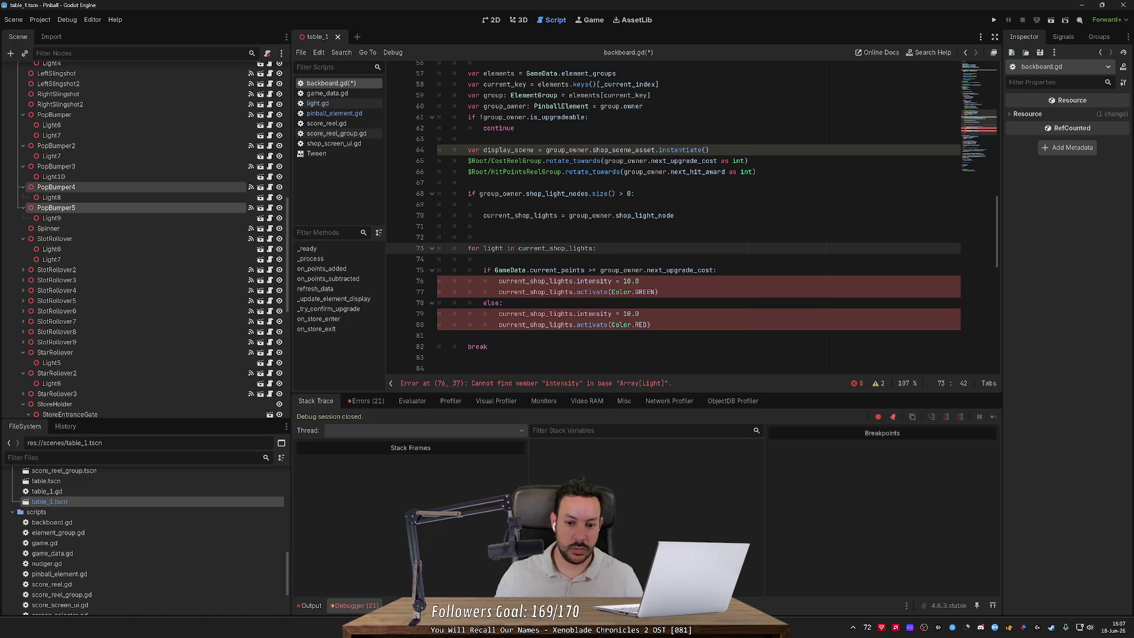
click(651, 325)
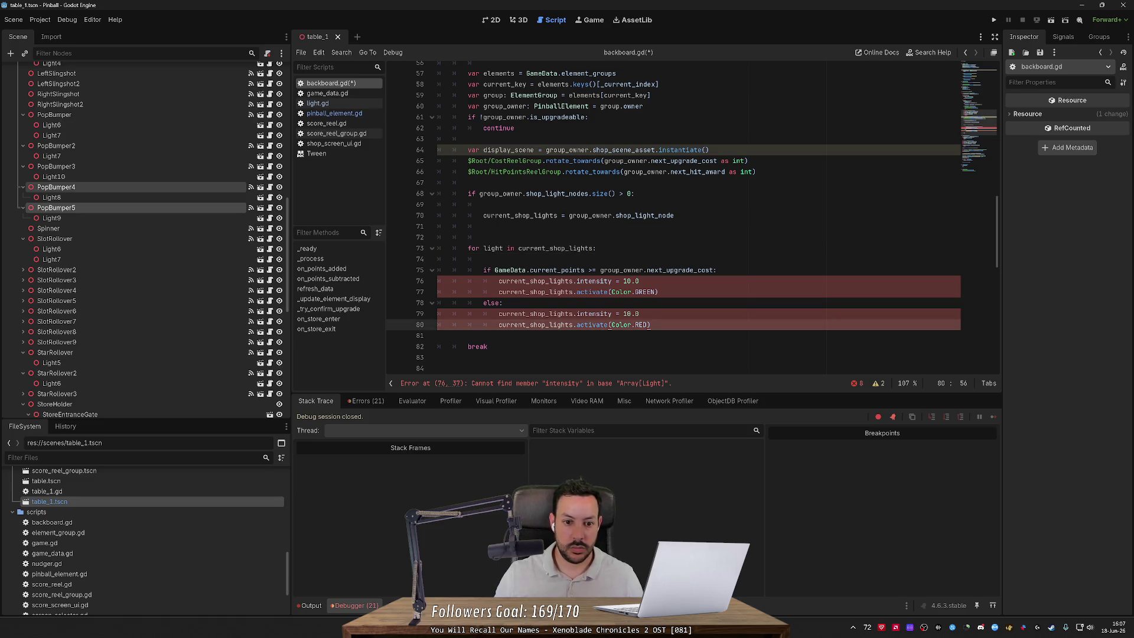
drag(650, 325, 437, 248)
key(Tab)
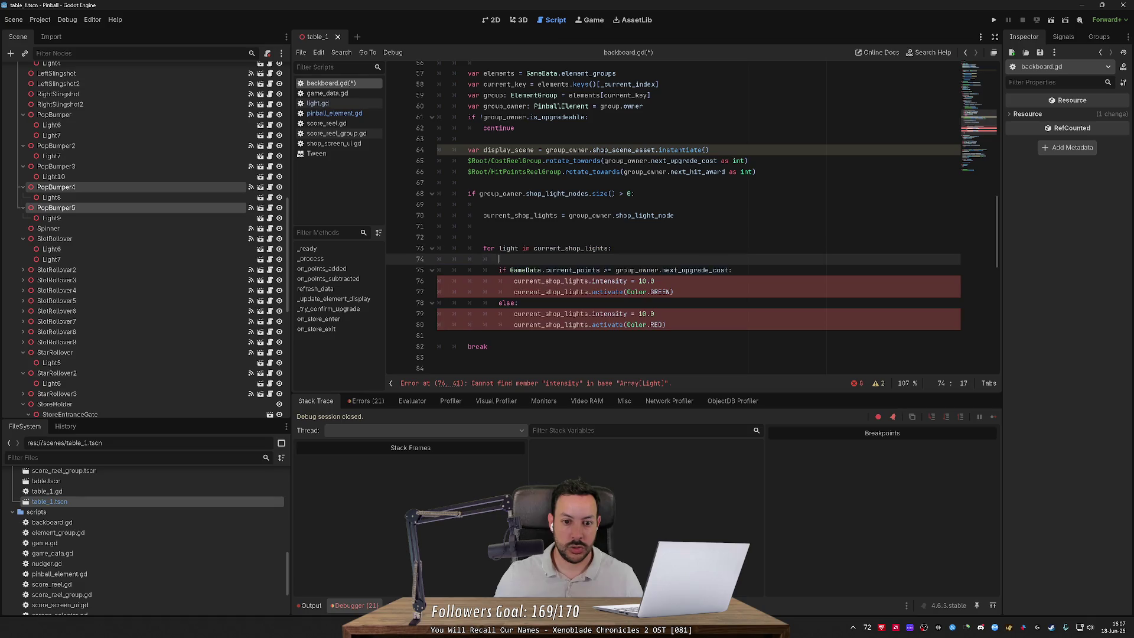
Step: Replace current_shop_lights with light inside the loop, remove extra blank lines, and save
double_click(508, 248)
double_click(550, 270)
key(ctrl+d)
key(ctrl+d)
key(ctrl+d)
text(light)
key(ctrl+s)
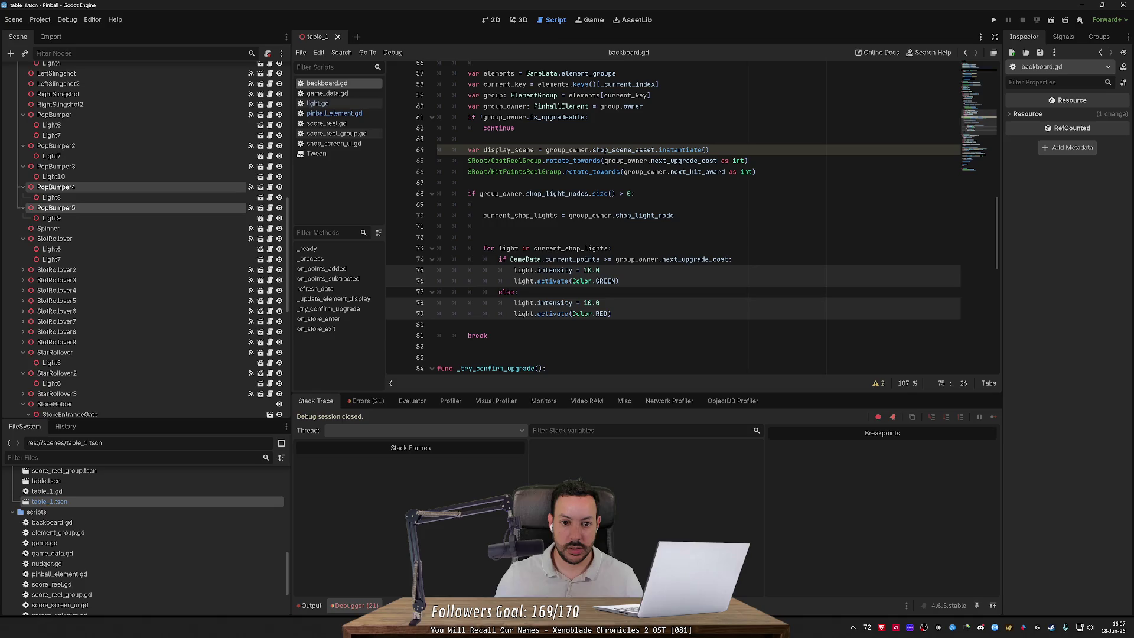
key(BackSpace)
key(BackSpace)
key(ctrl+s)
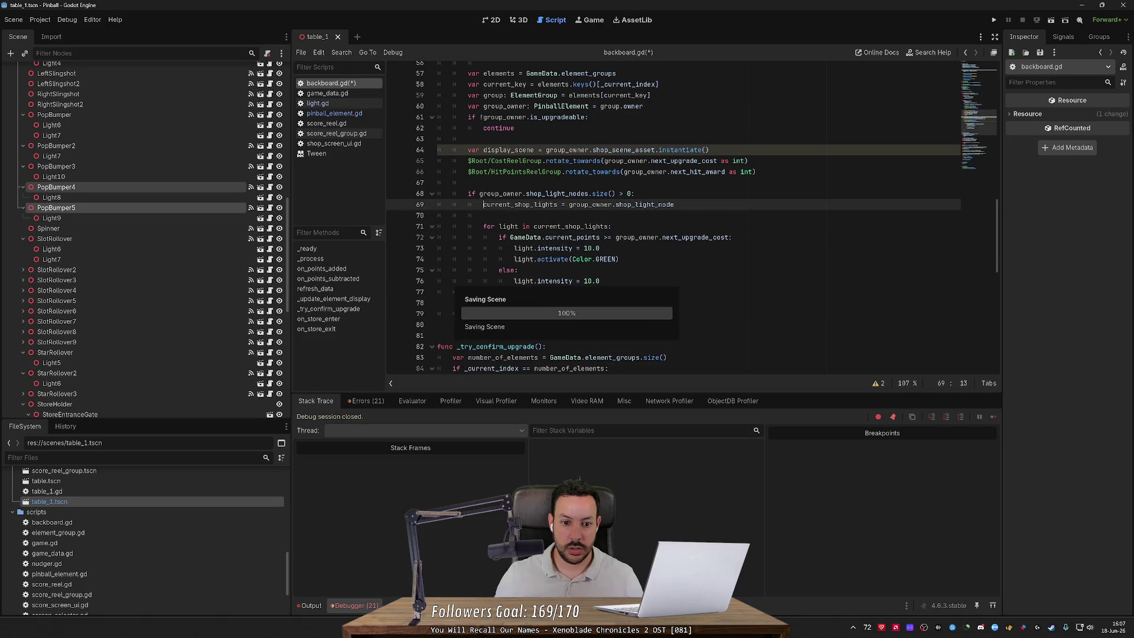
scroll(673, 212, down, 3)
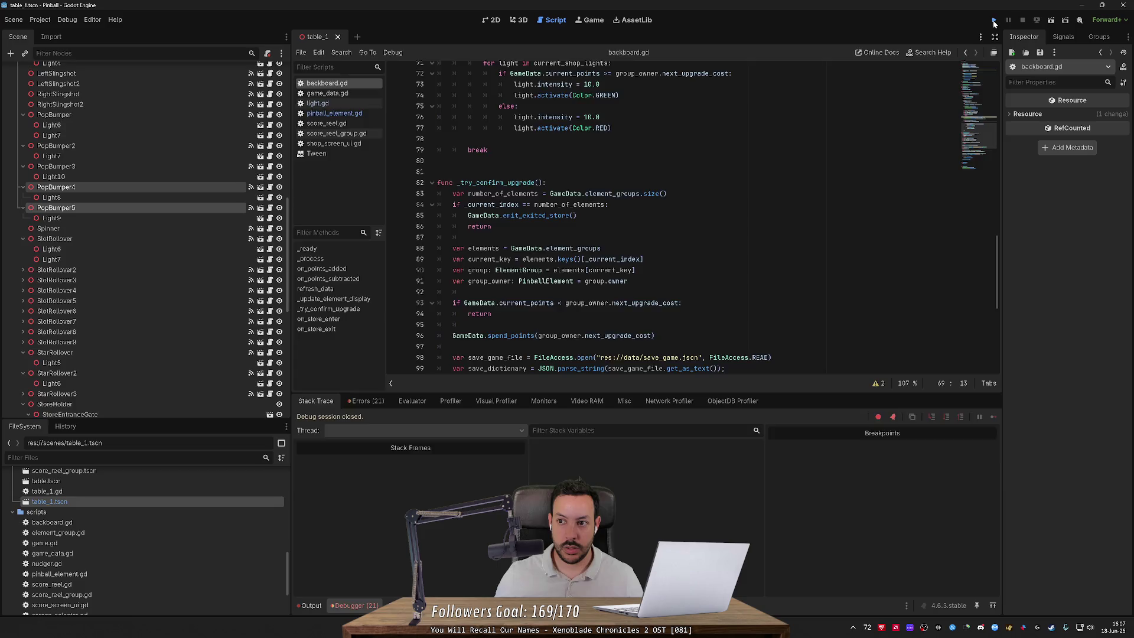
Step: Run the table, flip the left flipper once, stop, and return to the table_1 3D view
click(993, 21)
key(Left)
key(Left)
key(Left)
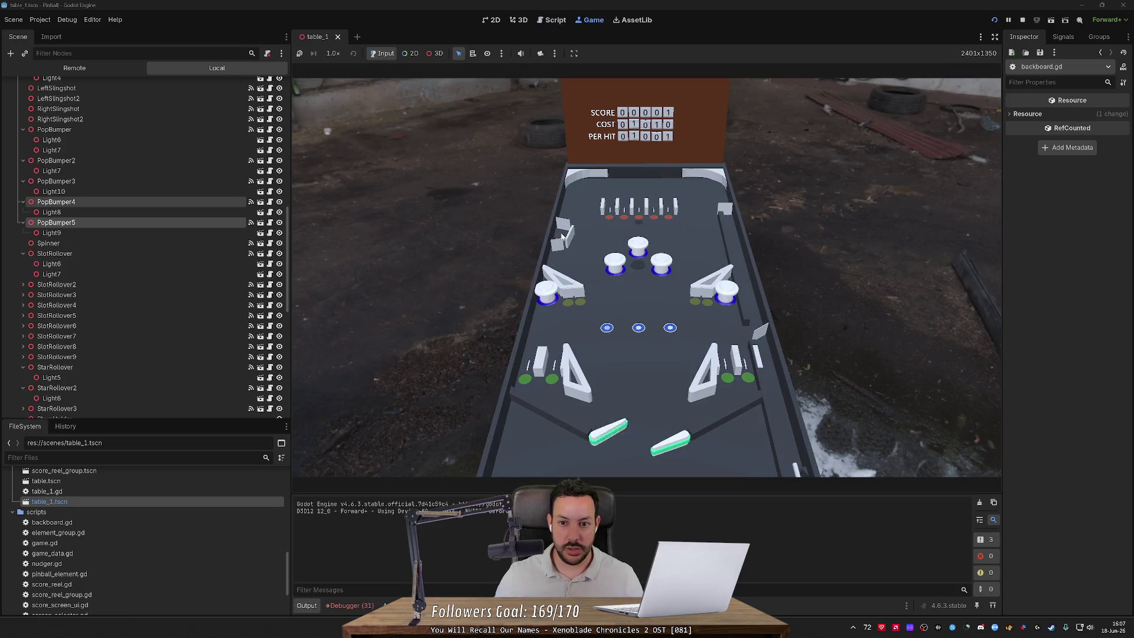
click(1022, 19)
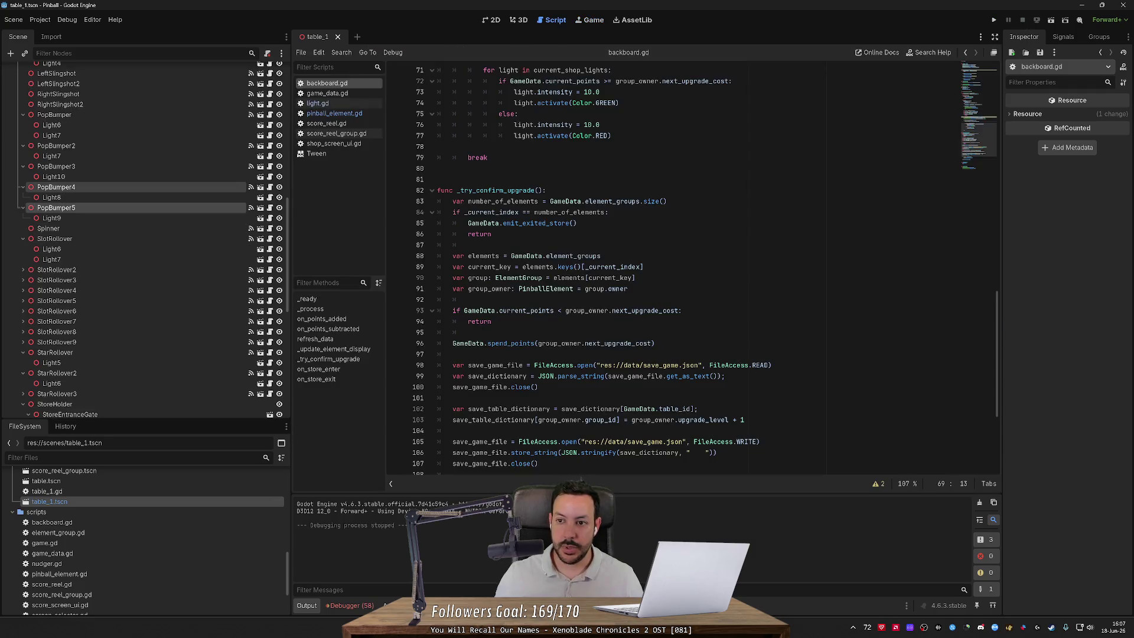
click(522, 21)
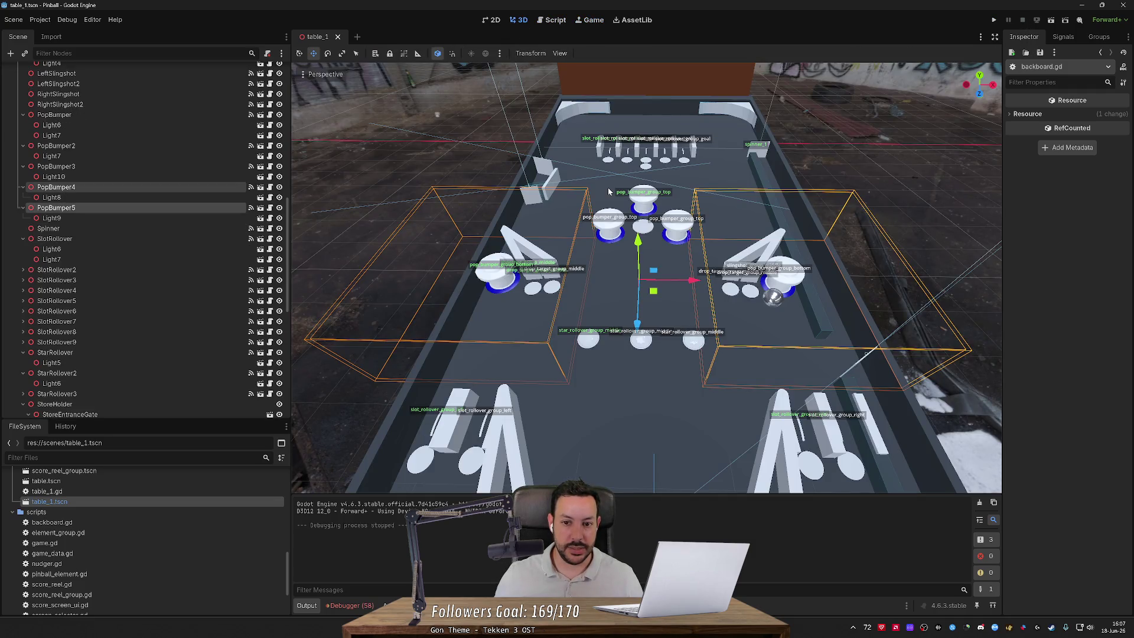
Step: Add Light7 to SlotRollover's Shop Light Nodes array and save the scene
scroll(610, 190, up, 8)
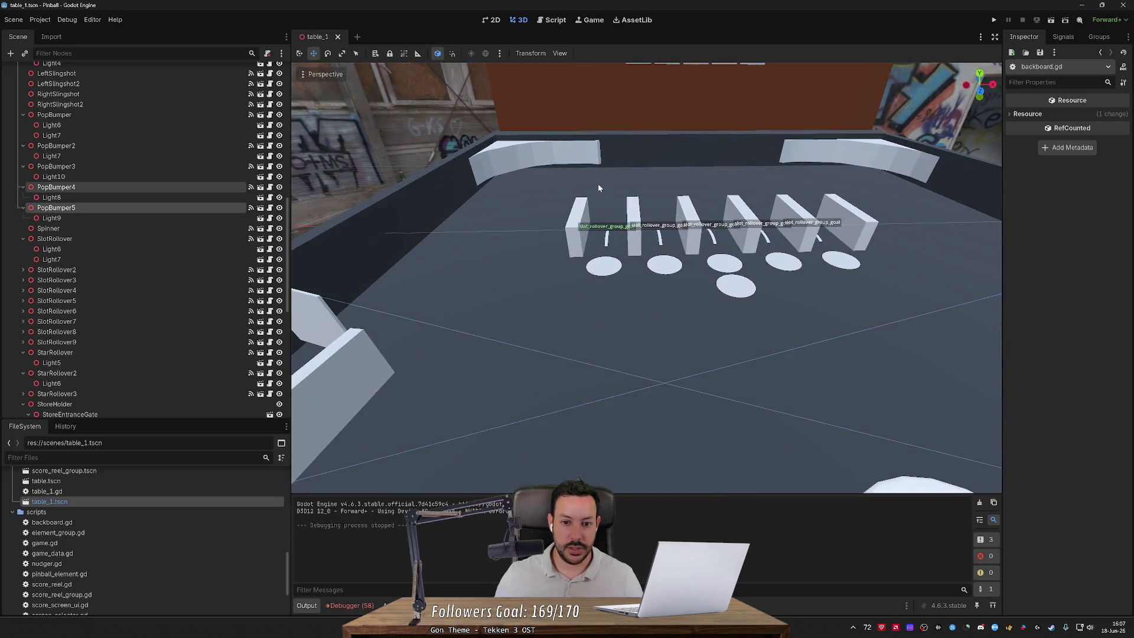
click(577, 213)
click(94, 260)
click(97, 238)
drag(96, 260, 1099, 331)
click(1100, 328)
click(1099, 328)
key(ctrl+s)
Step: Add the top PopBumper's light to its Shop Light Nodes array
drag(834, 314, 834, 354)
scroll(723, 299, down, 5)
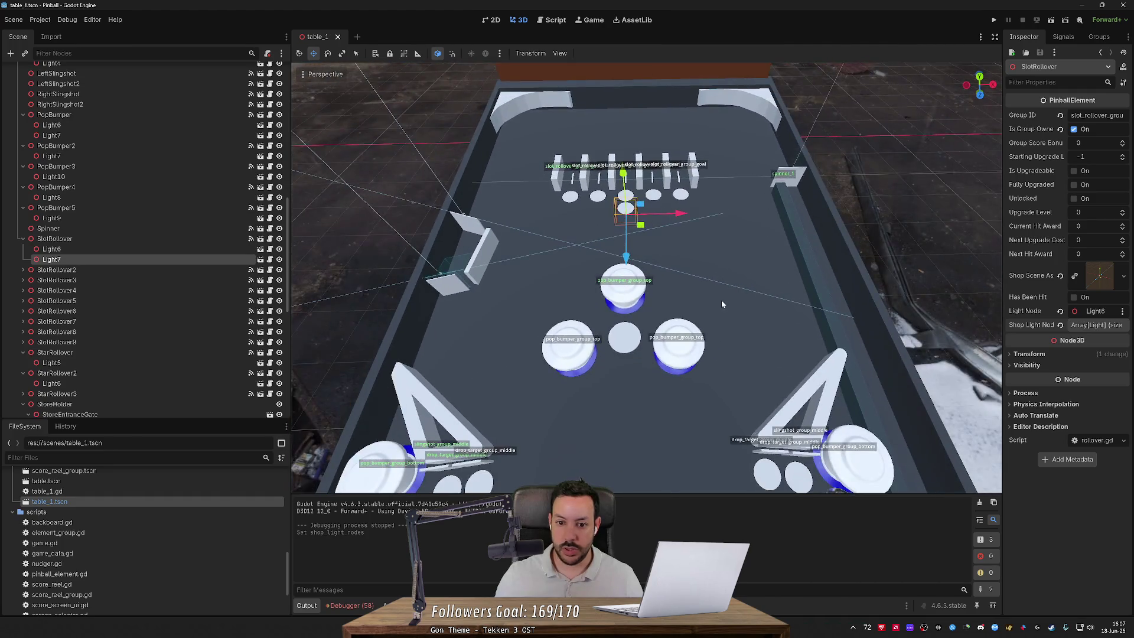
click(622, 282)
drag(108, 136, 1097, 354)
scroll(766, 281, up, 5)
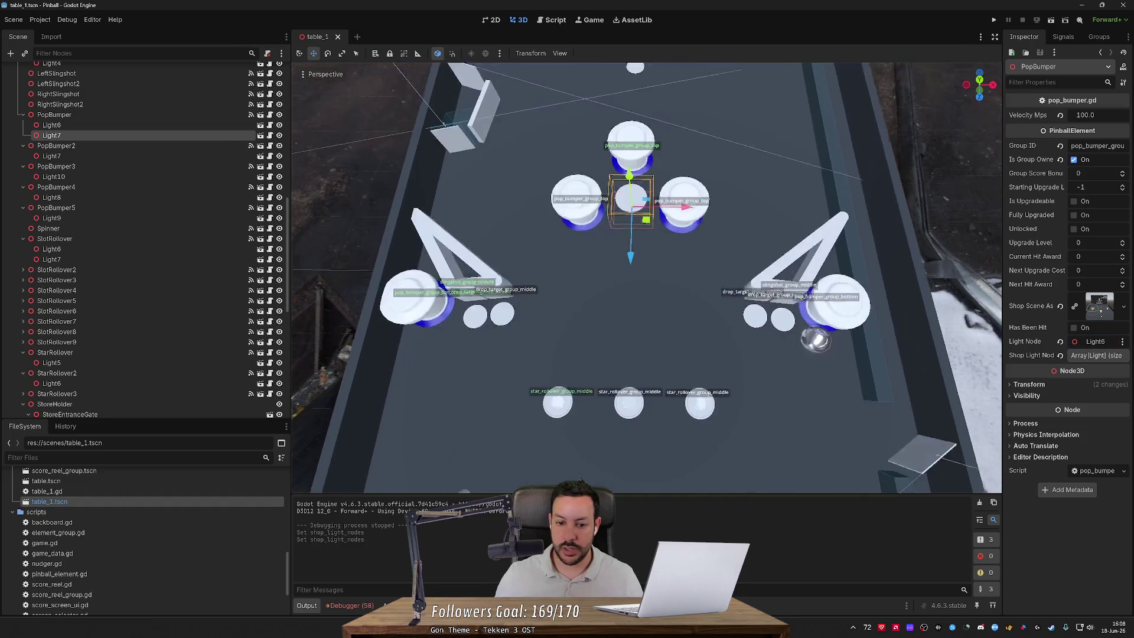
click(512, 192)
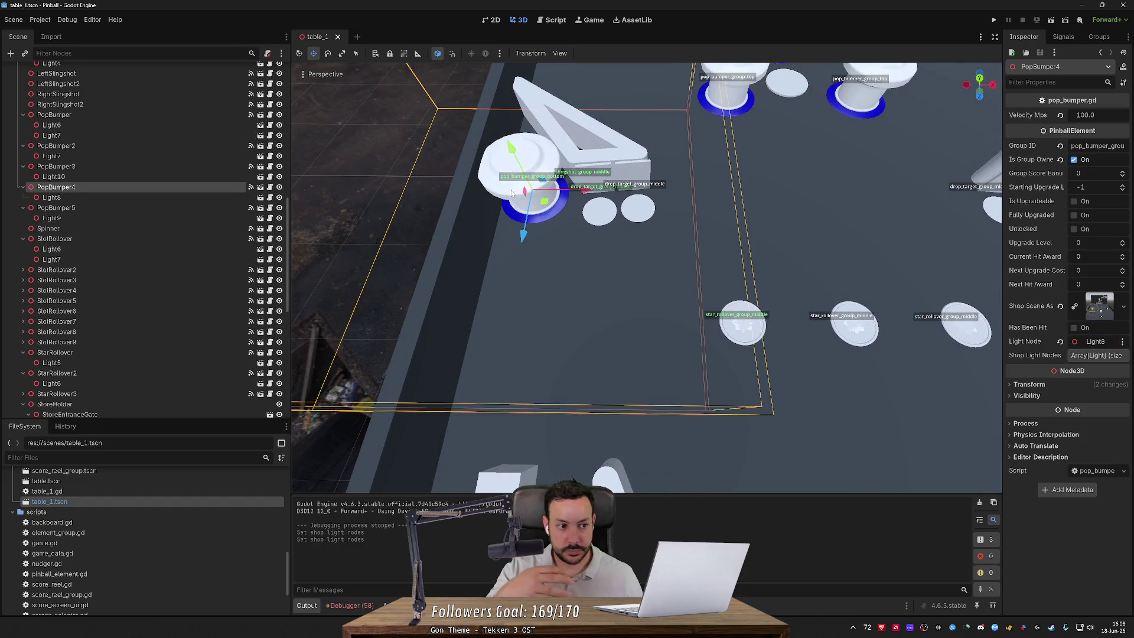
Step: Duplicate Light8 into Light9, shrink it, and place it just below the left bumper
click(128, 195)
key(ctrl+d)
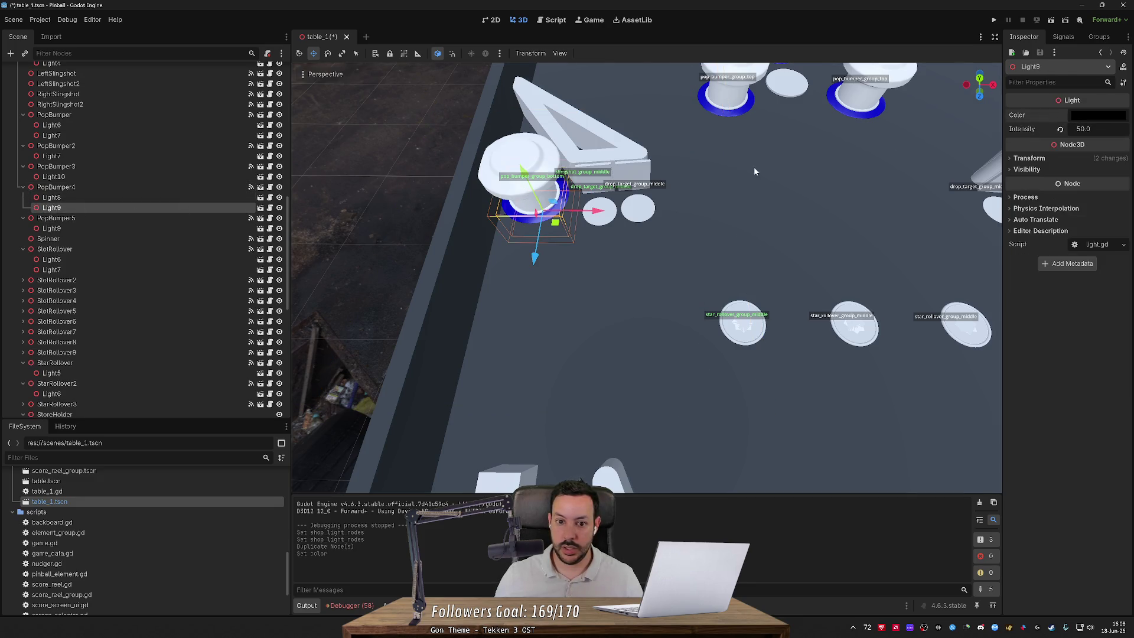
scroll(754, 171, down, 5)
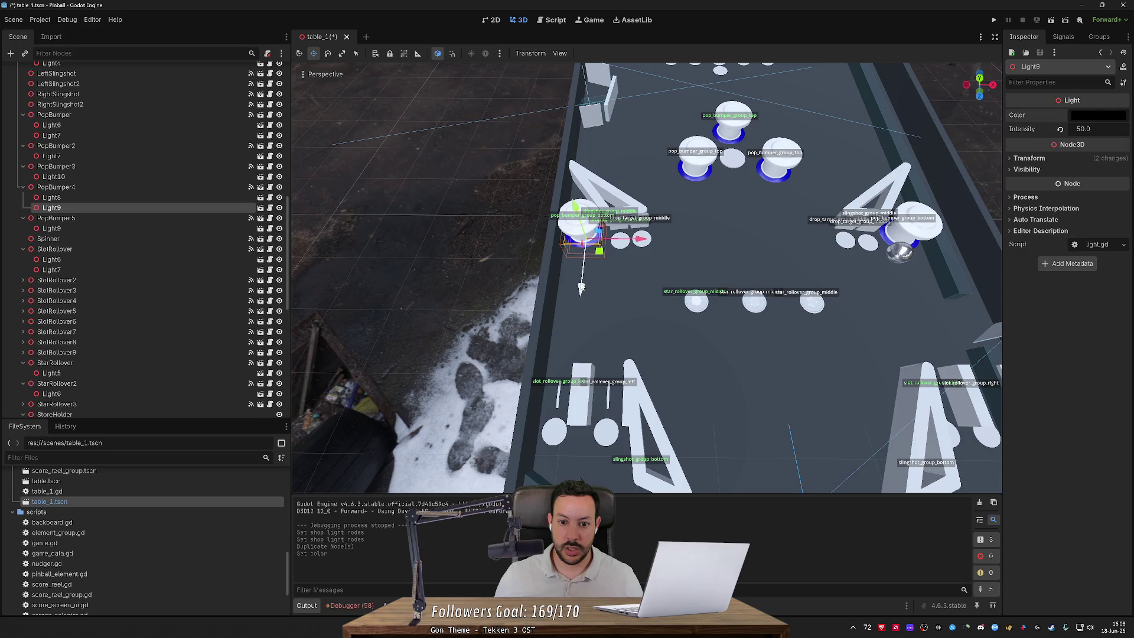
mouse_move(581, 287)
mouse_down()
mouse_move(590, 277)
mouse_move(566, 283)
mouse_move(590, 280)
mouse_move(585, 307)
mouse_up()
mouse_move(574, 366)
mouse_down()
mouse_move(583, 429)
mouse_move(585, 381)
mouse_move(511, 330)
mouse_move(203, 46)
mouse_move(239, 62)
mouse_move(227, 42)
mouse_up()
key(r)
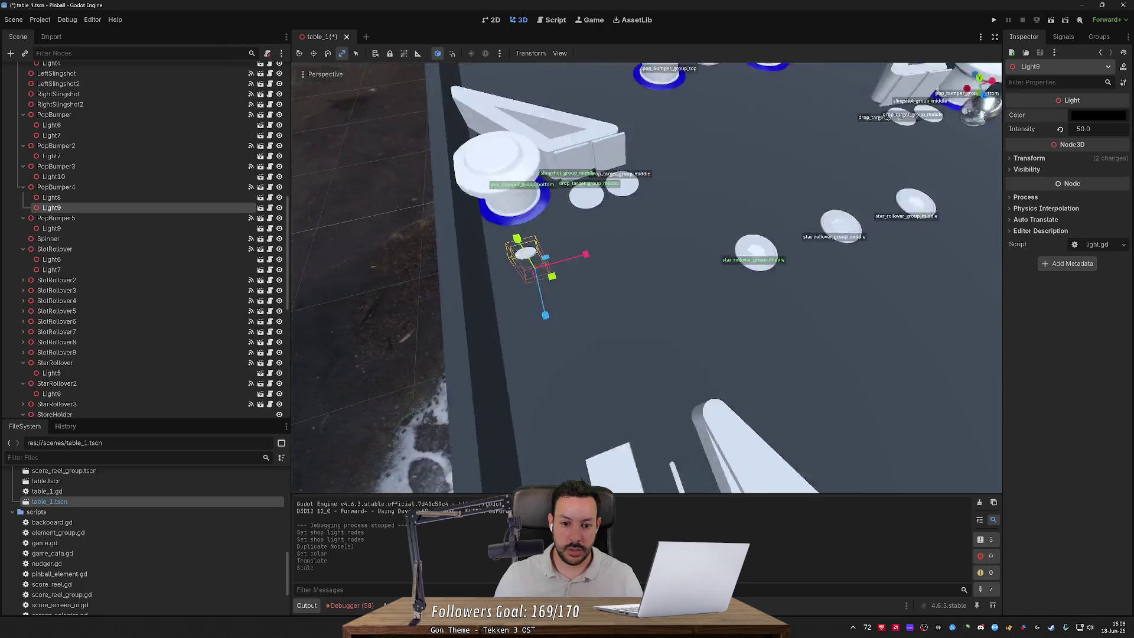
key(ctrl+z)
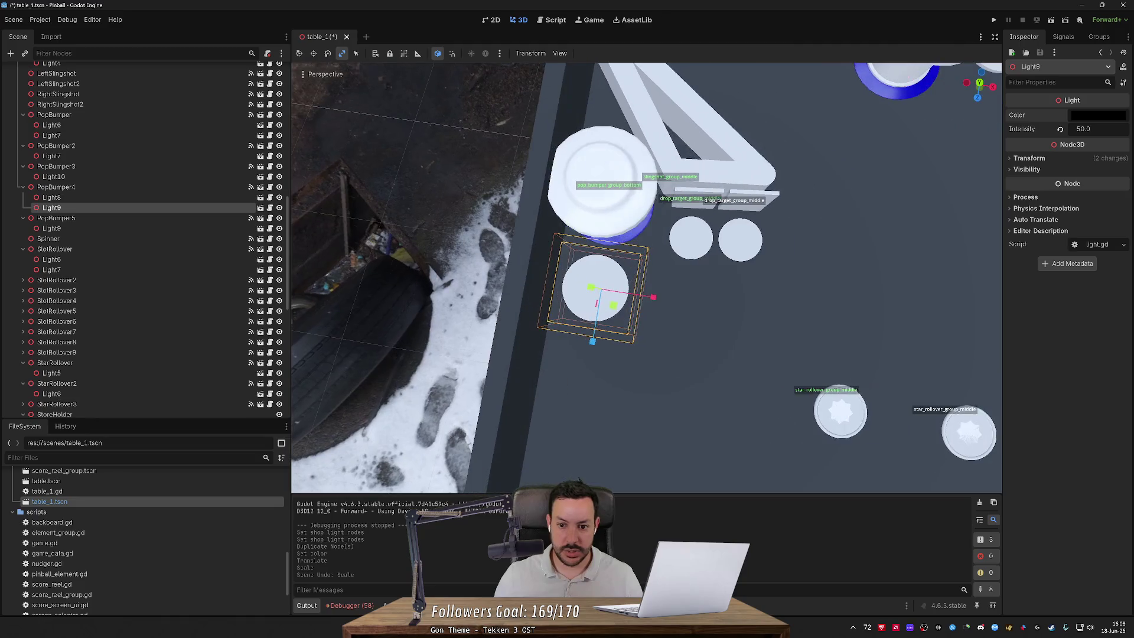
key(s)
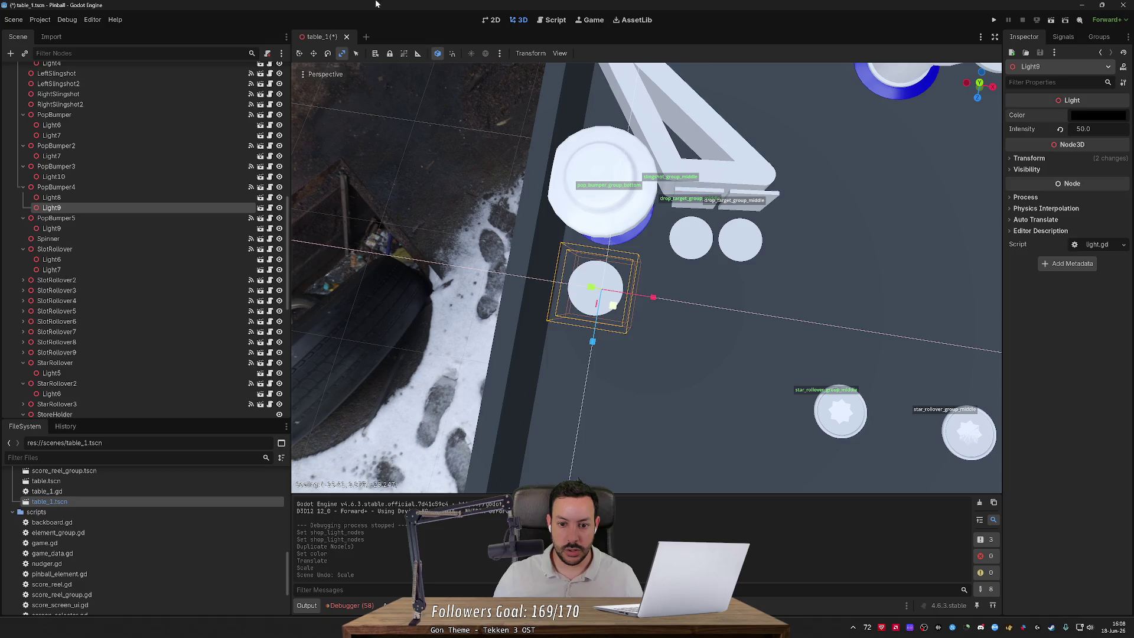
key(Return)
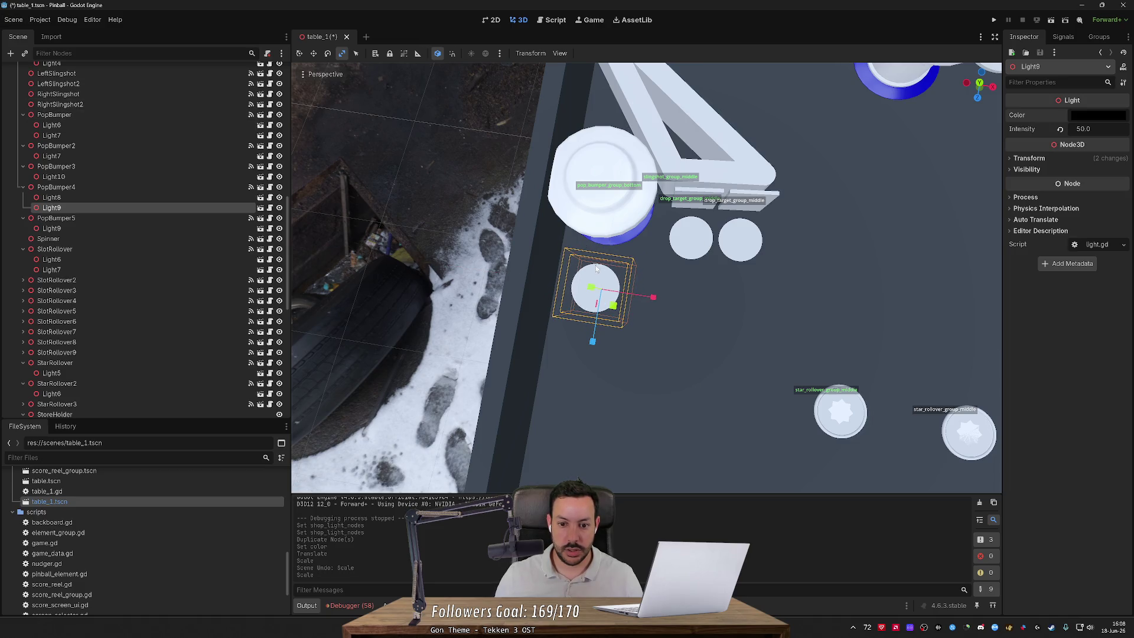
key(s)
key(Return)
key(w)
mouse_move(611, 305)
mouse_down()
mouse_move(617, 272)
mouse_move(614, 285)
mouse_up()
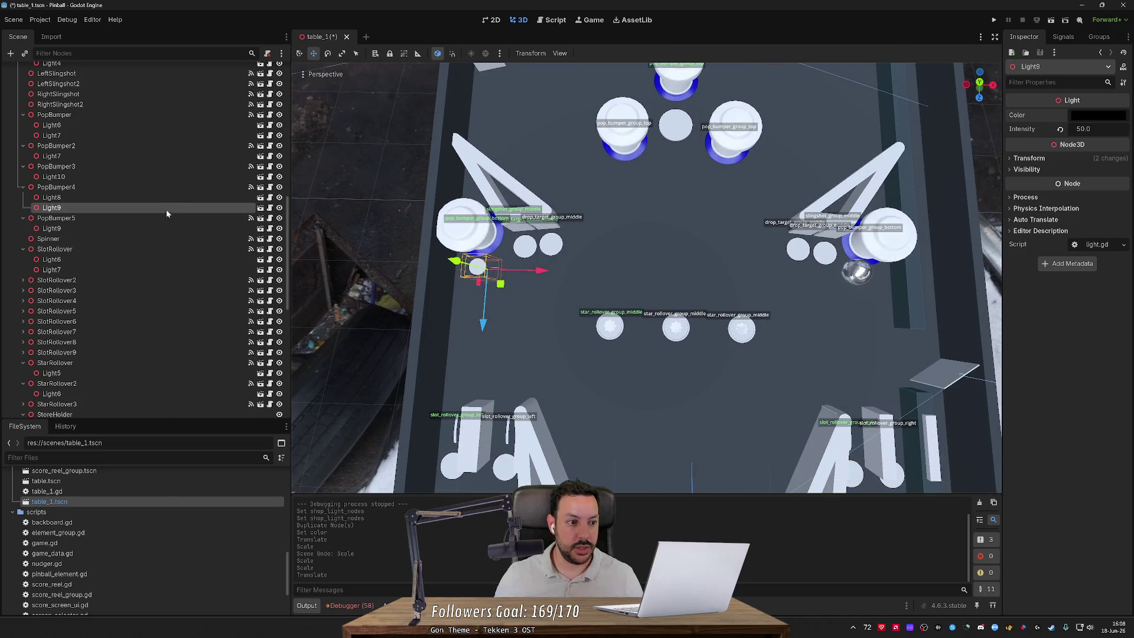
Step: Paste a copy of the light under PopBumper5 as Light10
click(134, 229)
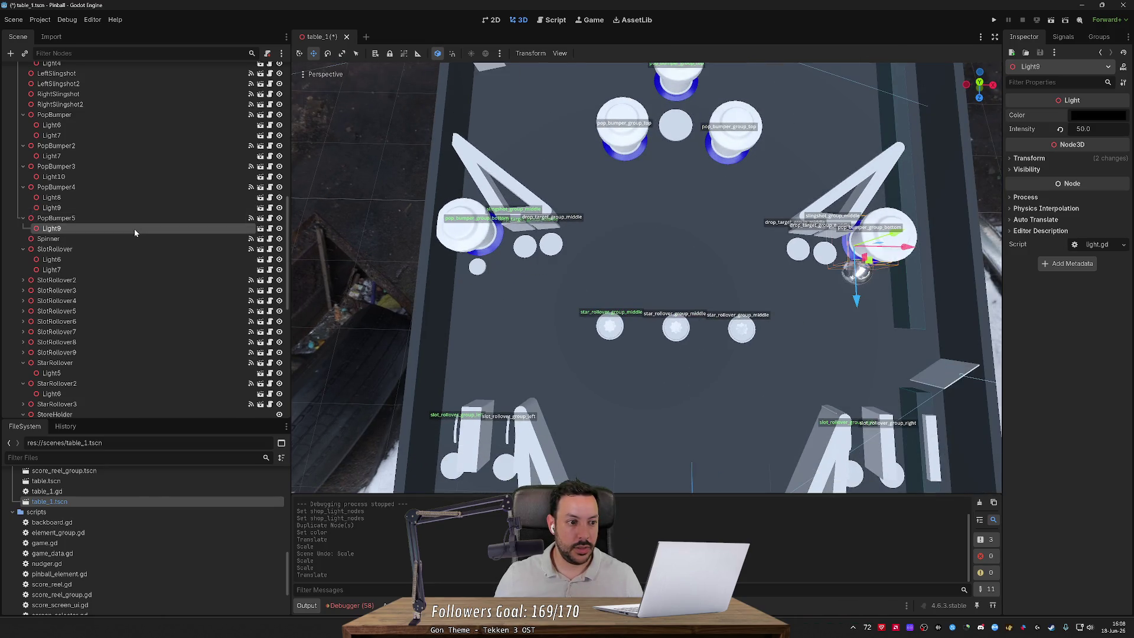
key(ctrl+v)
key(ctrl+z)
click(140, 218)
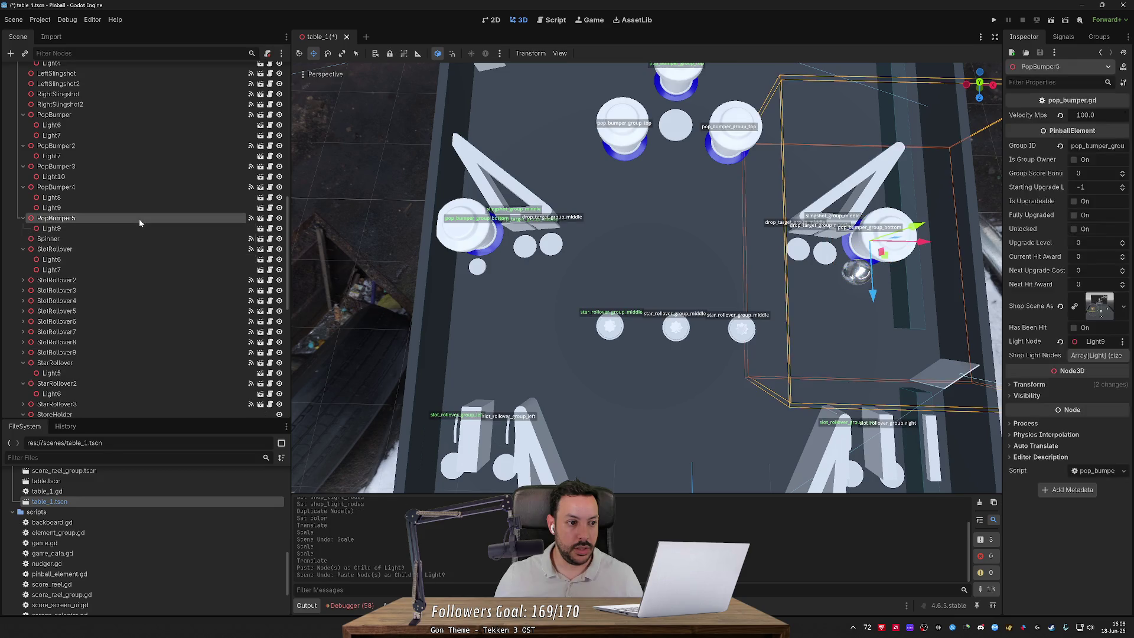
key(ctrl+v)
Step: Add Light9 and Light10 to PopBumper4's Shop Light Nodes and save the scene
drag(590, 248, 659, 285)
click(508, 255)
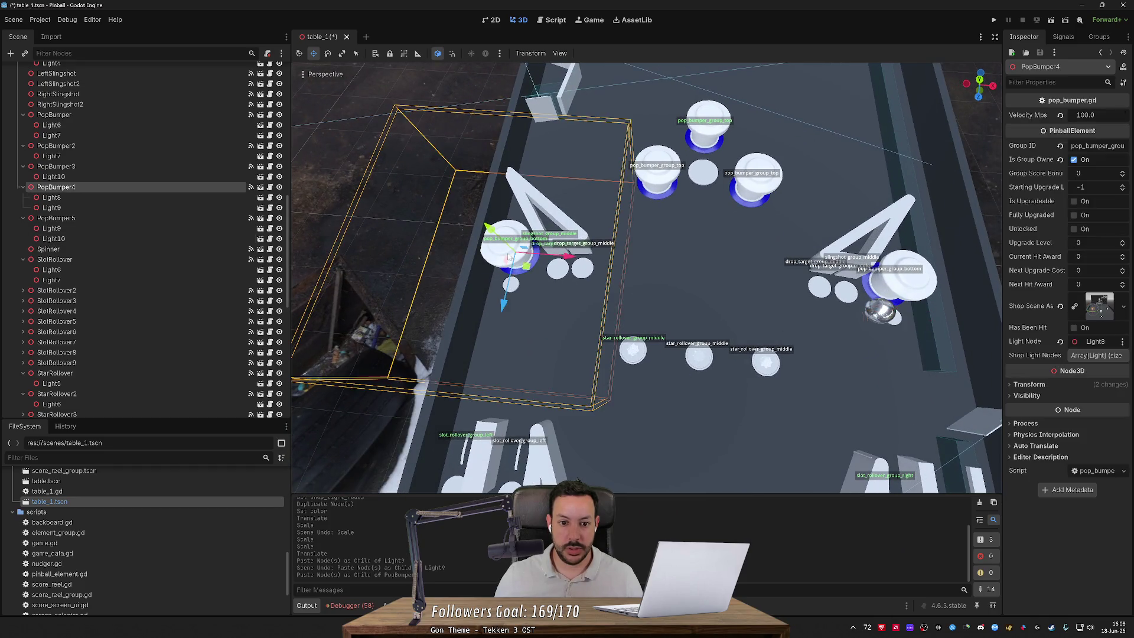
drag(1077, 360, 1078, 362)
drag(54, 239, 1091, 363)
key(ctrl+s)
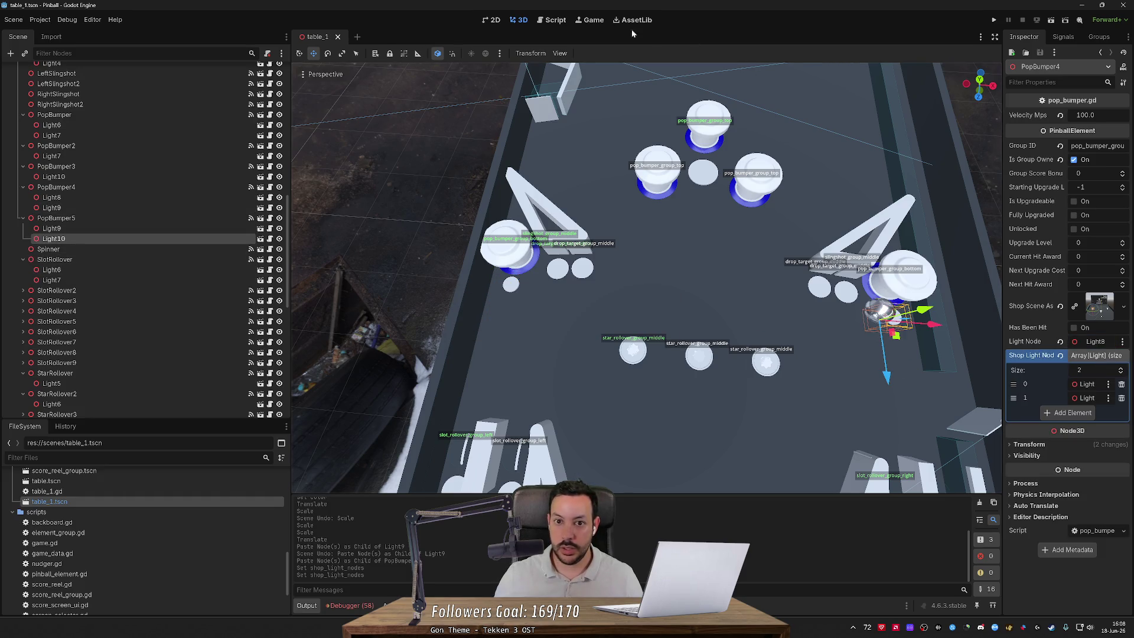
Step: Run the game and flip the left flipper, hitting the error on line 69
click(993, 21)
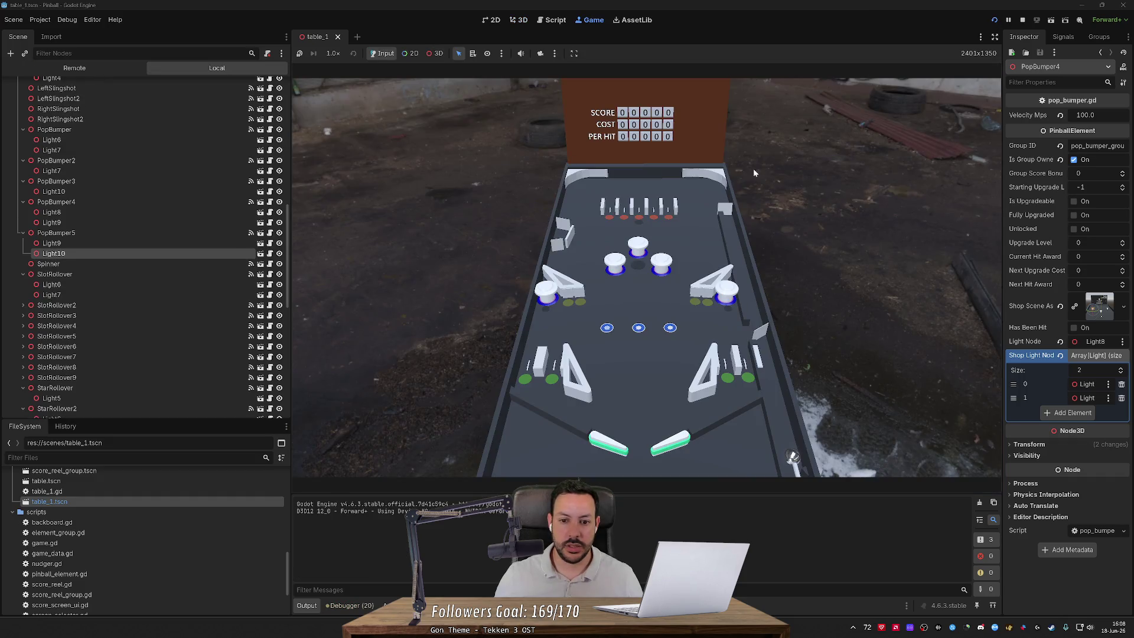
key(Left)
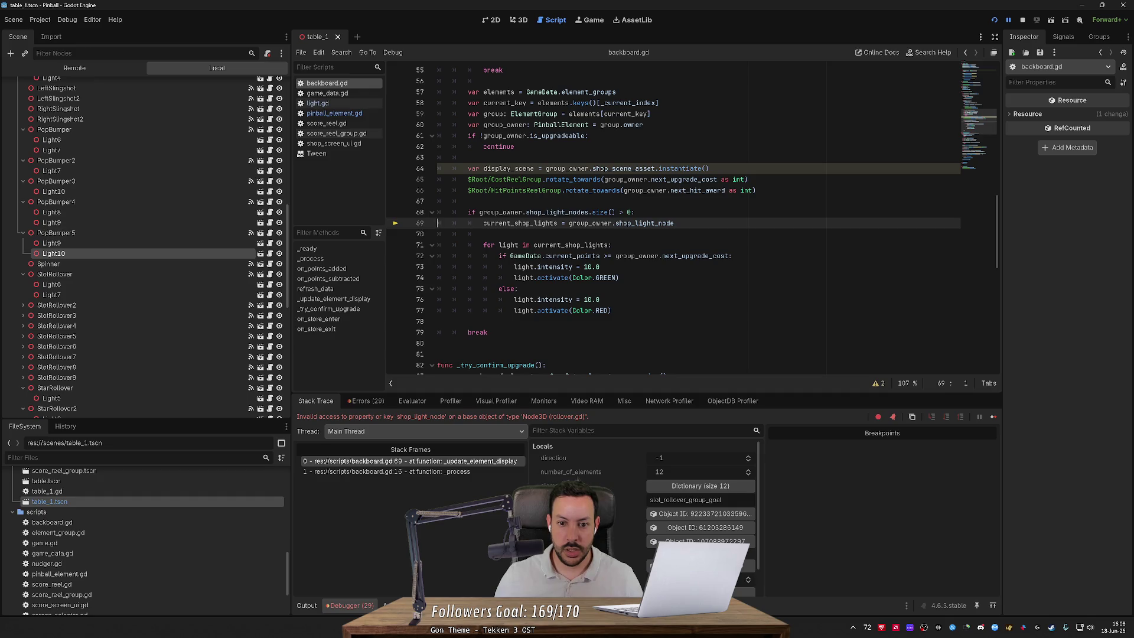
mouse_move(588, 223)
click(674, 223)
Step: Find shop_light_node in project files, fix line 69 to shop_light_nodes, and restart the game
double_click(587, 212)
key(ctrl+shift+f)
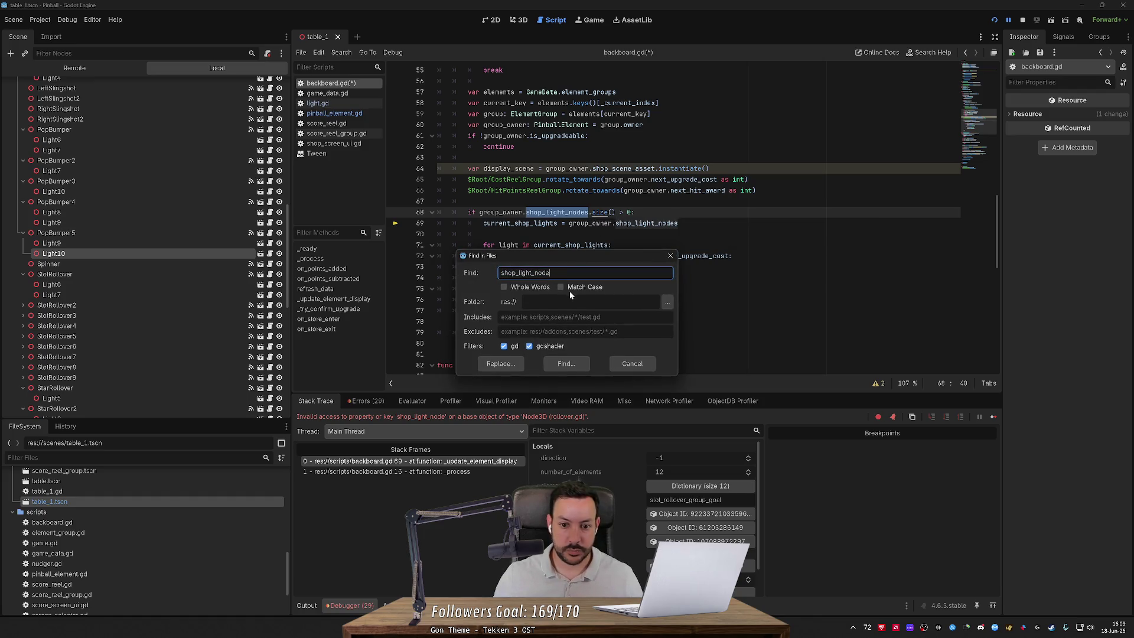
click(565, 363)
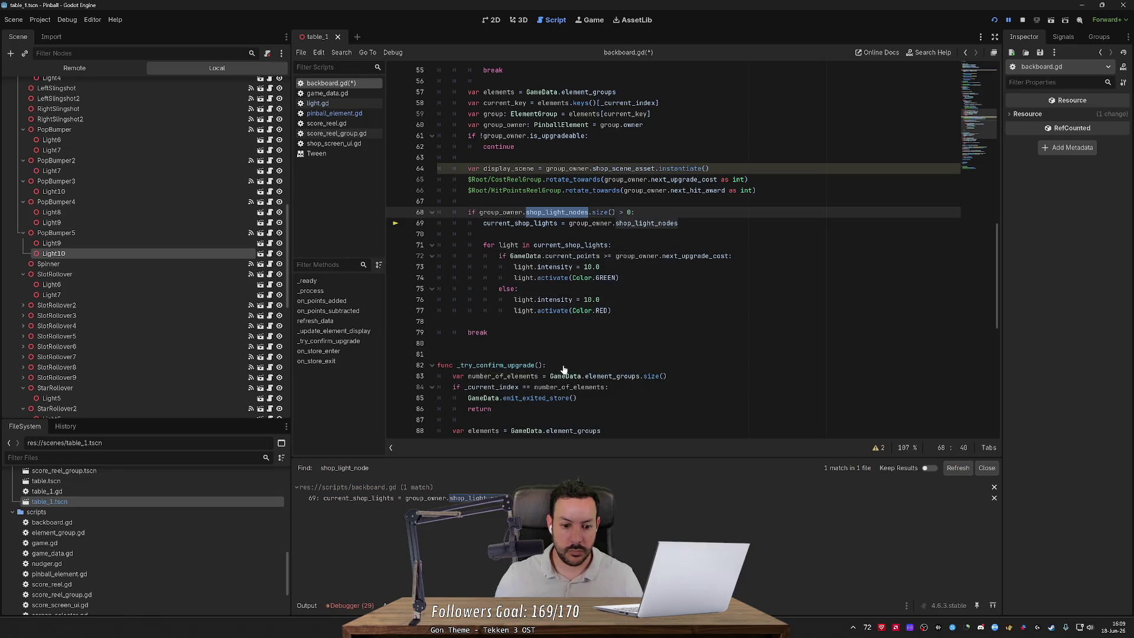
click(425, 498)
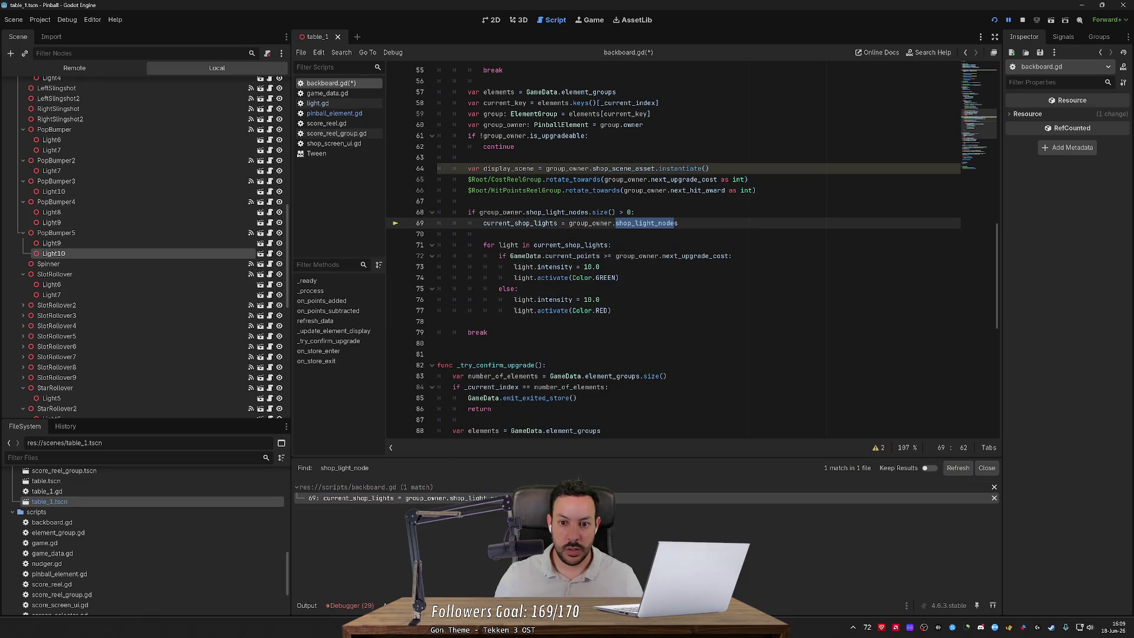
click(993, 20)
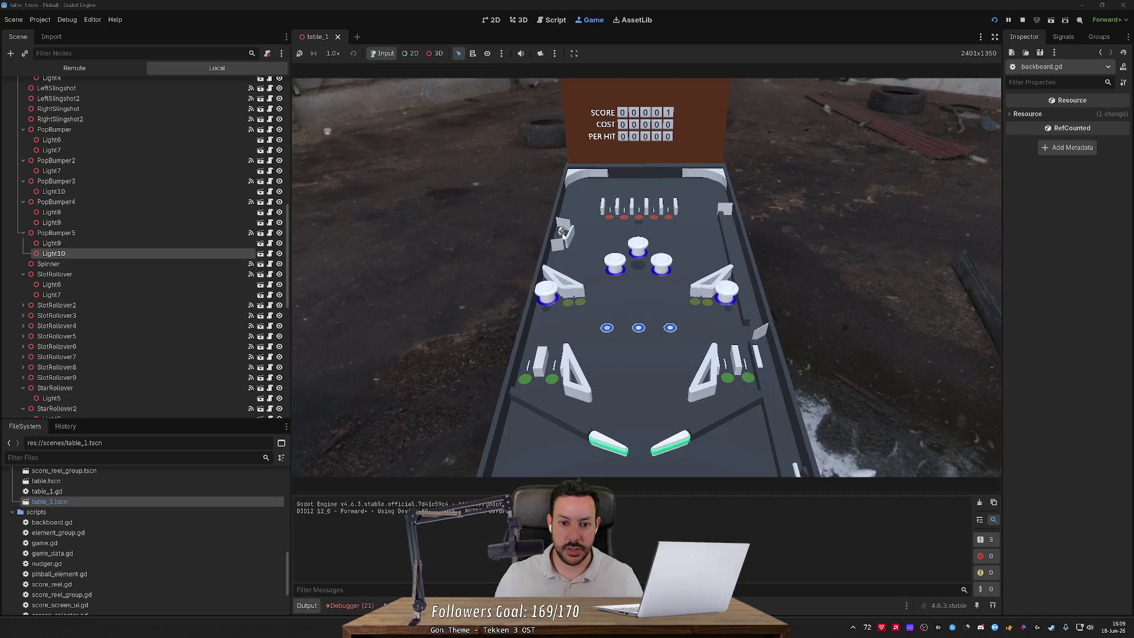
Step: Cycle through the shop elements with the Left and Right flipper keys, then stop the game
key(Left)
key(Left)
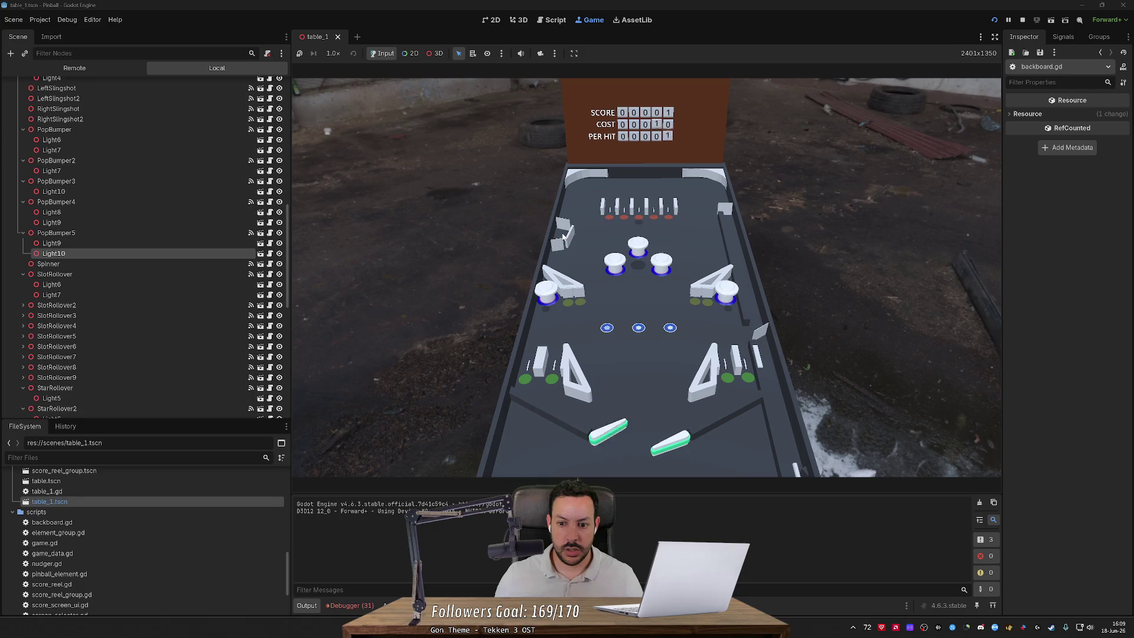
key(Left)
key(Left)
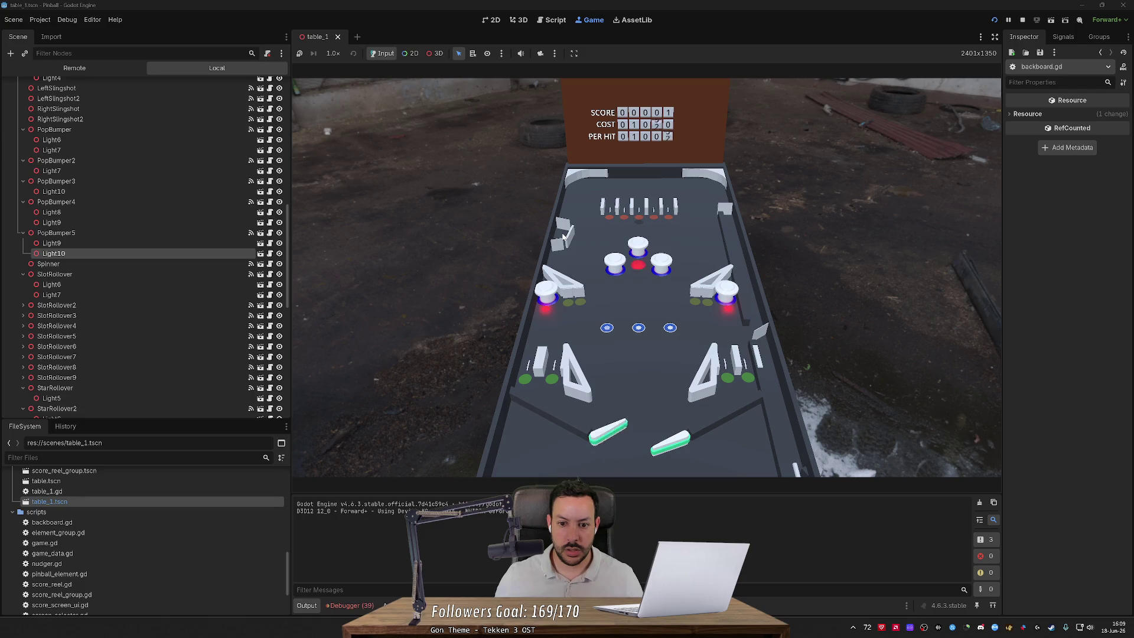
key(Right)
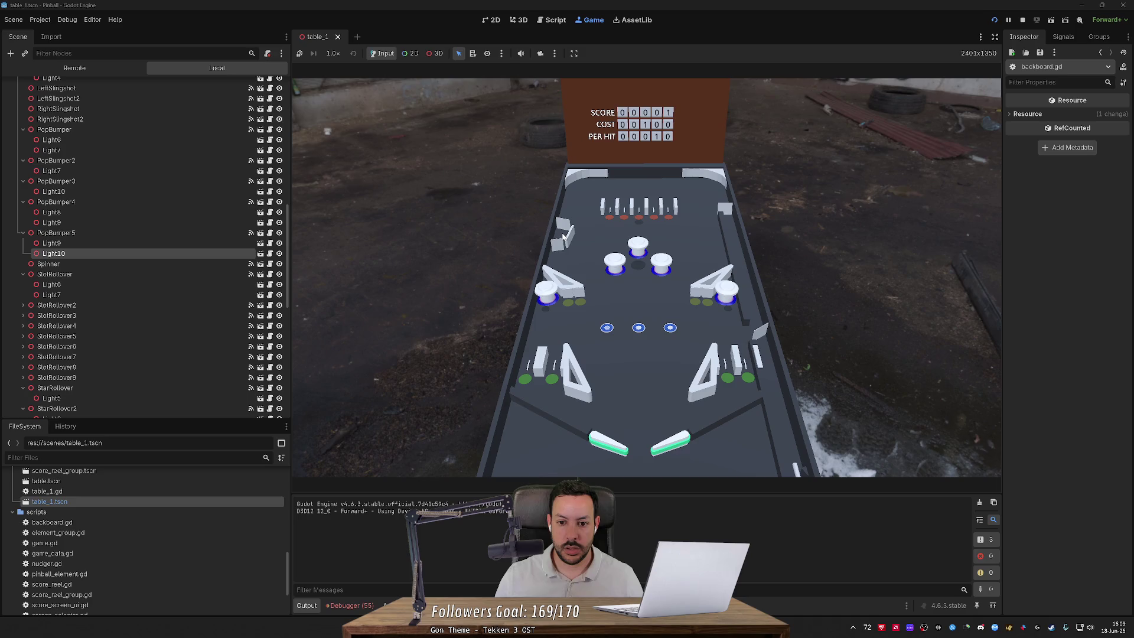
key(Right)
key(Right)
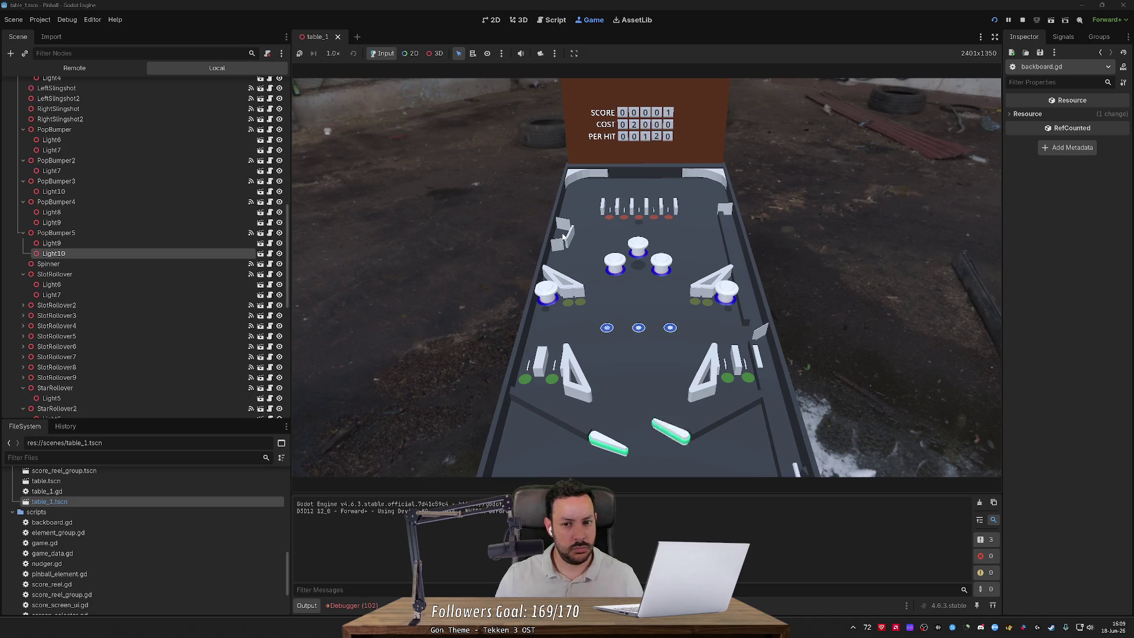
key(Left)
key(Left)
key(Left)
key(Left)
key(Right)
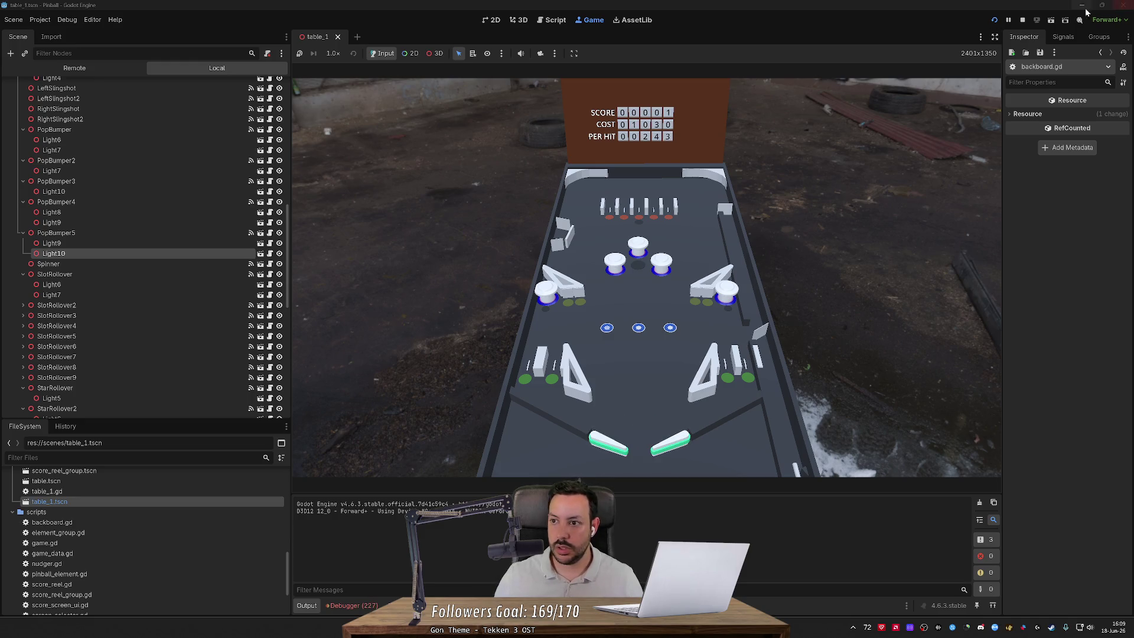
click(1022, 20)
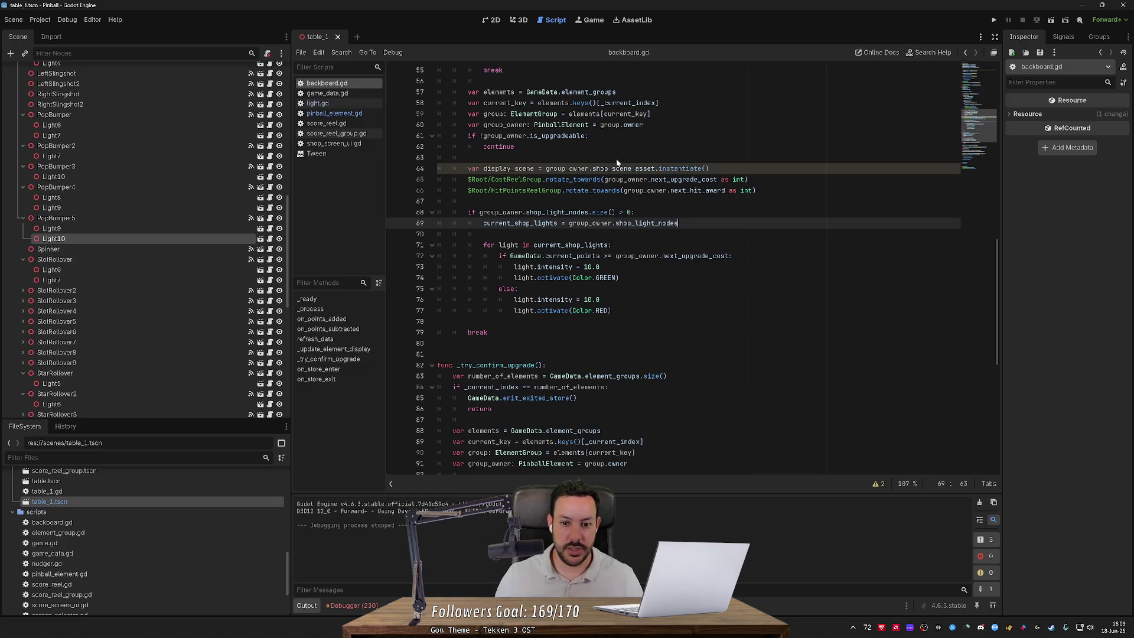
Step: Review the shop-light clearing code in backboard.gd and relaunch the game with F5
scroll(994, 275, up, 15)
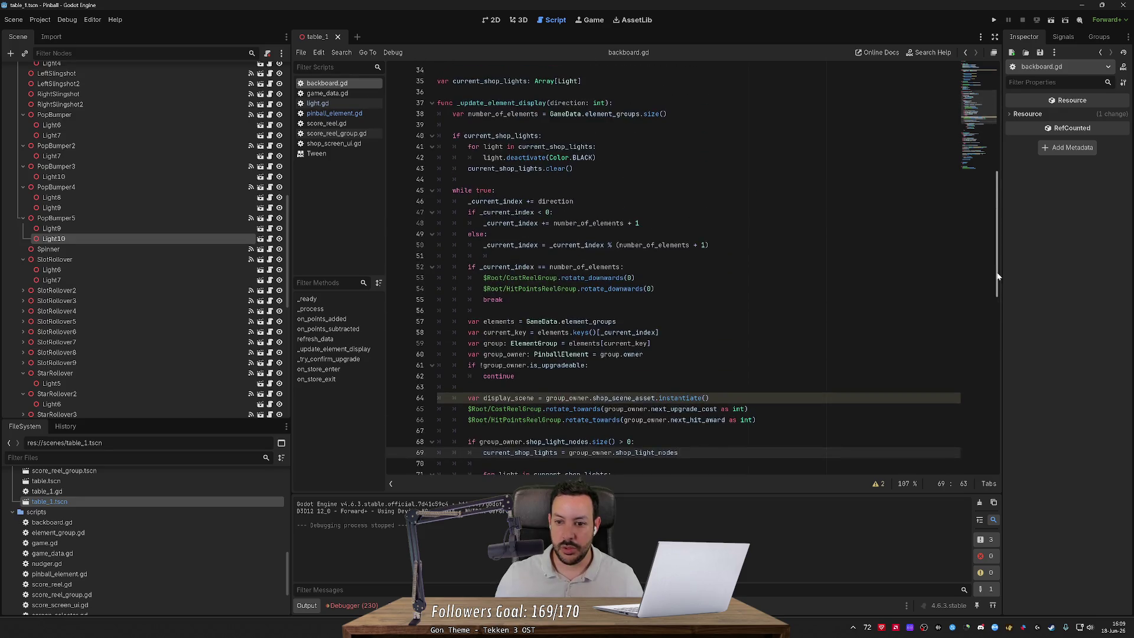
scroll(997, 195, down, 4)
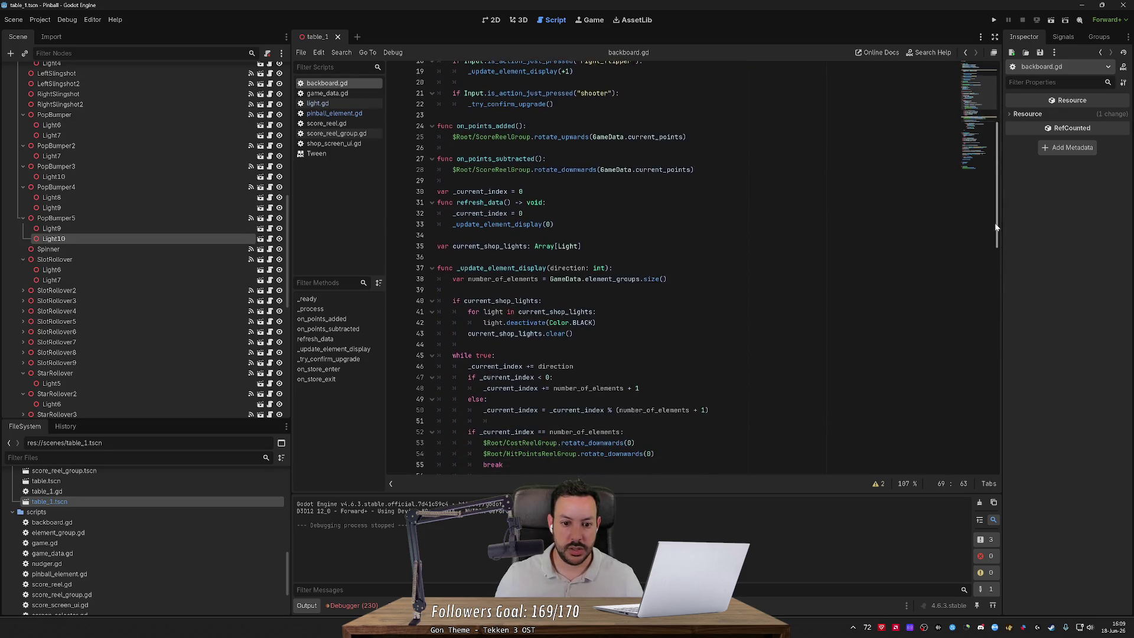
click(573, 326)
key(F5)
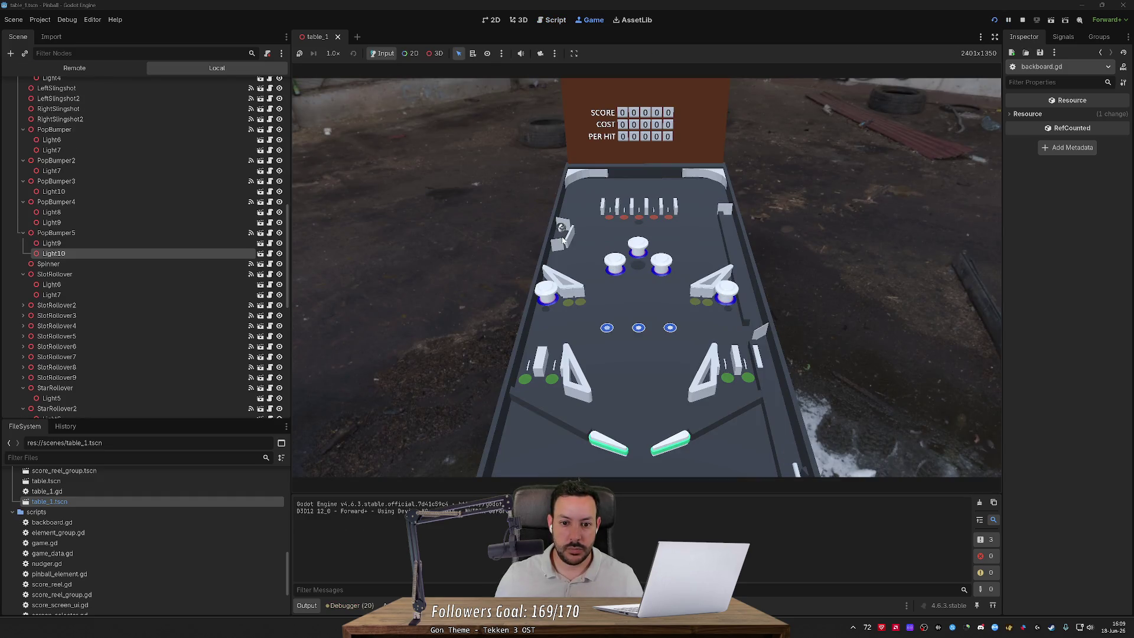
Step: Cycle through every shop element with the flipper keys checking the red lights, then stop
key(Left)
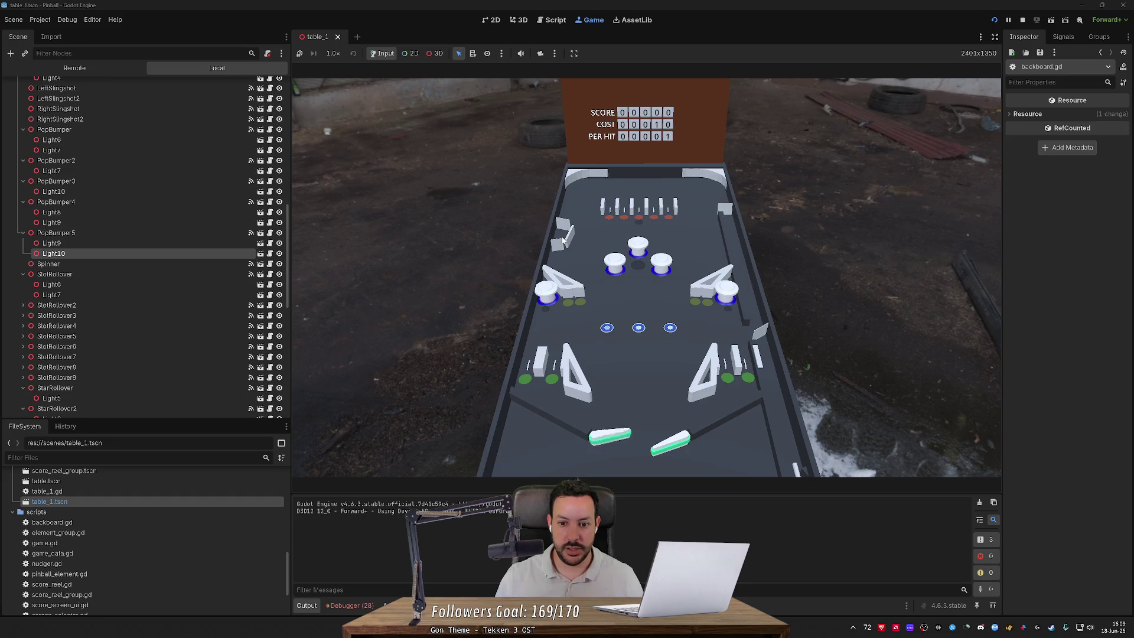
key(Right)
key(Left)
key(Right)
key(Left)
key(Left)
key(Left)
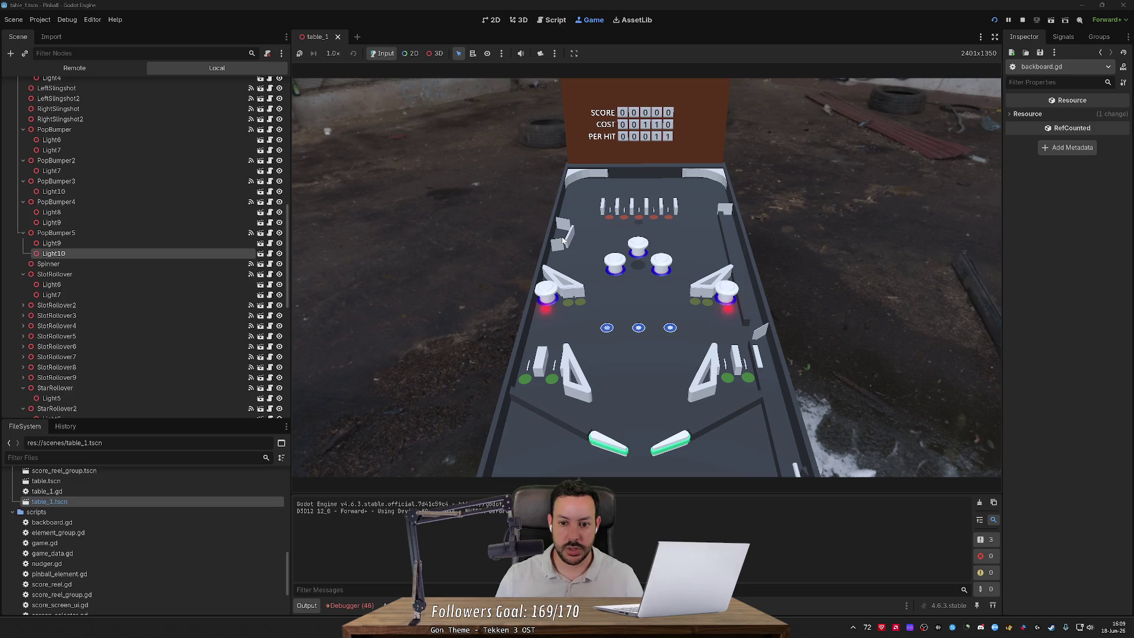
key(Right)
key(Left)
key(Left)
key(Right)
key(Left)
key(Right)
key(Right)
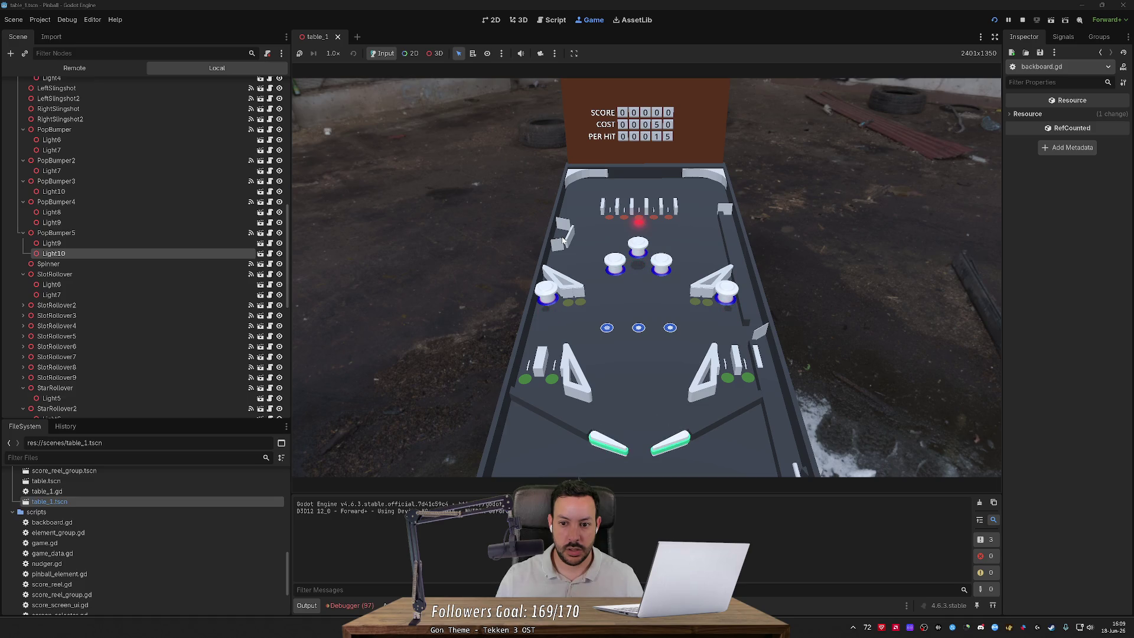
key(Right)
key(Right)
key(Right)
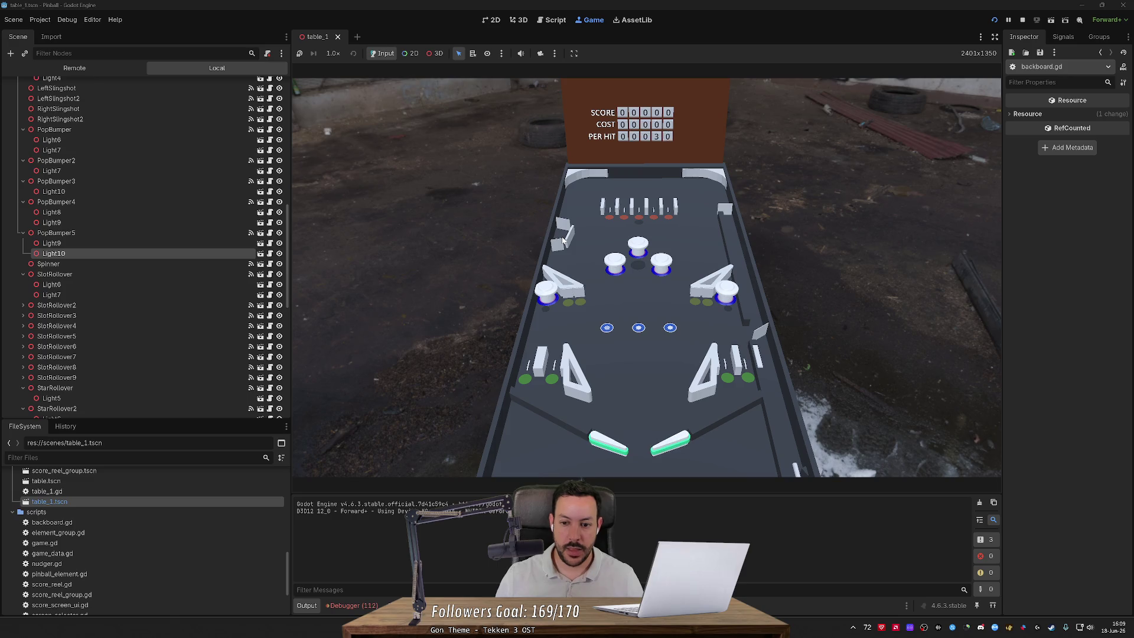
click(1022, 20)
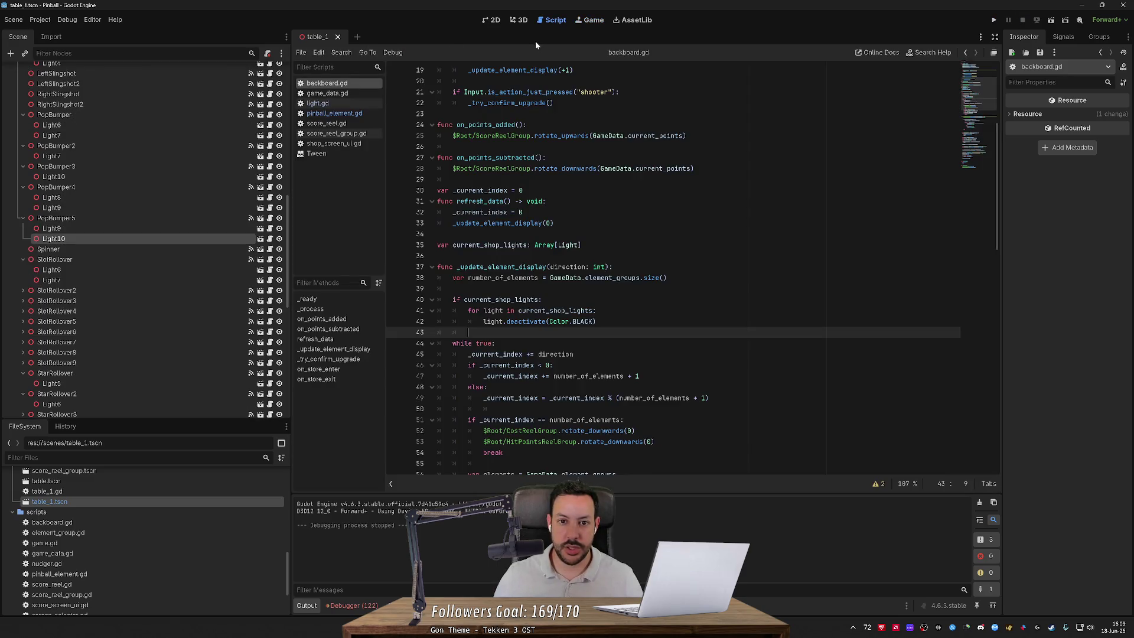
Step: Duplicate StarRollover's Light5 into Light6 under the middle star rollover, with intensity 1.0
click(520, 22)
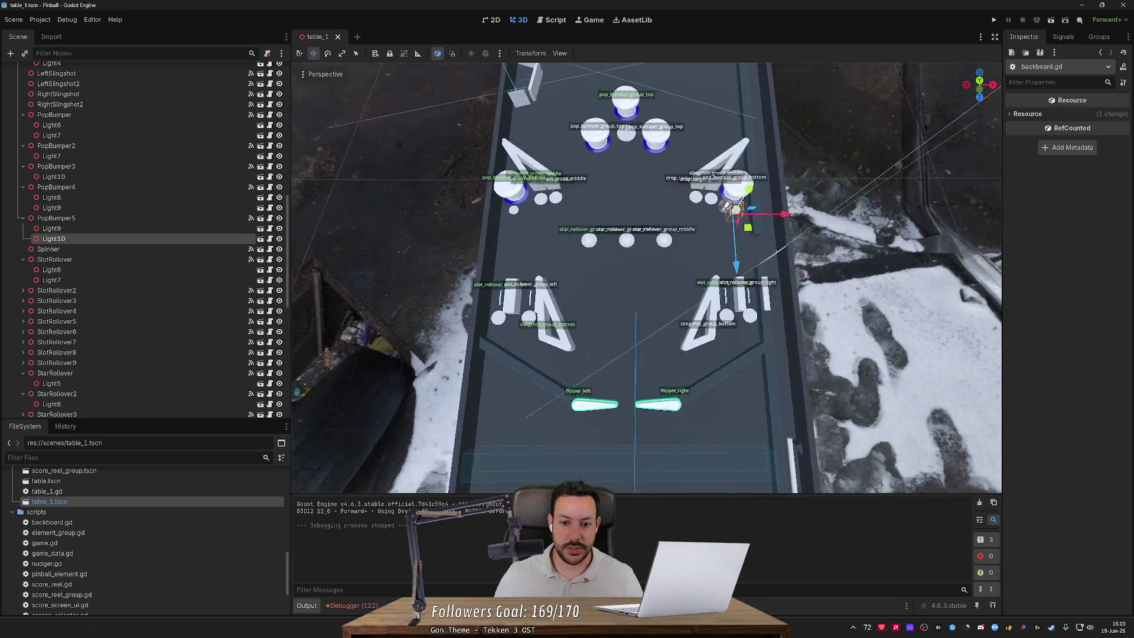
click(577, 293)
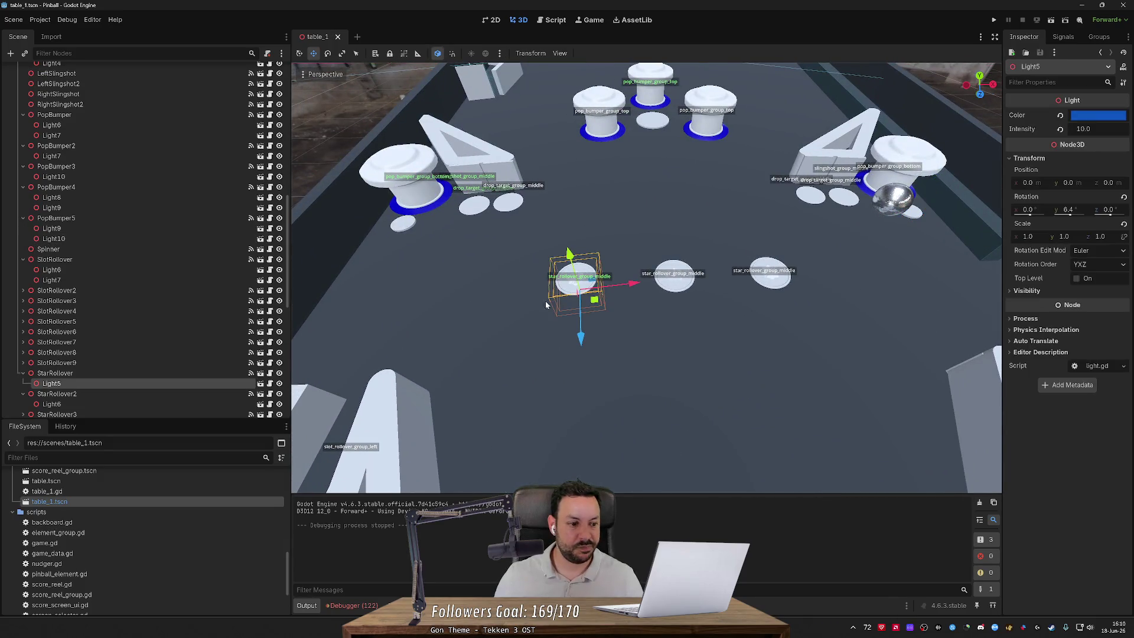
key(ctrl+d)
mouse_move(597, 303)
mouse_down()
mouse_move(624, 321)
mouse_move(700, 326)
mouse_up()
scroll(701, 327, down, 3)
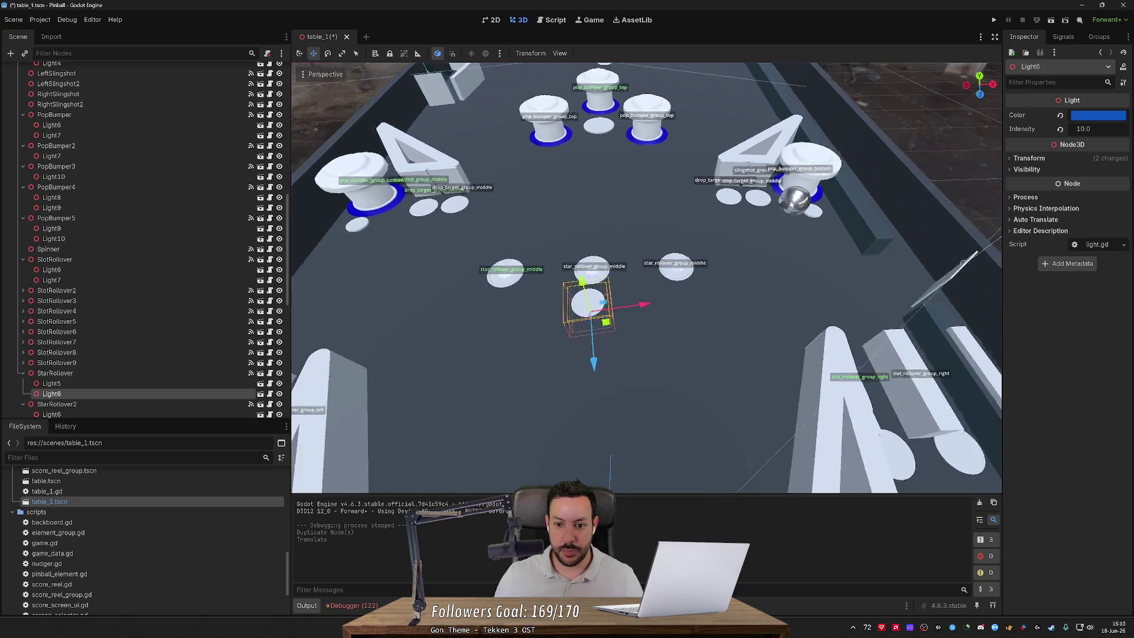
scroll(884, 262, up, 2)
click(1060, 129)
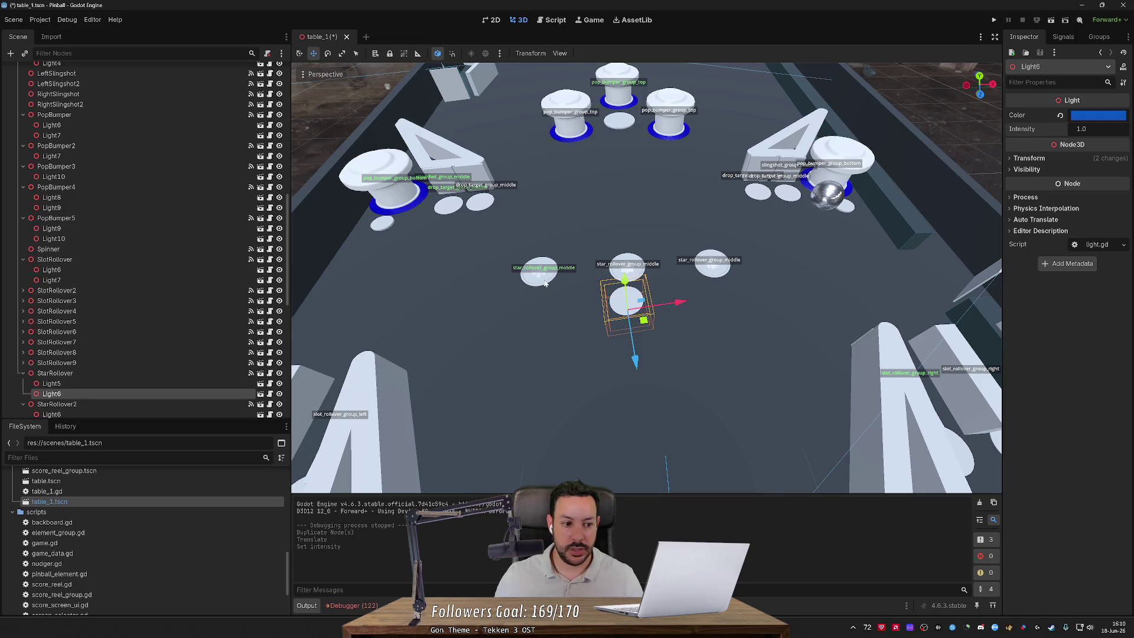
Step: Add Light6 to StarRollover's Shop Light Nodes and save the table scene
click(159, 373)
mouse_move(156, 393)
mouse_down()
mouse_move(1014, 300)
mouse_move(1095, 325)
mouse_up()
scroll(693, 328, down, 3)
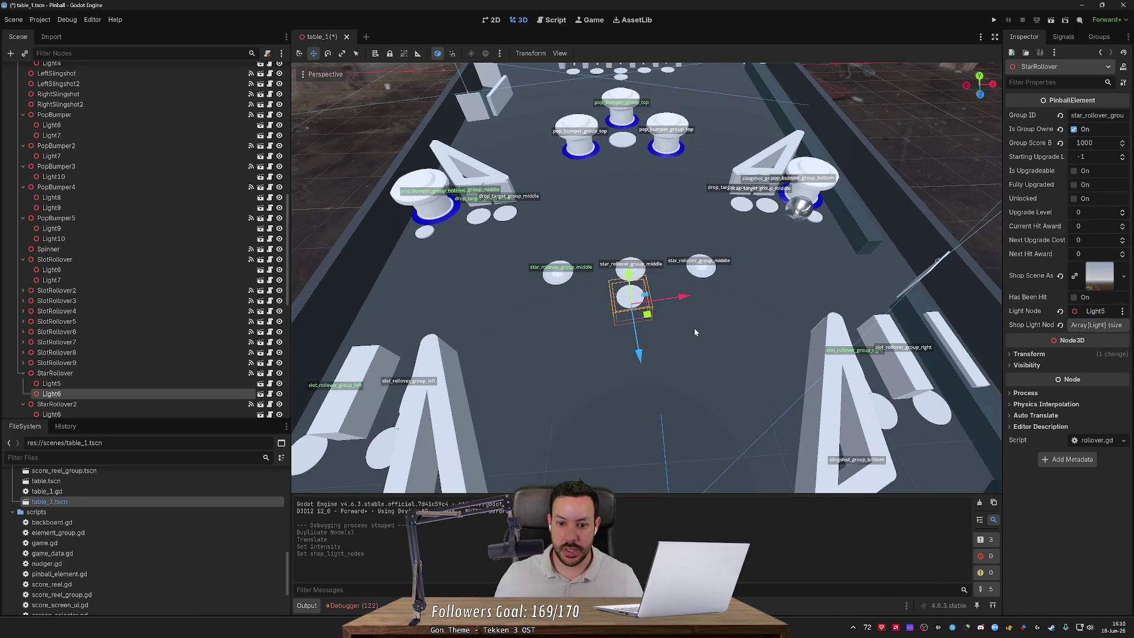
key(ctrl+s)
Step: Select the DropTarget2 drop target group and its Light node
scroll(693, 327, down, 3)
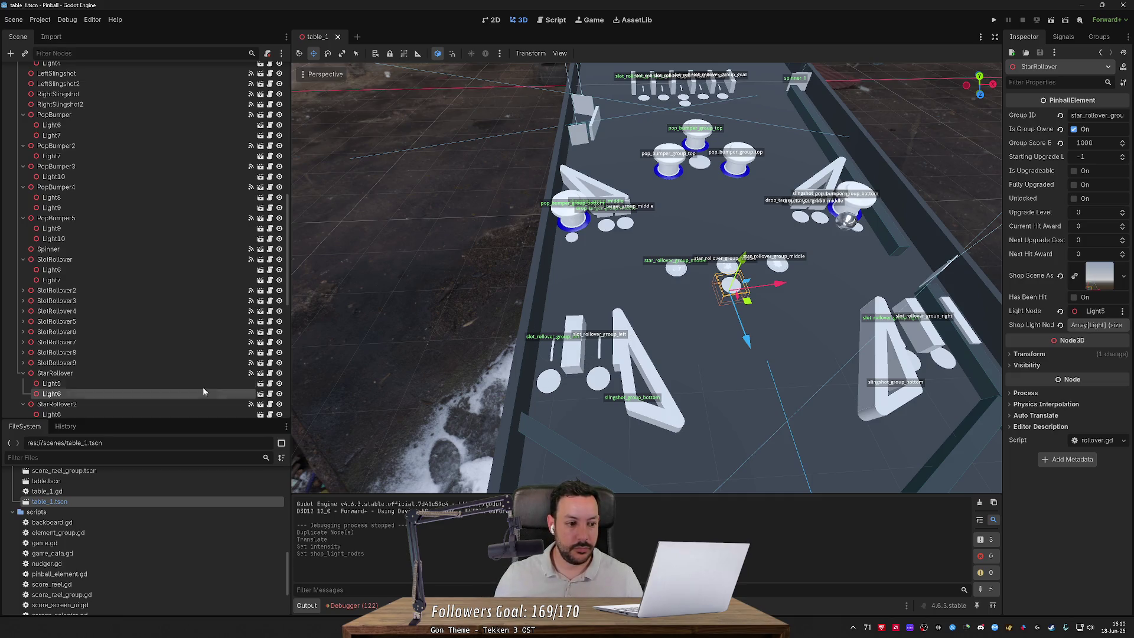
scroll(768, 335, up, 2)
scroll(605, 236, up, 5)
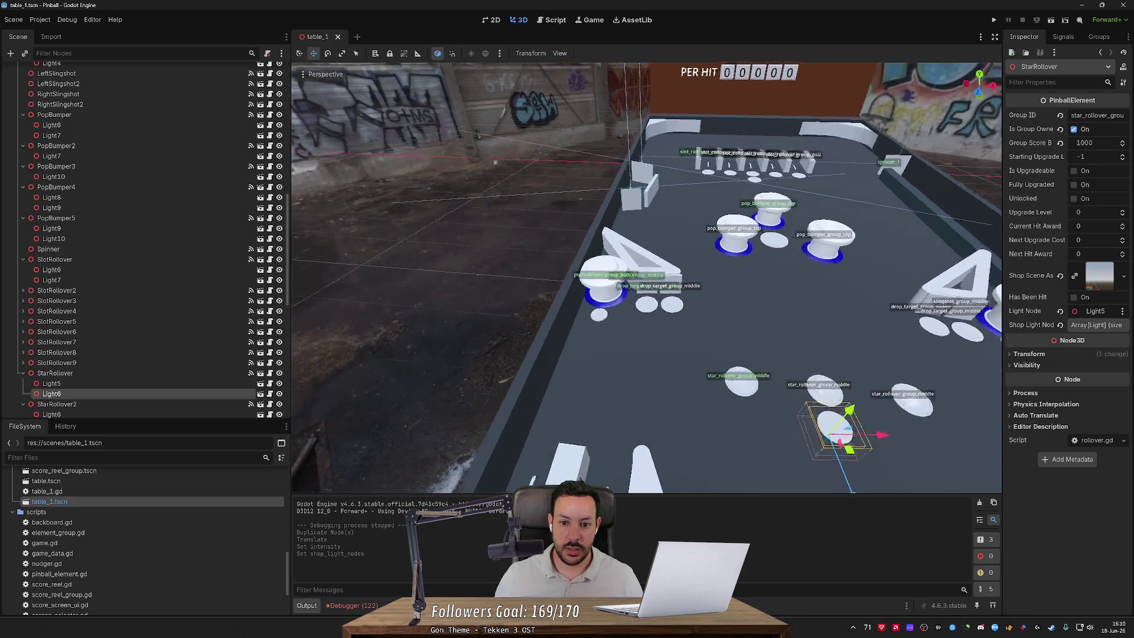
scroll(647, 278, down, 3)
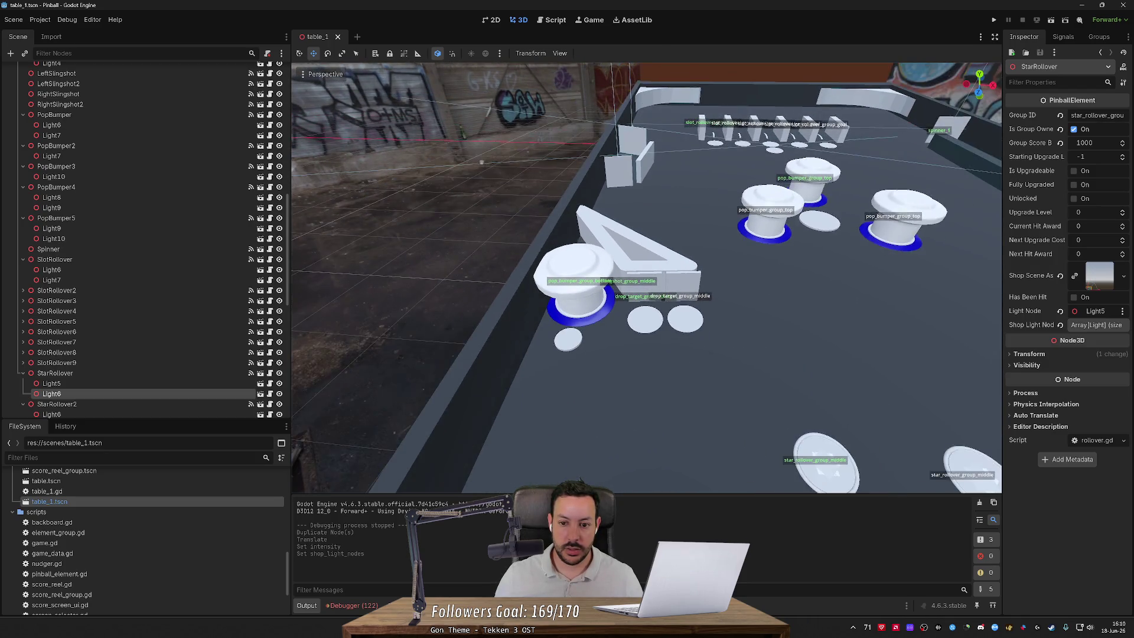
scroll(724, 353, up, 2)
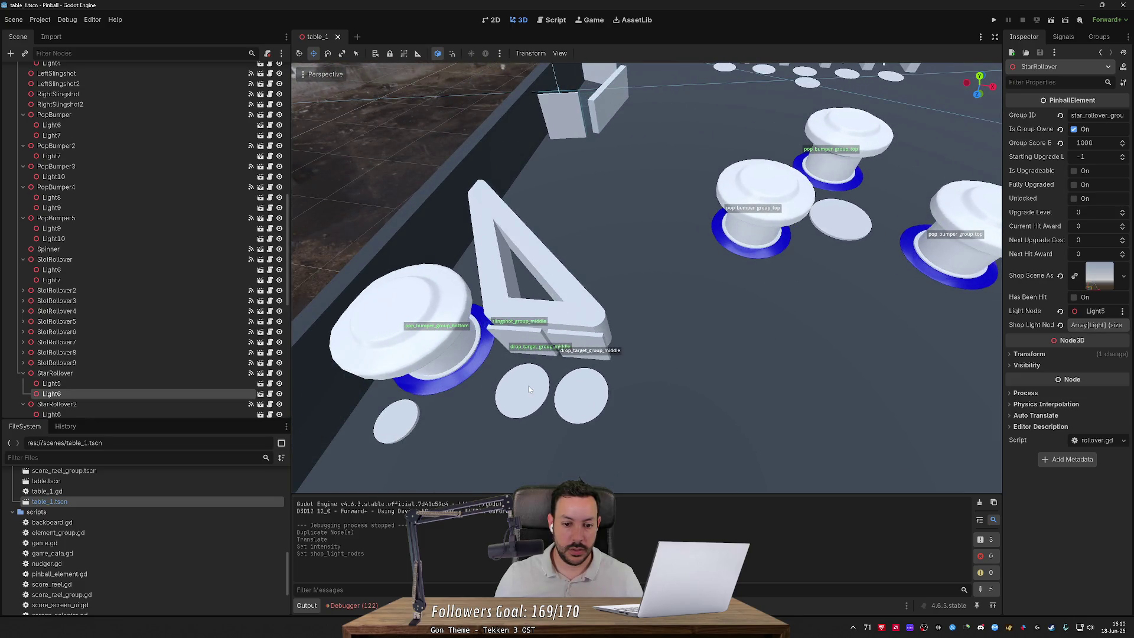
click(520, 340)
click(538, 392)
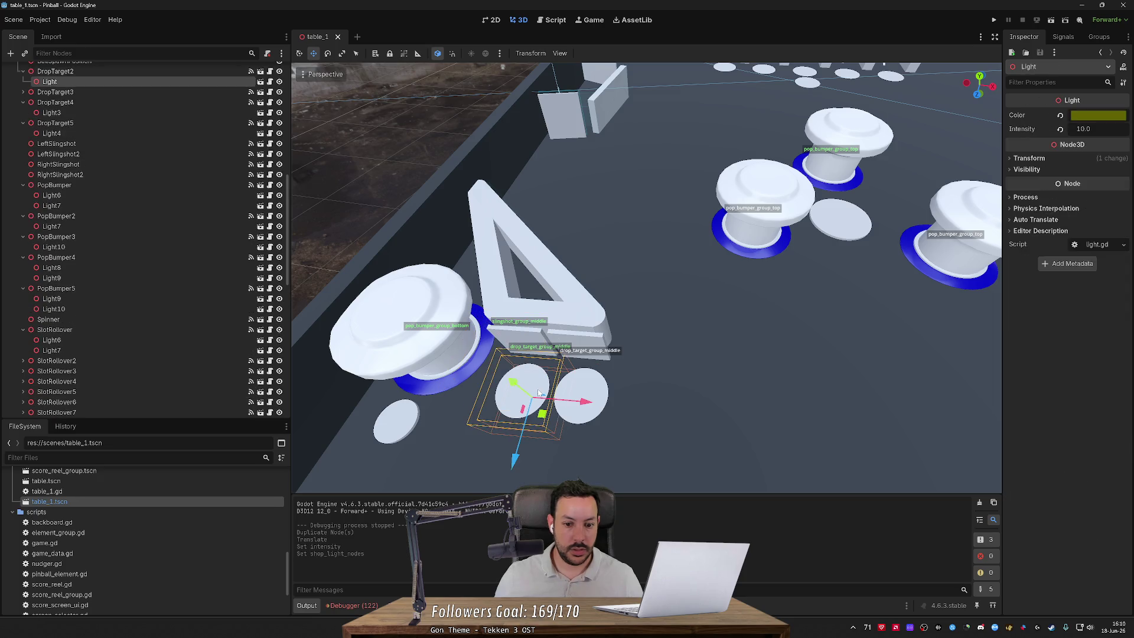
Step: Duplicate DropTarget2's light twice, moving the first copy onto another drop target
scroll(219, 202, up, 2)
scroll(219, 202, up, 2)
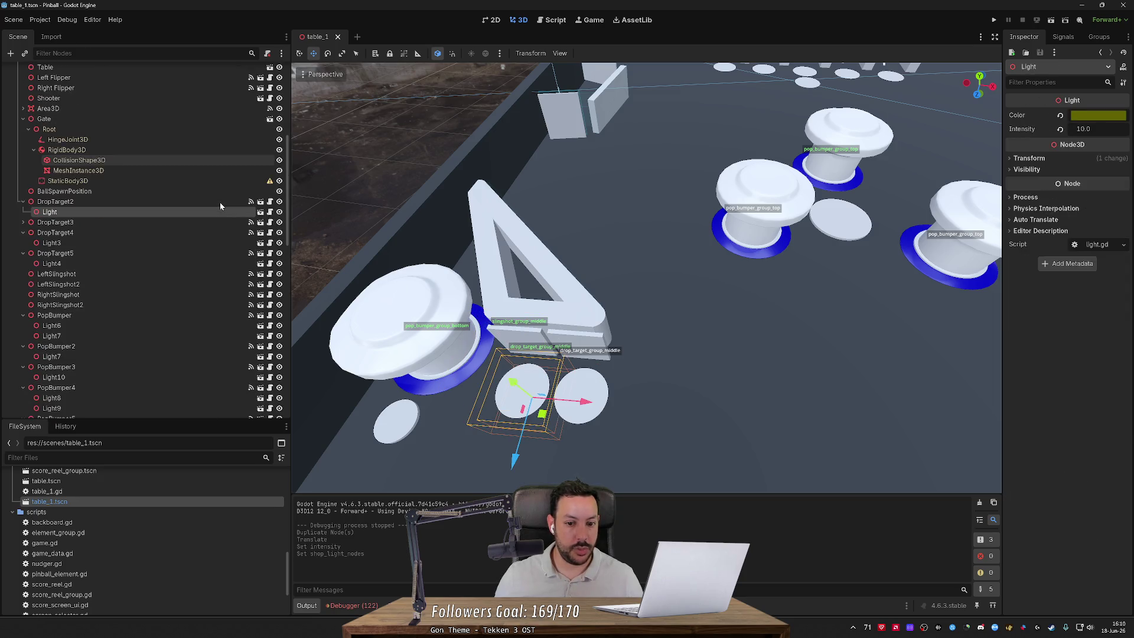
scroll(460, 278, down, 8)
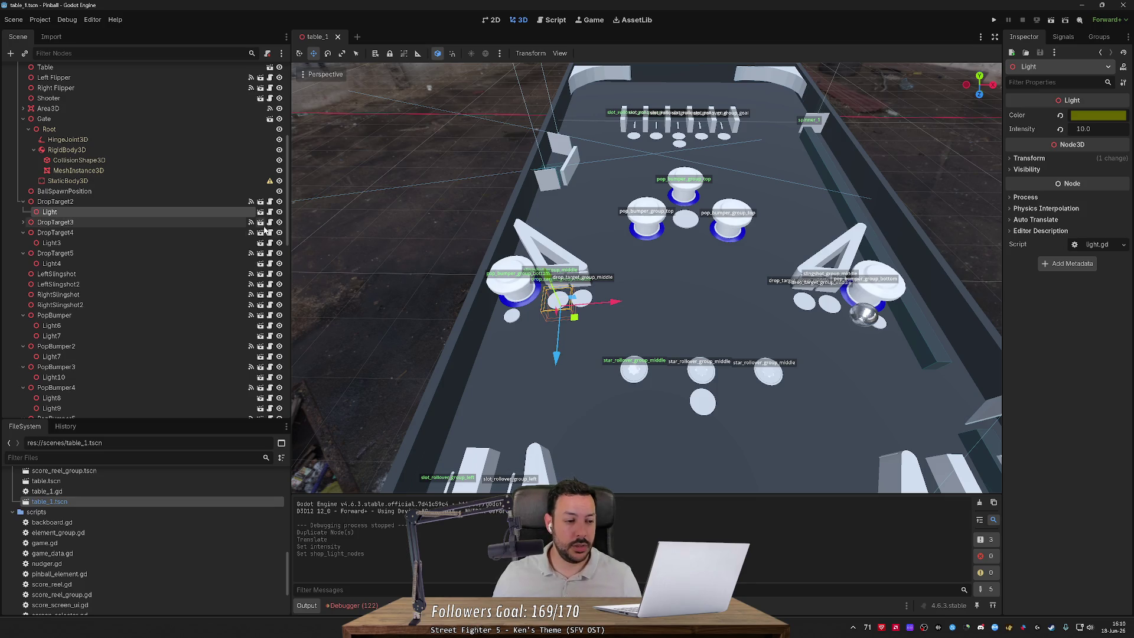
click(147, 203)
click(147, 212)
key(ctrl+d)
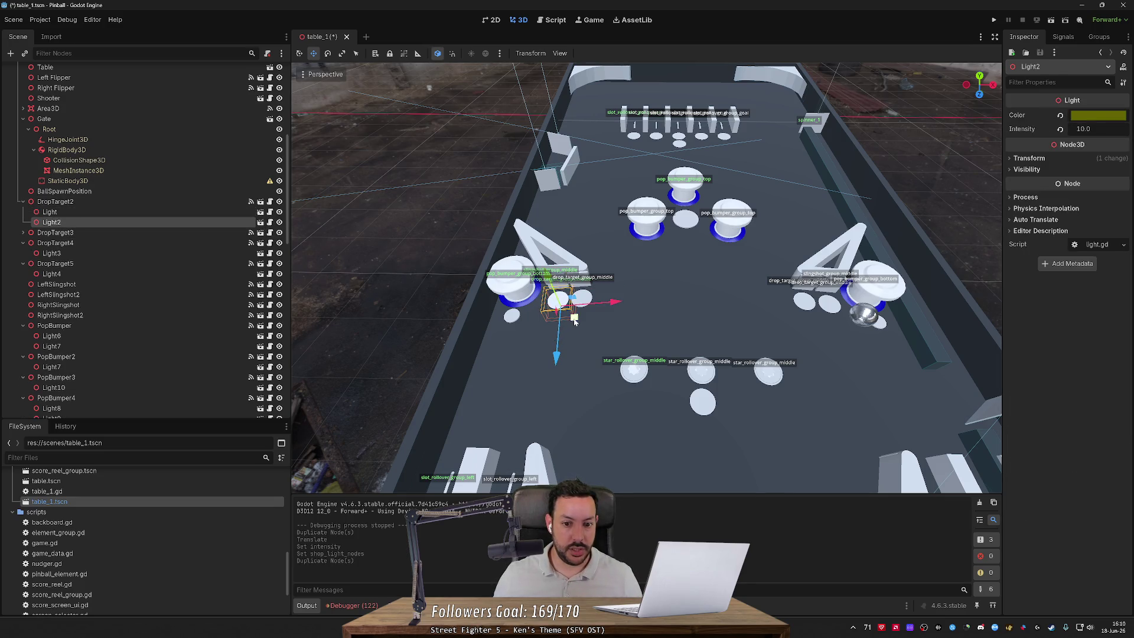
mouse_move(574, 319)
mouse_down()
mouse_move(586, 338)
mouse_move(837, 340)
mouse_move(710, 343)
mouse_move(664, 316)
mouse_up()
key(ctrl+d)
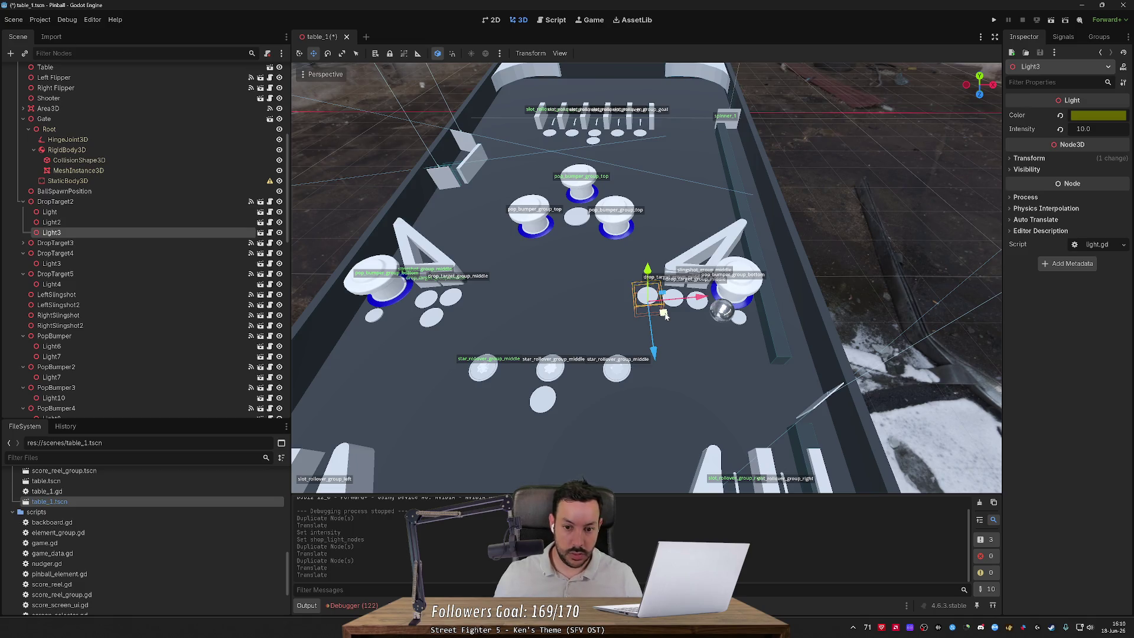
Step: Shrink Light3 to drop-target size, reset its colour, and nudge it slightly right
key(e)
key(w)
key(e)
key(r)
drag(665, 313, 655, 306)
click(1060, 116)
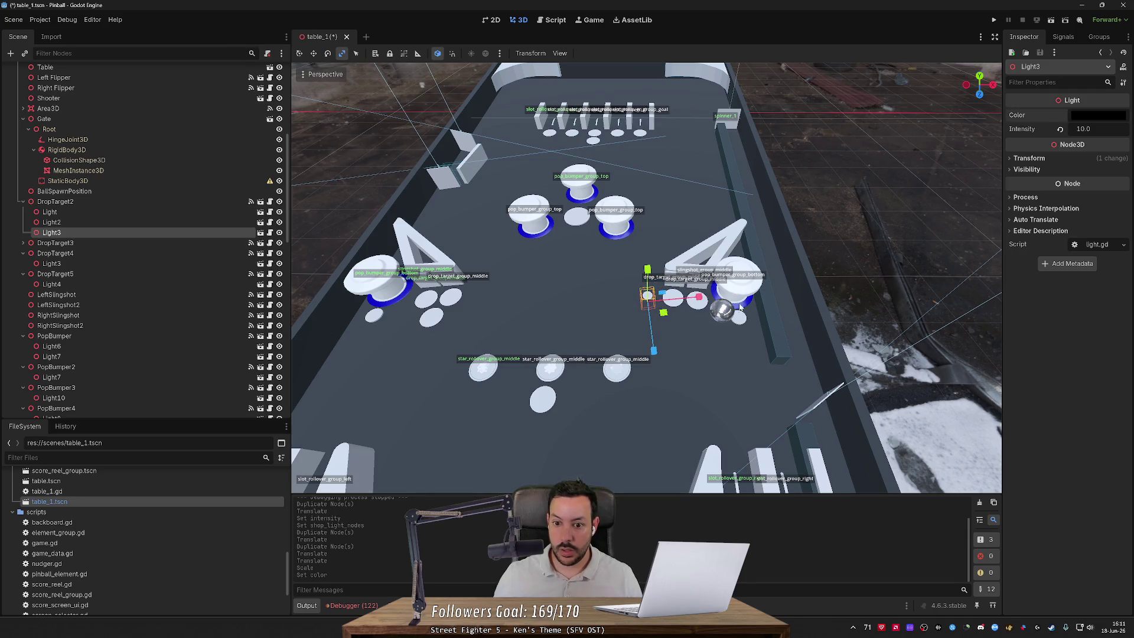
key(w)
drag(665, 313, 669, 313)
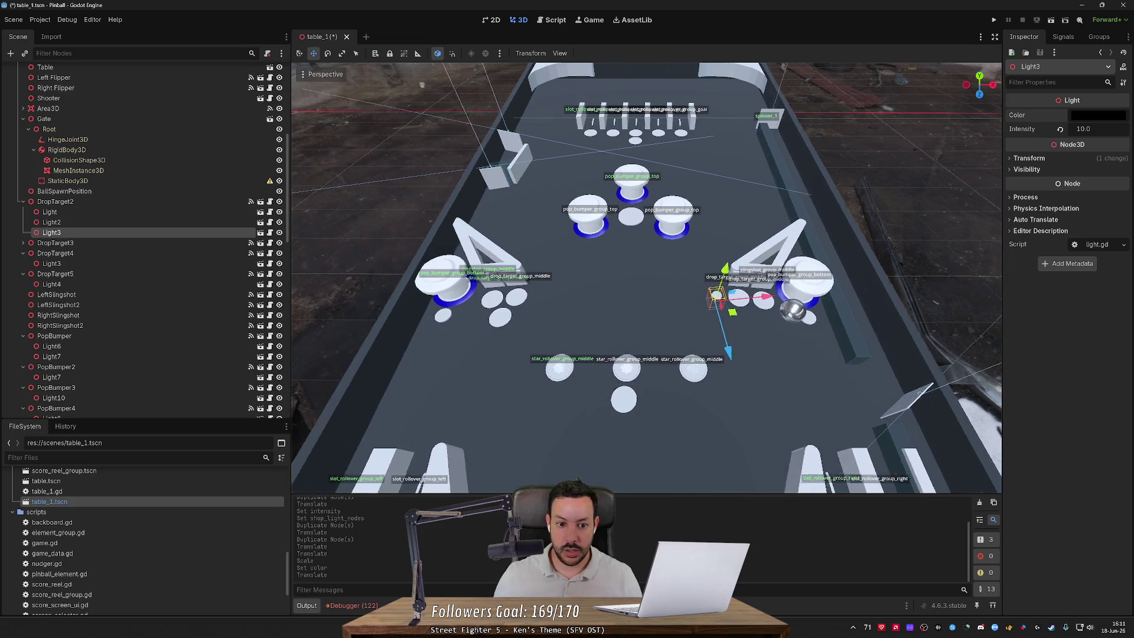
Step: Shrink Light2 to drop-target size and position it over the left drop targets
click(537, 314)
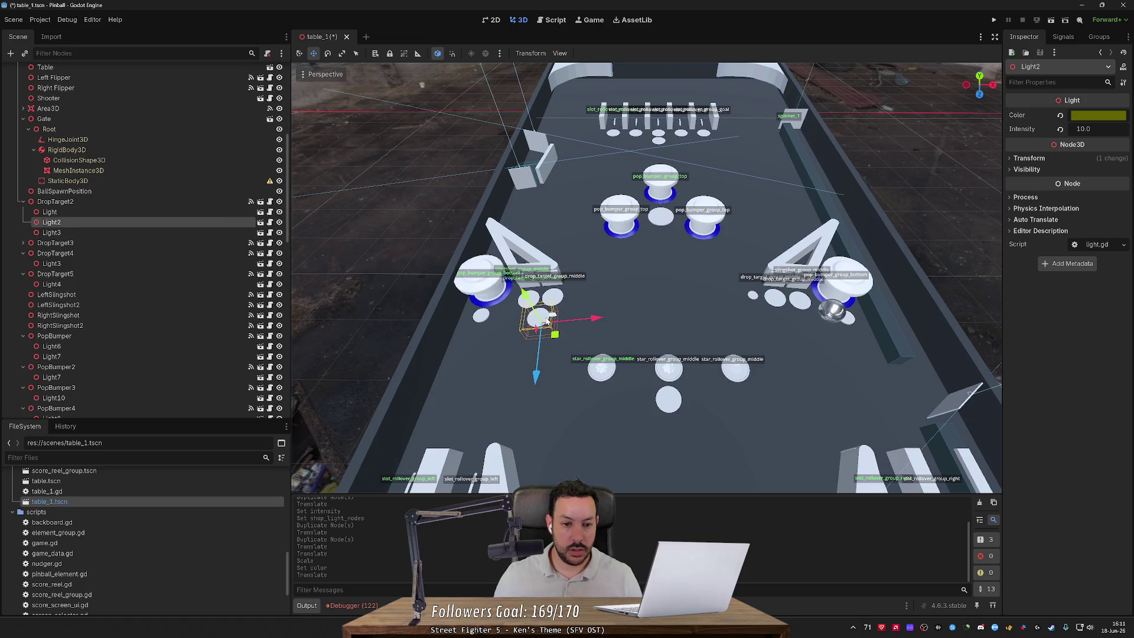
click(95, 232)
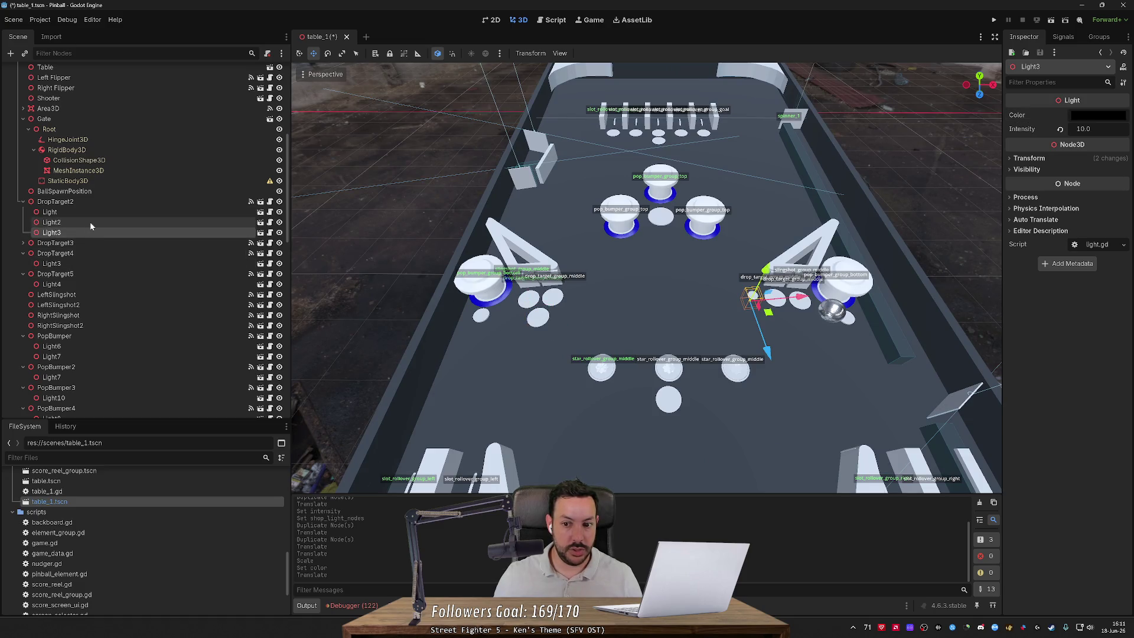
click(90, 222)
key(e)
key(r)
drag(558, 341, 134, 102)
key(w)
drag(555, 335, 575, 304)
key(f)
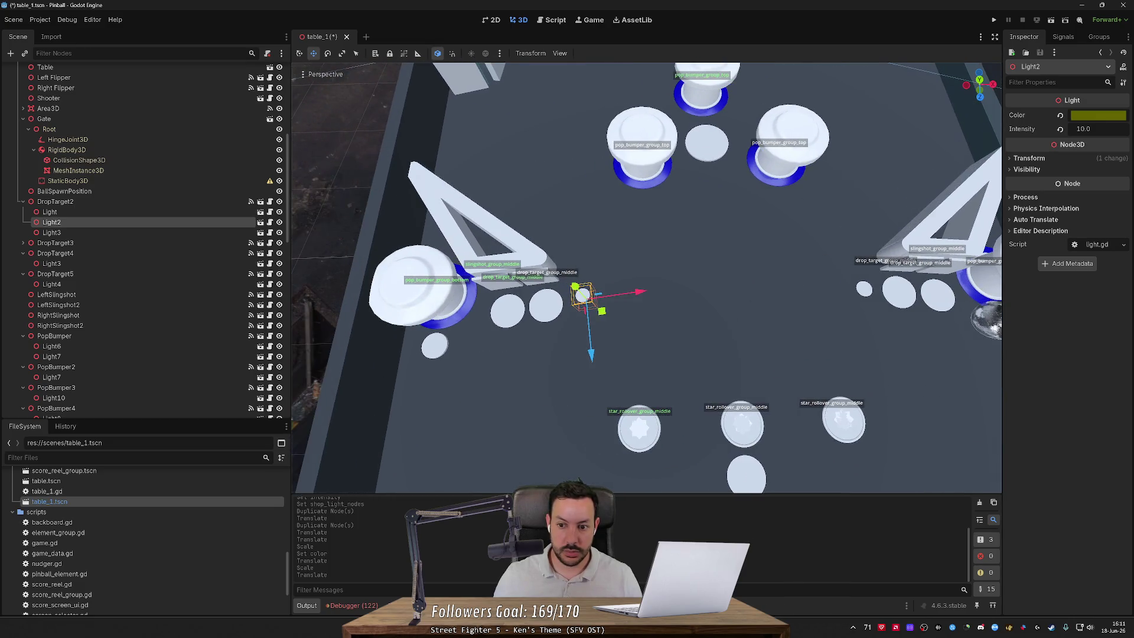
drag(610, 304, 859, 226)
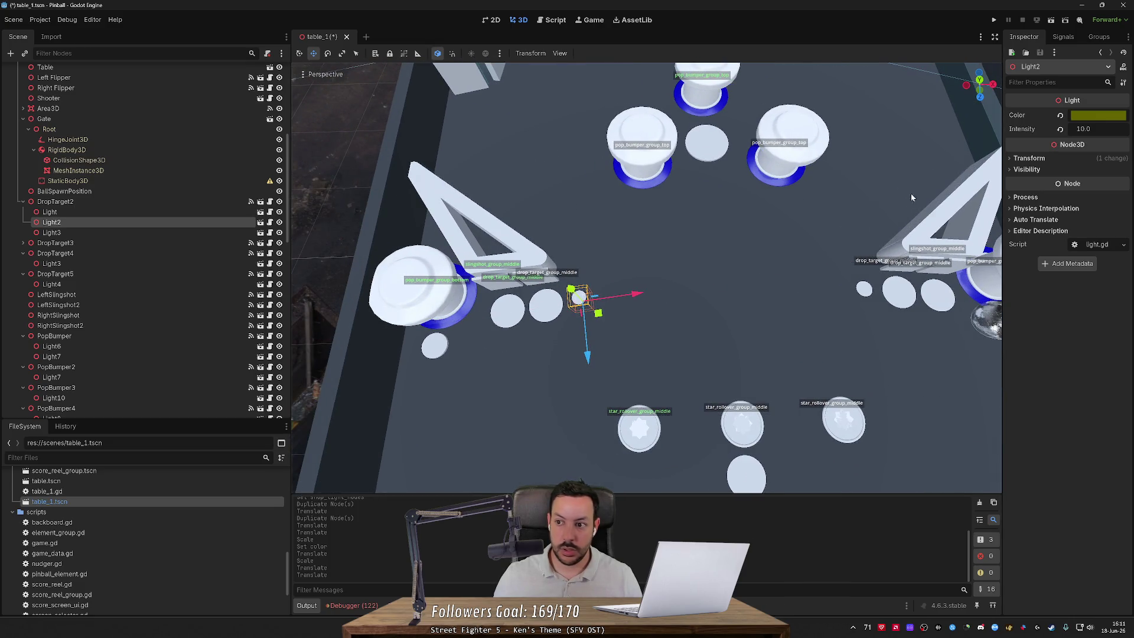
Step: Add Light2 and Light3 to DropTarget2's Shop Light Nodes, save, and run the game
click(165, 201)
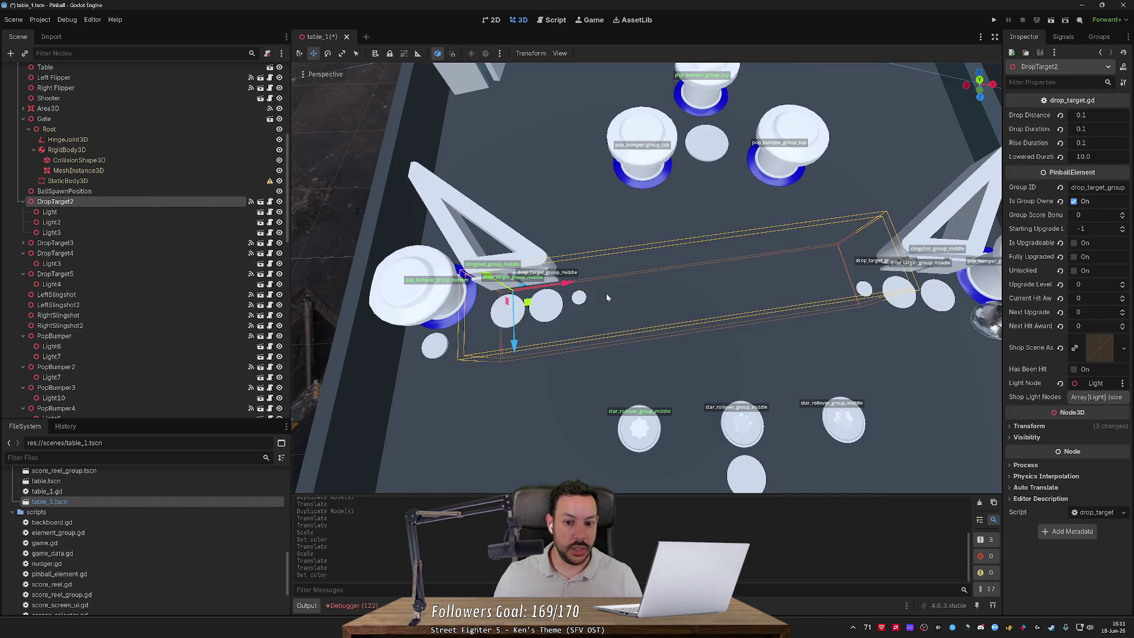
click(124, 223)
drag(127, 228, 1087, 401)
mouse_move(51, 232)
mouse_down()
mouse_move(667, 298)
mouse_move(1095, 401)
mouse_up()
key(ctrl+s)
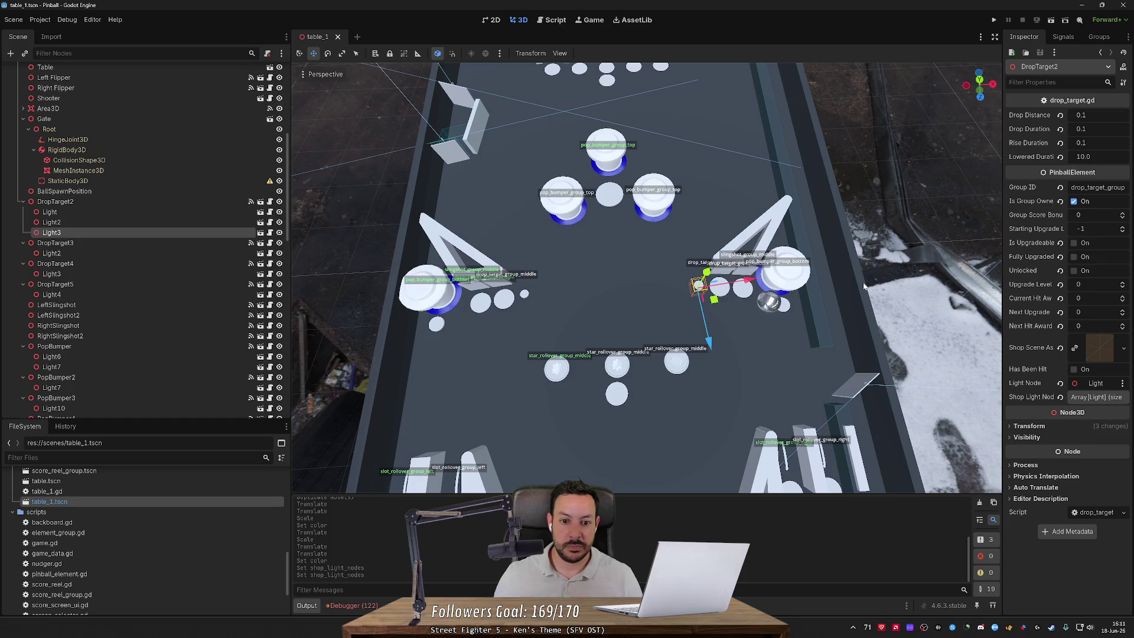
click(995, 20)
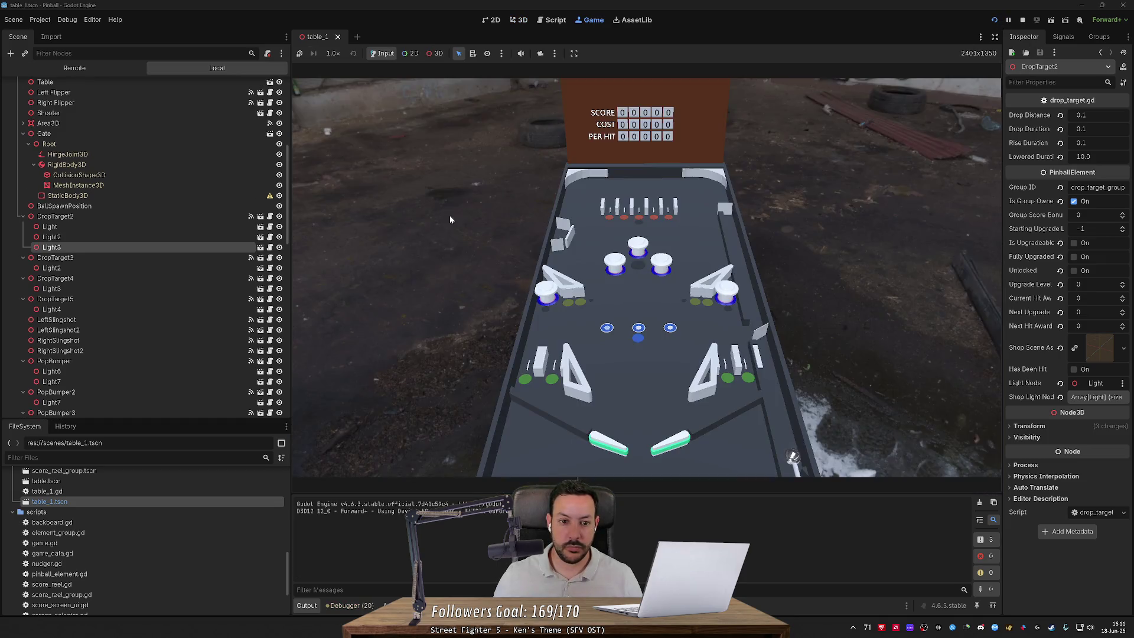
Step: Play-test the table by flicking the left and right flippers repeatedly
key(Left)
key(Right)
key(Left)
key(Right)
key(Left)
key(Right)
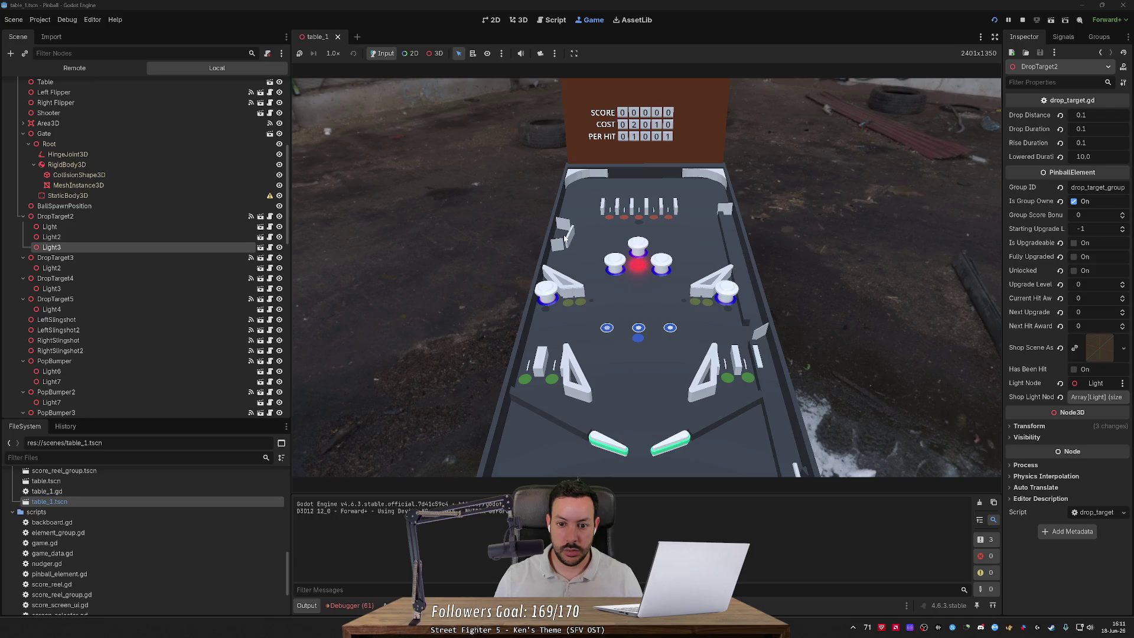
key(Left)
Step: Stop the game and select the left slot rollover's light
click(1021, 21)
drag(504, 317, 508, 320)
click(607, 338)
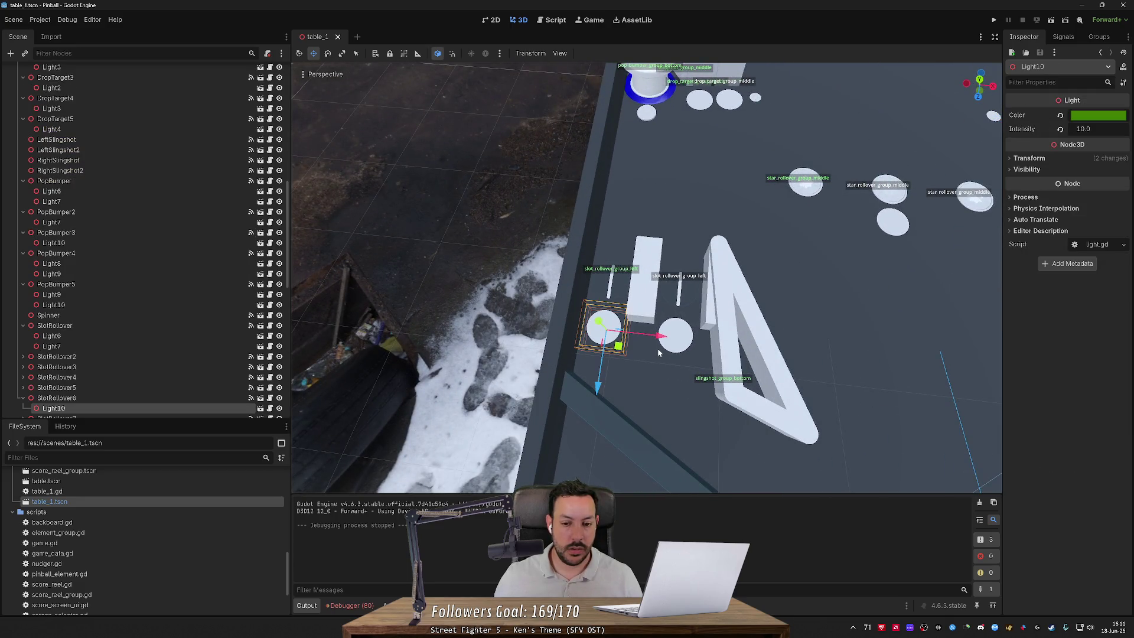
Step: Duplicate Light10 into Light11, move and shrink it, with intensity 1.0
scroll(197, 331, down, 4)
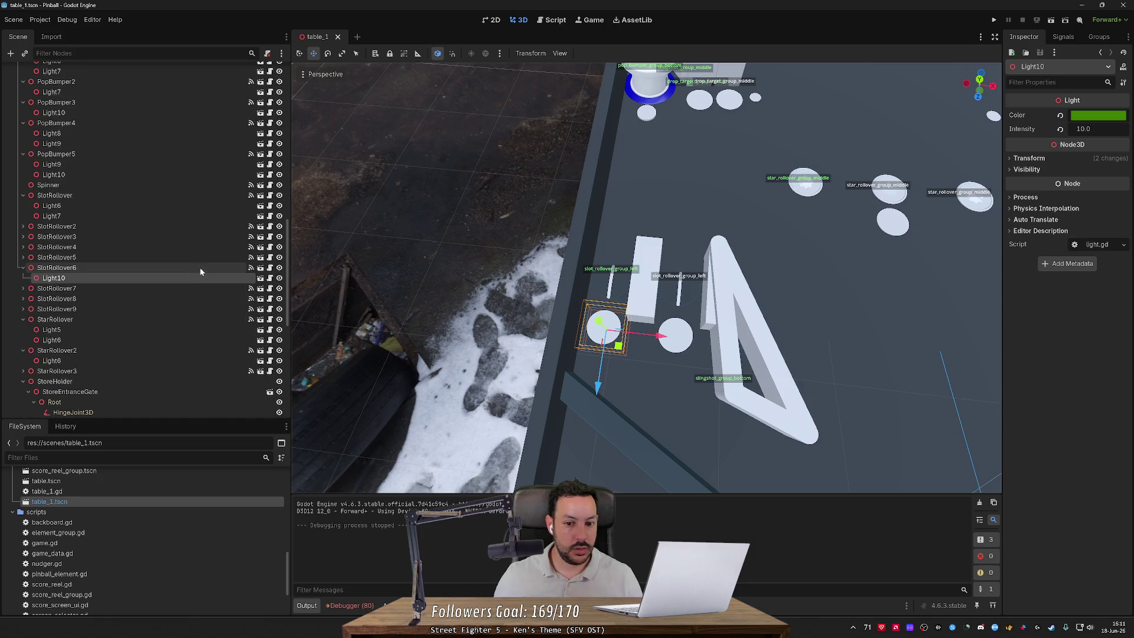
key(ctrl+d)
mouse_move(619, 347)
mouse_down()
mouse_move(657, 377)
mouse_move(69, 2)
mouse_up()
key(r)
click(804, 76)
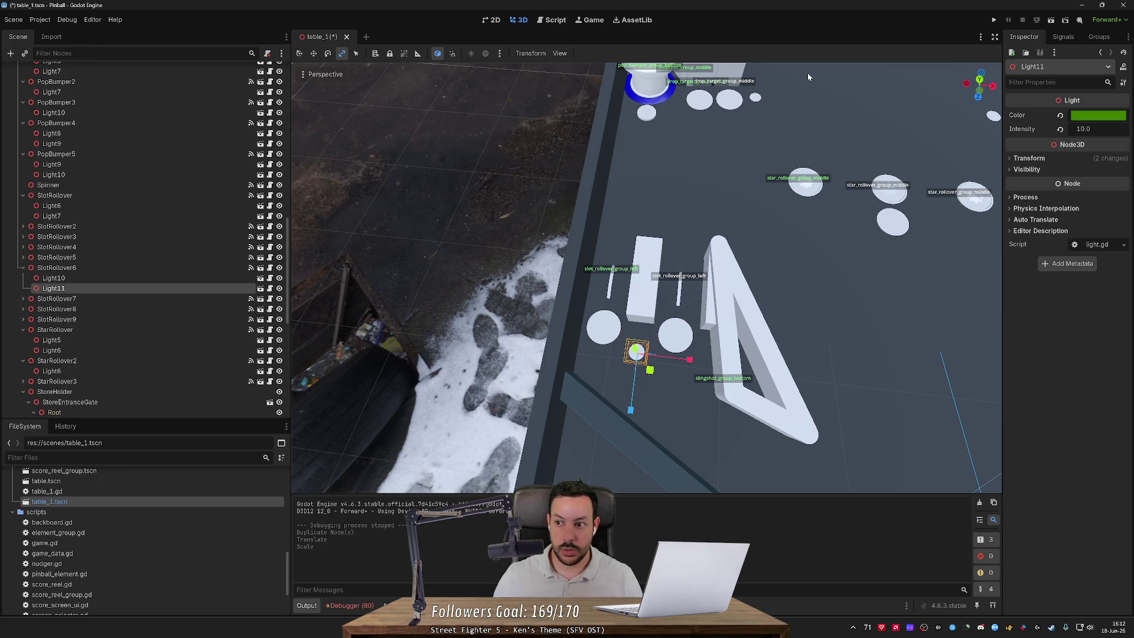
key(Return)
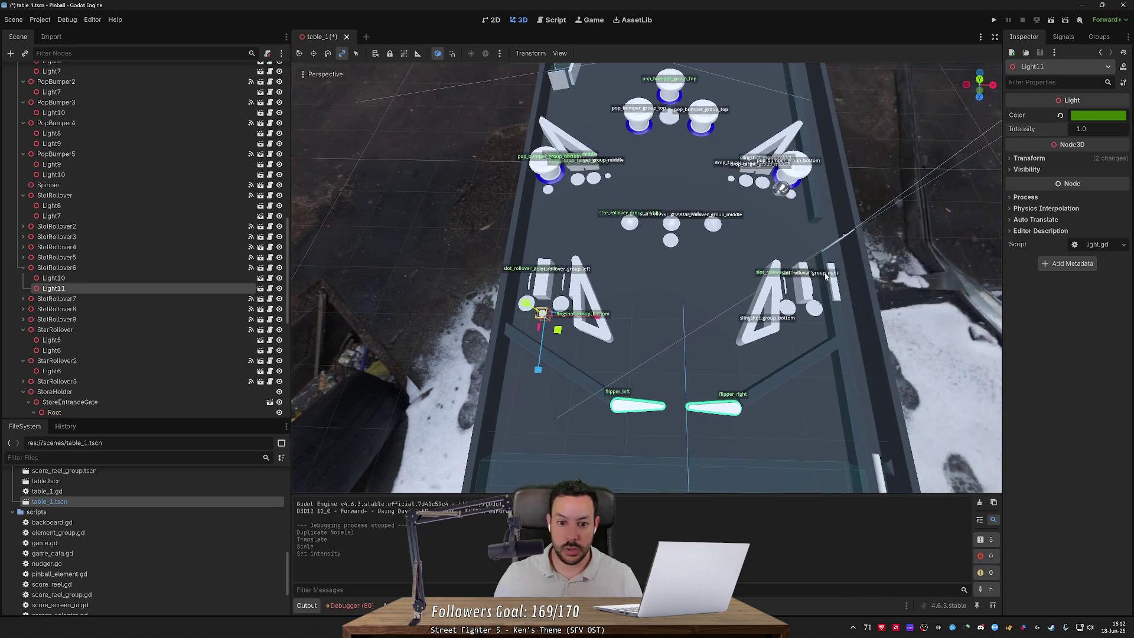
Step: Duplicate Light11 into Light12 over the right slot rollover and save the scene
key(ctrl+d)
key(w)
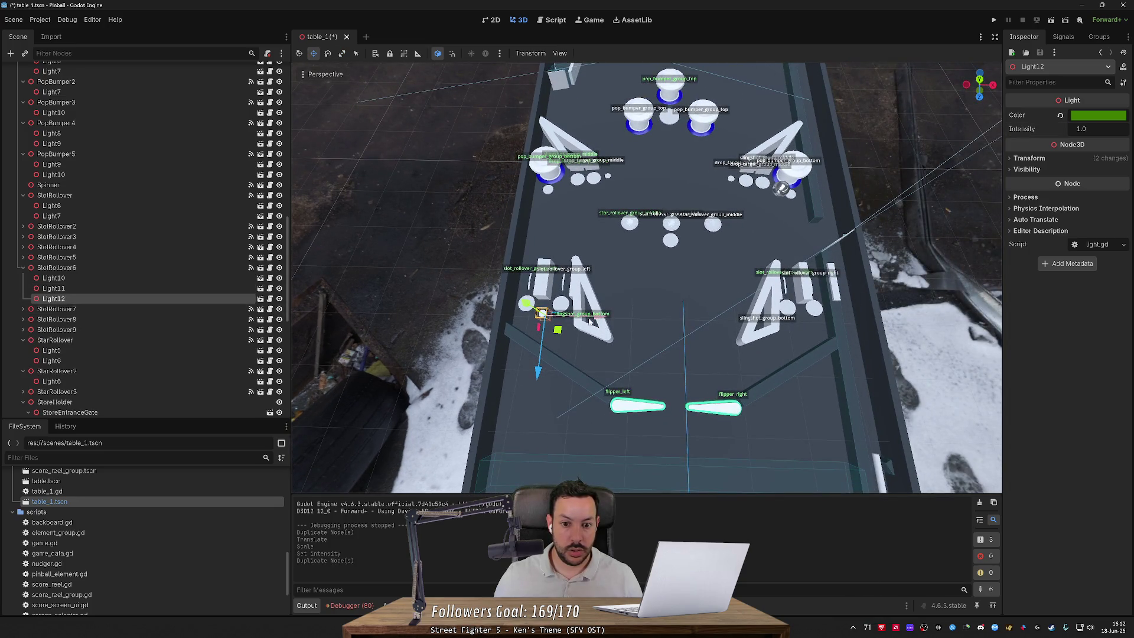
drag(542, 313, 845, 334)
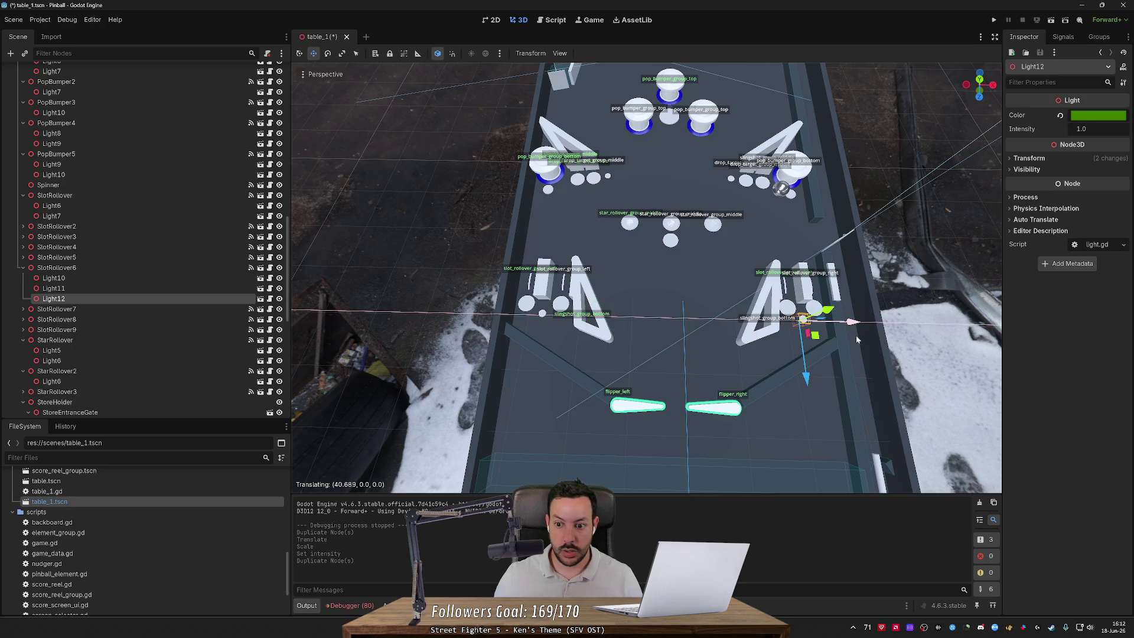
key(f)
scroll(693, 362, down, 5)
key(ctrl+s)
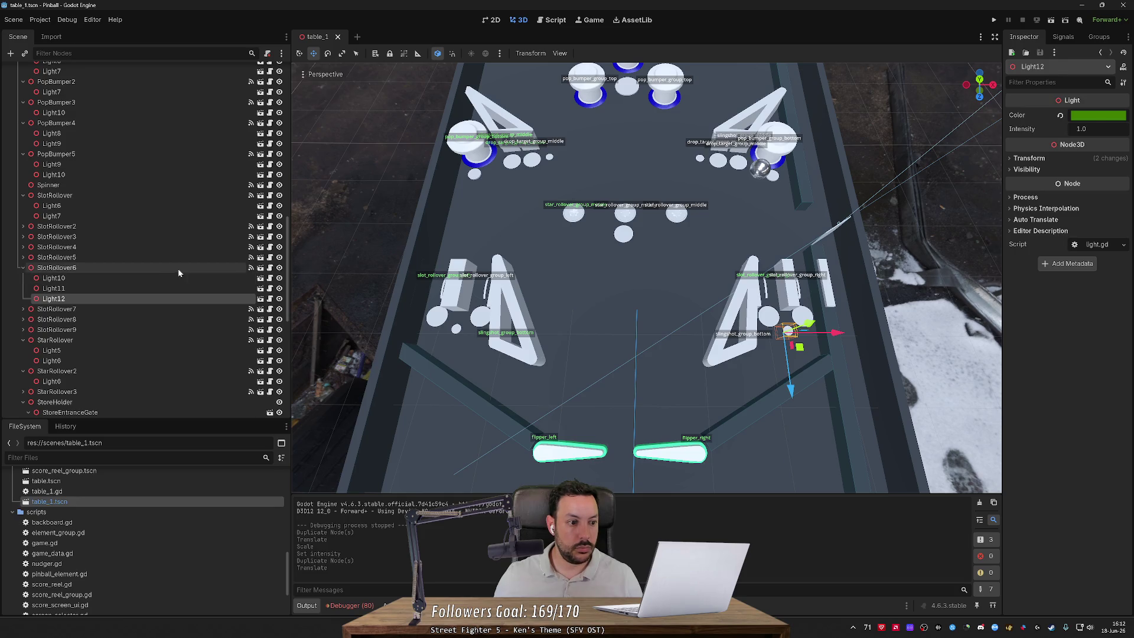
Step: Add Light11 and Light12 to SlotRollover6's Shop Light Nodes
click(178, 268)
mouse_move(169, 289)
mouse_down()
mouse_move(968, 294)
mouse_move(1096, 324)
mouse_up()
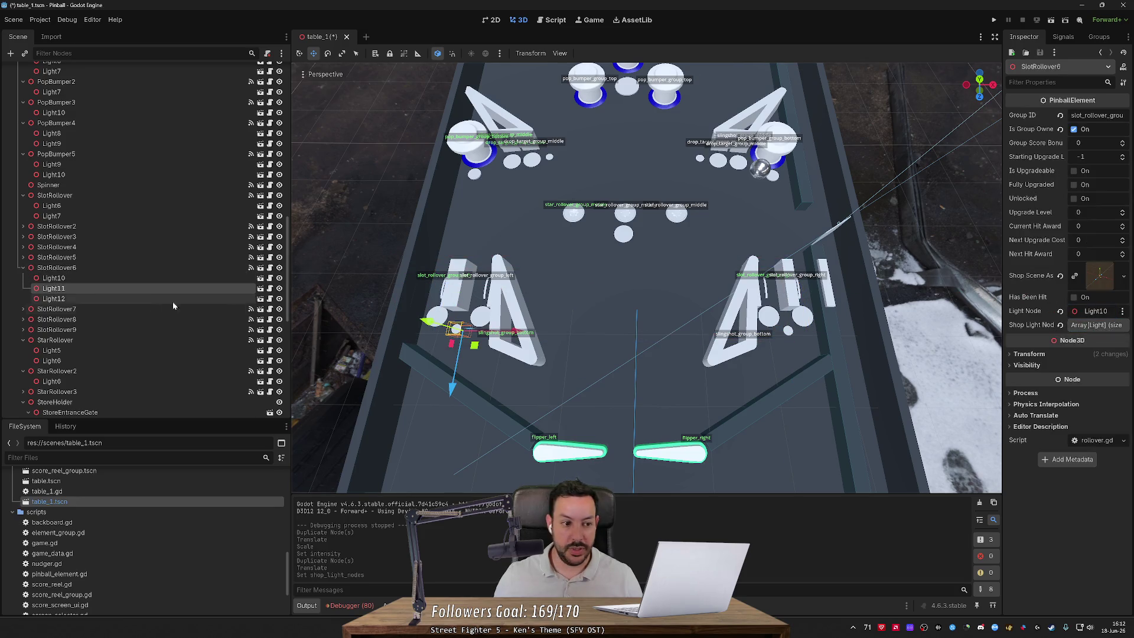
click(94, 299)
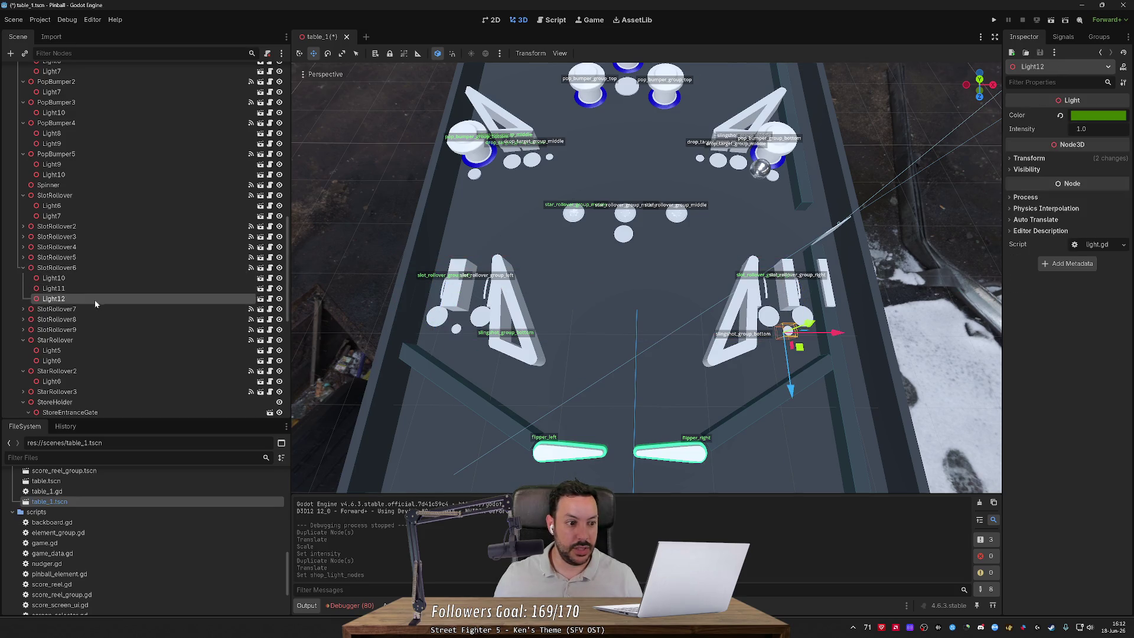
click(156, 271)
mouse_move(151, 297)
mouse_down()
mouse_move(1092, 345)
mouse_move(1096, 325)
mouse_up()
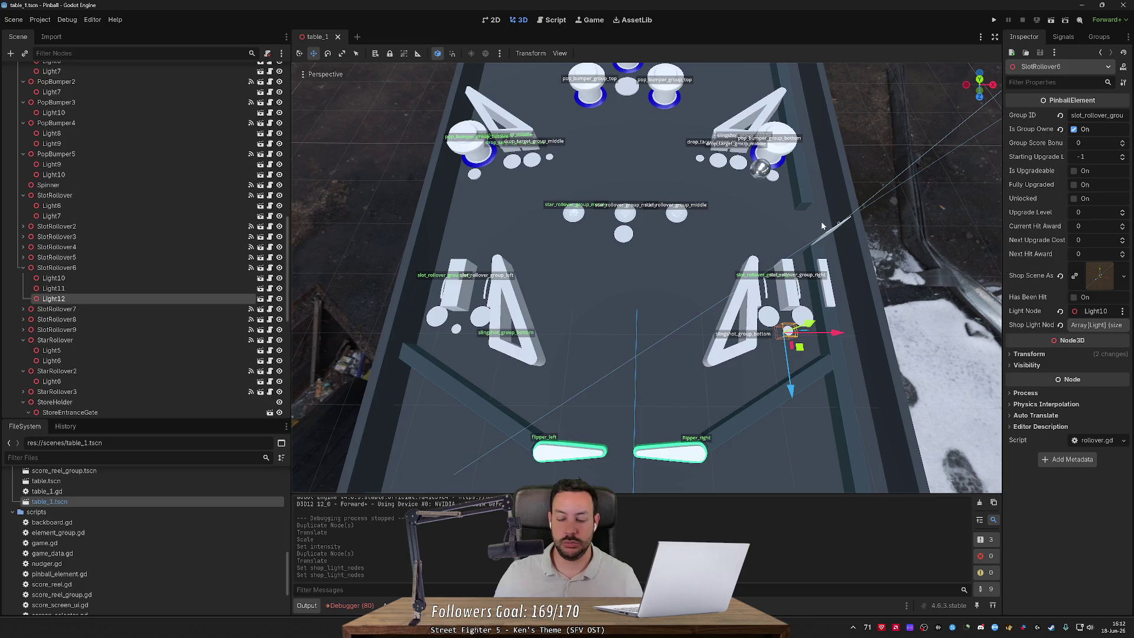
Step: Nudge the star rollover's Light6 slightly sideways and save the scene
scroll(798, 220, up, 5)
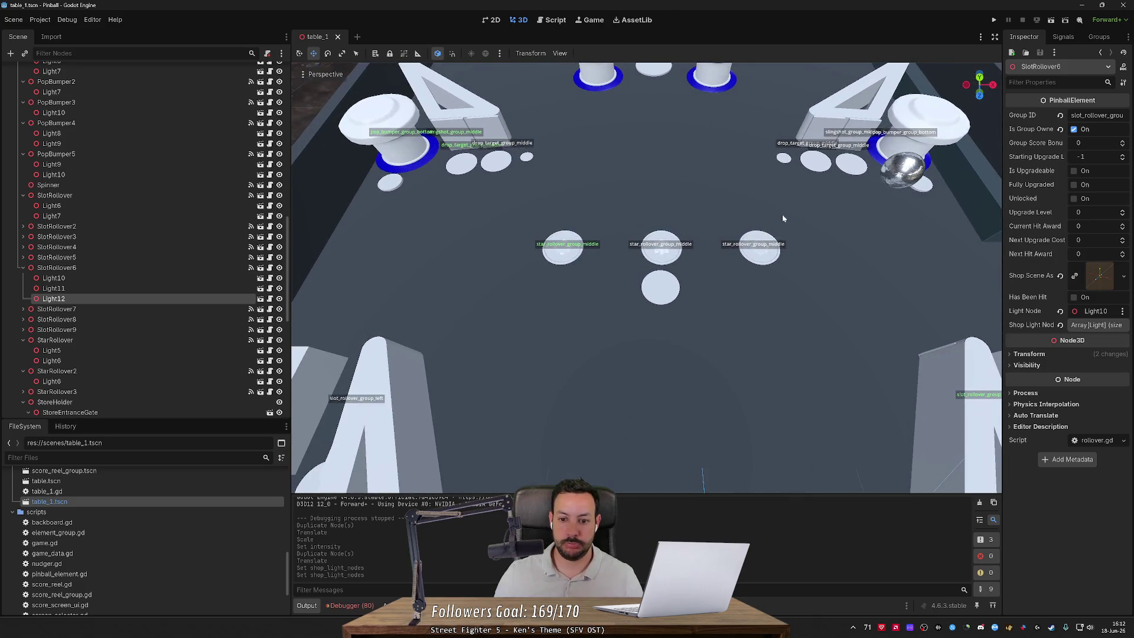
click(665, 293)
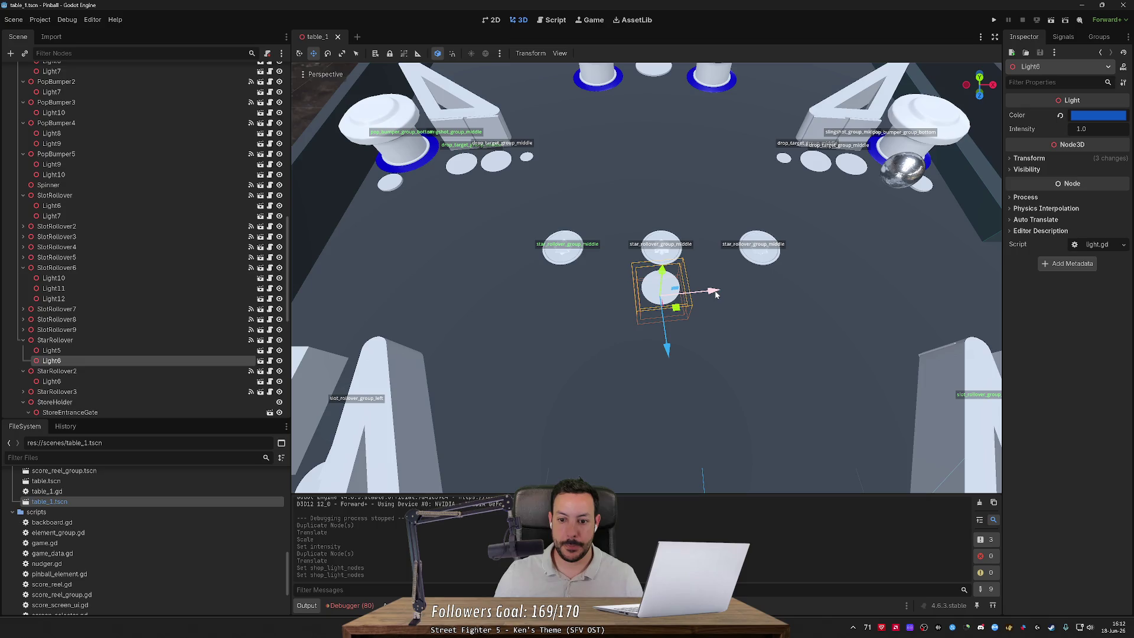
drag(715, 294, 716, 293)
scroll(716, 292, down, 5)
key(ctrl+s)
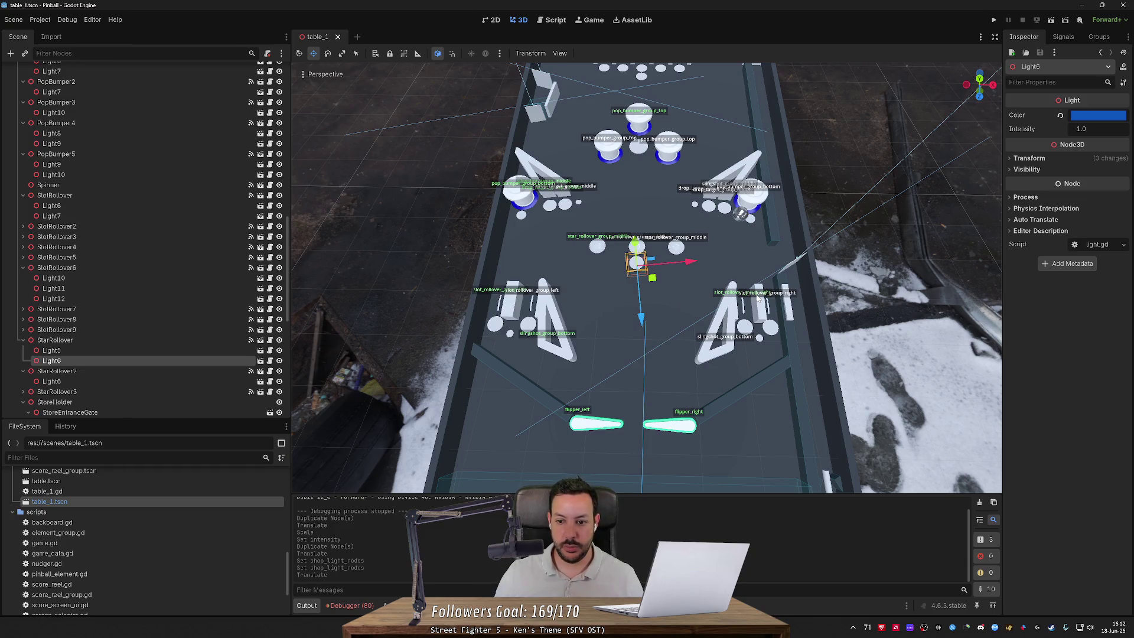
Step: Scale down the shop lights on PopBumper4 and PopBumper5
mouse_move(758, 299)
mouse_down()
mouse_move(757, 260)
mouse_move(724, 300)
mouse_up()
click(587, 344)
key(r)
mouse_move(610, 356)
mouse_down()
mouse_move(373, 285)
mouse_move(274, 239)
mouse_move(358, 218)
mouse_up()
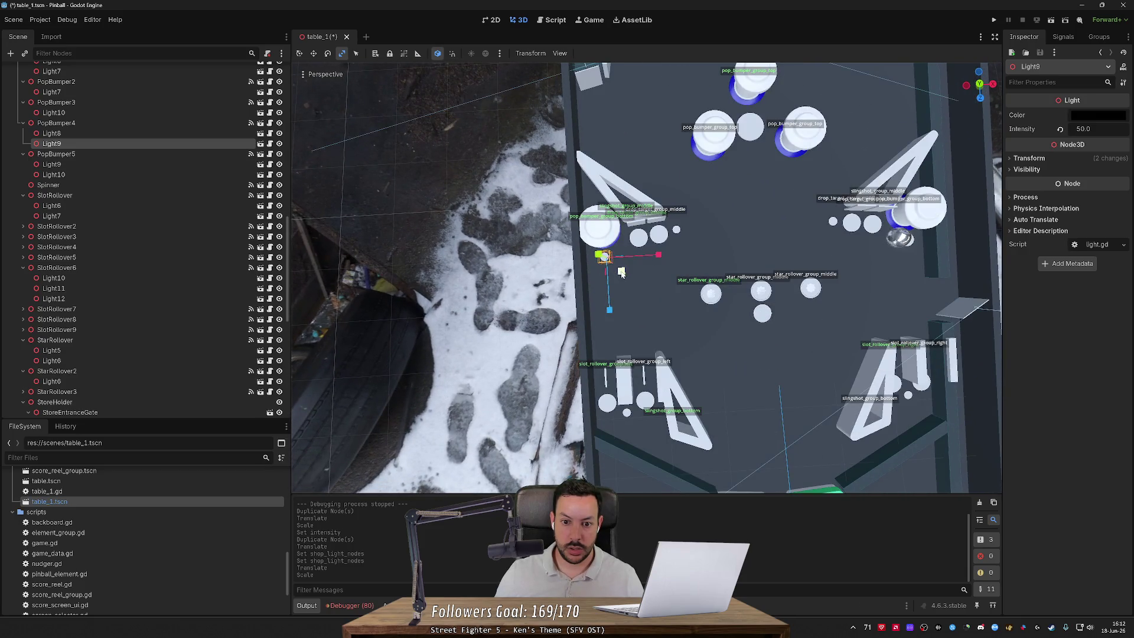
click(621, 271)
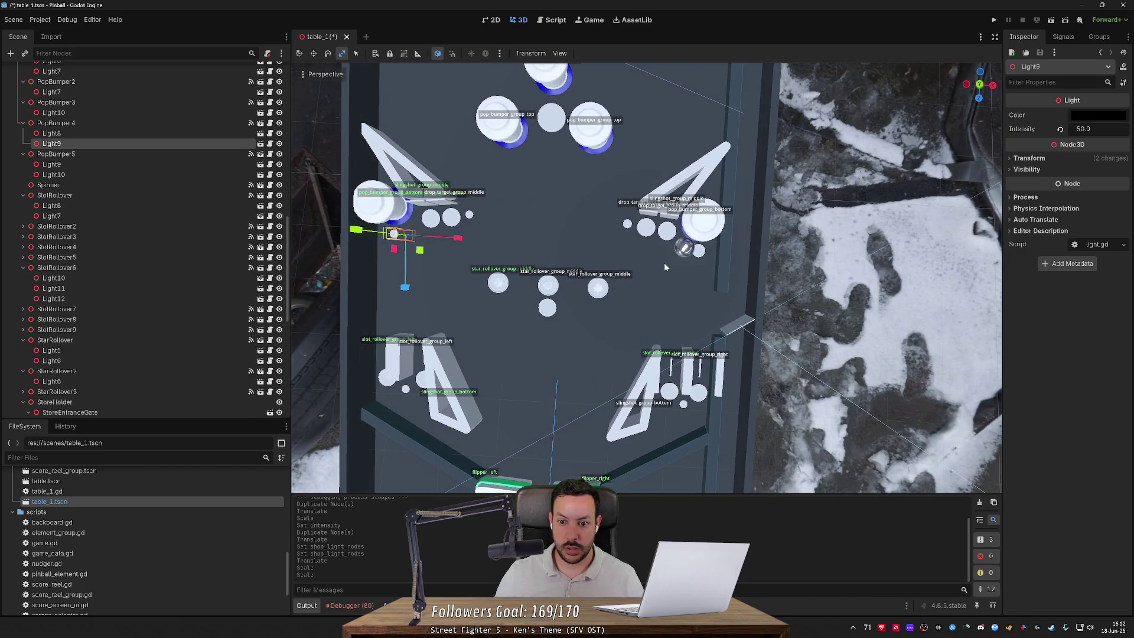
click(703, 253)
drag(718, 270, 629, 204)
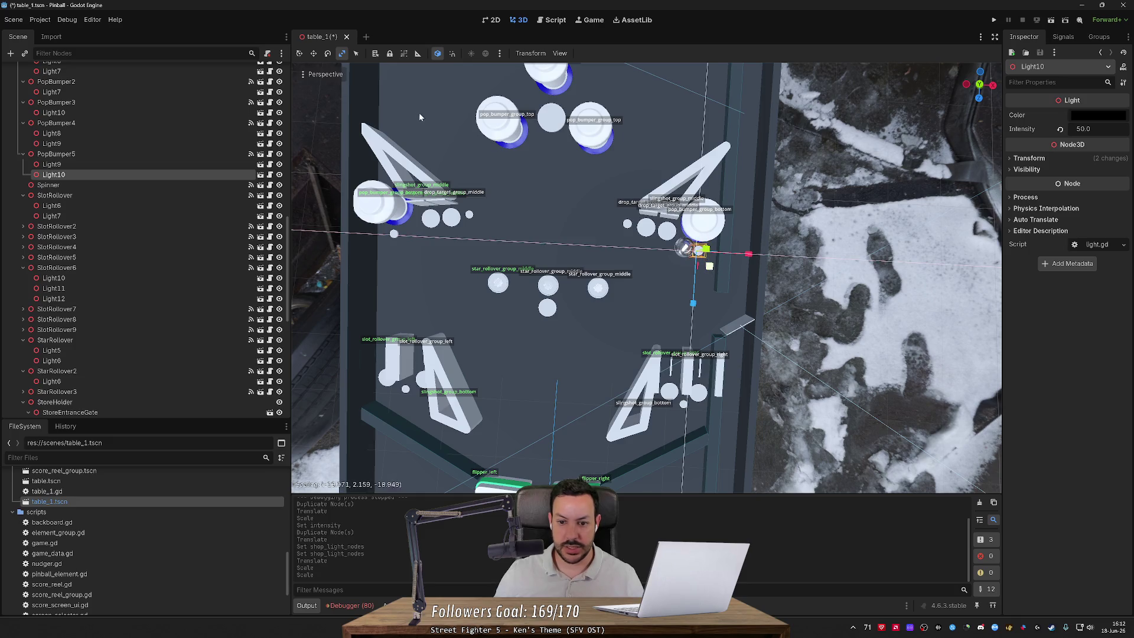
Step: Shrink Light7, the centre light between the pop bumpers
drag(292, 65, 303, 76)
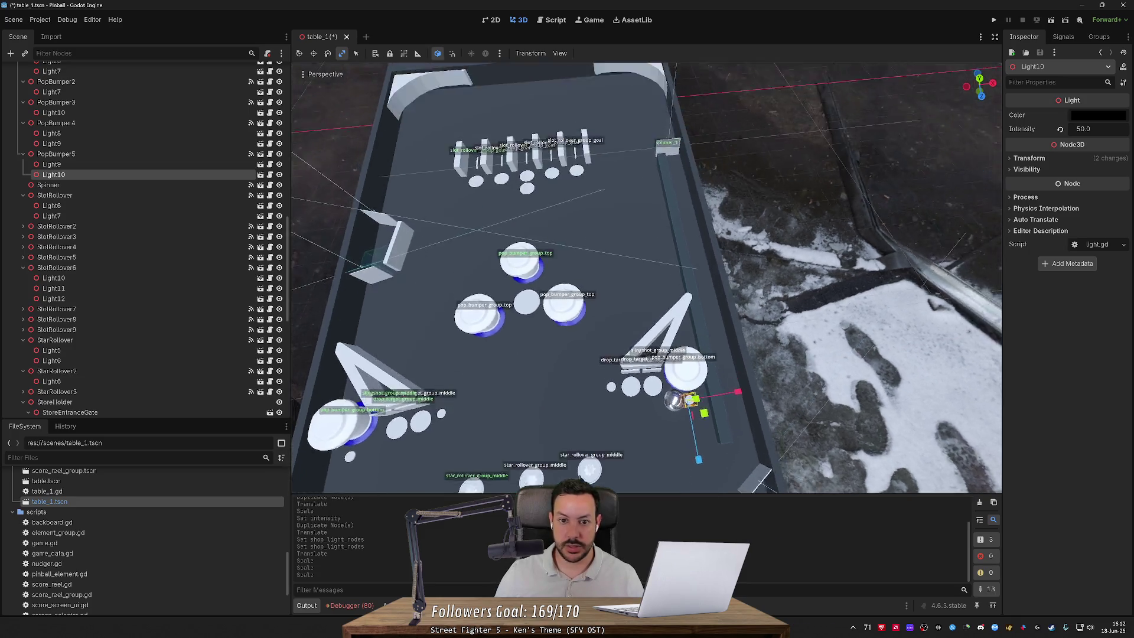
click(611, 322)
drag(622, 332, 617, 325)
key(w)
key(f)
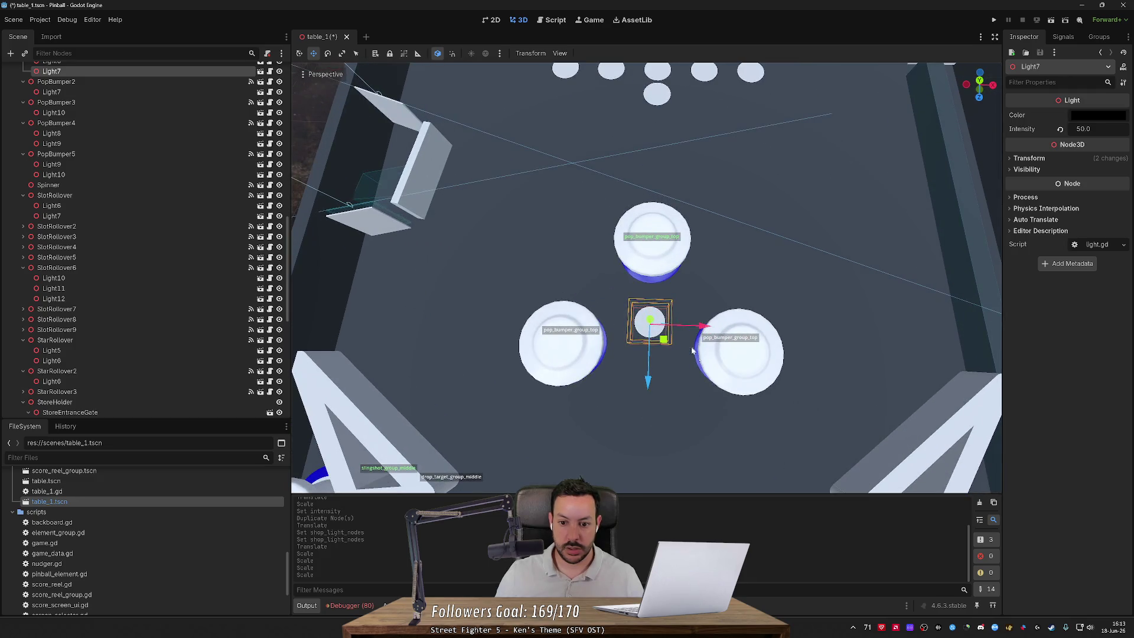
key(e)
key(w)
key(e)
key(r)
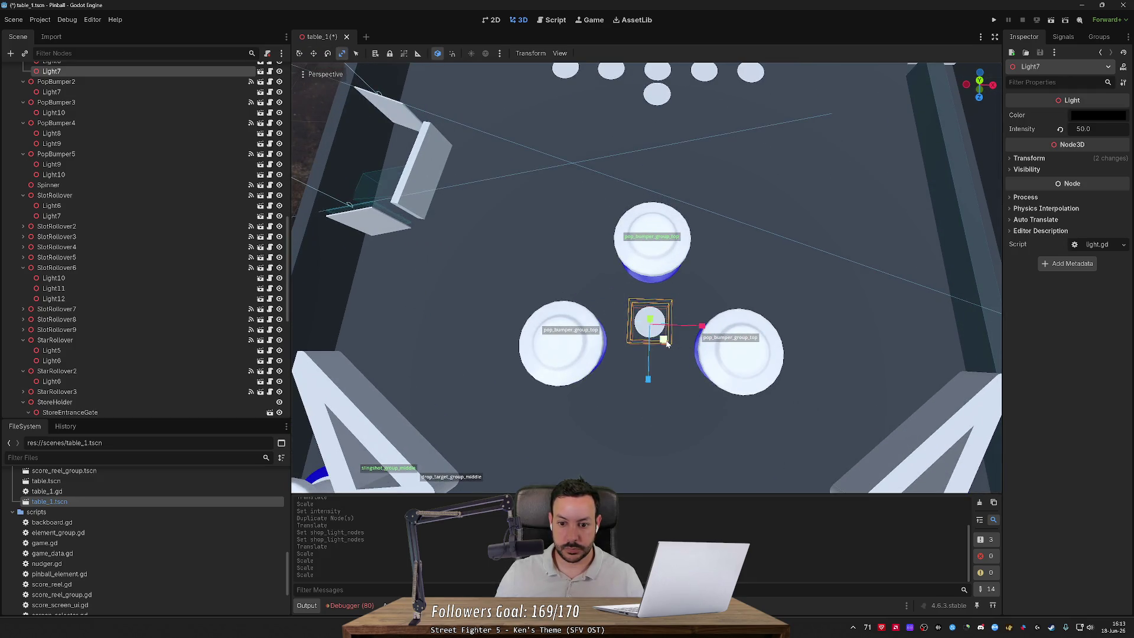
Step: Focus on Light7 and shrink it a little further
click(661, 96)
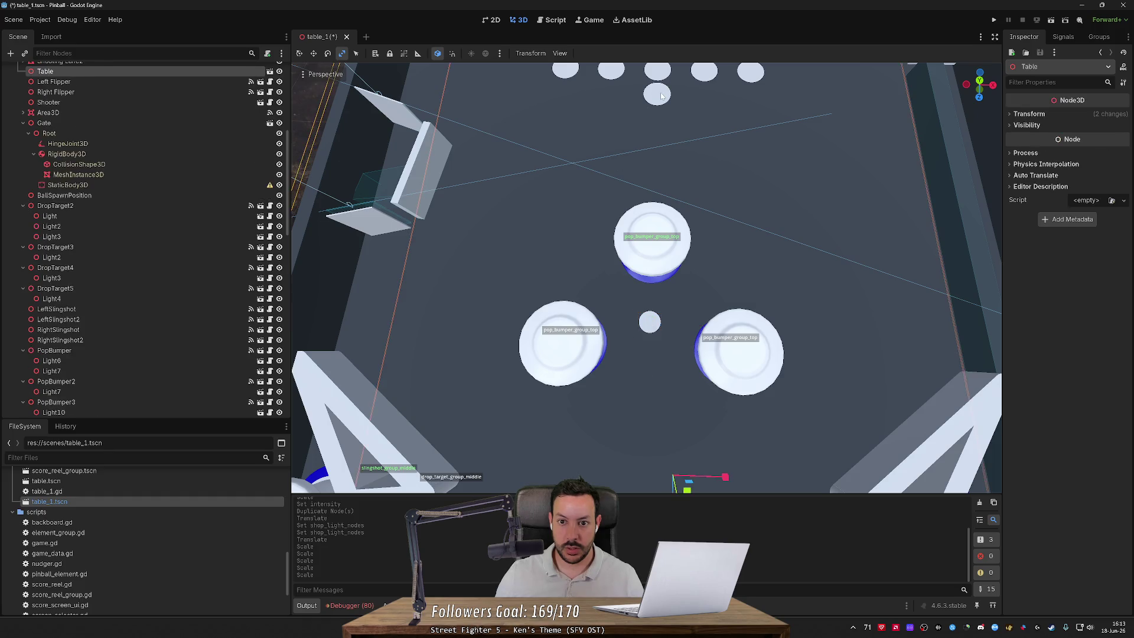
click(661, 96)
key(f)
mouse_move(650, 226)
mouse_down()
mouse_move(613, 206)
mouse_move(348, 210)
mouse_move(639, 226)
mouse_move(179, 208)
mouse_move(640, 221)
mouse_up()
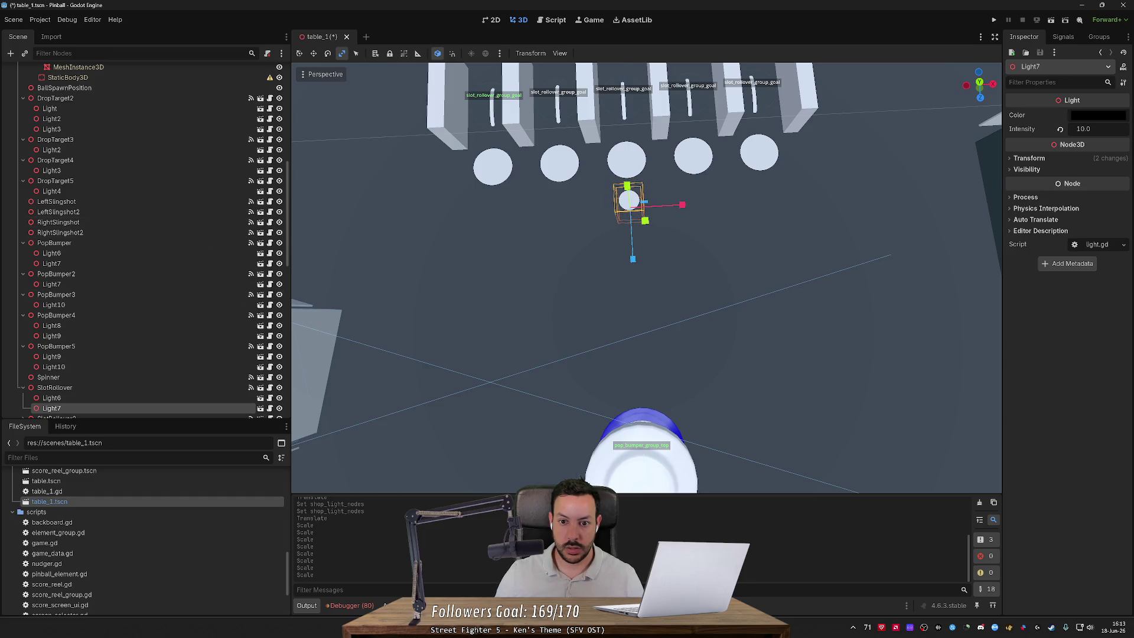
scroll(647, 278, down, 5)
Step: Run the game, flip the right and left flippers, then stop it
click(994, 19)
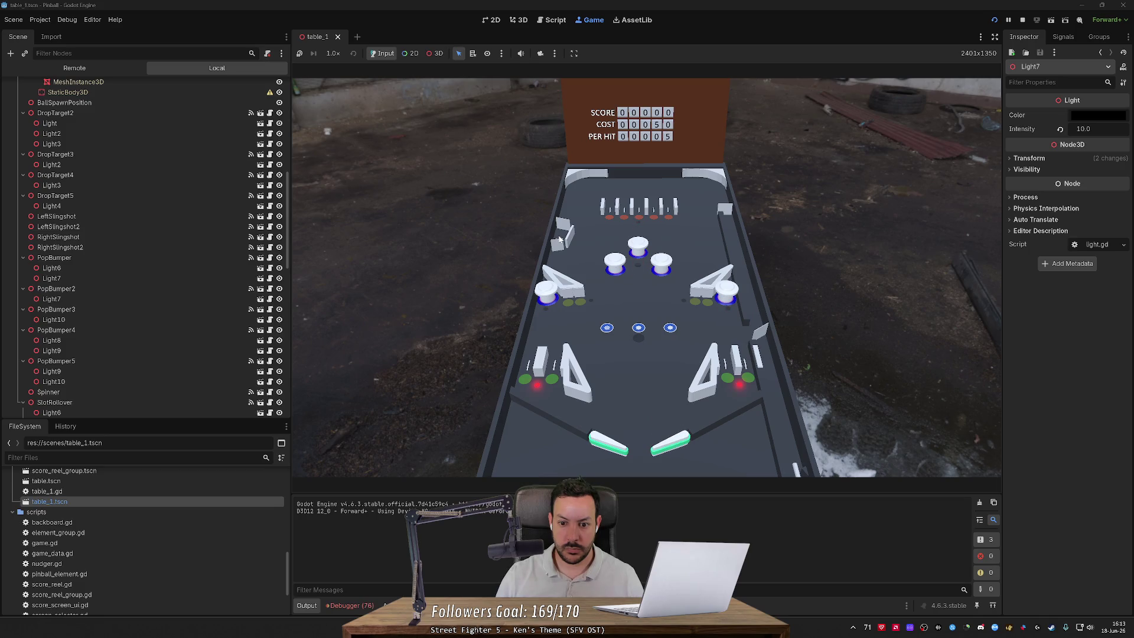
key(Right)
key(Right)
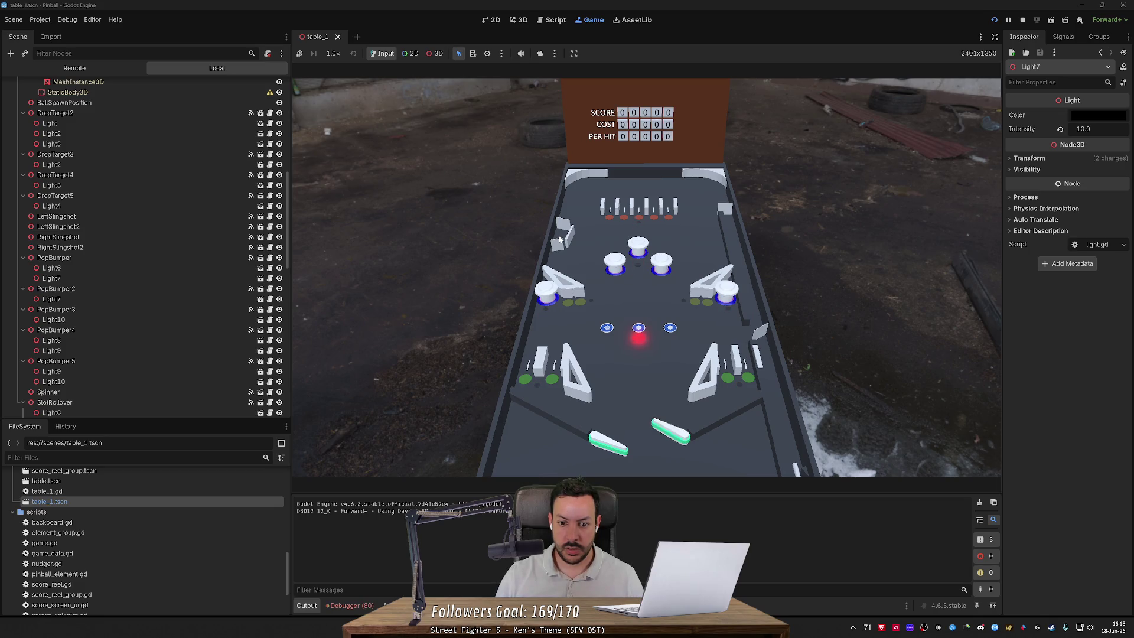
key(Left)
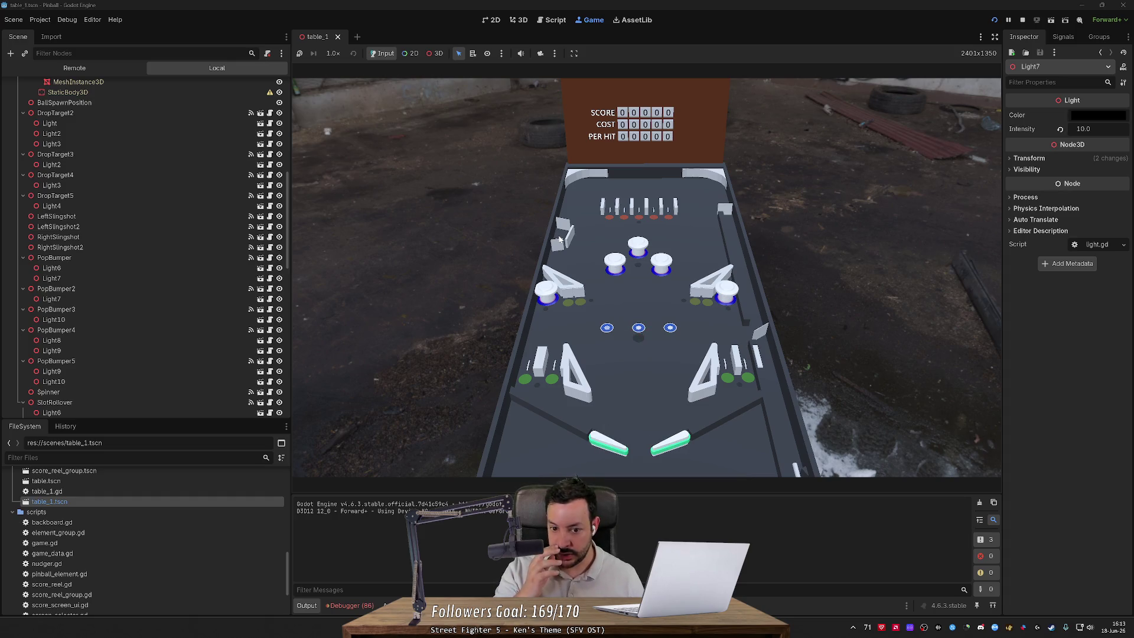
click(1022, 19)
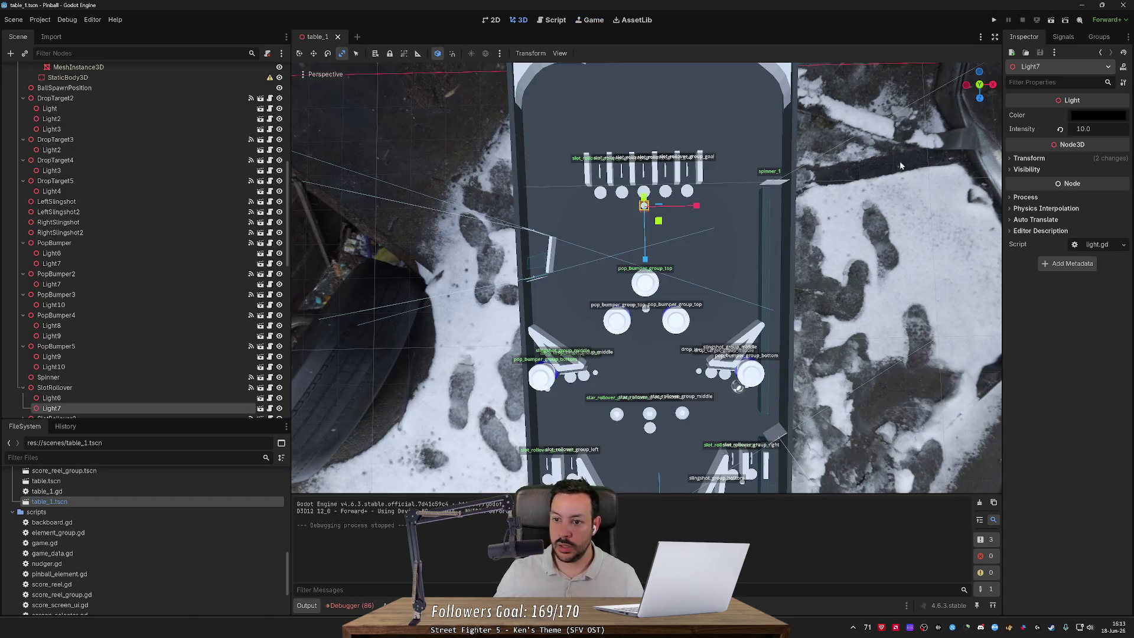
Step: Scale down Light6 over the middle star rollover, then view the whole table
scroll(639, 291, up, 5)
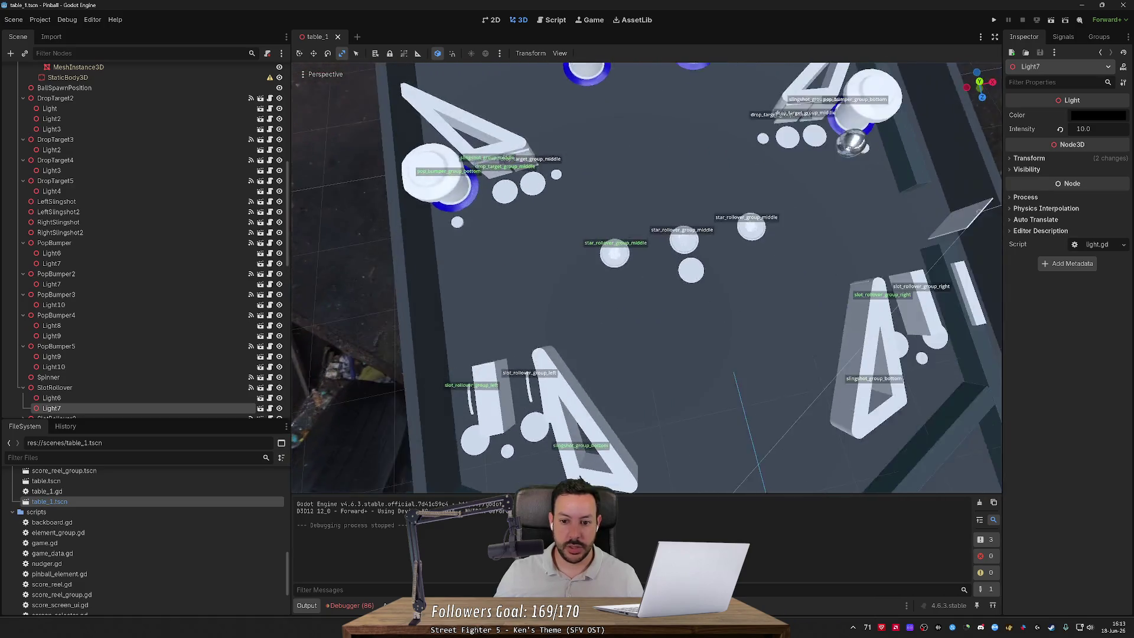
click(660, 265)
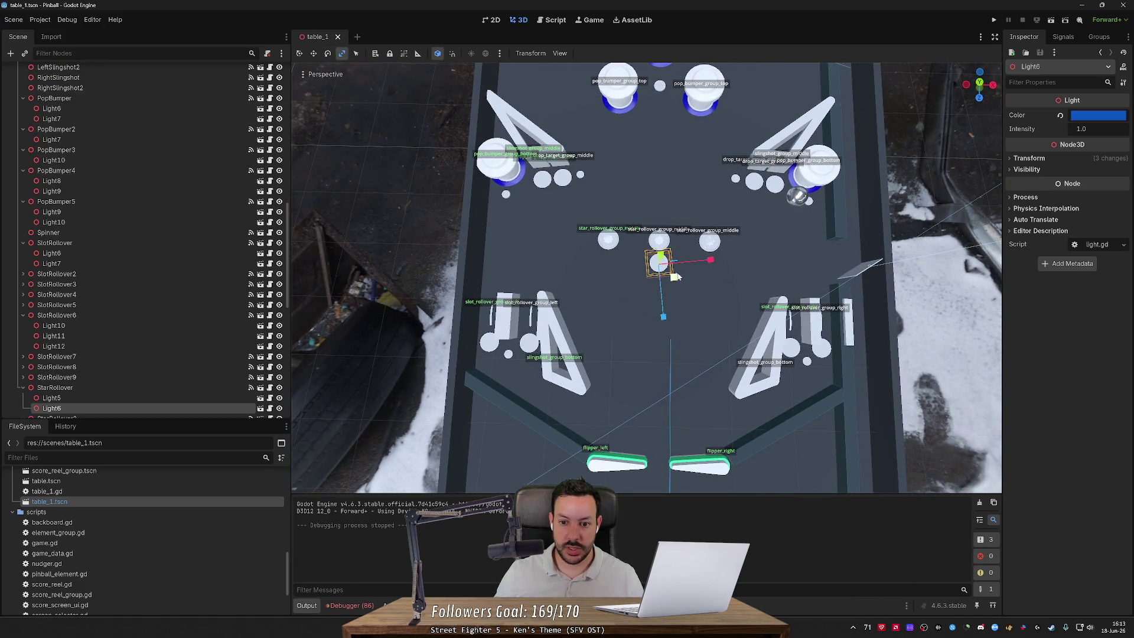
drag(676, 281, 666, 269)
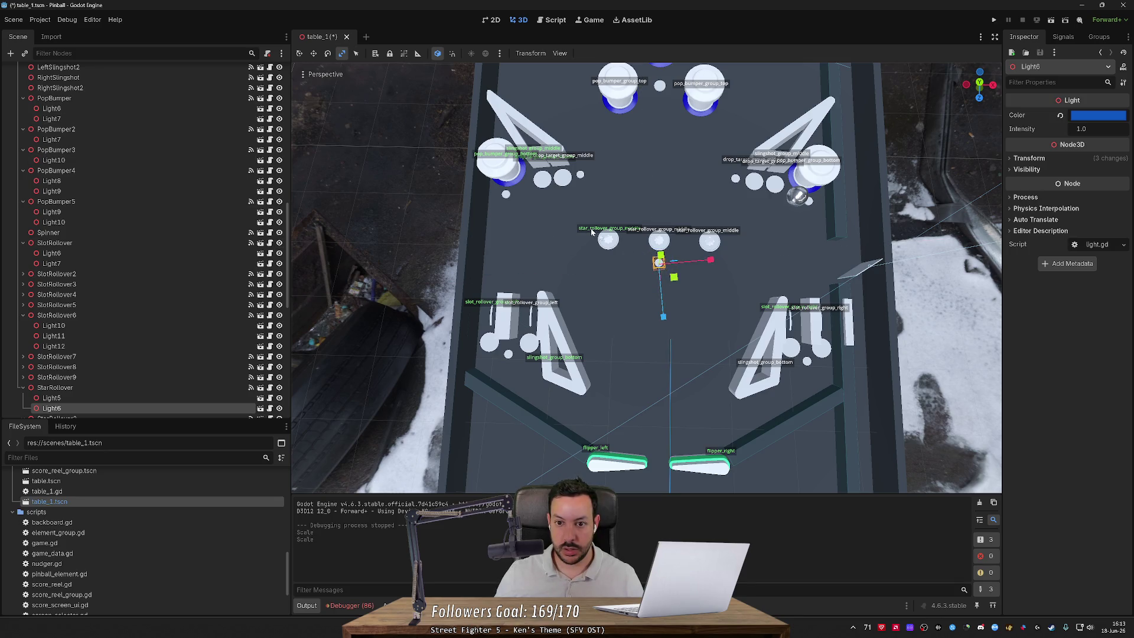
click(671, 99)
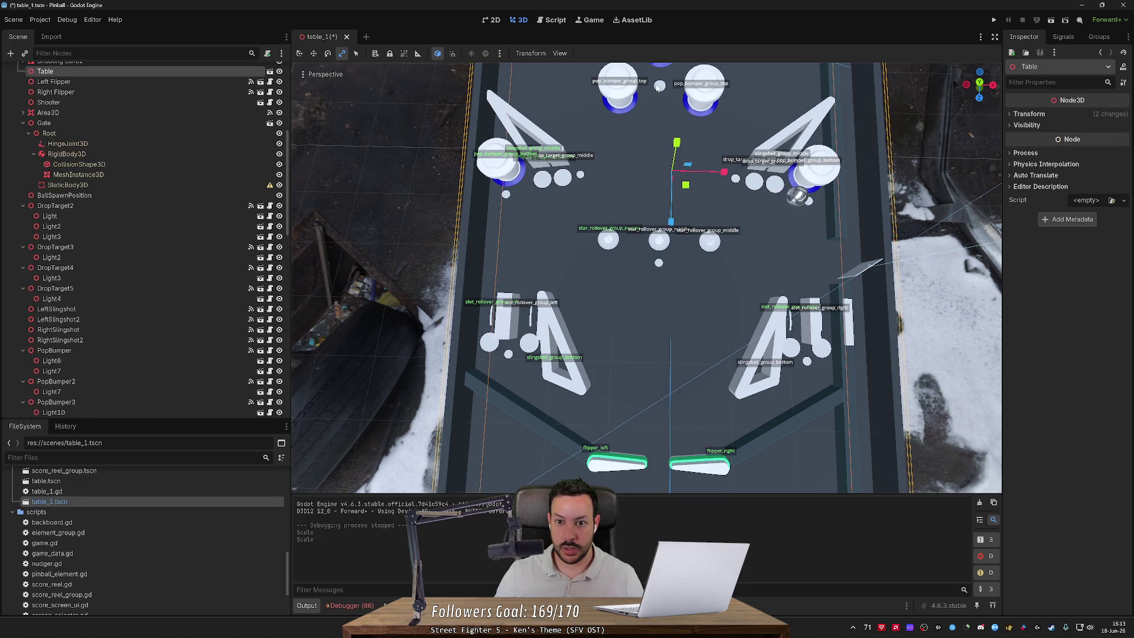
drag(662, 92, 692, 121)
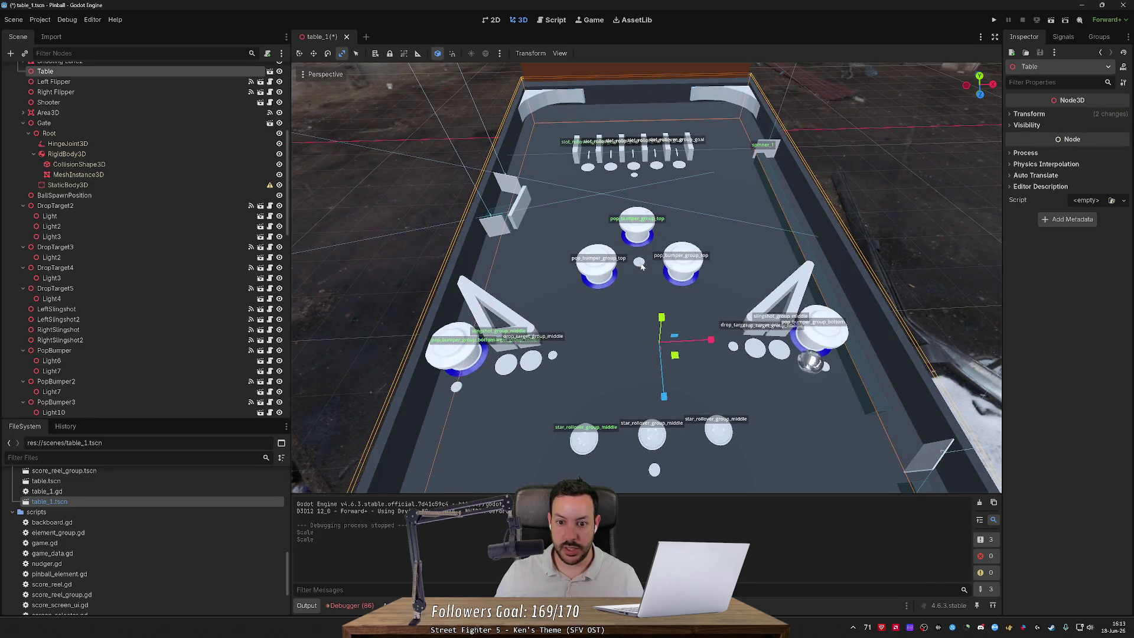
Step: Select PopBumper's centre light Light7 and shrink it further
scroll(641, 267, up, 6)
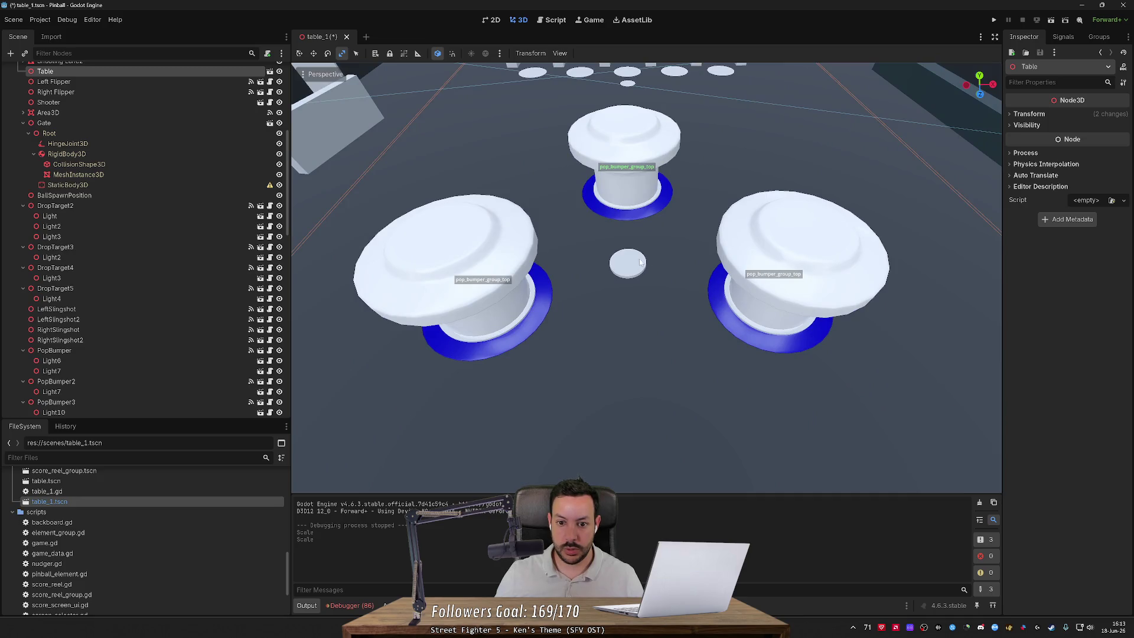
click(782, 269)
click(628, 267)
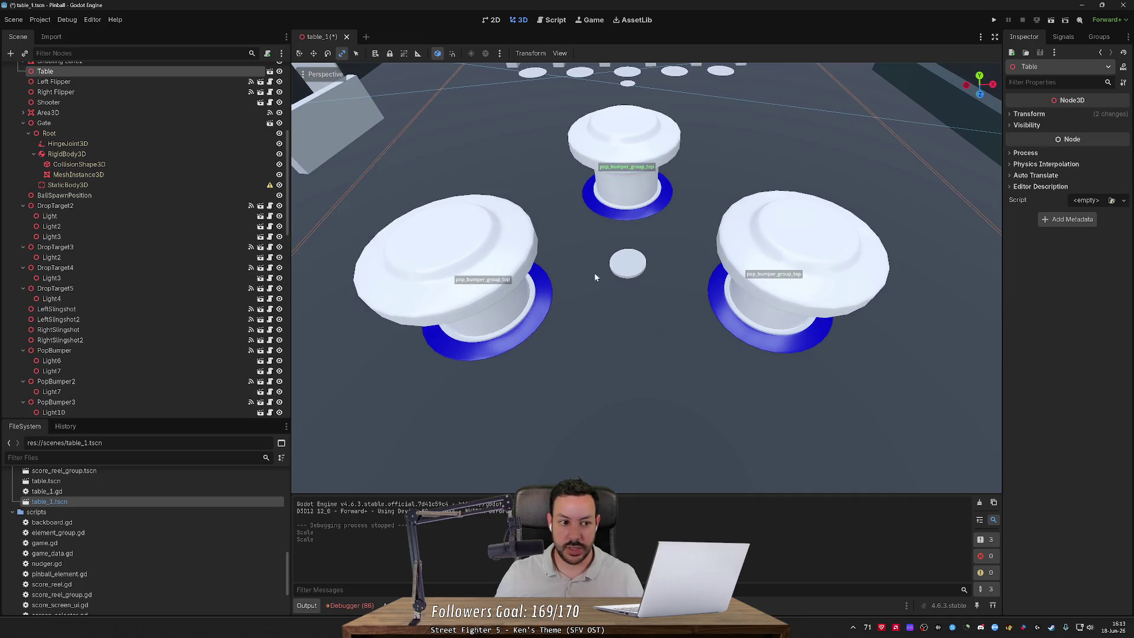
click(457, 267)
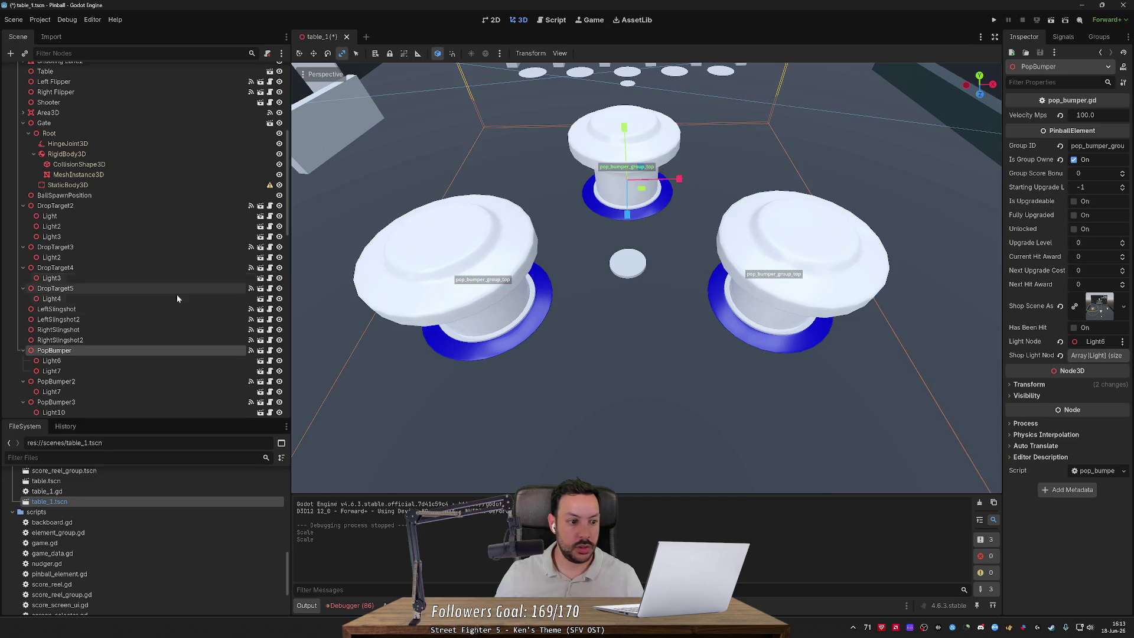
click(140, 370)
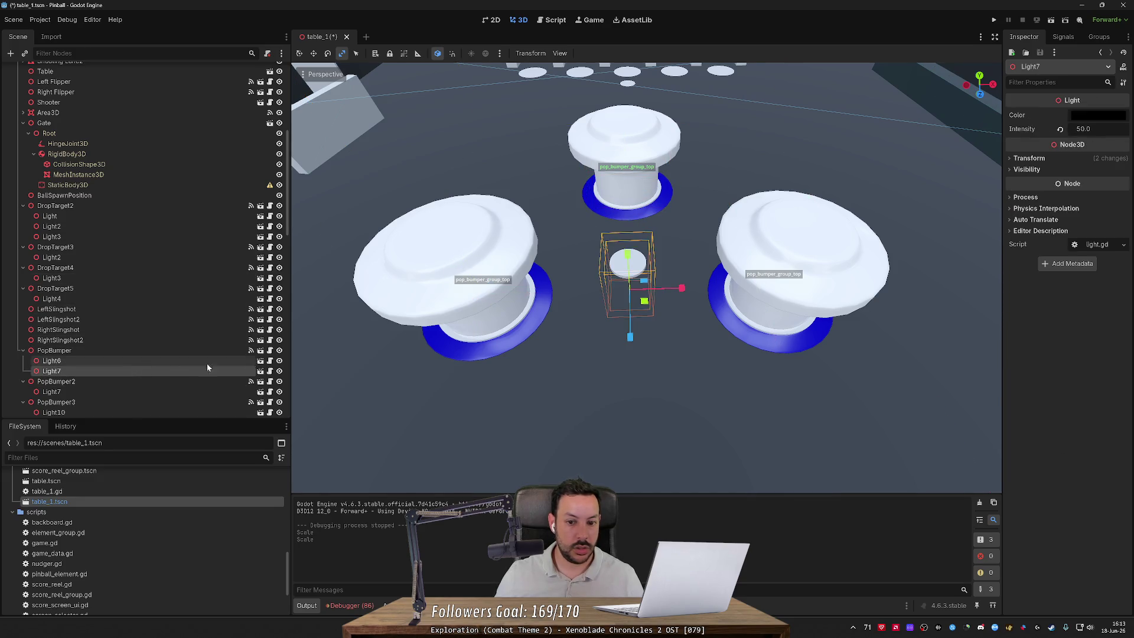
drag(644, 300, 624, 294)
scroll(624, 294, down, 5)
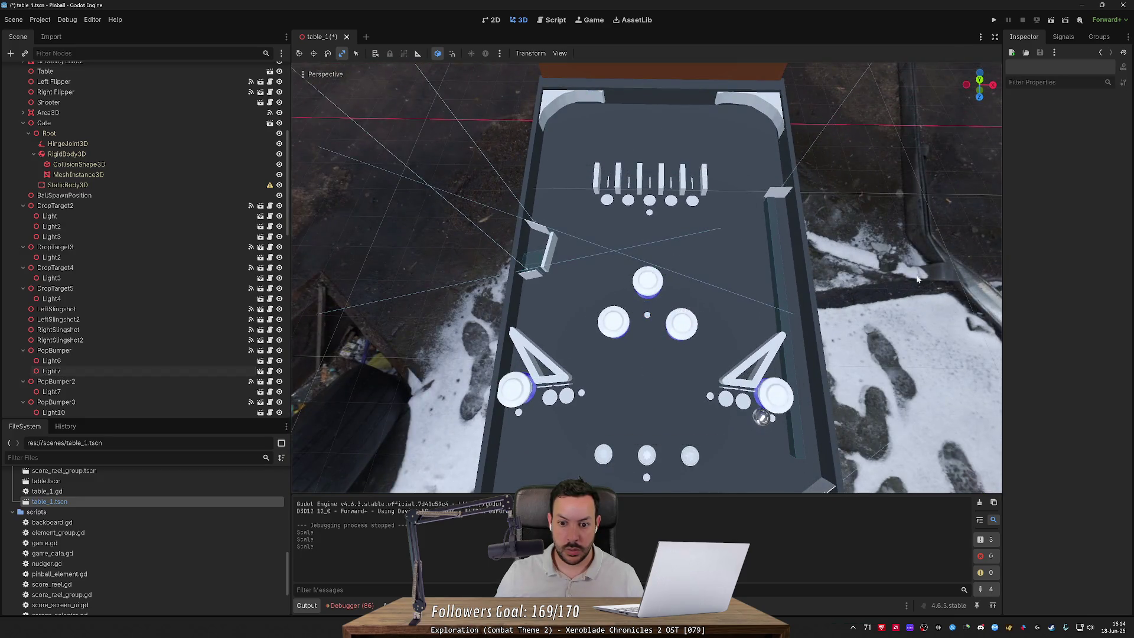
Step: Check the table from a top-down view, save table_1, and select DropTarget2's Light2 and Light3
click(905, 278)
drag(905, 278, 905, 354)
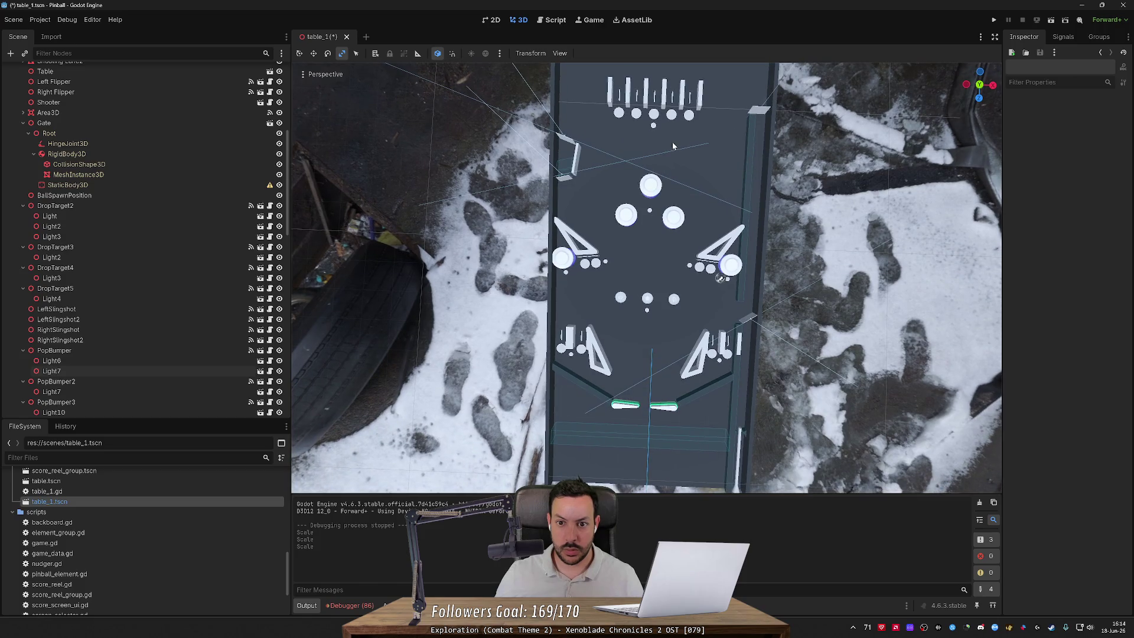
click(653, 128)
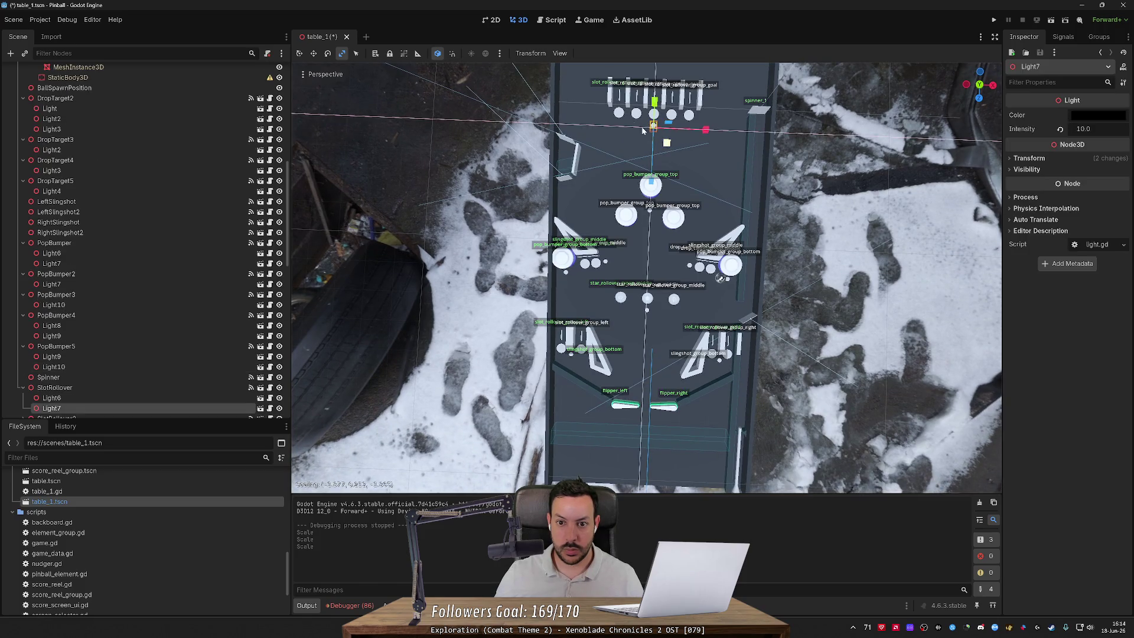
click(837, 217)
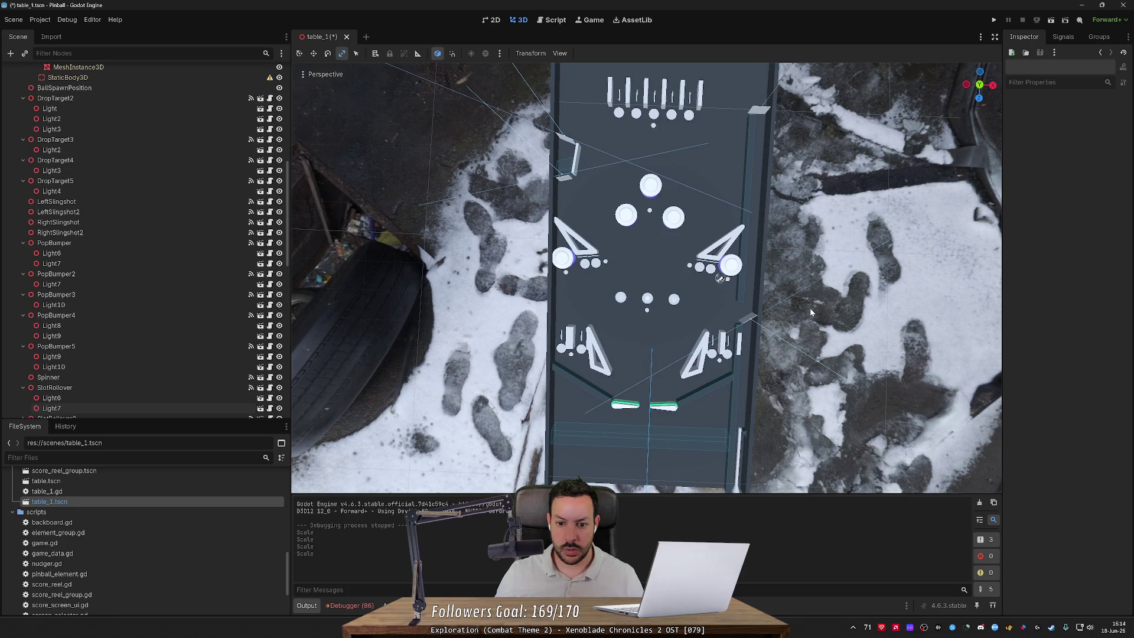
mouse_move(809, 307)
mouse_down()
mouse_move(809, 236)
mouse_move(809, 307)
mouse_up()
key(ctrl+s)
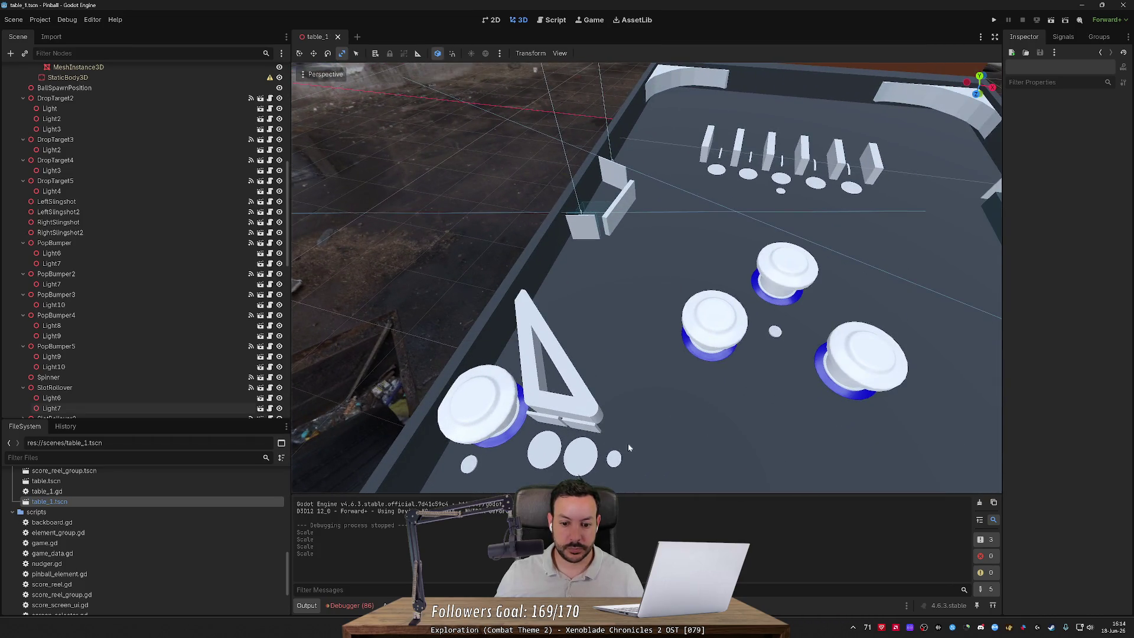
click(614, 459)
click(107, 127)
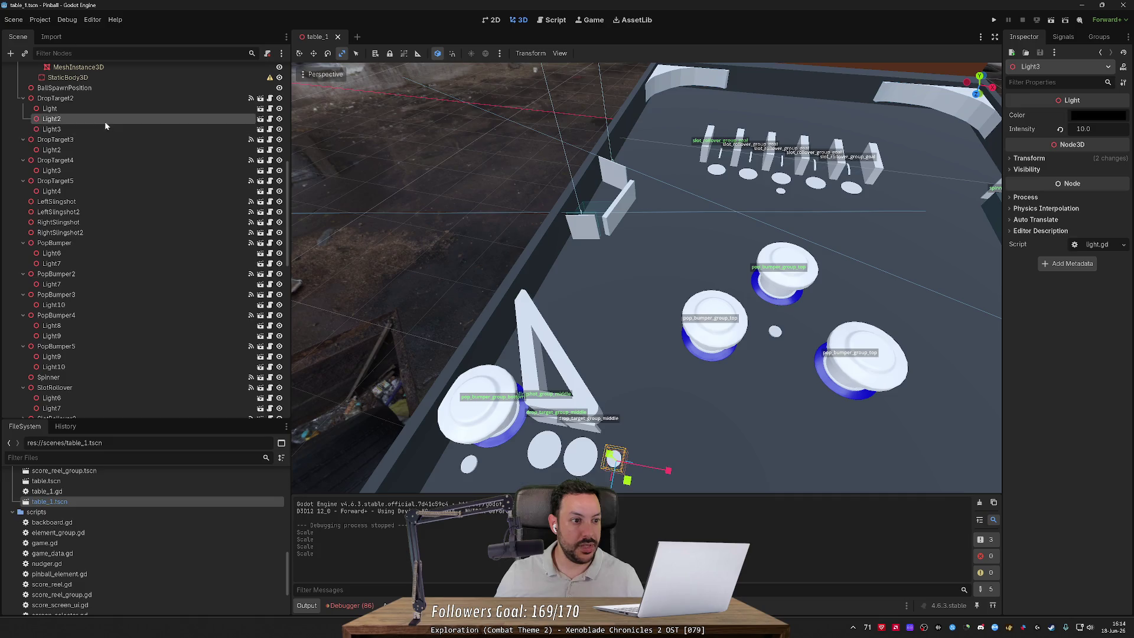
Step: Paste Light2 under LeftSlingshot, nudge it into place, and assign it to Shop Light Nodes
click(568, 371)
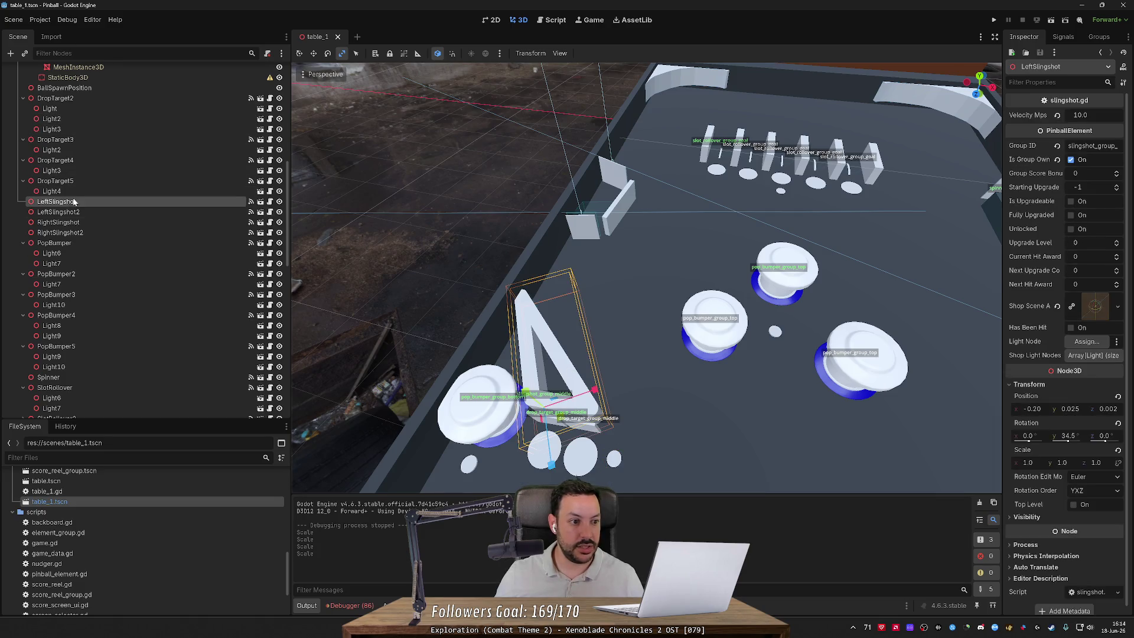
key(ctrl+v)
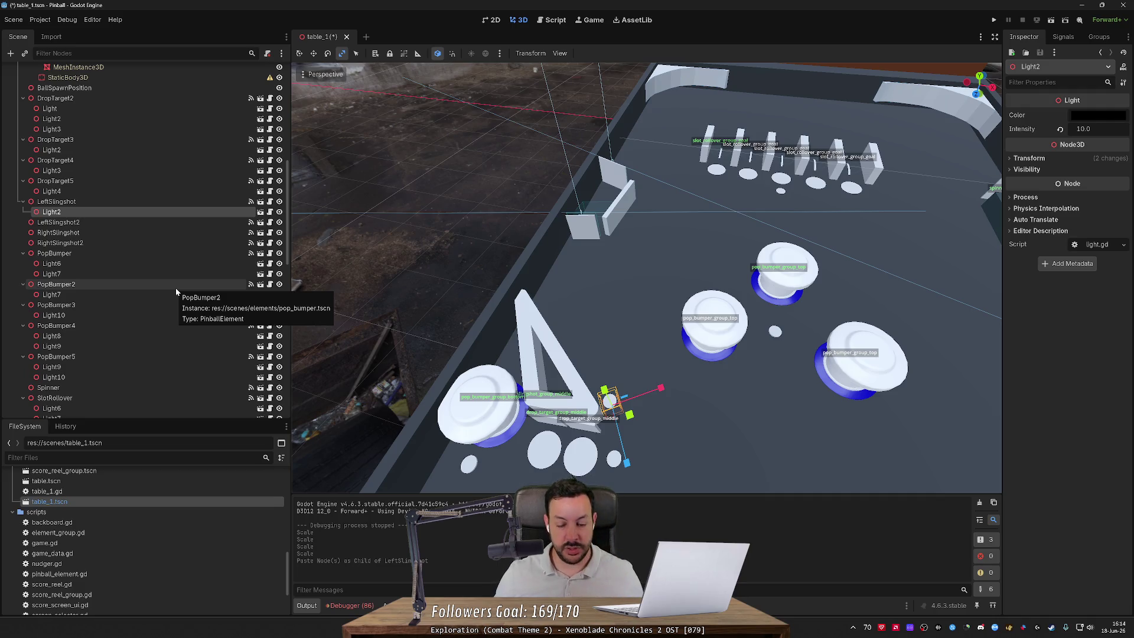
mouse_move(639, 285)
mouse_down()
mouse_move(662, 271)
mouse_move(574, 293)
mouse_move(542, 277)
mouse_up()
key(w)
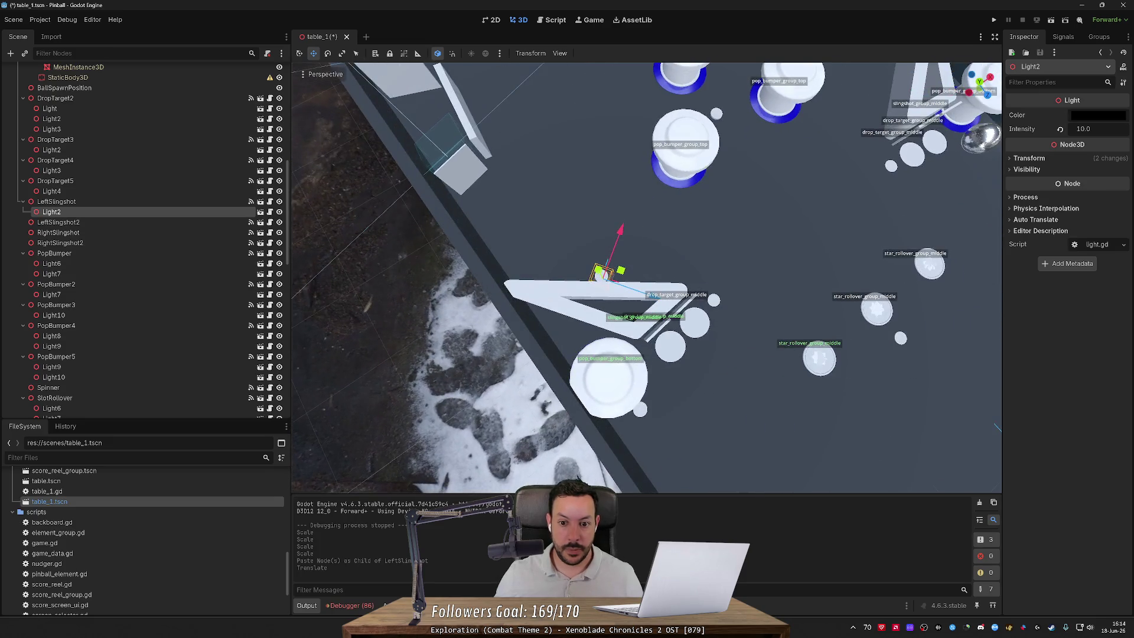
drag(620, 271, 617, 269)
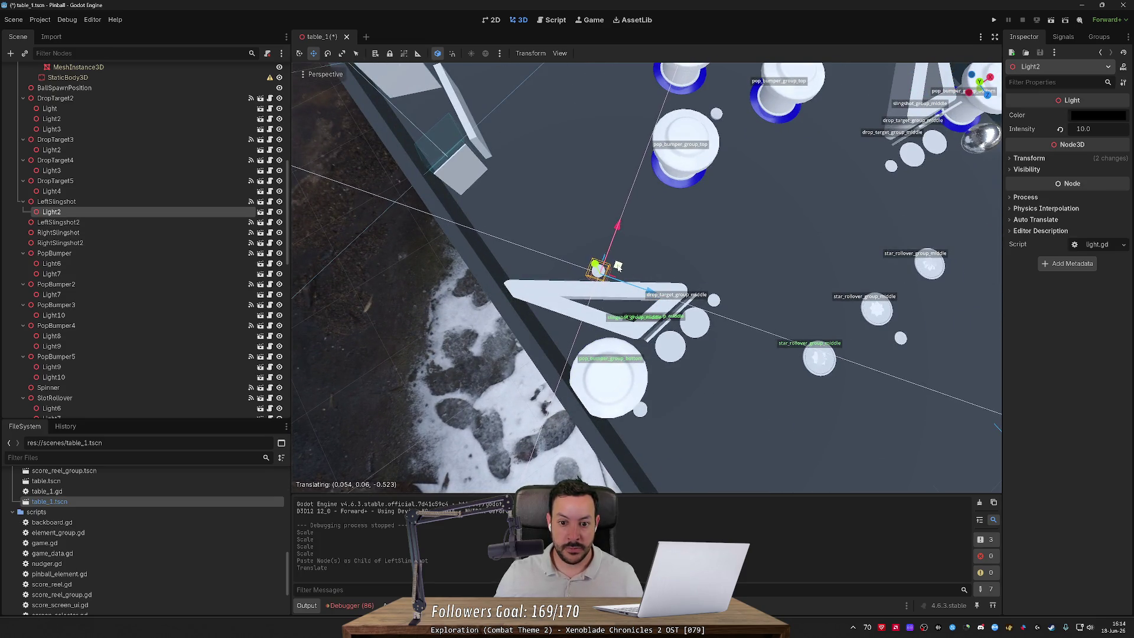
click(248, 201)
drag(245, 211, 1092, 355)
key(ctrl+s)
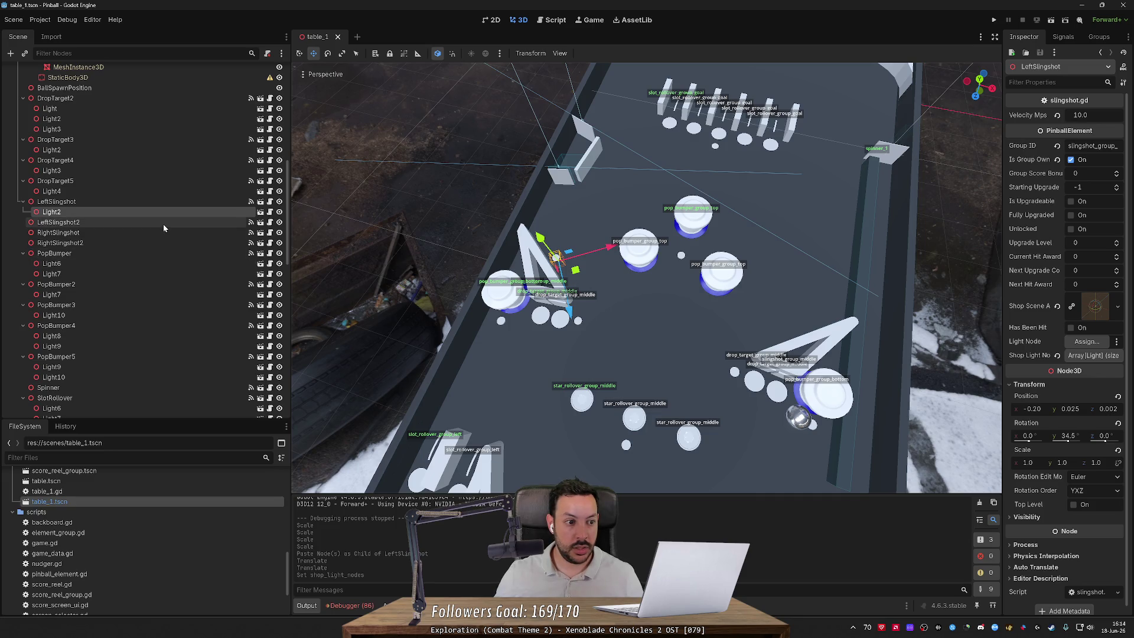
Step: Duplicate LeftSlingshot's Light2 as Light3 and move it to the slingshot's other end
click(163, 224)
key(f)
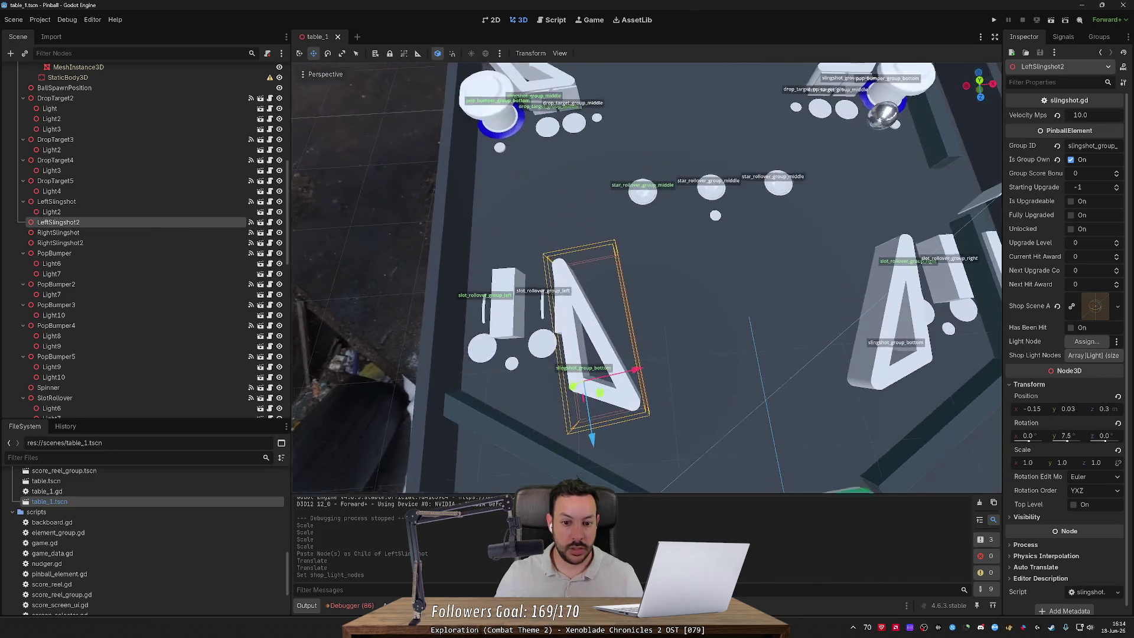
scroll(647, 421, down, 5)
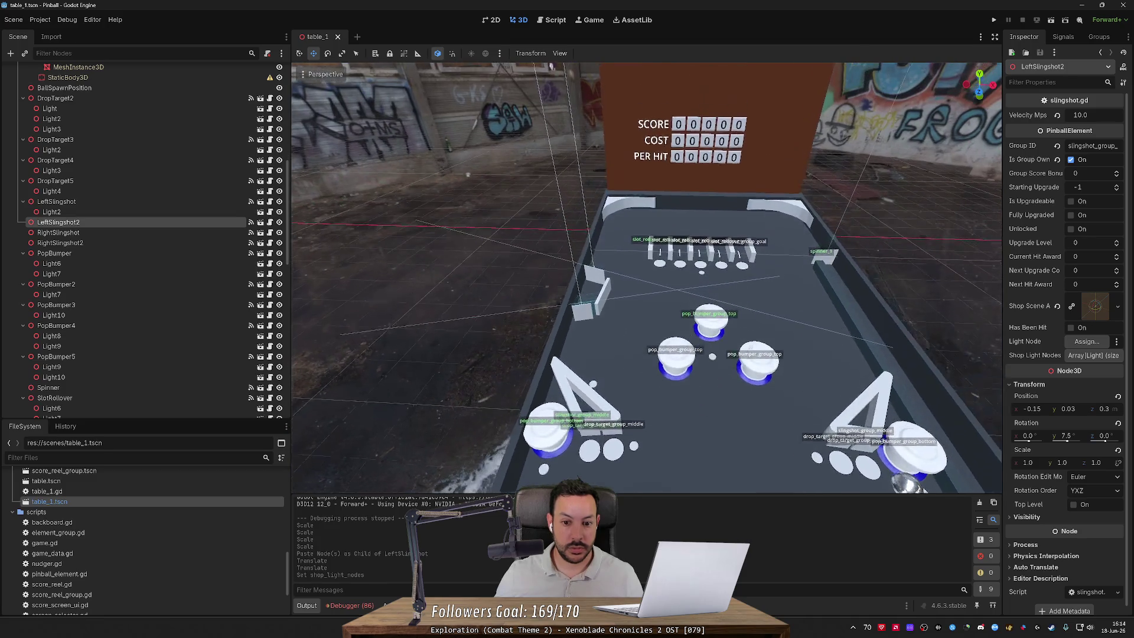
click(595, 404)
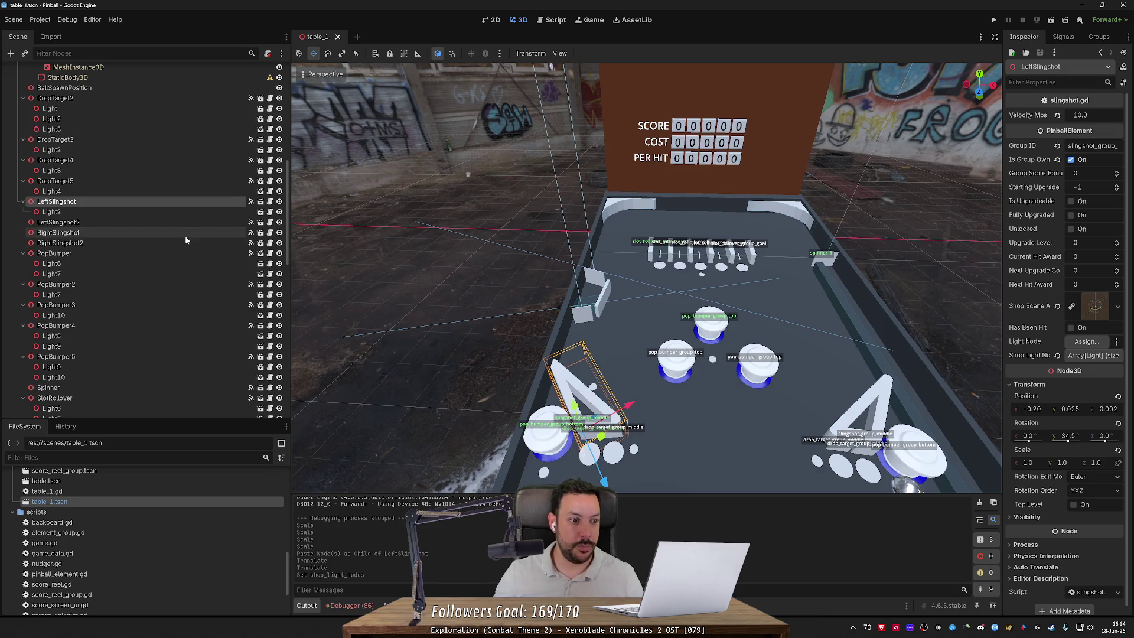
click(164, 213)
key(ctrl+d)
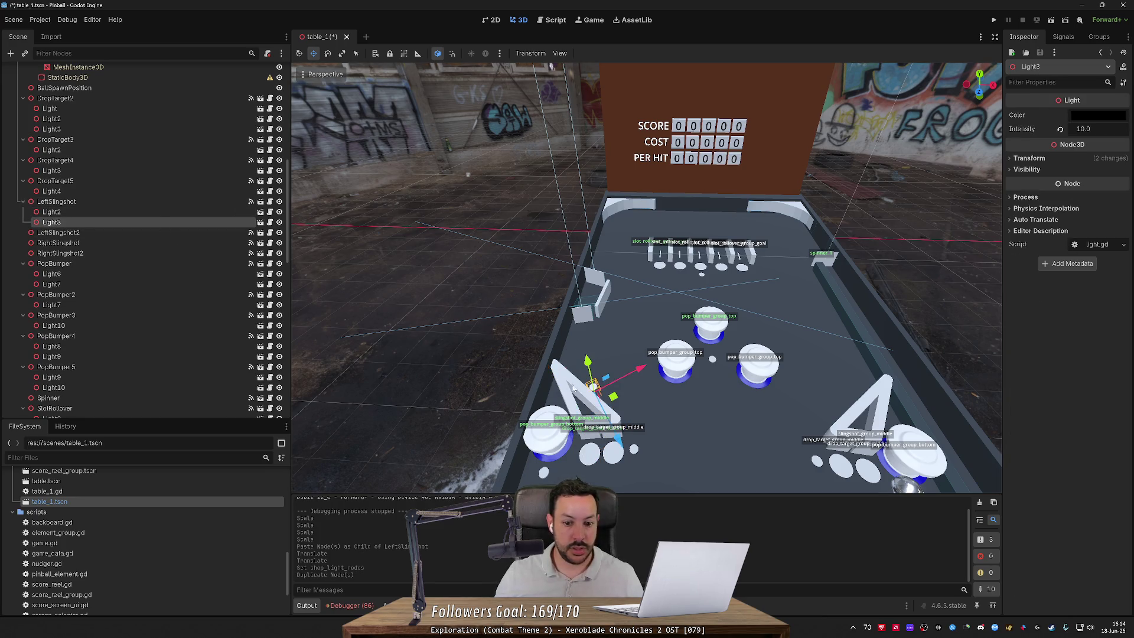
key(r)
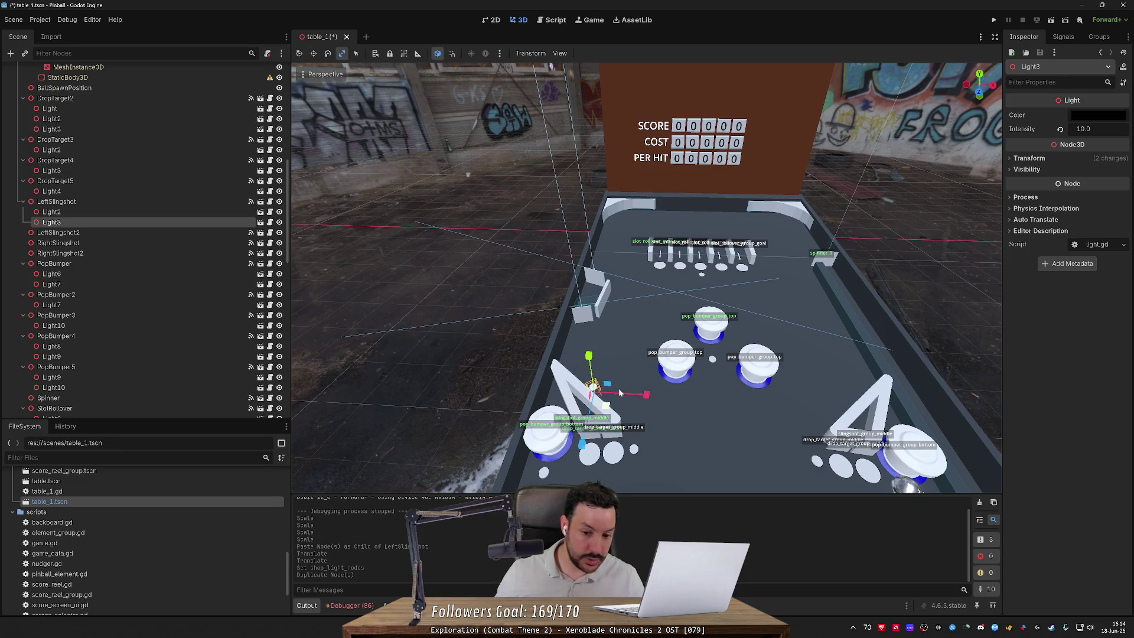
key(w)
drag(648, 395, 897, 406)
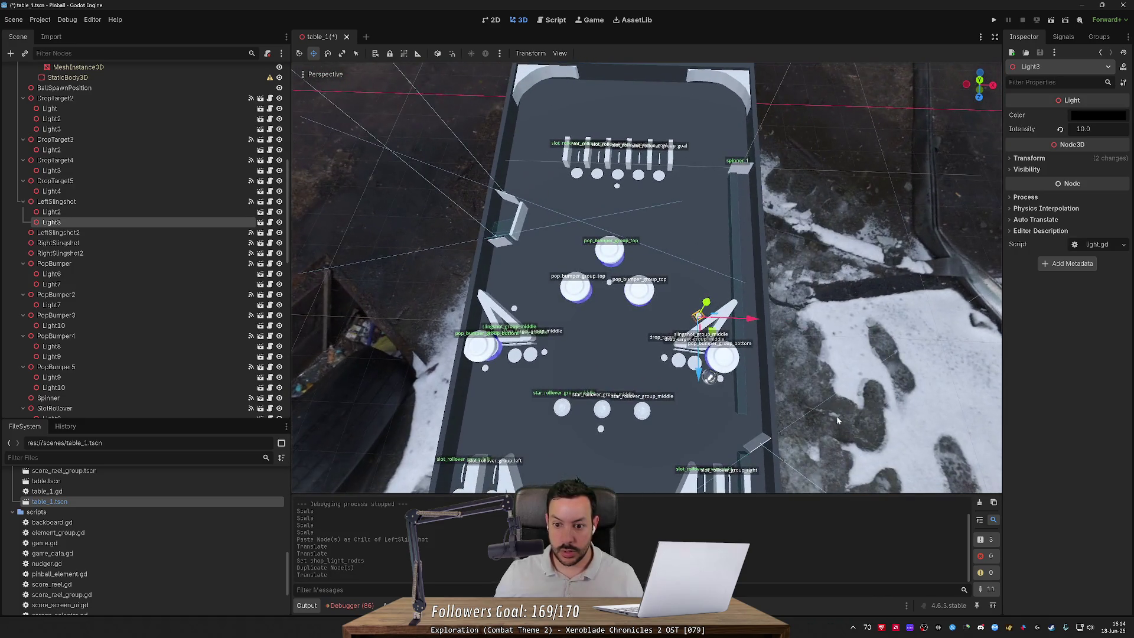
Step: Save, then add Light3 to LeftSlingshot's Shop Light Nodes list
click(882, 386)
key(ctrl+s)
click(109, 200)
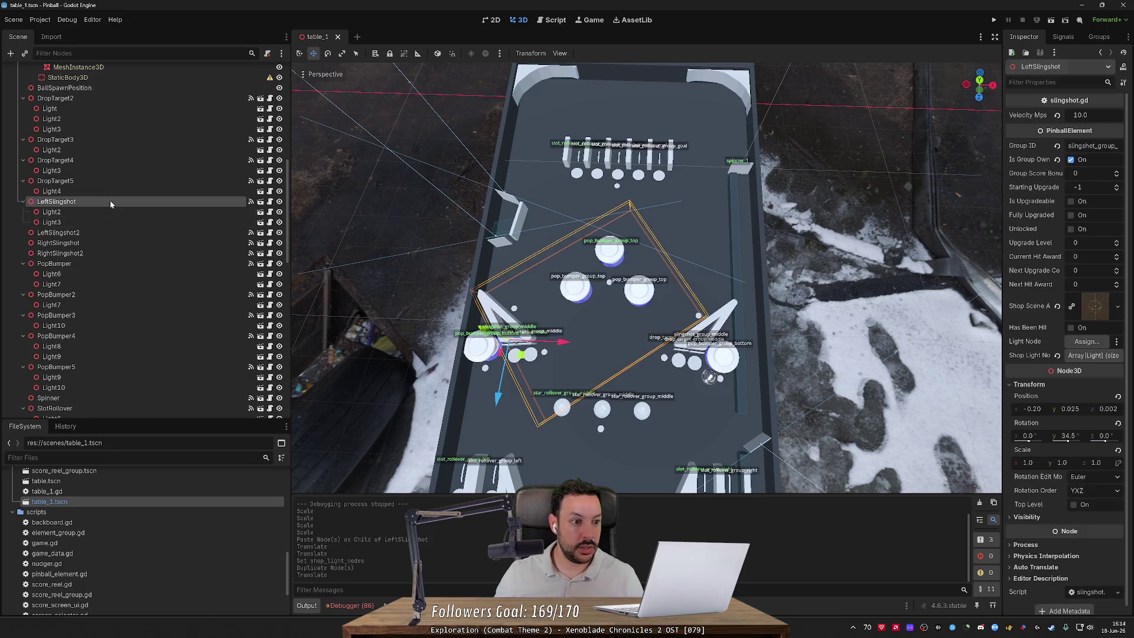
mouse_move(107, 218)
mouse_down()
mouse_move(943, 325)
mouse_move(1093, 355)
mouse_up()
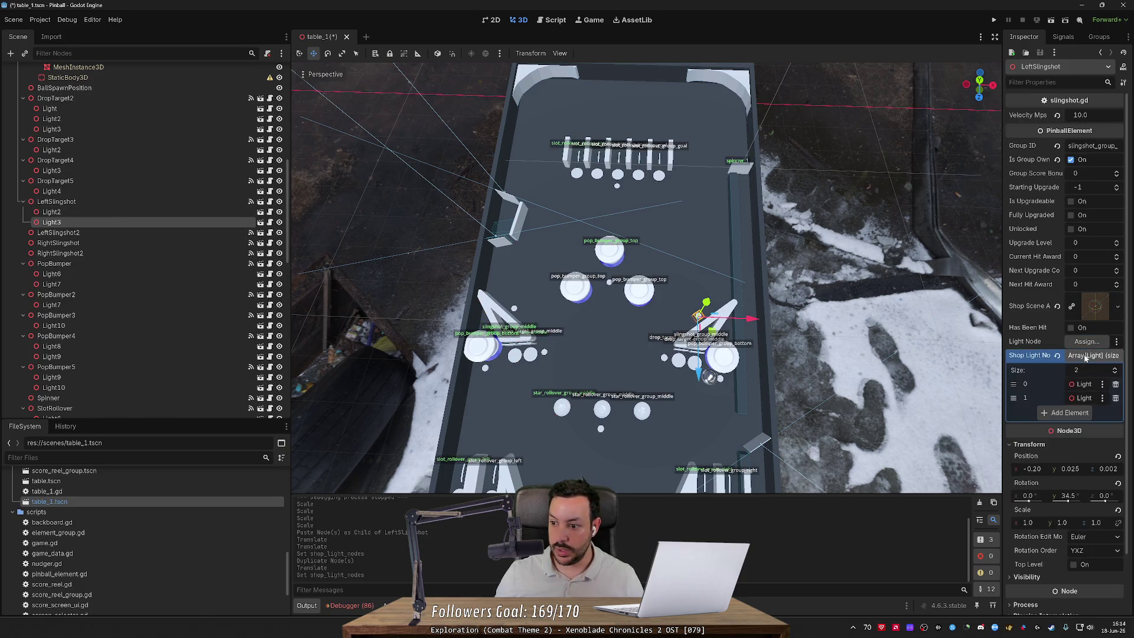
click(1093, 355)
Step: Take LeftSlingshot's Light2 for copying and pick LeftSlingshot2 as the paste target
drag(681, 348, 640, 324)
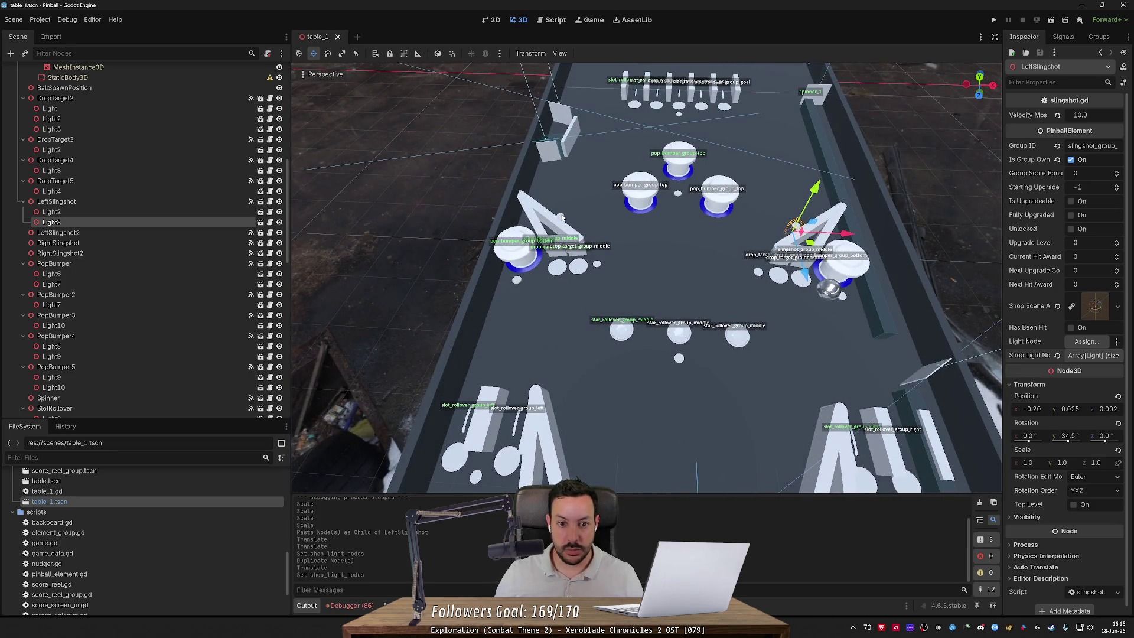
click(132, 212)
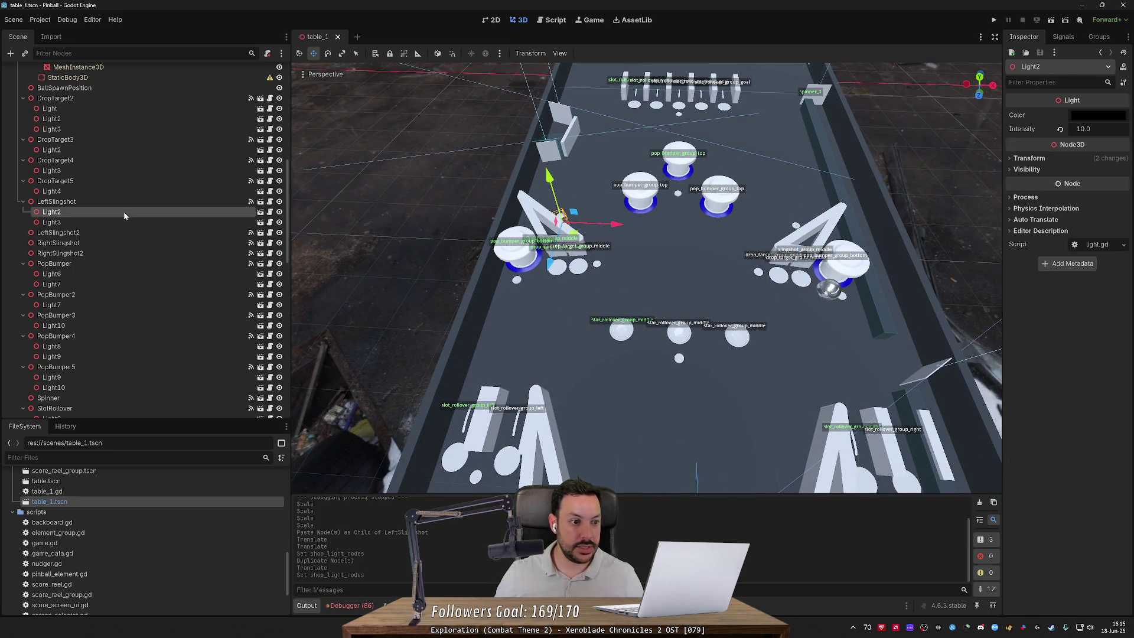
click(533, 429)
scroll(532, 429, down, 3)
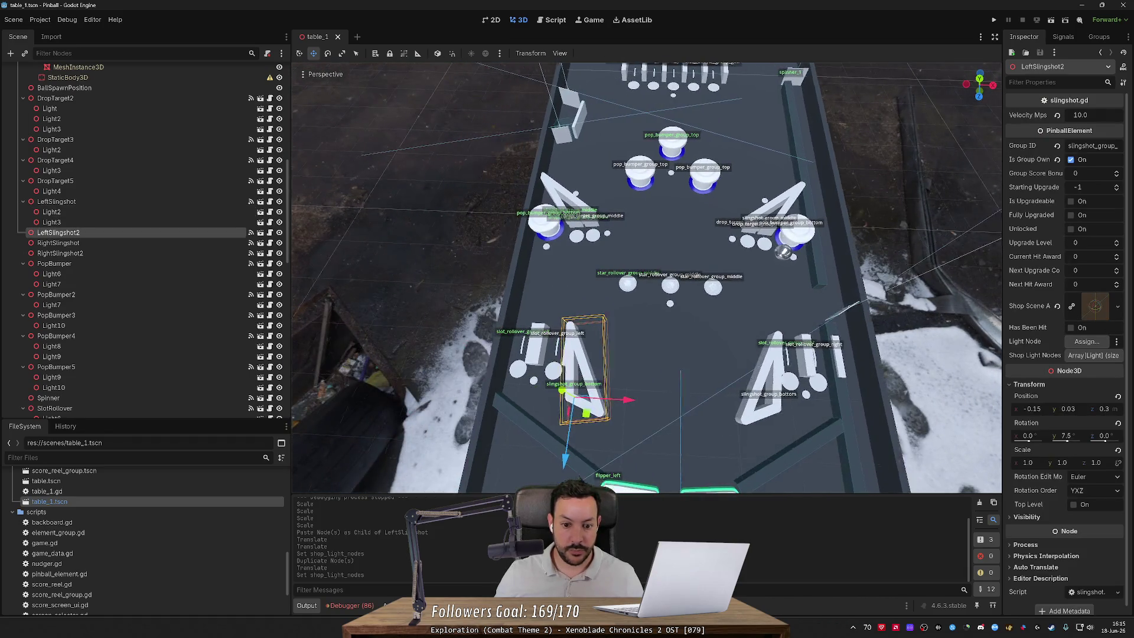
click(140, 243)
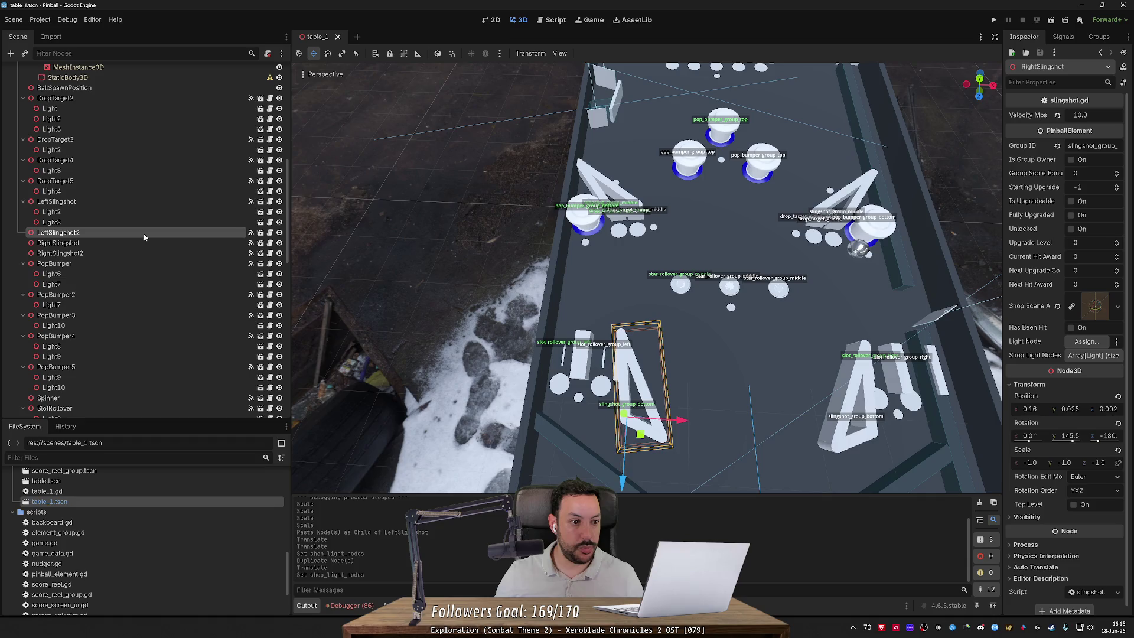
Step: Paste Light2 under LeftSlingshot2, duplicate it as Light3 at the other end, and save
key(ctrl+v)
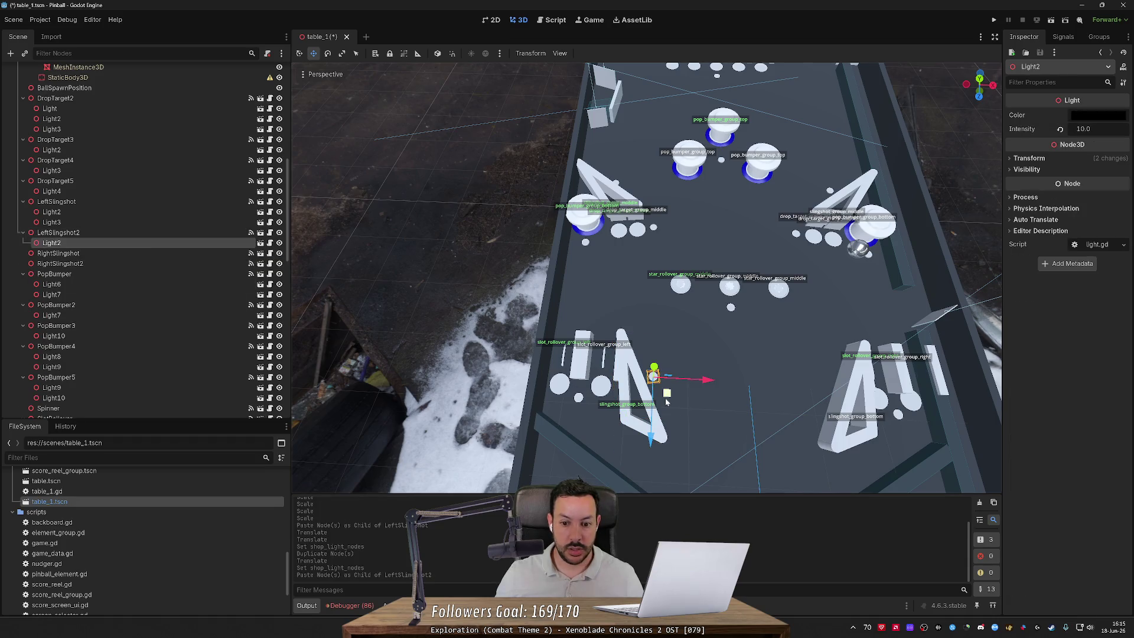
key(ctrl+d)
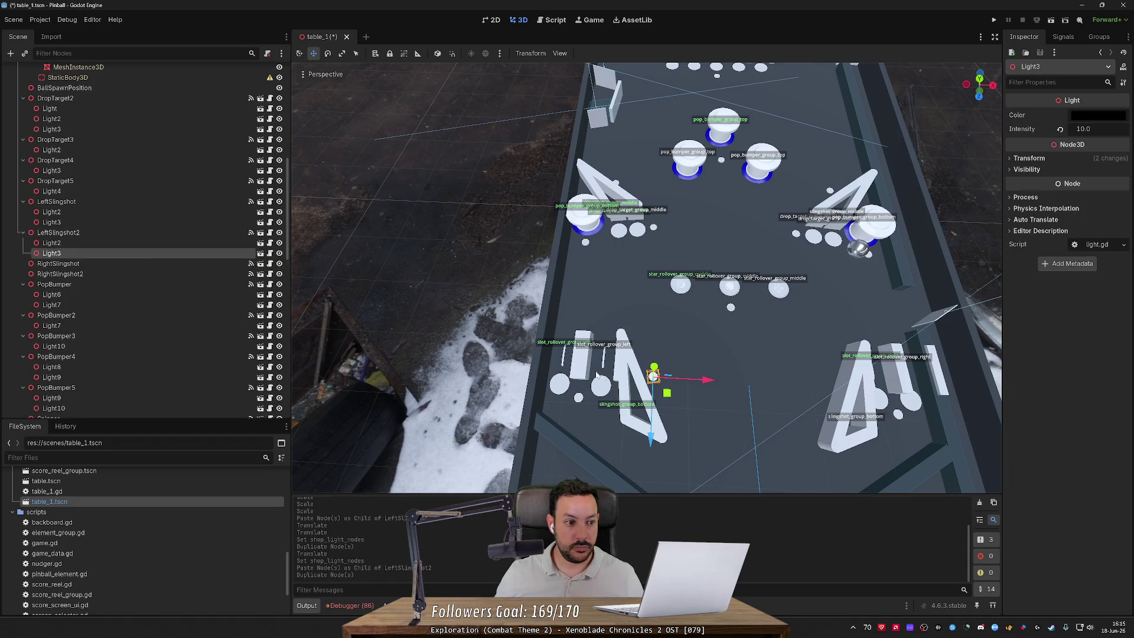
mouse_move(713, 385)
mouse_down()
mouse_move(885, 391)
mouse_move(846, 416)
mouse_up()
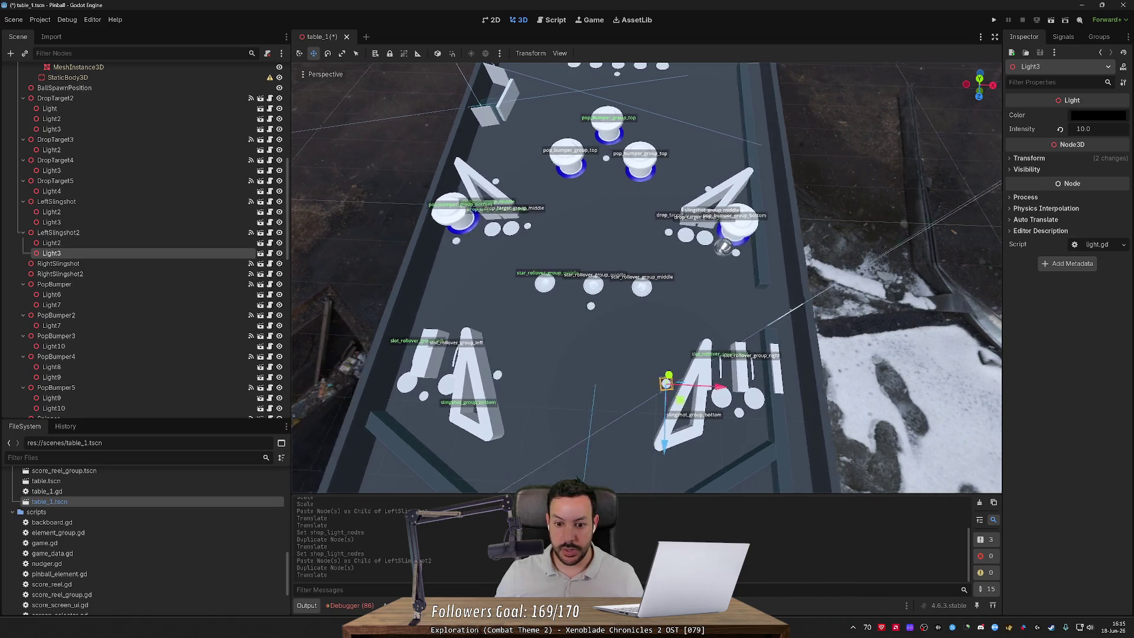
key(ctrl+s)
Step: Assign Light2 and Light3 to LeftSlingshot2's Shop Light Nodes and save
click(114, 234)
click(52, 243)
shift+click(52, 253)
drag(51, 253, 1075, 358)
drag(132, 252, 1104, 366)
drag(1093, 360, 1092, 360)
key(ctrl+s)
click(1102, 356)
click(1102, 357)
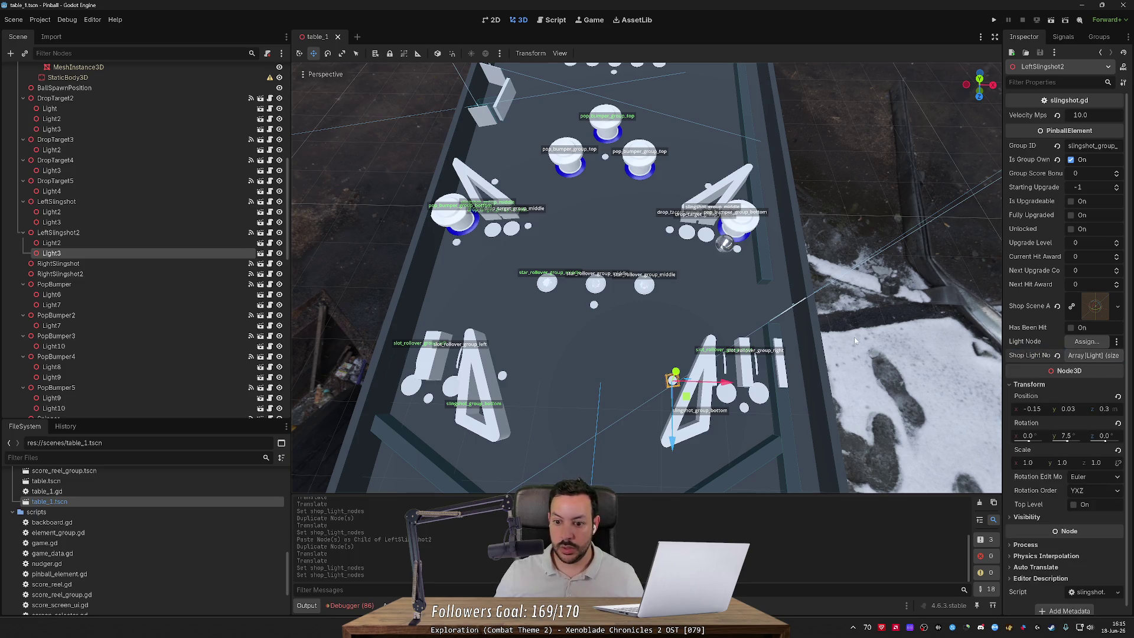
Step: Move the view toward the backboard and select a light near the table's top
key(w)
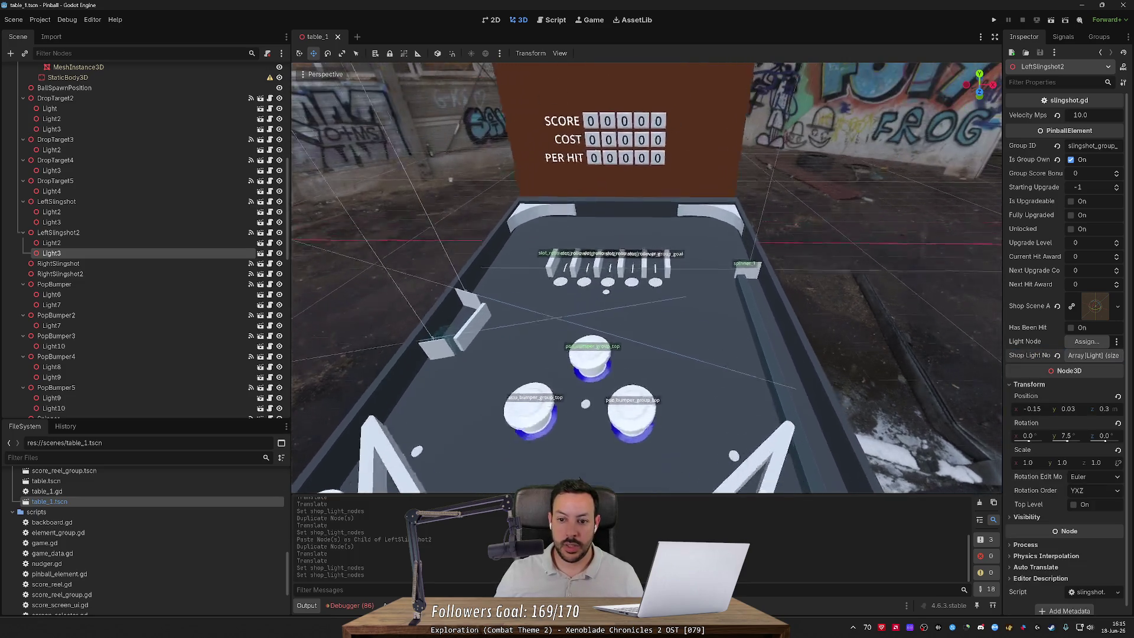
key(s)
click(626, 307)
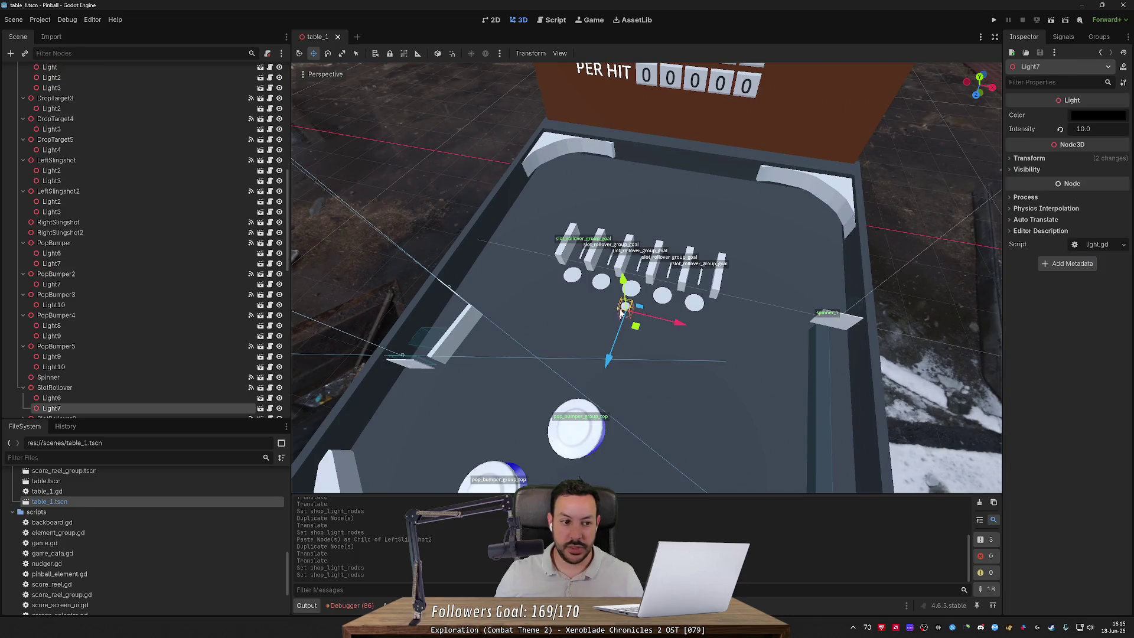
Step: Copy the SlotRollover's Light7 and paste it as a child of the Spinner
click(150, 399)
click(154, 408)
key(ctrl+c)
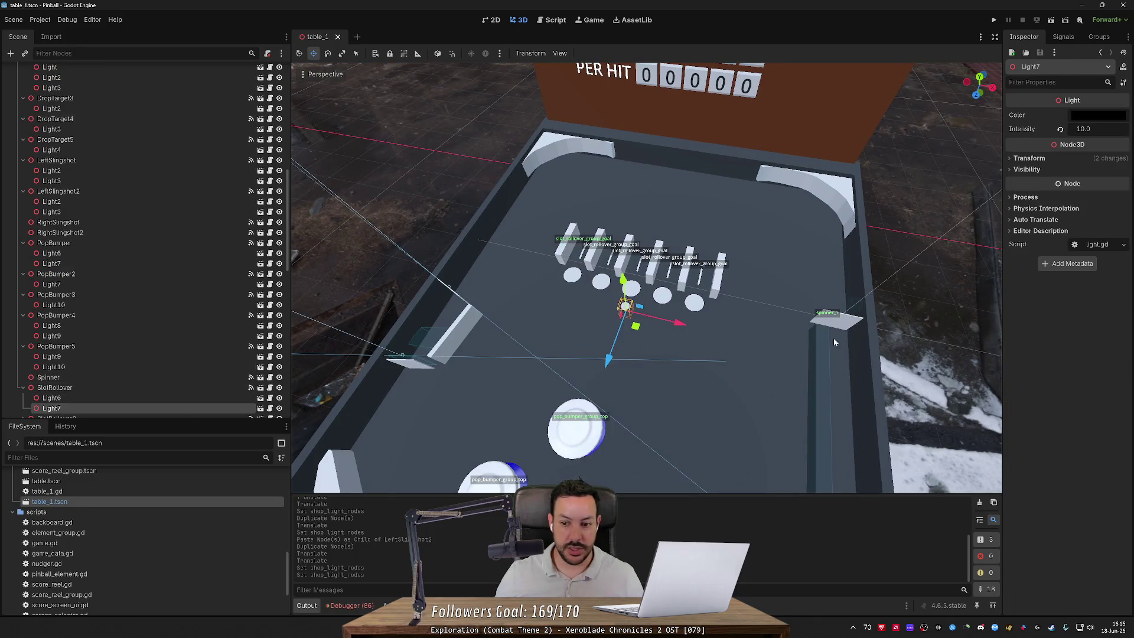
click(141, 378)
key(ctrl+v)
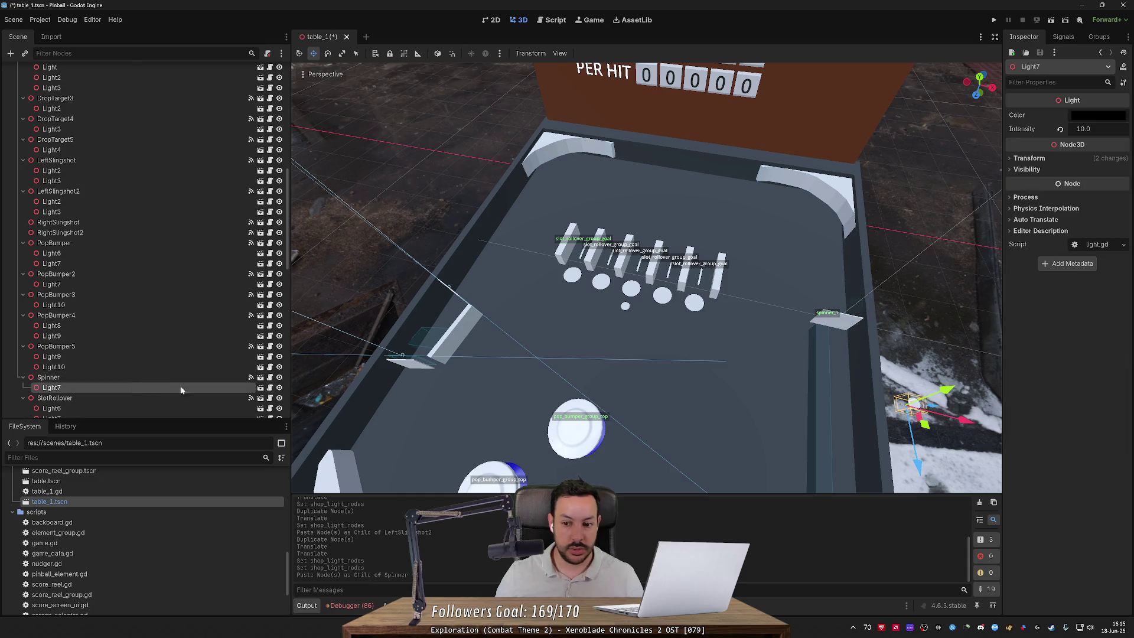
key(f)
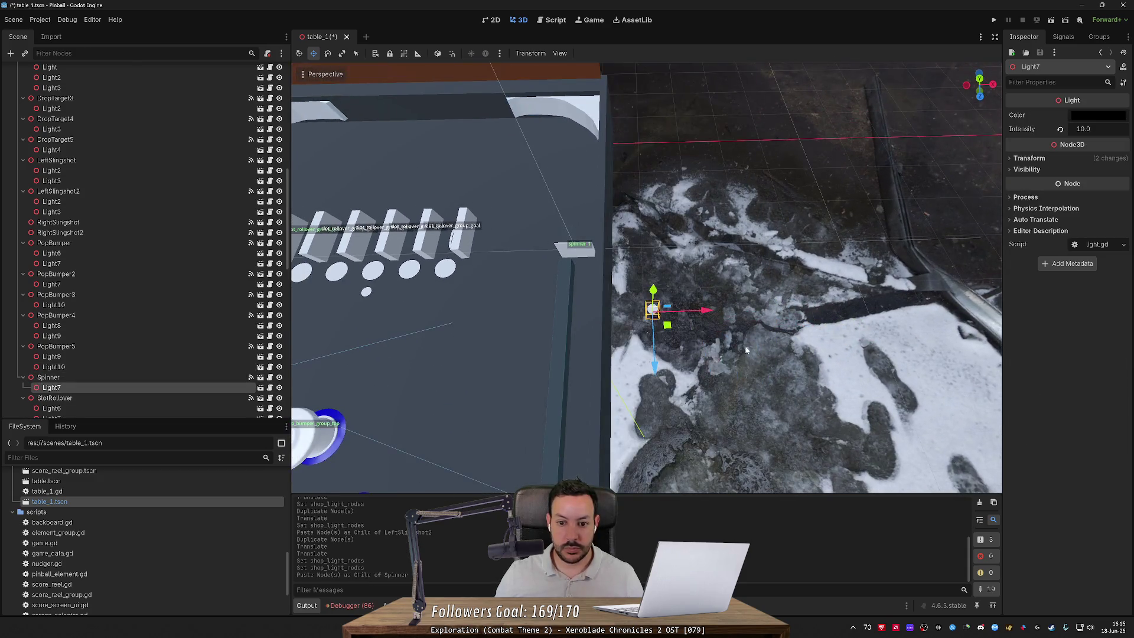
Step: Position Light7 onto the spinner using the local-space gizmo, then save
drag(669, 330, 590, 278)
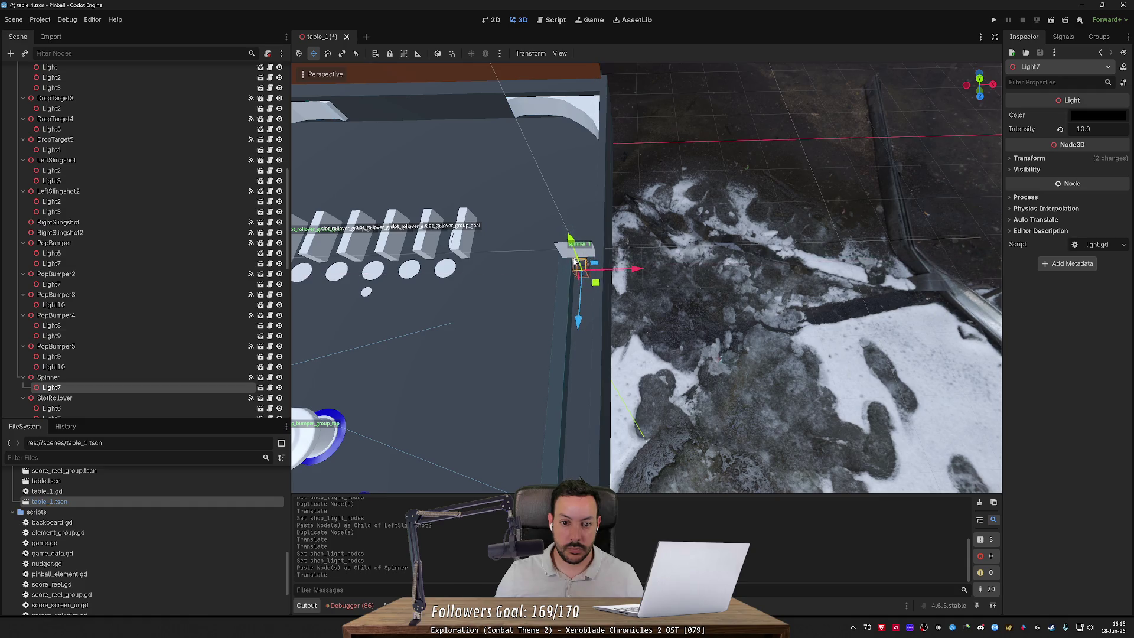
drag(568, 237, 568, 237)
key(t)
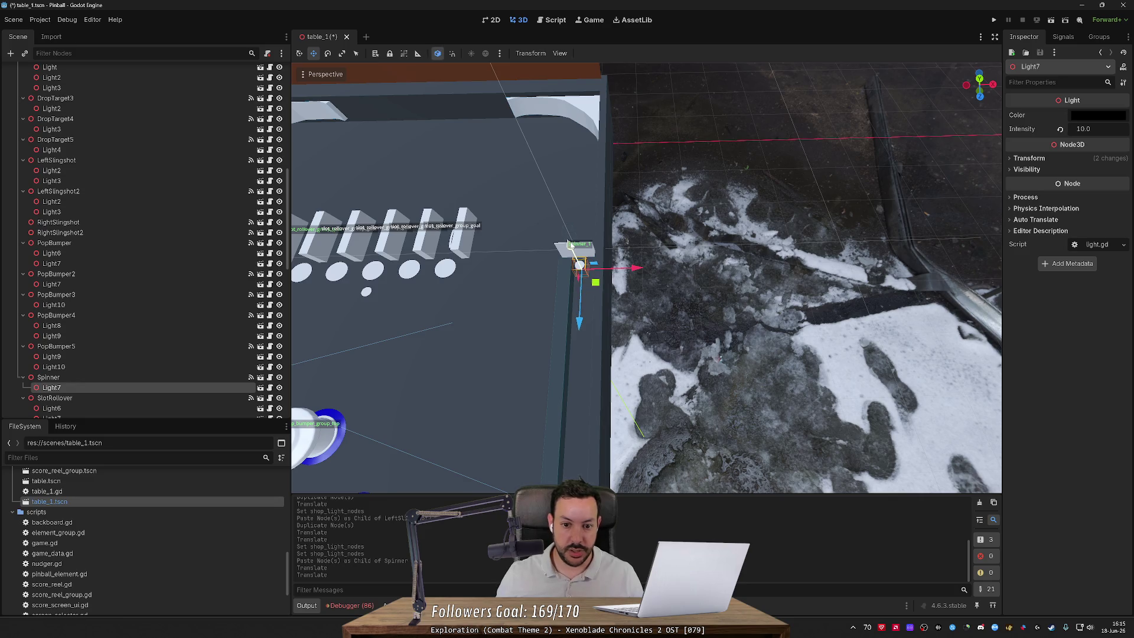
scroll(574, 245, up, 3)
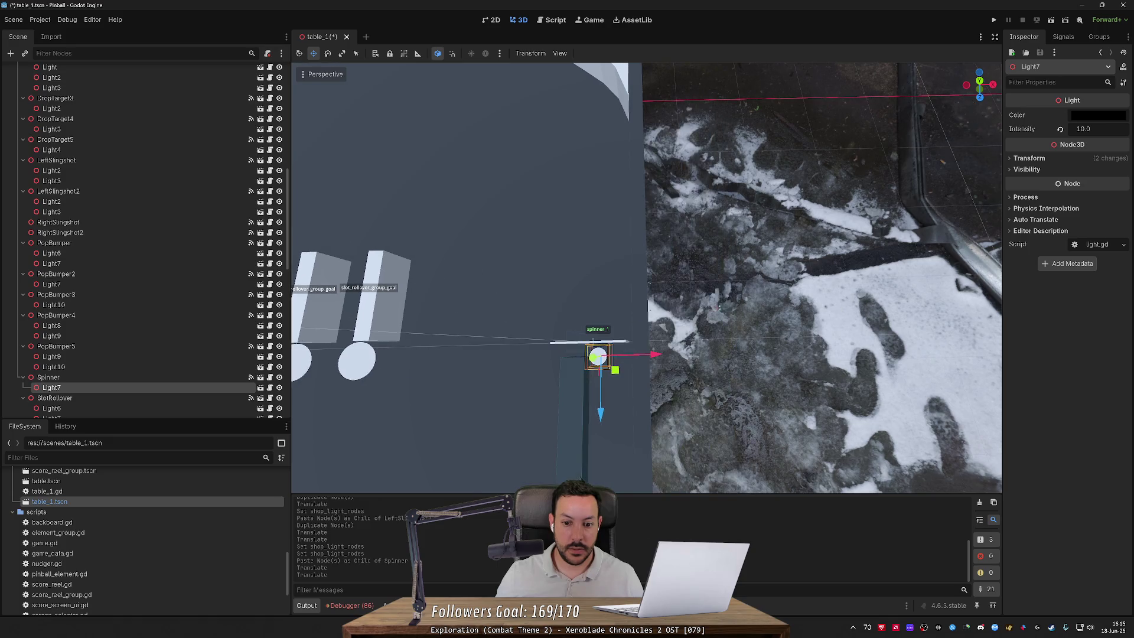
mouse_move(654, 355)
mouse_down()
mouse_move(665, 356)
mouse_move(665, 331)
mouse_move(661, 339)
mouse_up()
scroll(665, 357, down, 5)
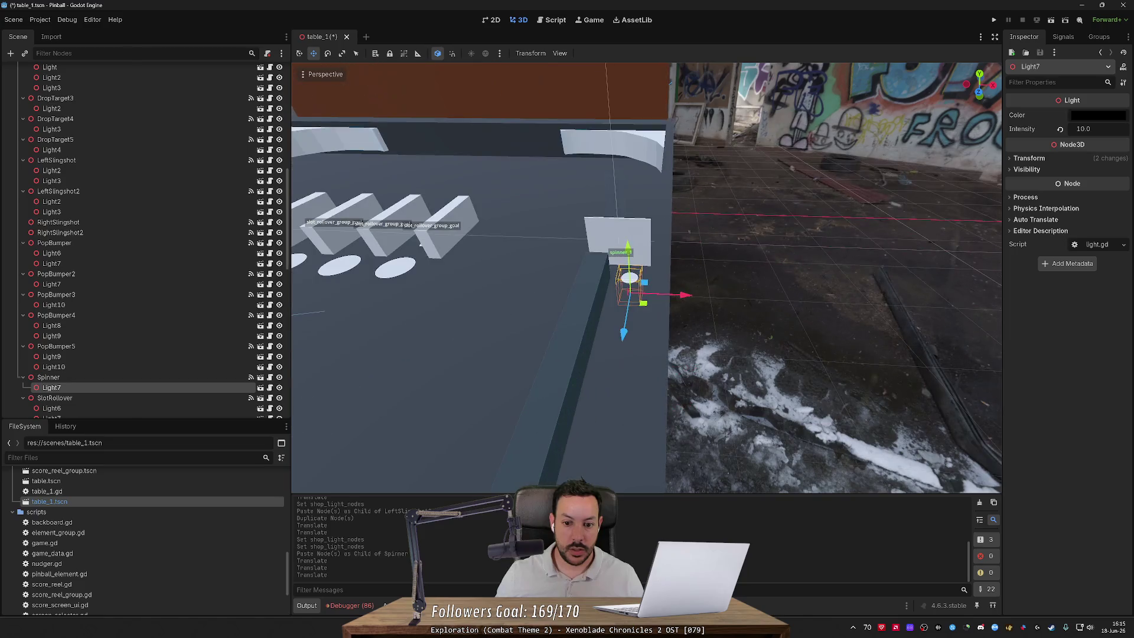
drag(629, 248, 630, 253)
scroll(630, 260, down, 3)
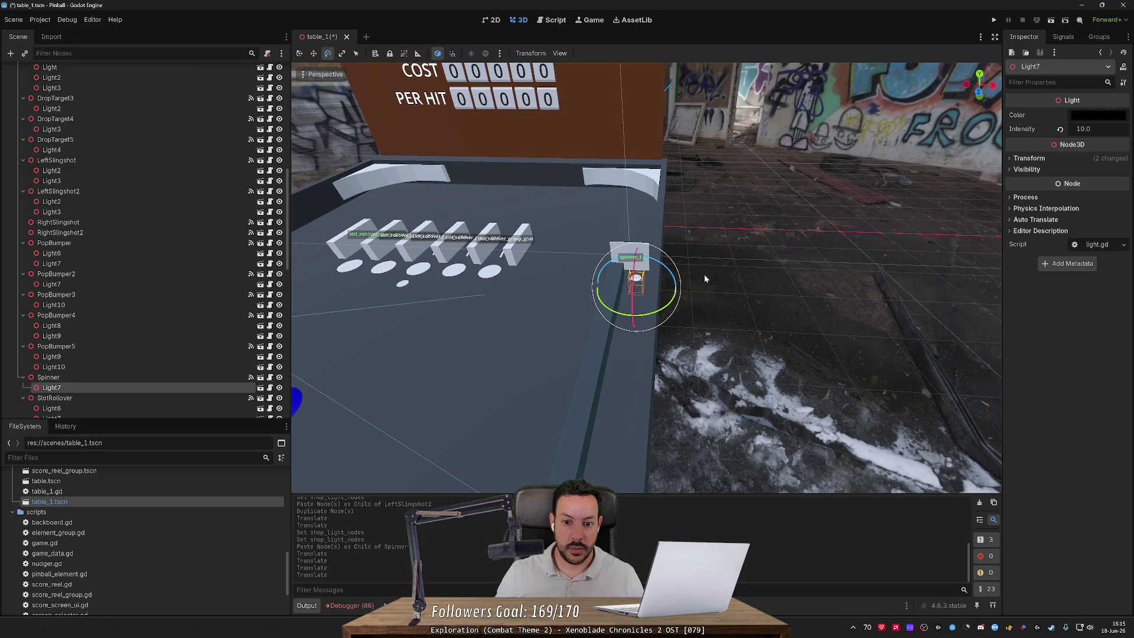
key(ctrl+s)
Step: Assign Light7 to the Spinner's Shop Light Nodes and run the game
click(220, 377)
mouse_move(213, 388)
mouse_down()
mouse_move(928, 349)
mouse_move(1086, 328)
mouse_up()
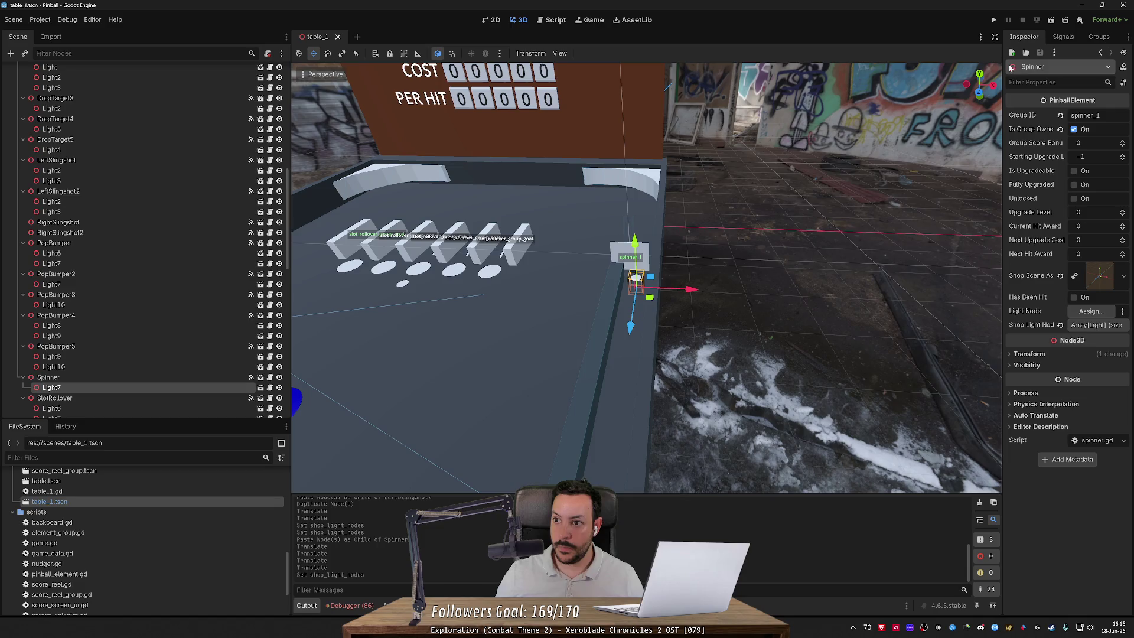
click(994, 20)
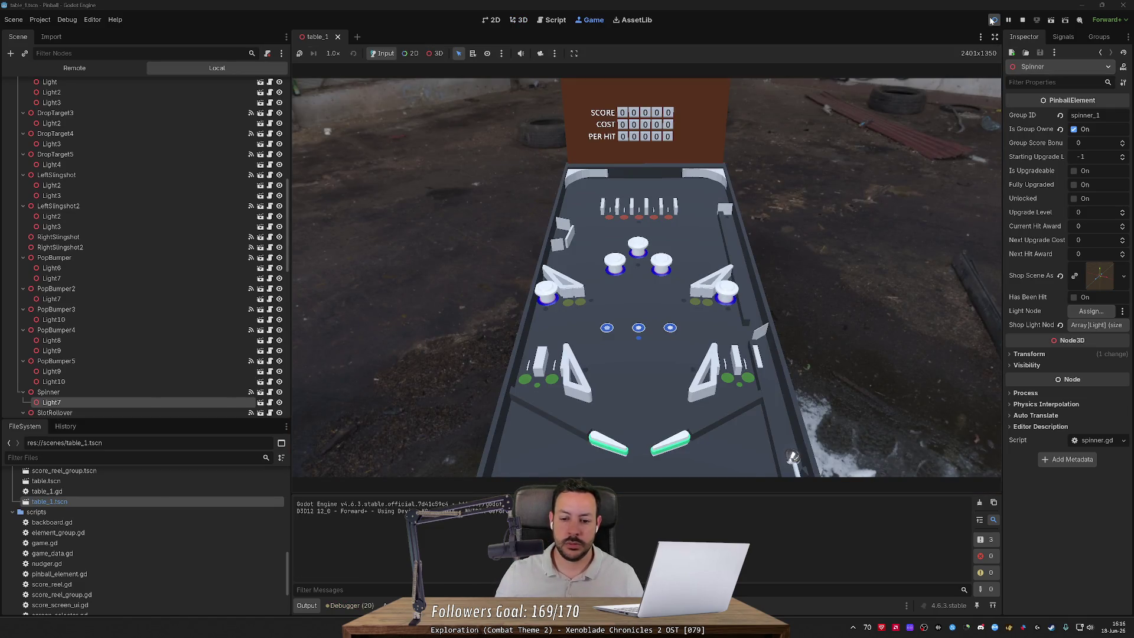
Step: Stop the game, select the StarRollover's Light6, and run the game again
click(1022, 20)
scroll(616, 247, up, 5)
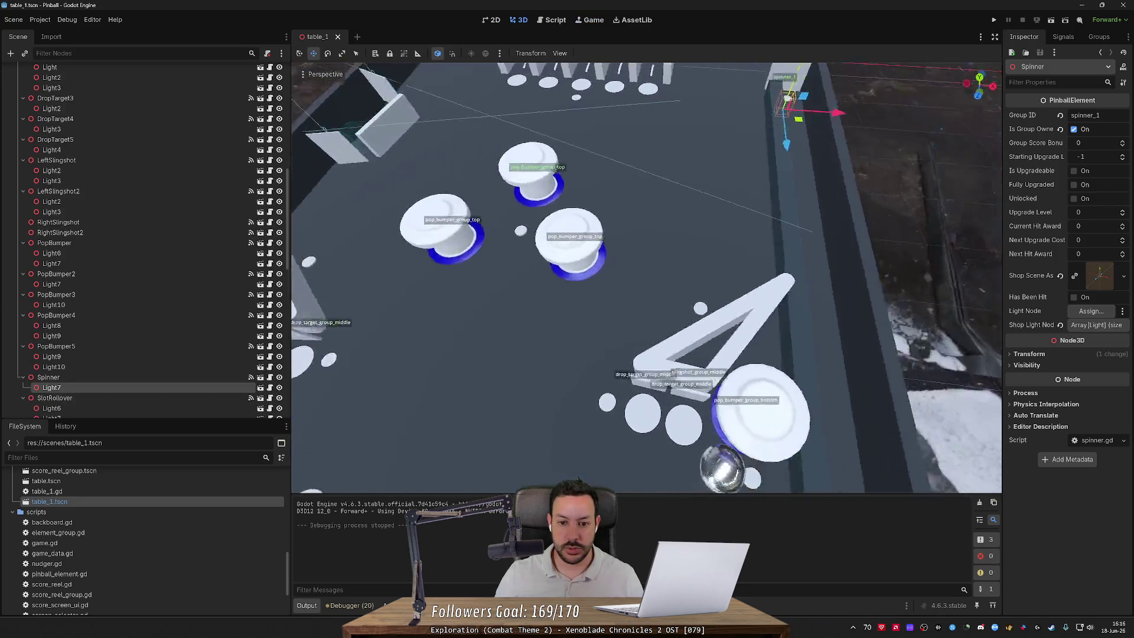
click(582, 186)
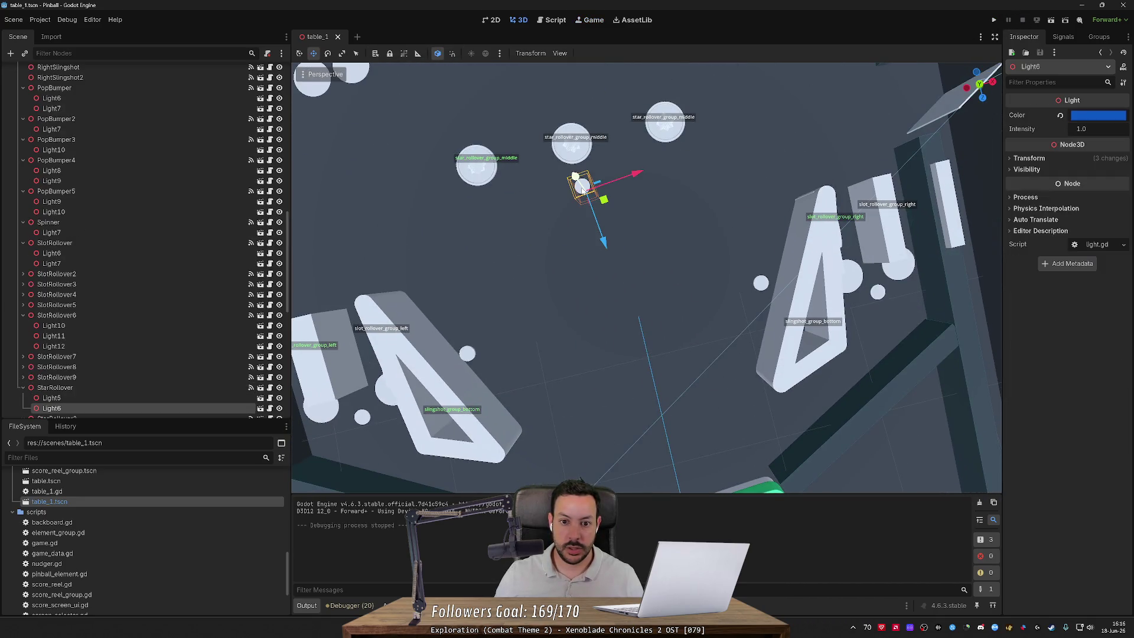
click(994, 20)
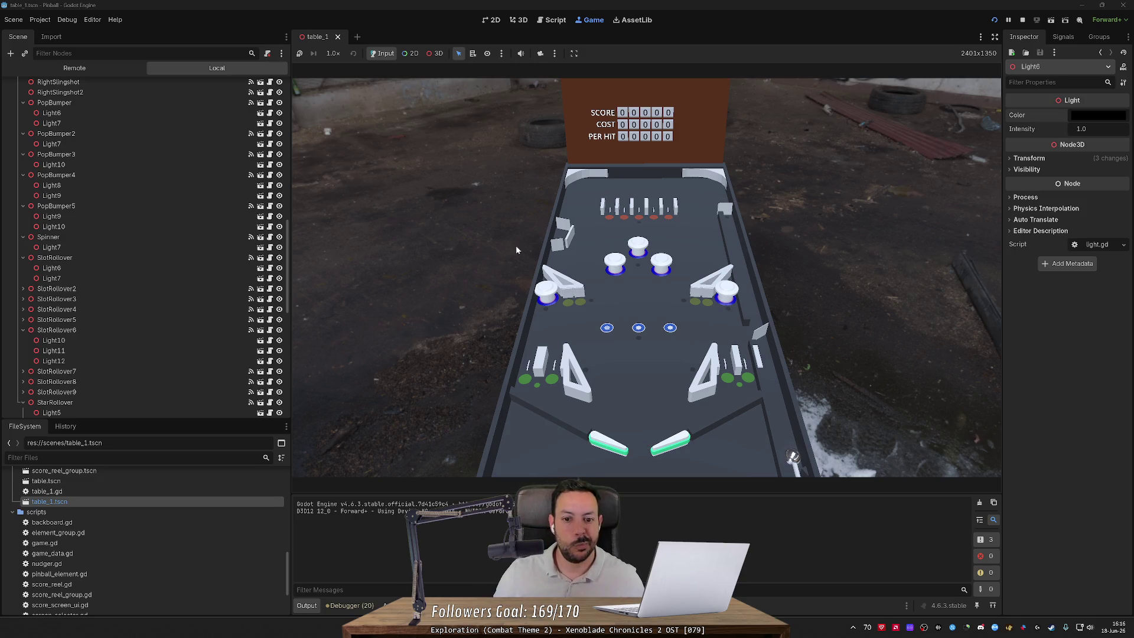
Step: Play with the flippers while watching shop costs and lights, then stop the game
click(559, 238)
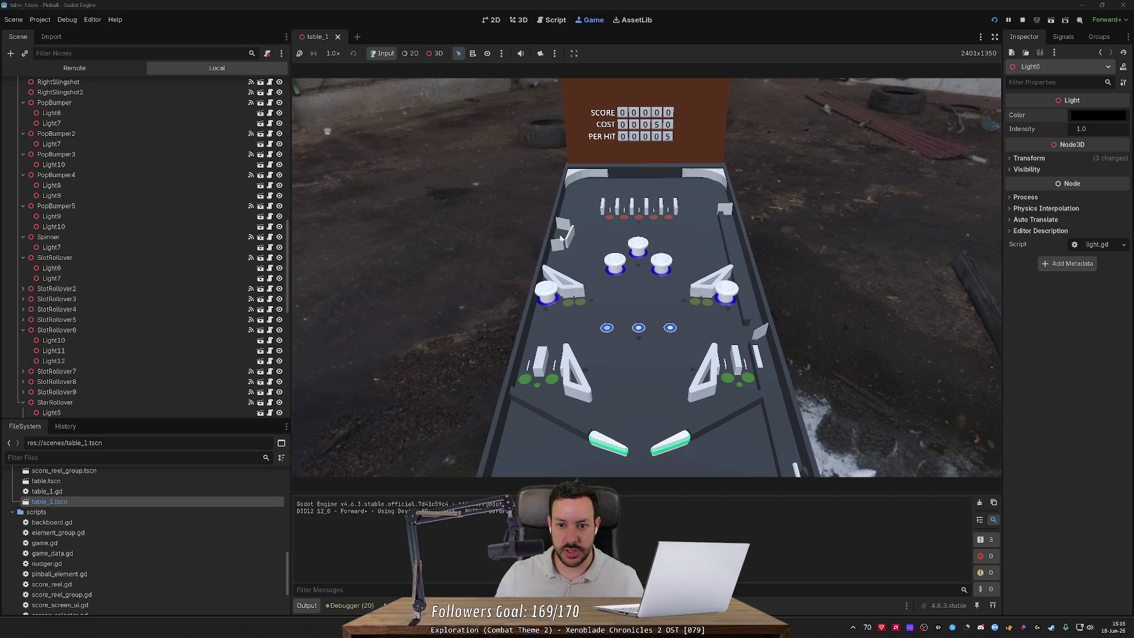
click(560, 238)
right_click(560, 238)
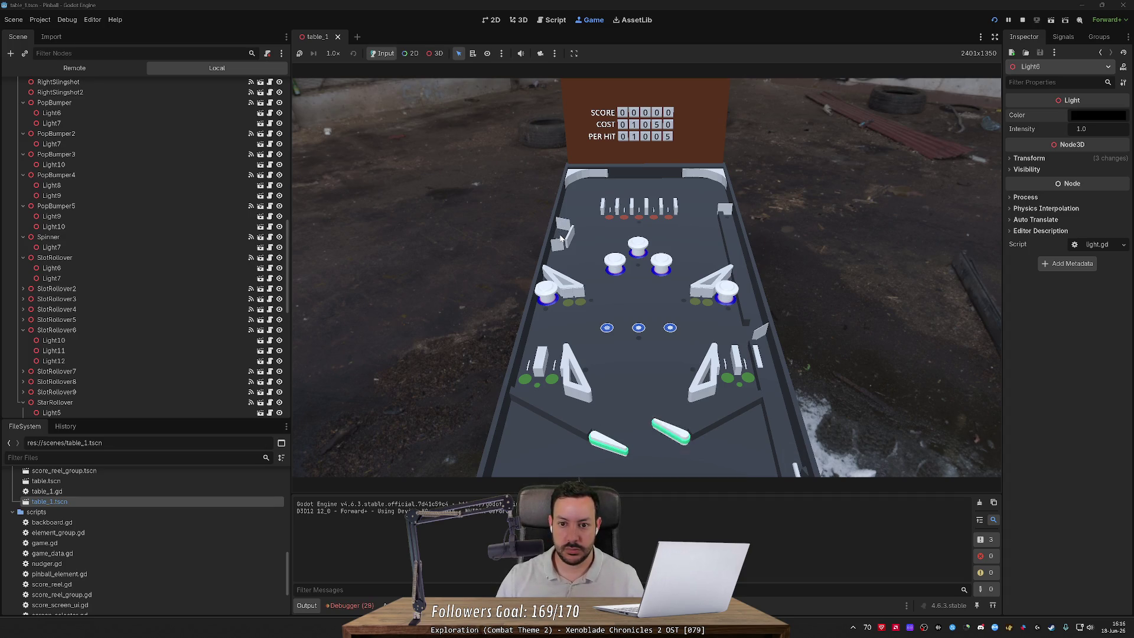
click(559, 238)
right_click(560, 238)
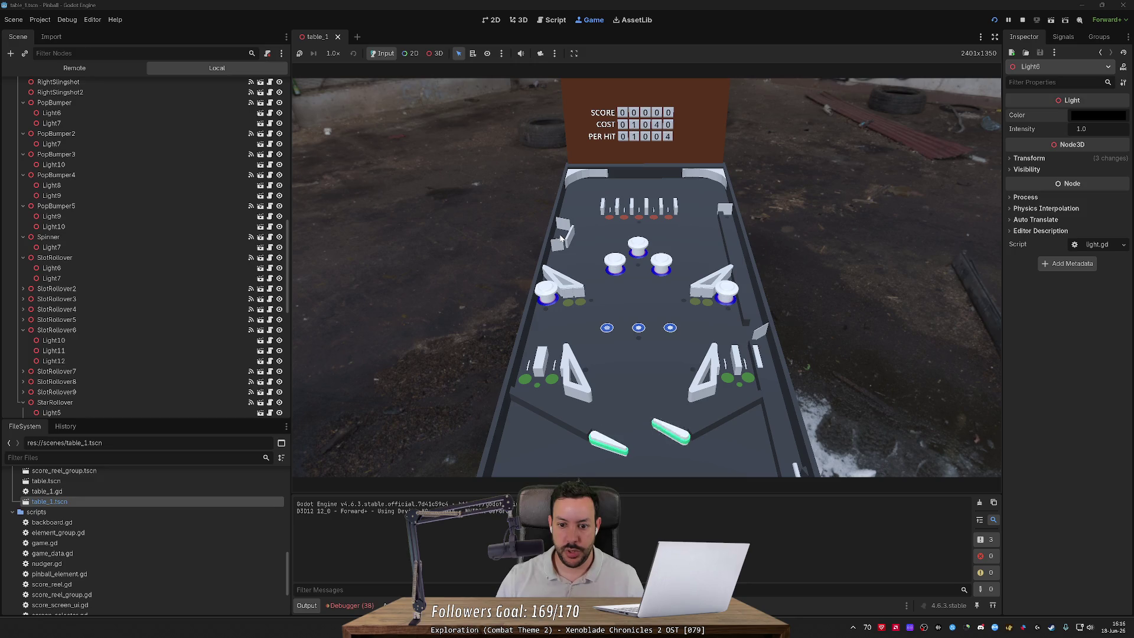
right_click(560, 238)
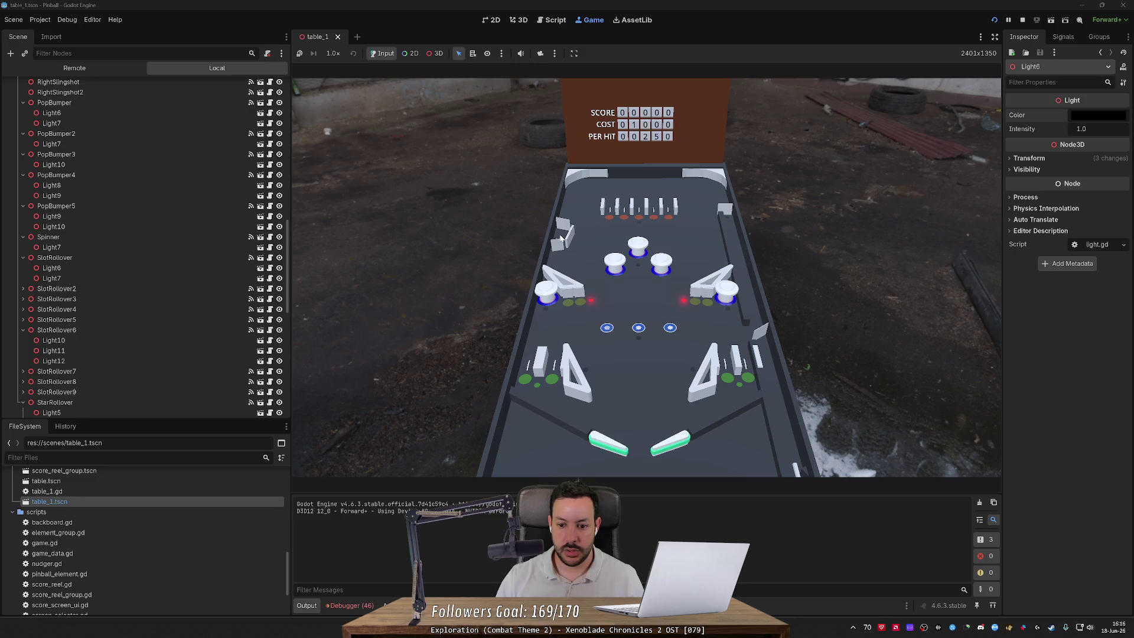
right_click(560, 238)
click(559, 238)
right_click(560, 238)
right_click(560, 238)
right_click(560, 238)
right_click(559, 238)
right_click(560, 238)
right_click(560, 238)
right_click(560, 238)
right_click(560, 238)
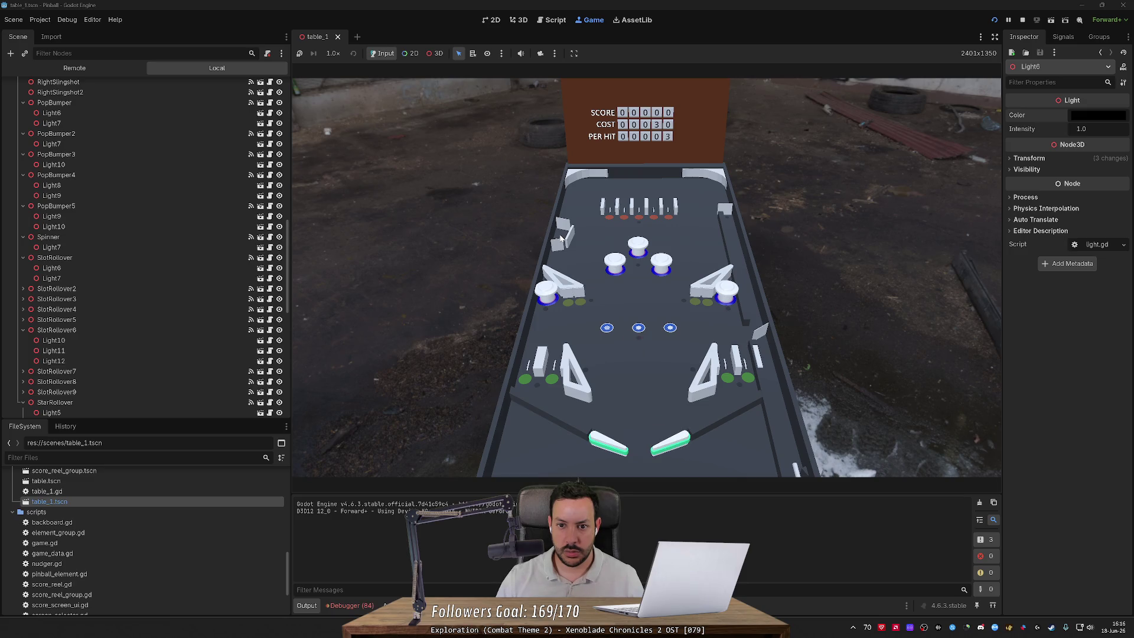
right_click(560, 238)
right_click(560, 238)
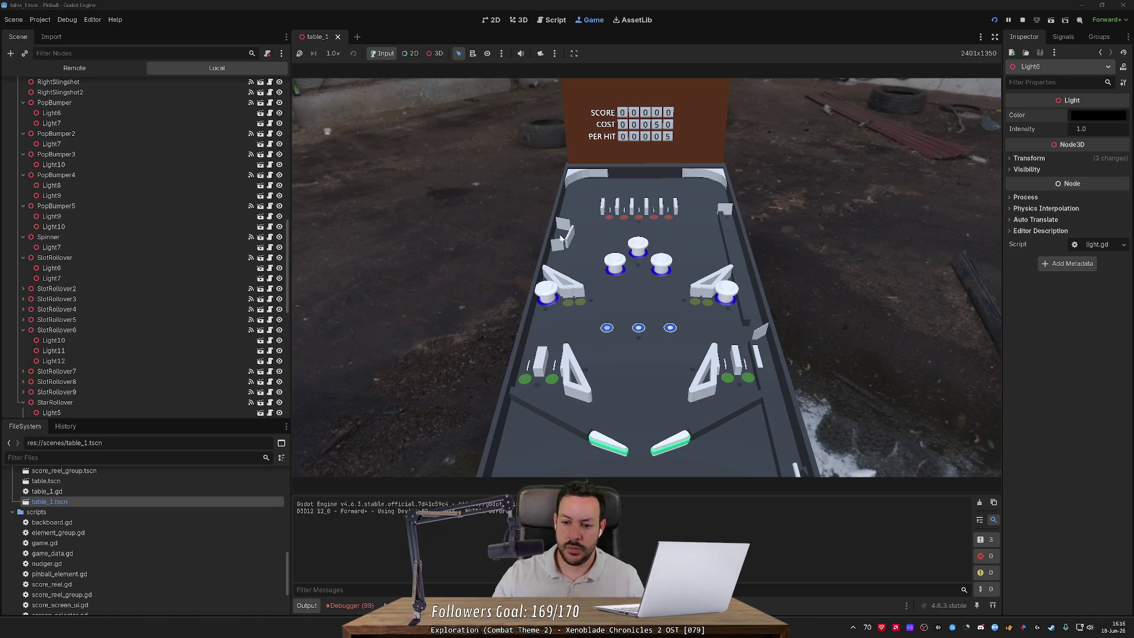
click(1022, 20)
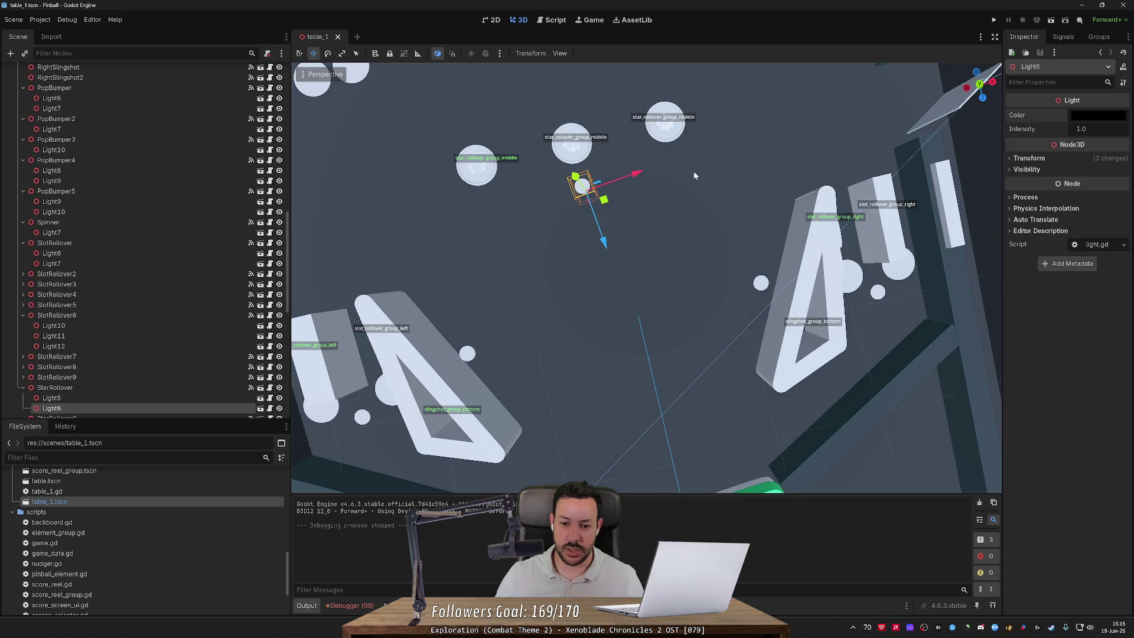
Step: Run a brief test of the game and stop it
scroll(647, 278, down, 3)
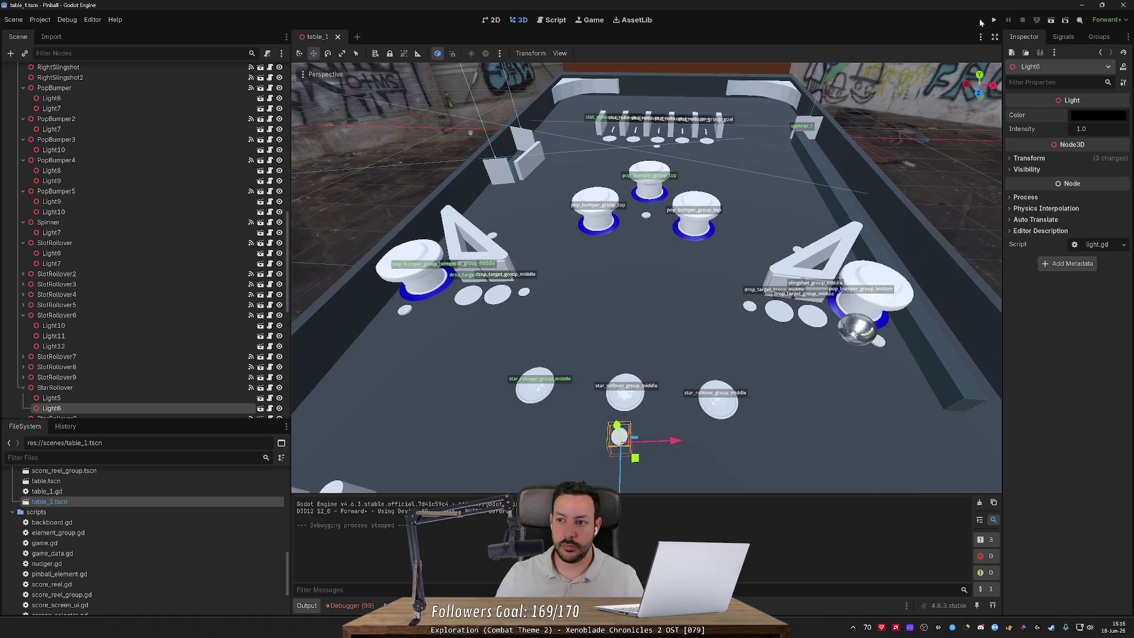
click(994, 19)
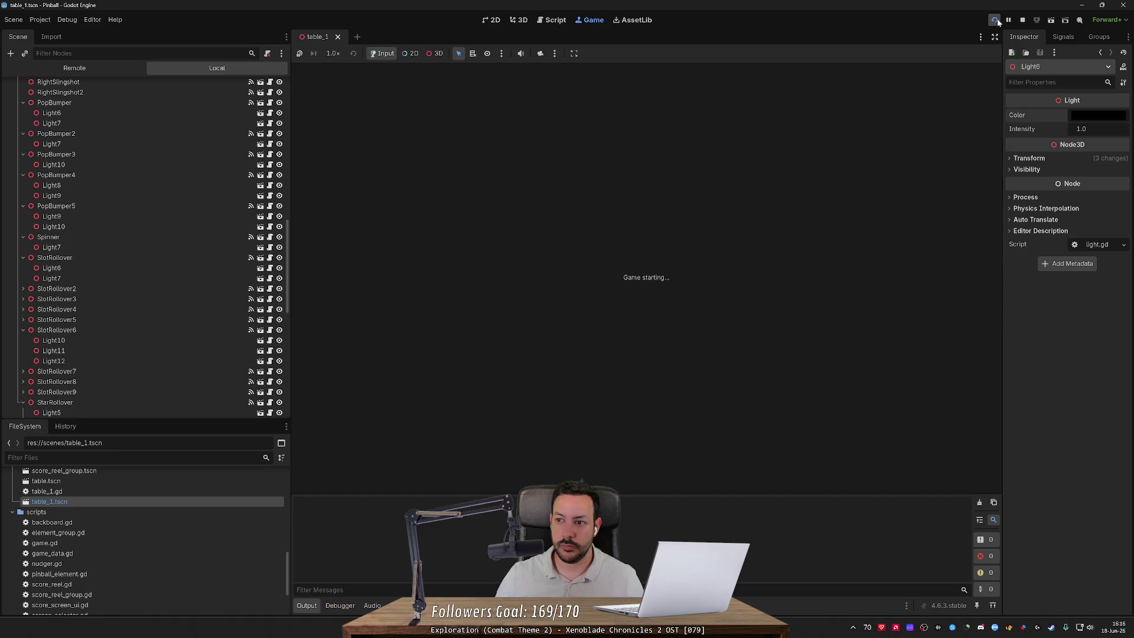
click(1022, 21)
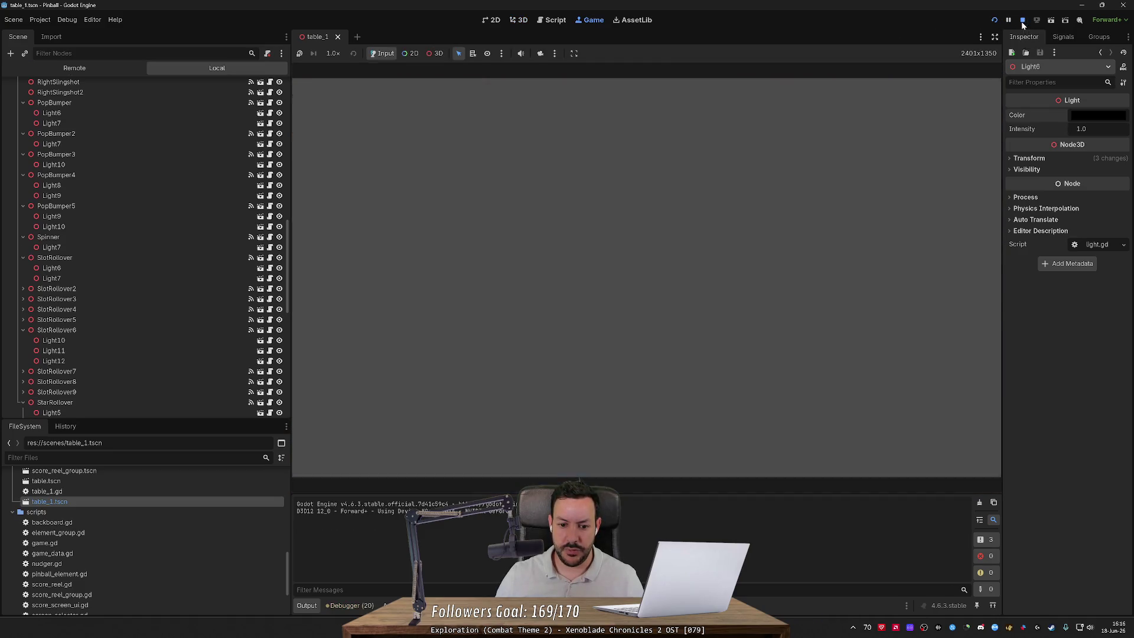
Step: Revert Light11 and Light12 colours to black, then save and run the game
click(616, 303)
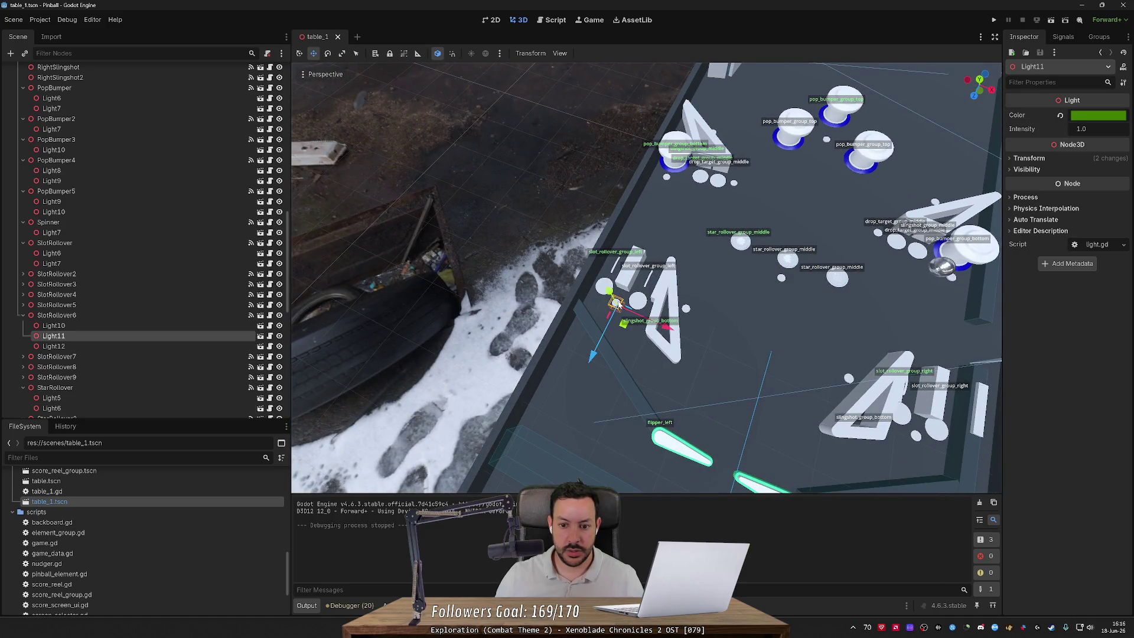
click(1060, 115)
drag(738, 278, 676, 284)
click(719, 272)
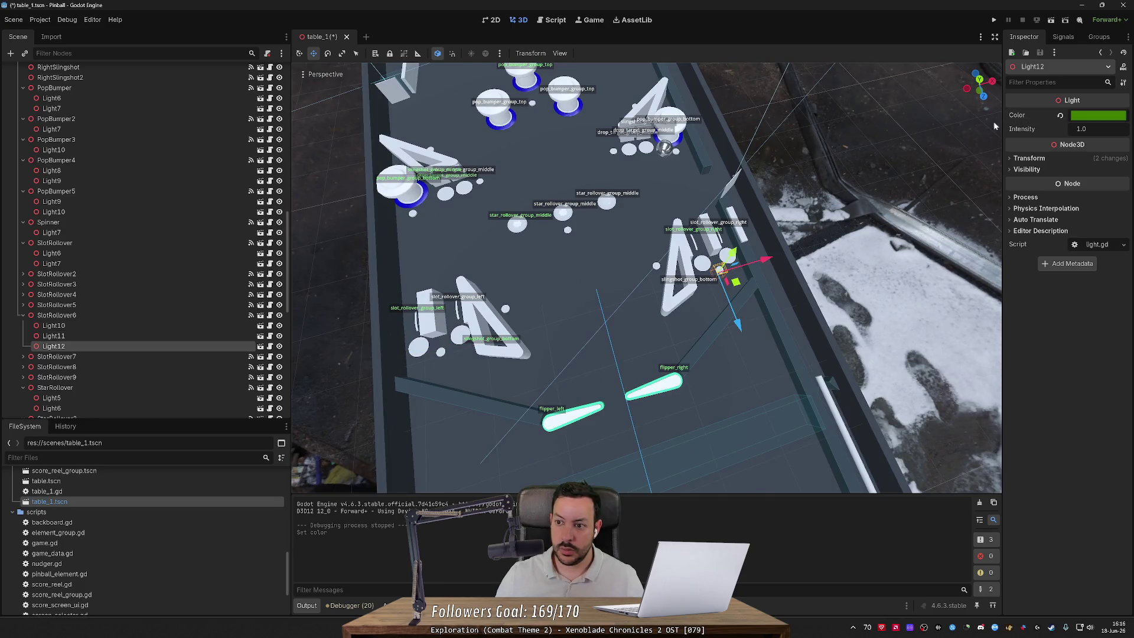
click(1060, 116)
key(F5)
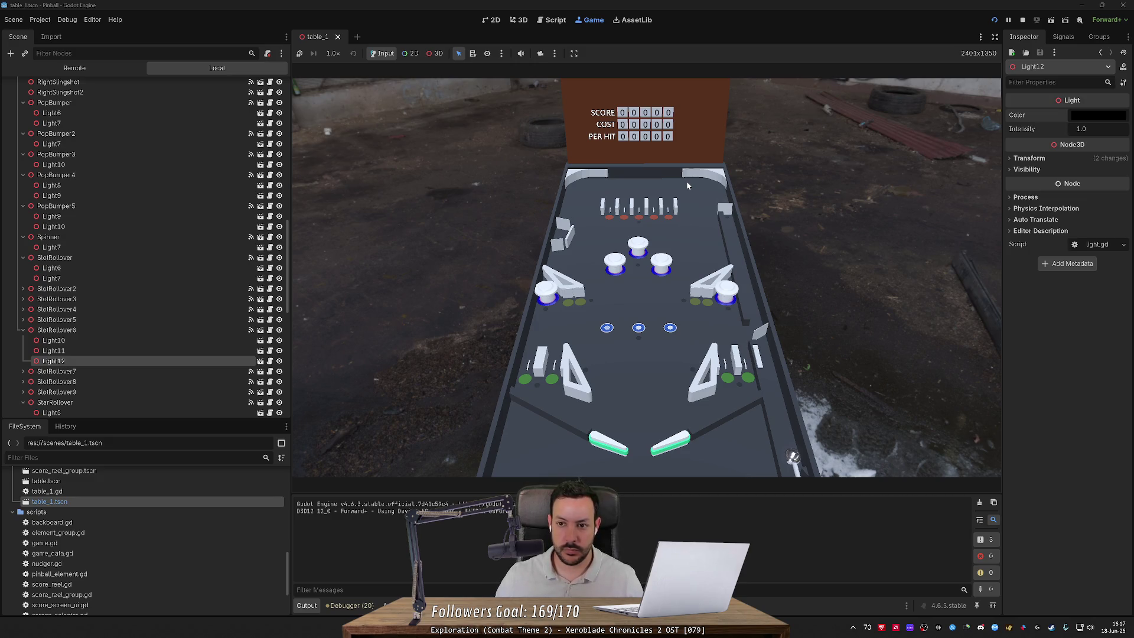
Step: Stop the game, select SlotRollover, and undo an accidental move
click(1022, 19)
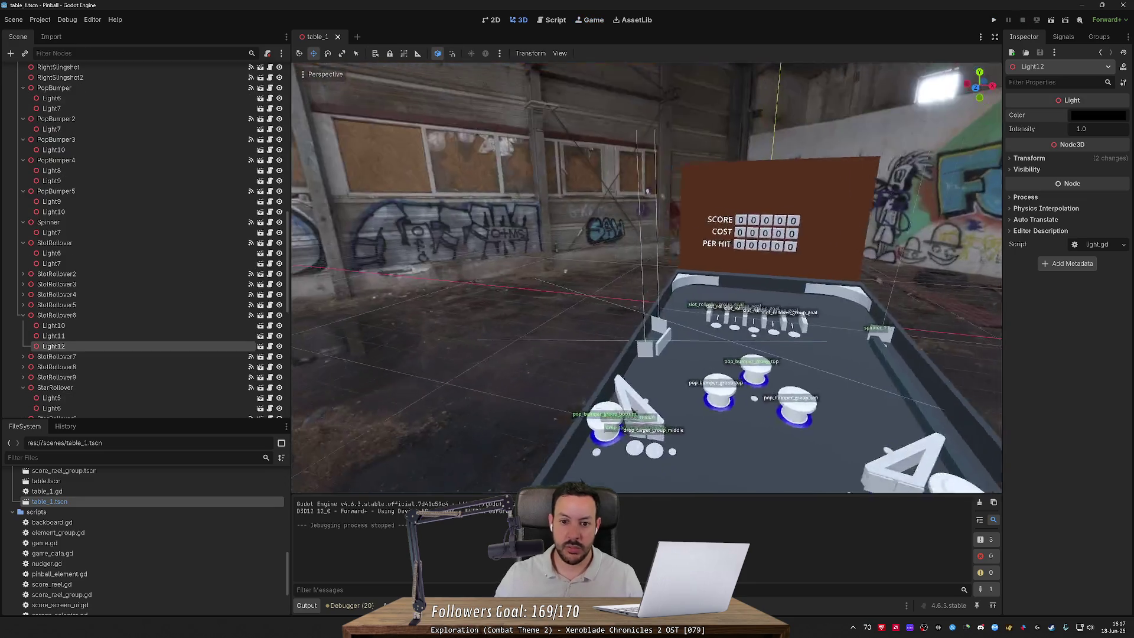
scroll(602, 236, up, 5)
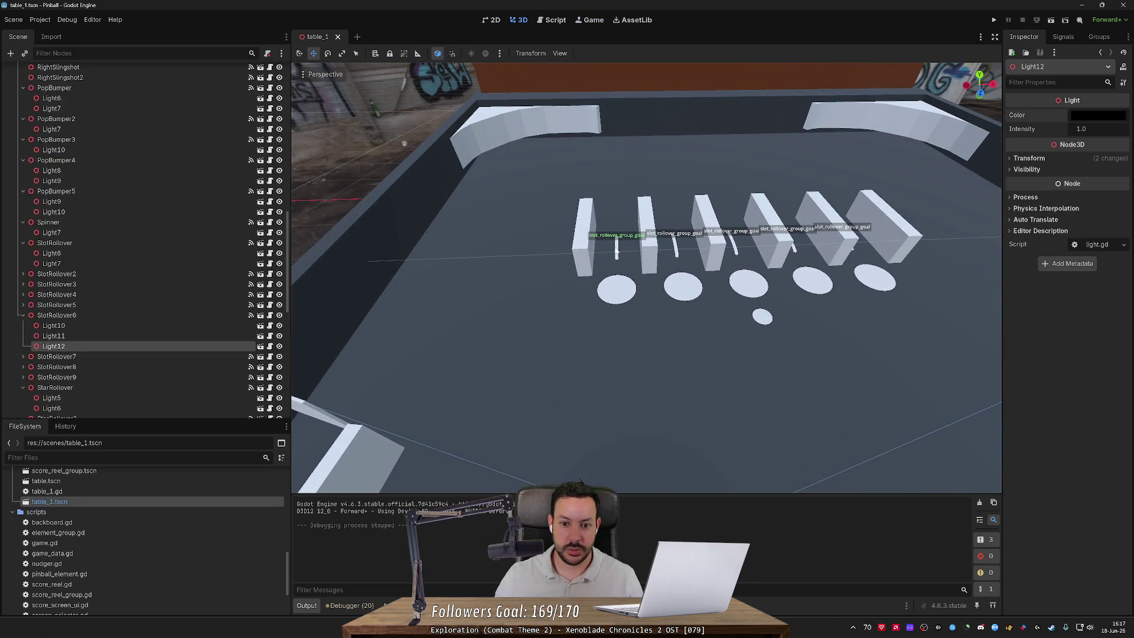
click(608, 246)
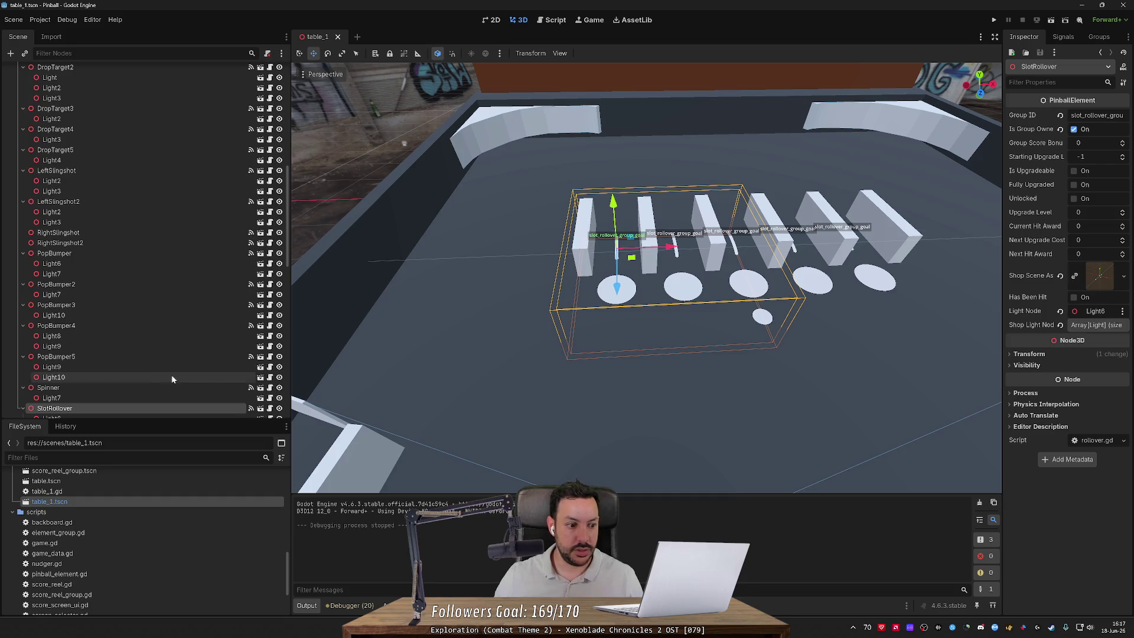
mouse_move(652, 266)
mouse_down()
mouse_move(750, 269)
mouse_move(653, 267)
mouse_up()
key(ctrl+z)
Step: Expand SlotRollover's Shop Light Nodes and inspect its Light entry's picker without changing it
click(1089, 325)
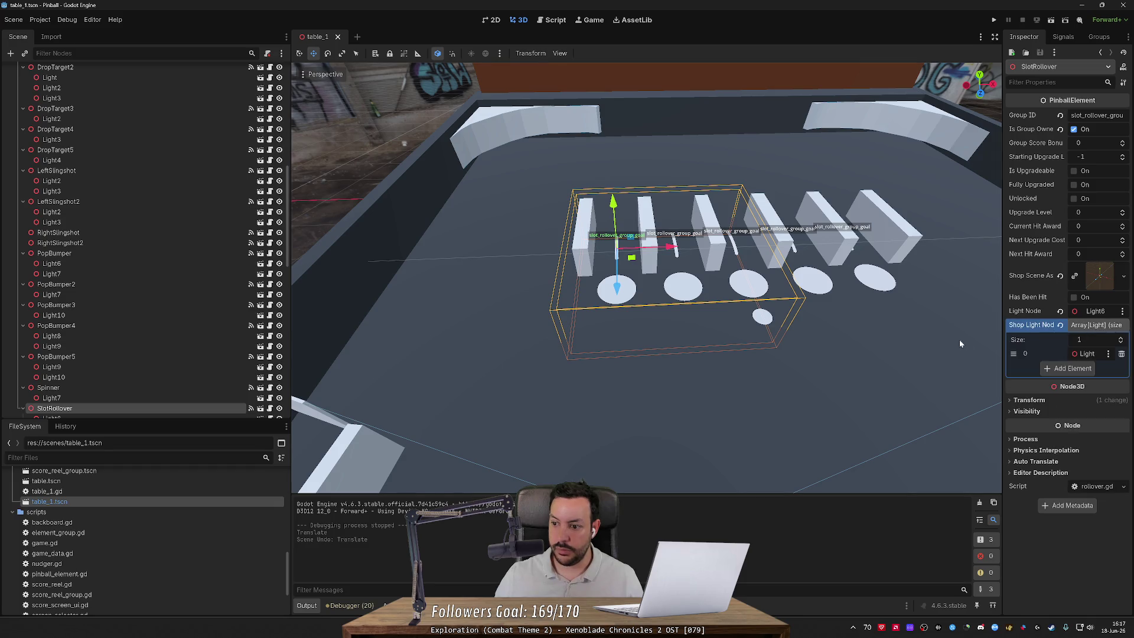
click(1109, 354)
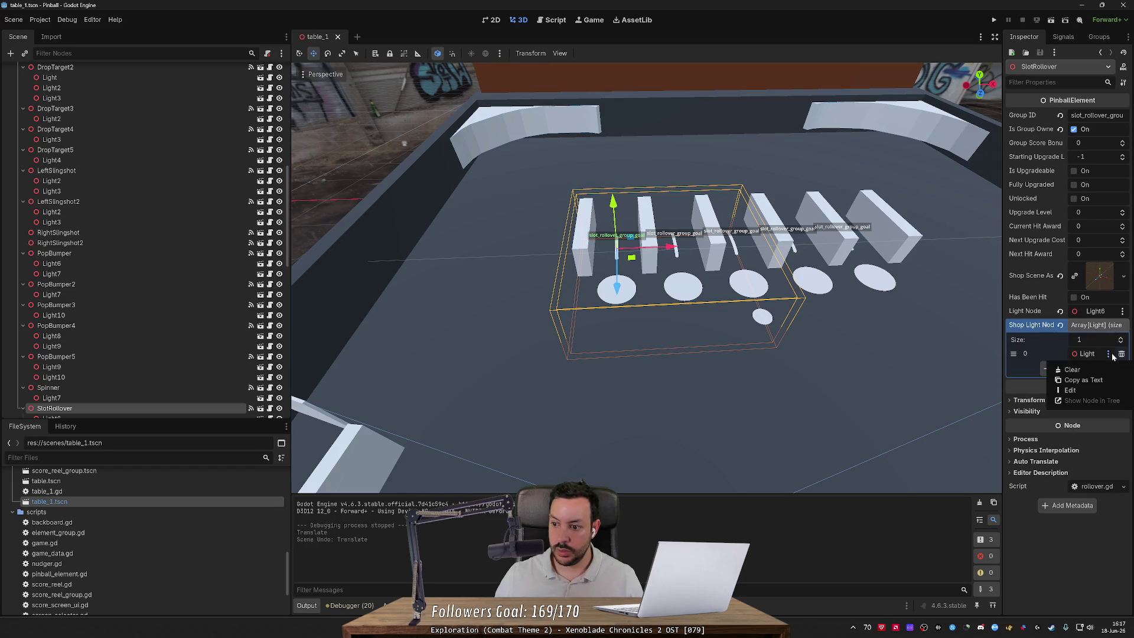
click(1113, 356)
click(1091, 355)
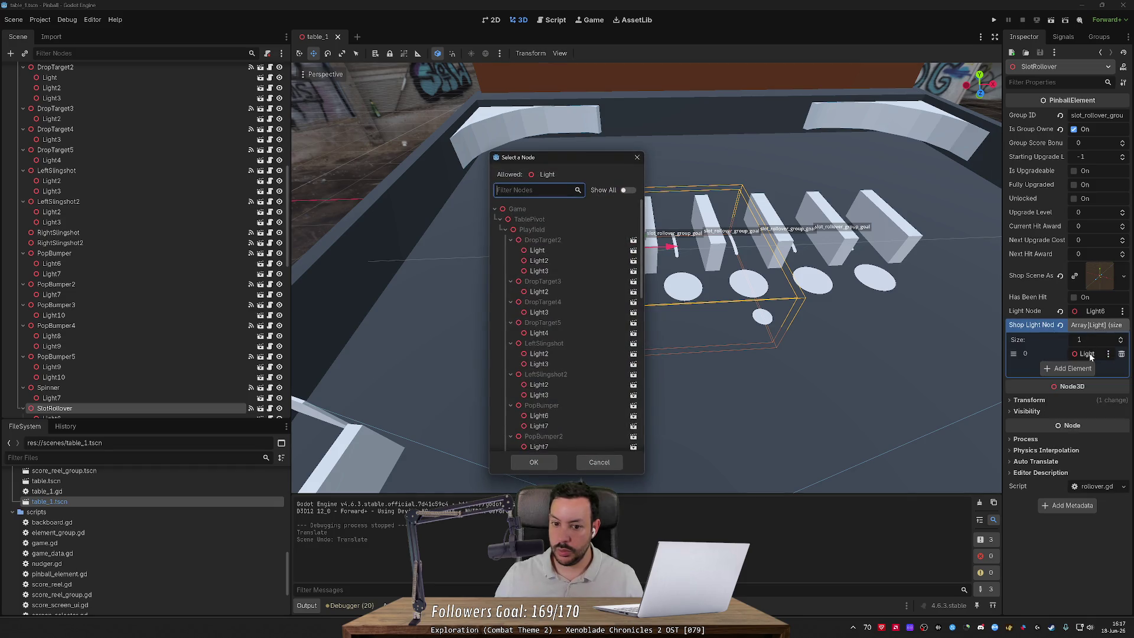
click(636, 157)
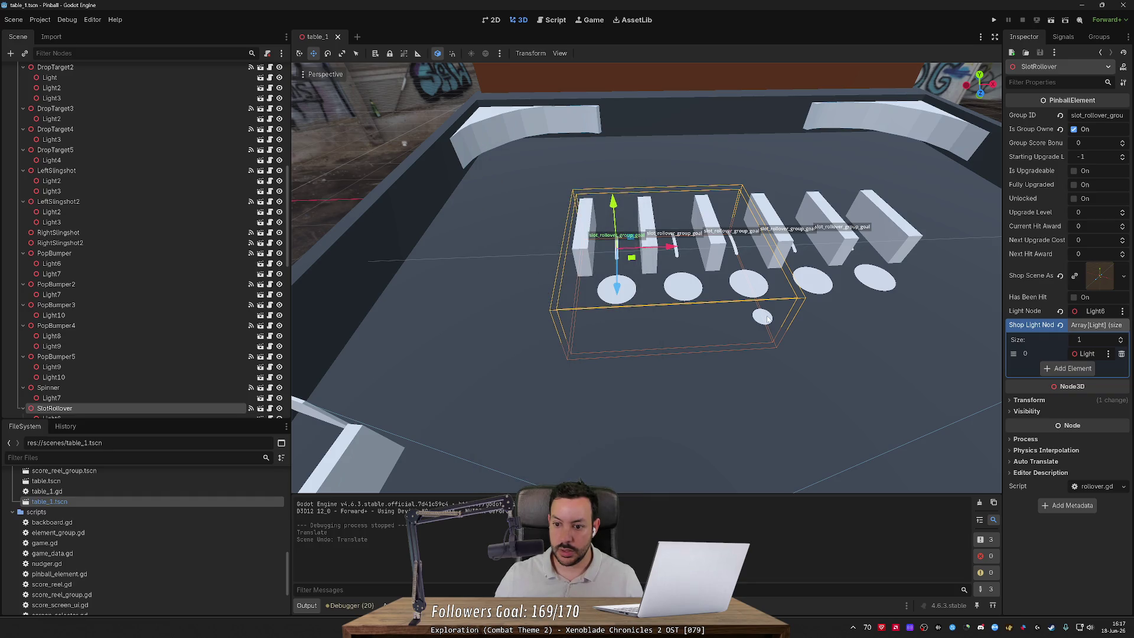
click(1087, 354)
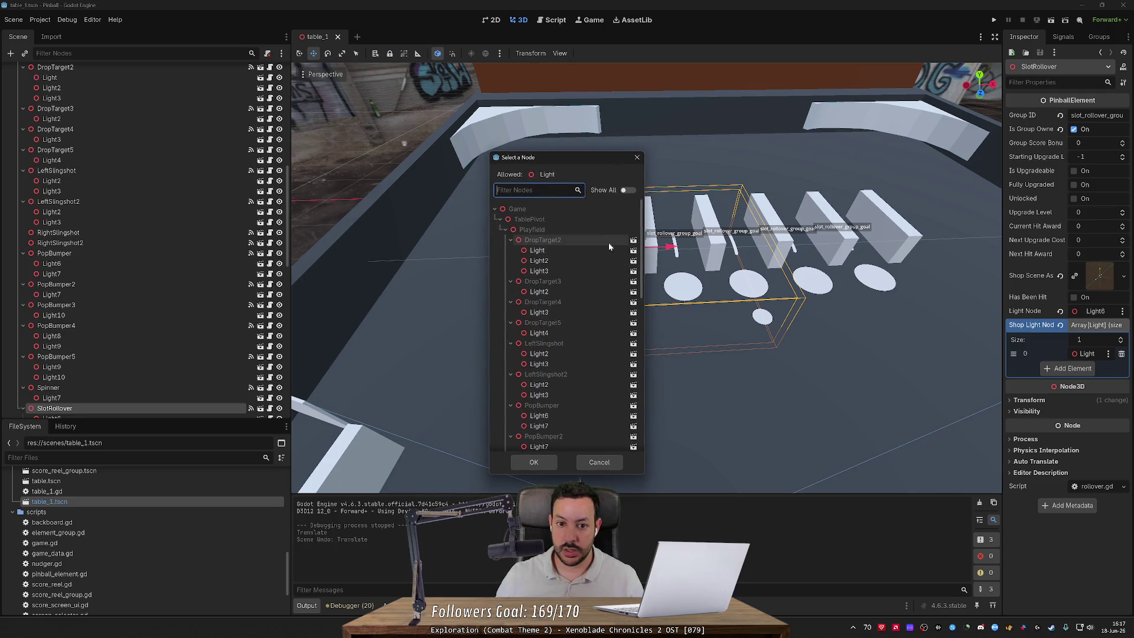
click(625, 190)
click(625, 190)
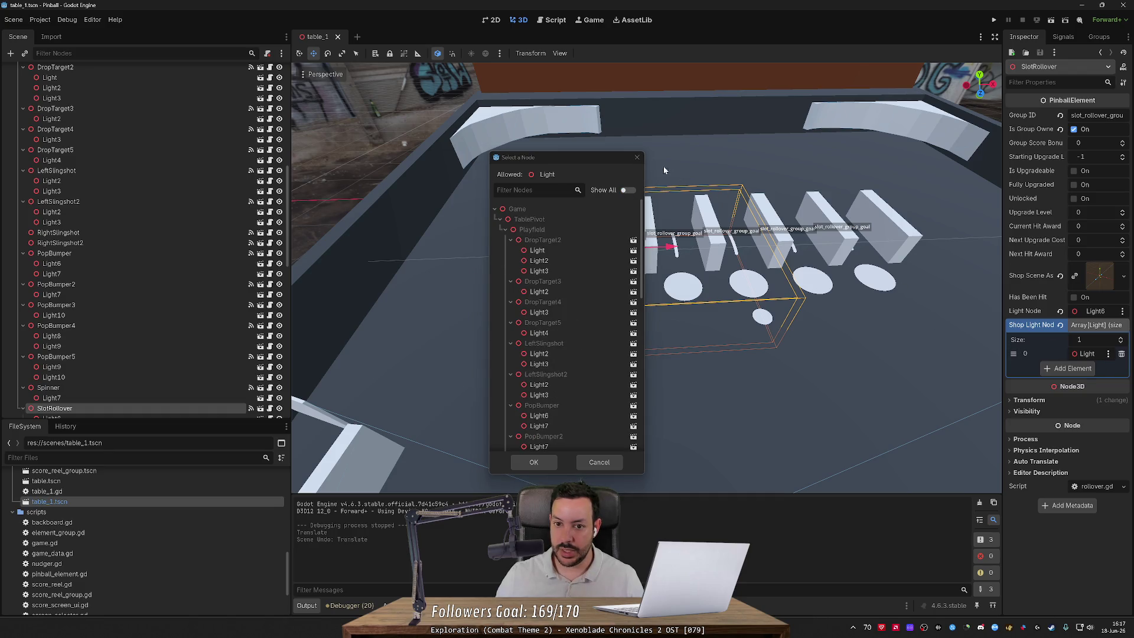
key(Escape)
click(1108, 354)
key(Escape)
Step: Select the Table and orbit the view down toward the backboard
scroll(856, 353, down, 3)
click(852, 353)
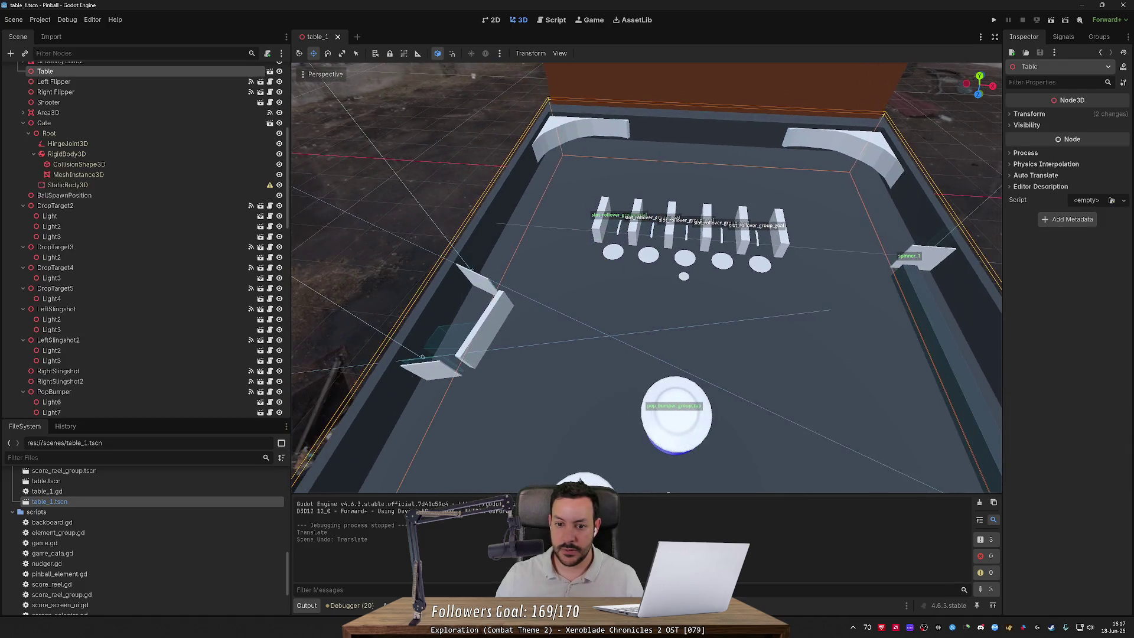
scroll(798, 340, down, 2)
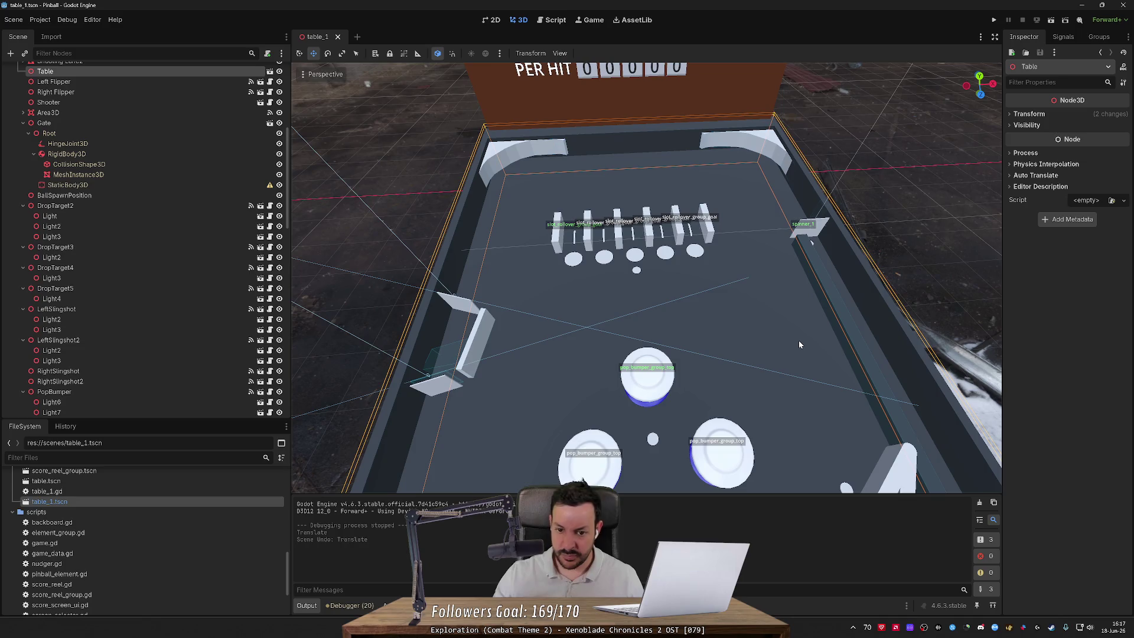
drag(798, 344, 798, 242)
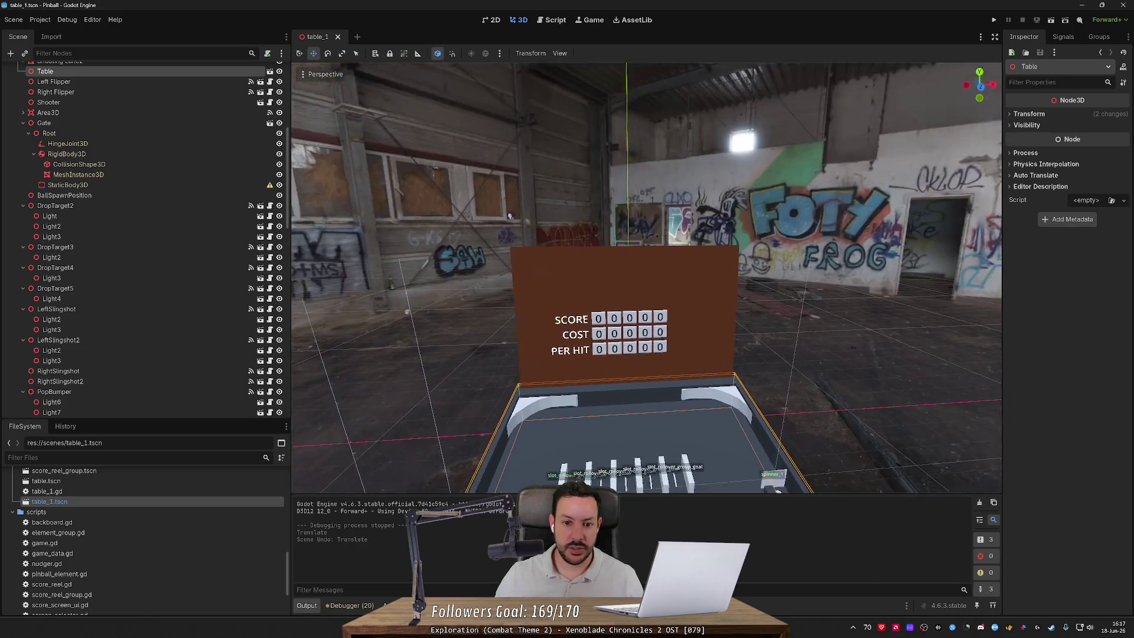
scroll(150, 258, up, 5)
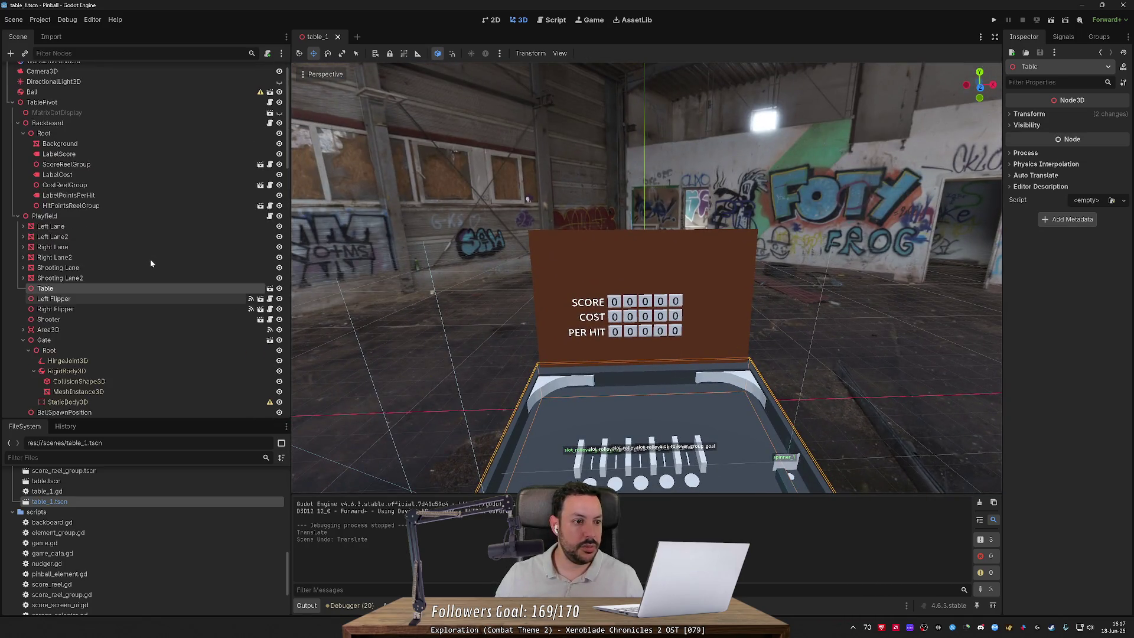
Step: Set MatrixDotDisplay's Process Mode to Inherit and save the scene
click(279, 113)
click(1098, 286)
click(1089, 302)
click(1068, 289)
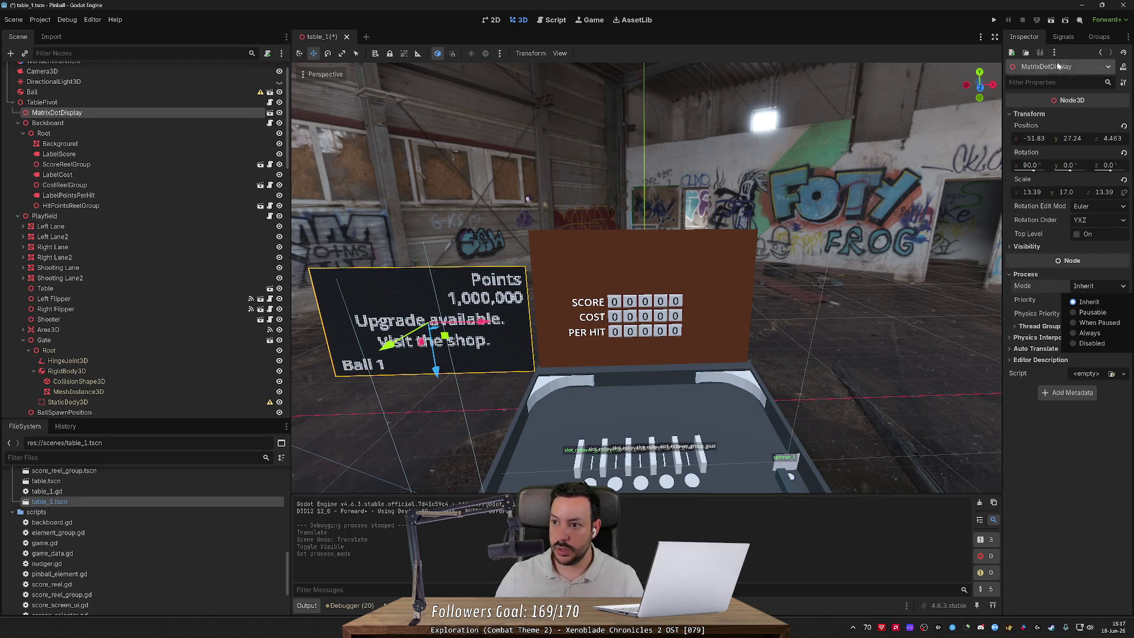
key(Escape)
key(ctrl+s)
Step: Run the game, browse shop pages through drop_target_group_middle and slingshot_group_middle, then stop
click(996, 21)
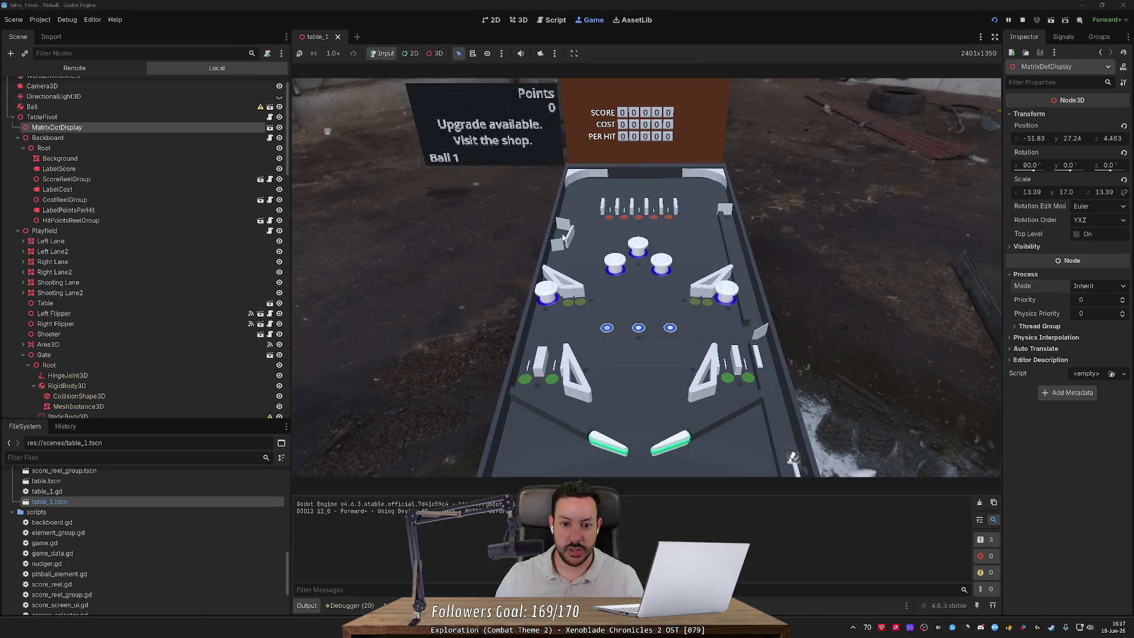
key(Return)
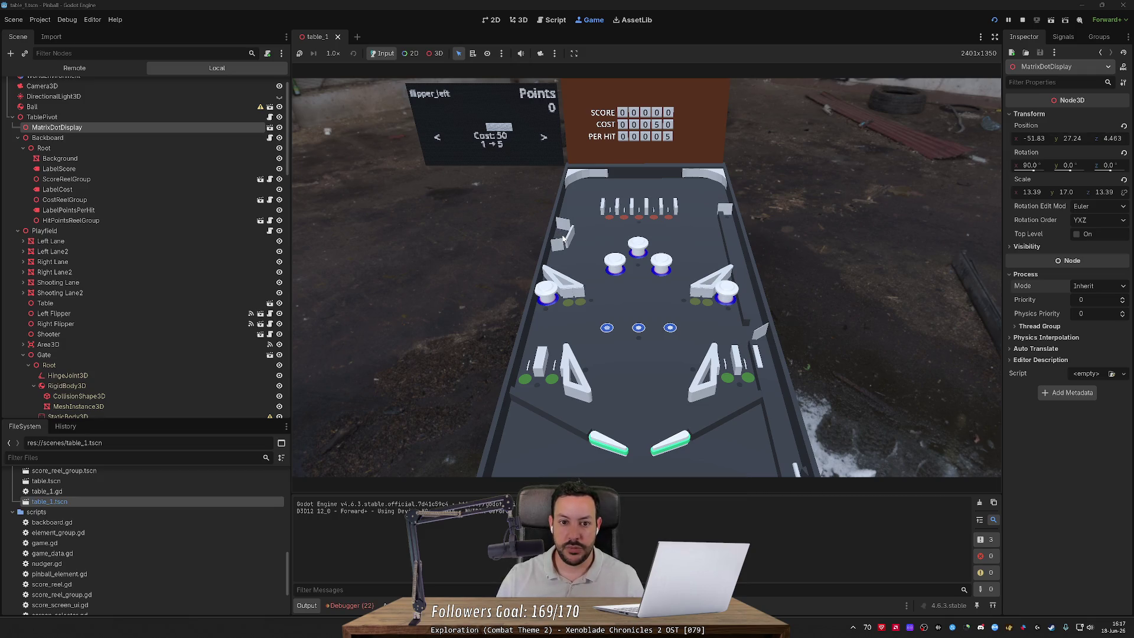
key(Right)
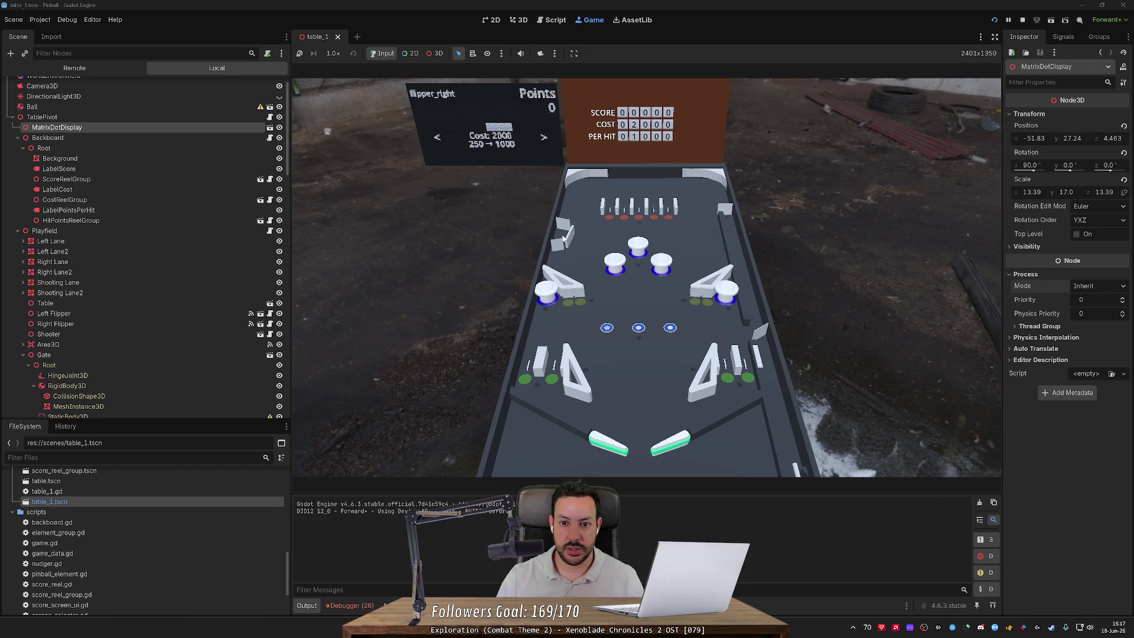
key(Left)
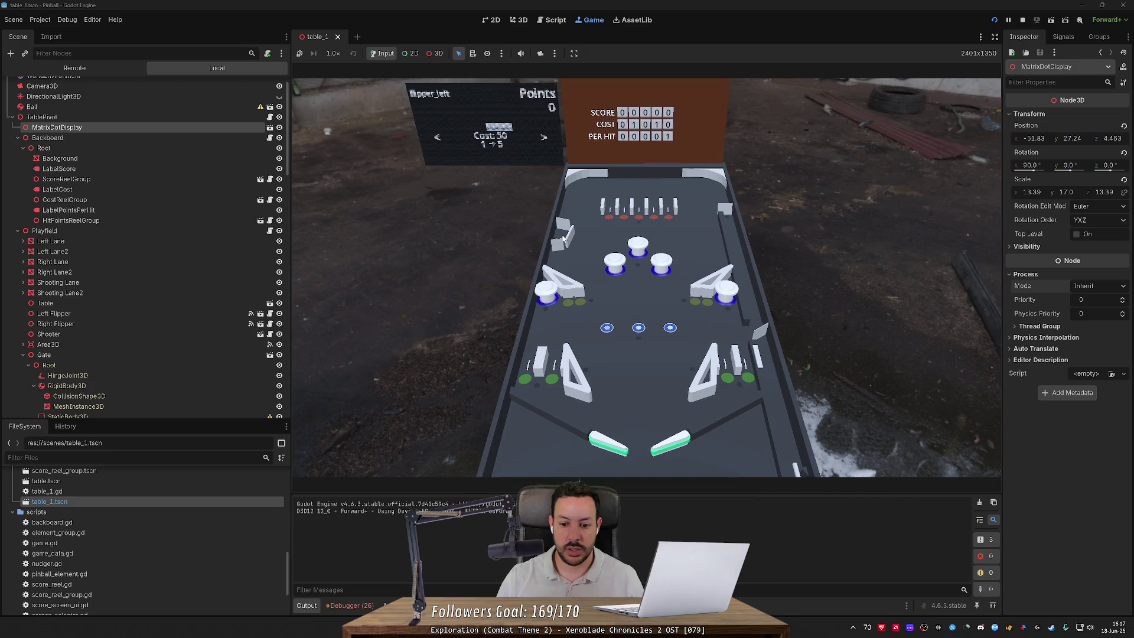
key(Shift_L)
key(Shift_R)
key(Shift_L)
key(Shift_R)
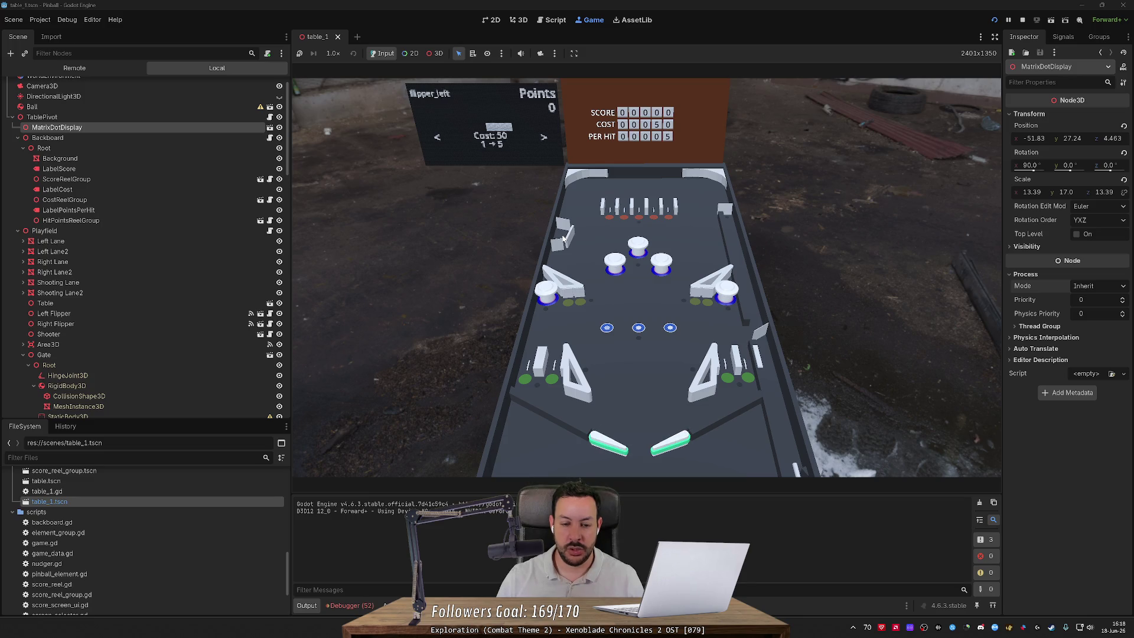
key(Right)
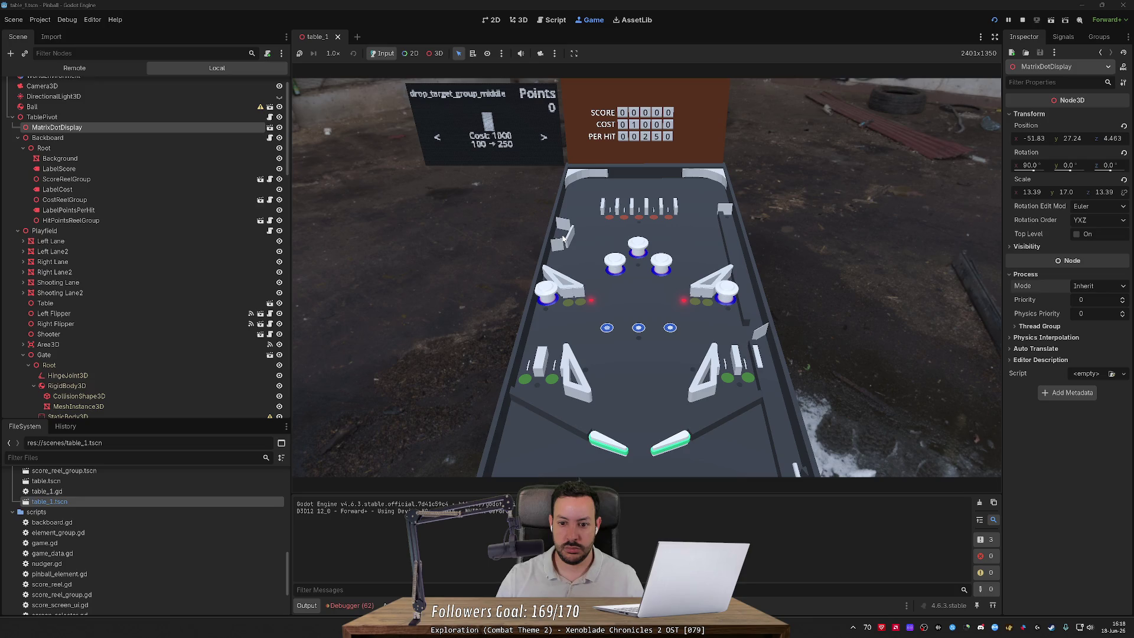
key(Right)
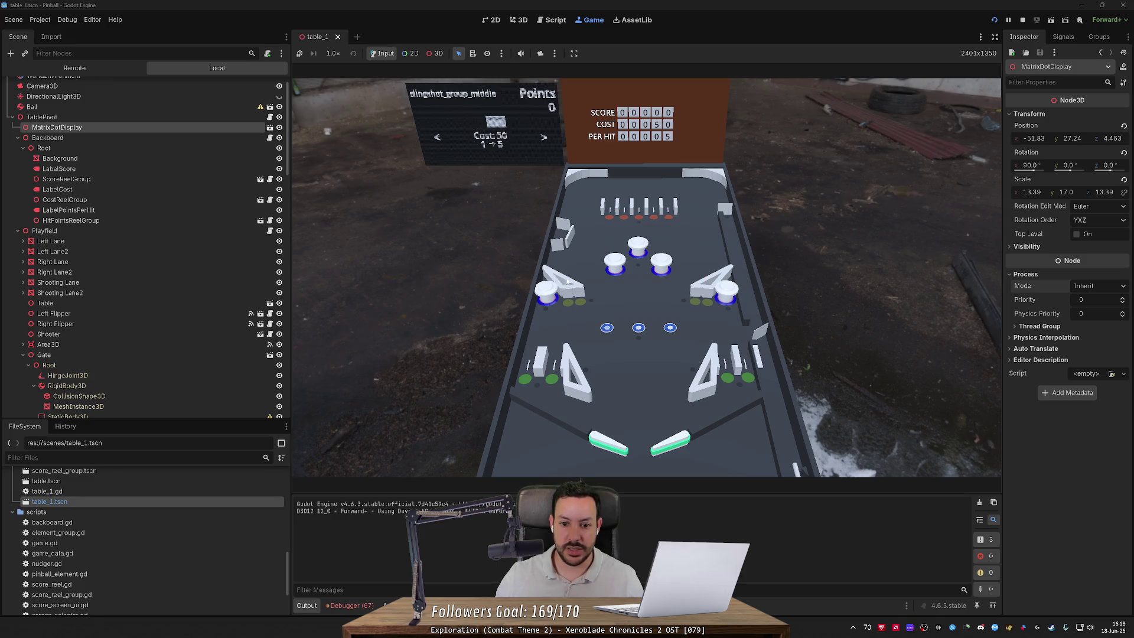
click(1022, 20)
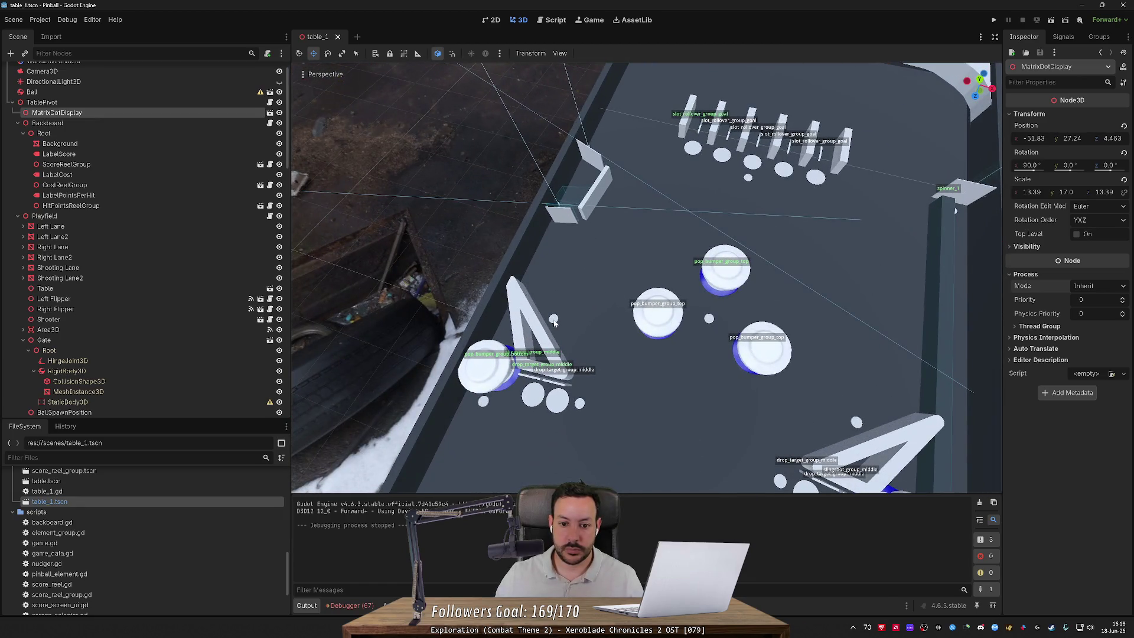
Step: Lower LeftSlingshot's Light2 toward the playfield surface and shift it sideways along X
click(555, 319)
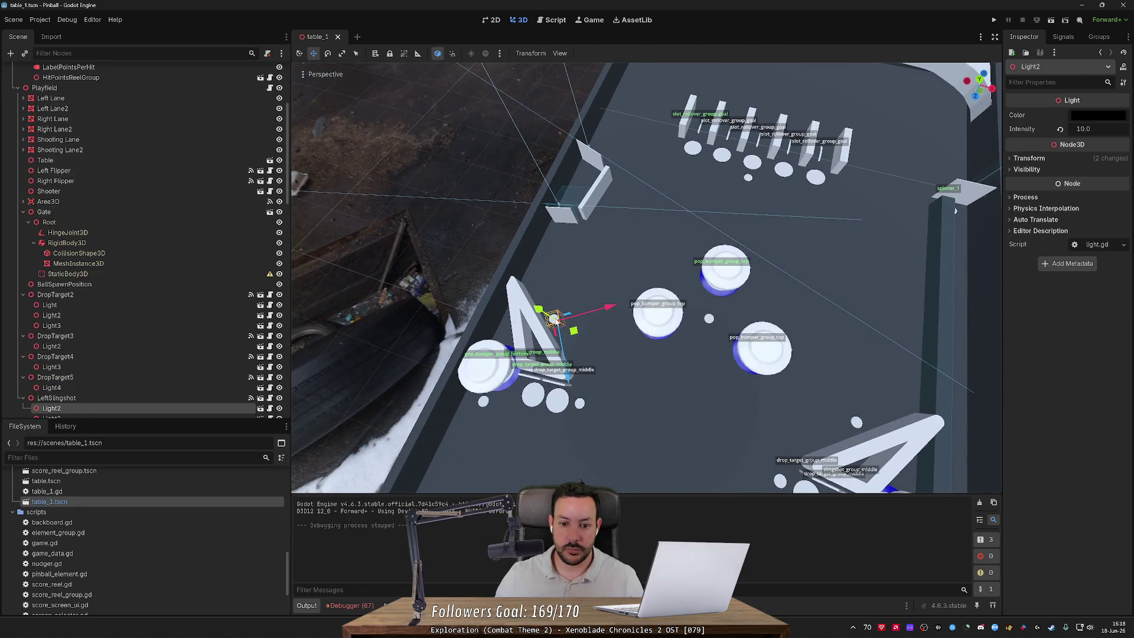
mouse_move(555, 319)
mouse_down()
mouse_move(531, 283)
mouse_move(591, 236)
mouse_move(620, 277)
mouse_move(641, 277)
mouse_move(614, 354)
mouse_move(591, 278)
mouse_move(623, 291)
mouse_up()
drag(627, 224, 627, 234)
drag(626, 278, 639, 287)
drag(678, 370, 707, 378)
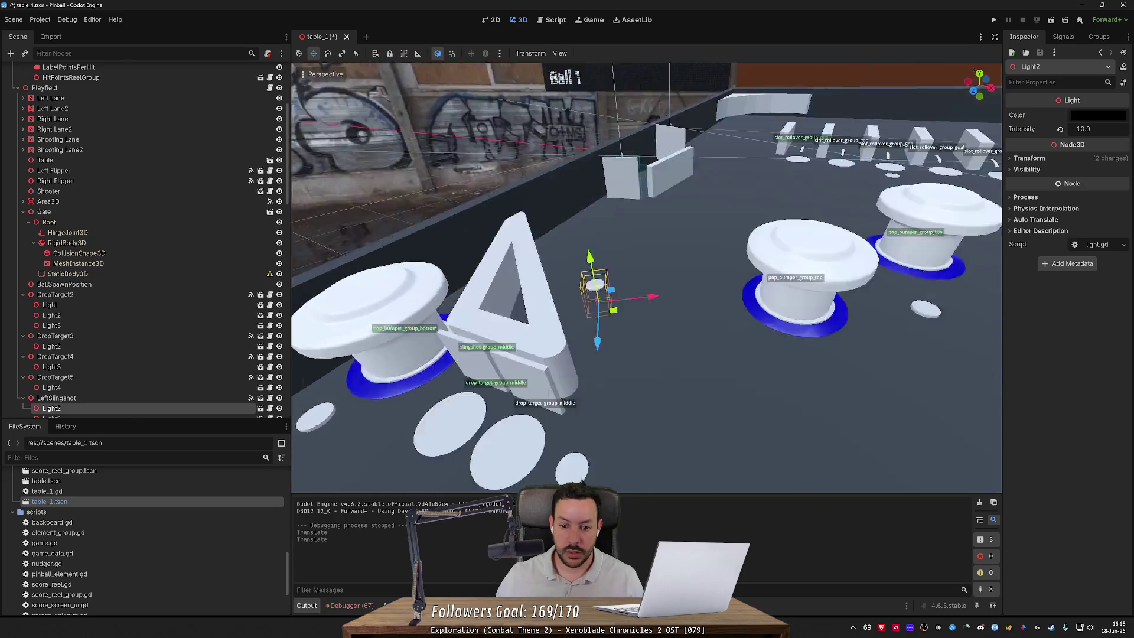
key(w)
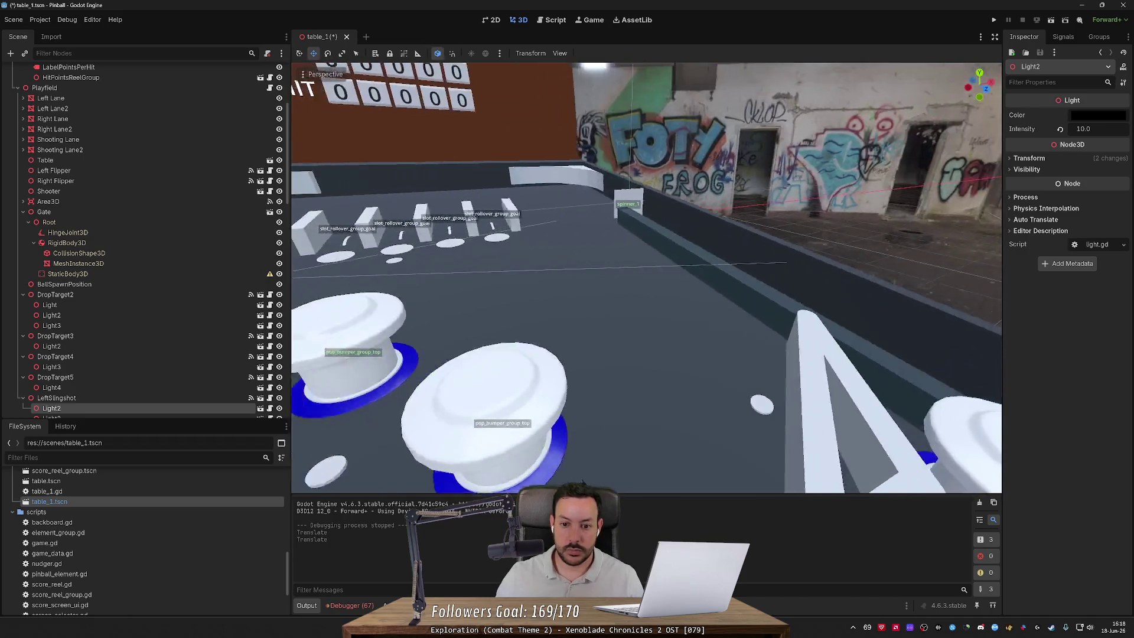
key(e)
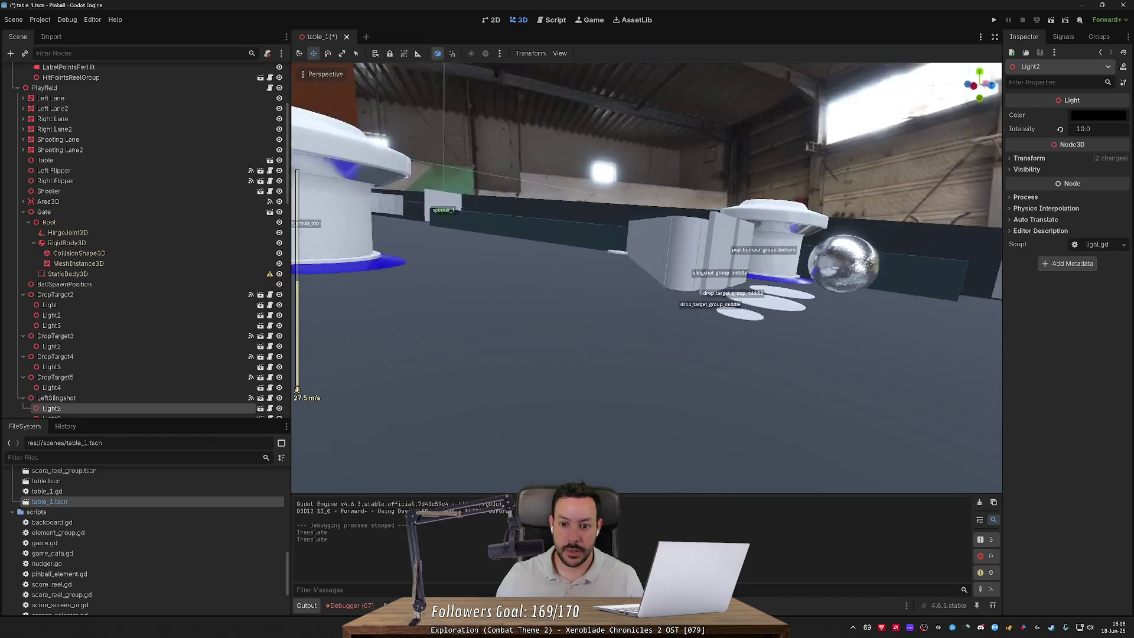
Step: Select and rotate the Table node, then orbit to view the bumpers from the other side
click(643, 195)
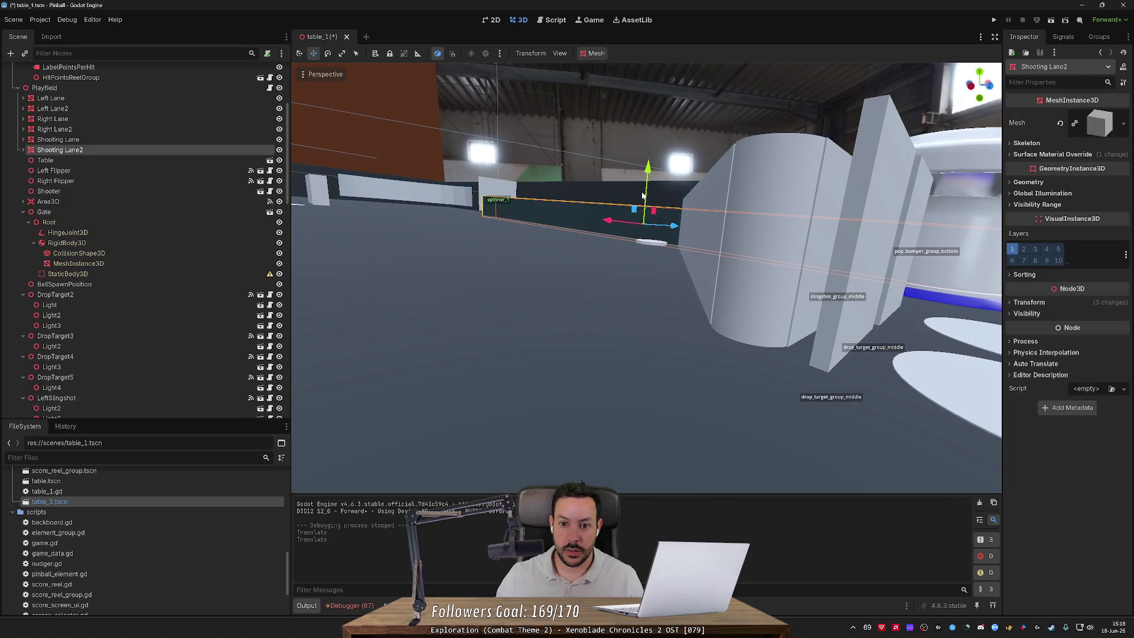
click(653, 245)
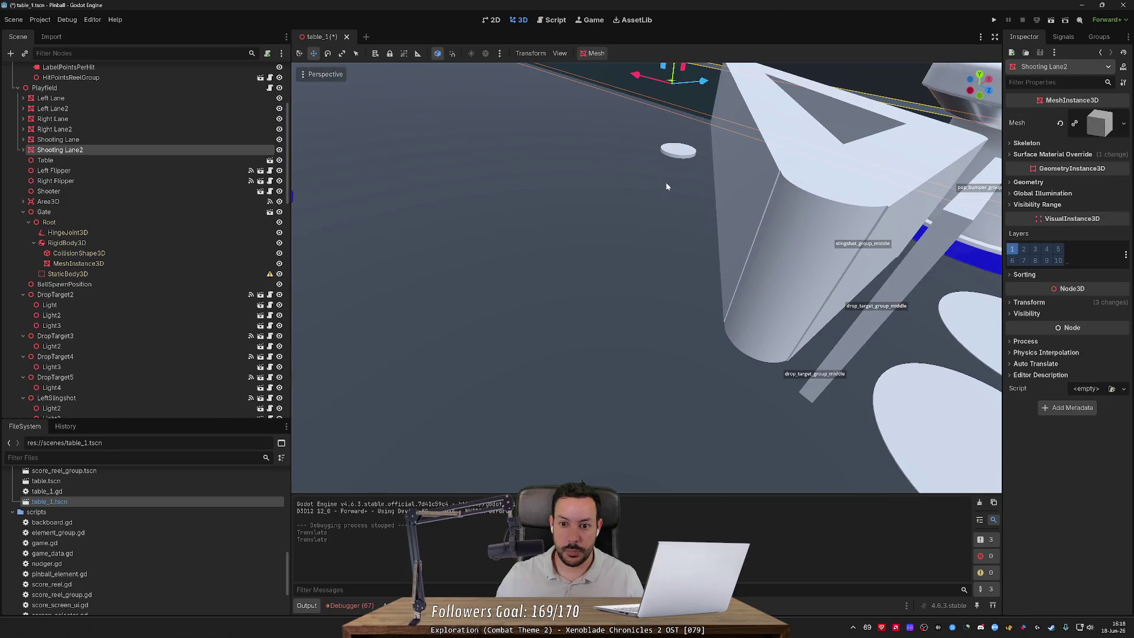
click(678, 157)
key(e)
drag(652, 90, 635, 166)
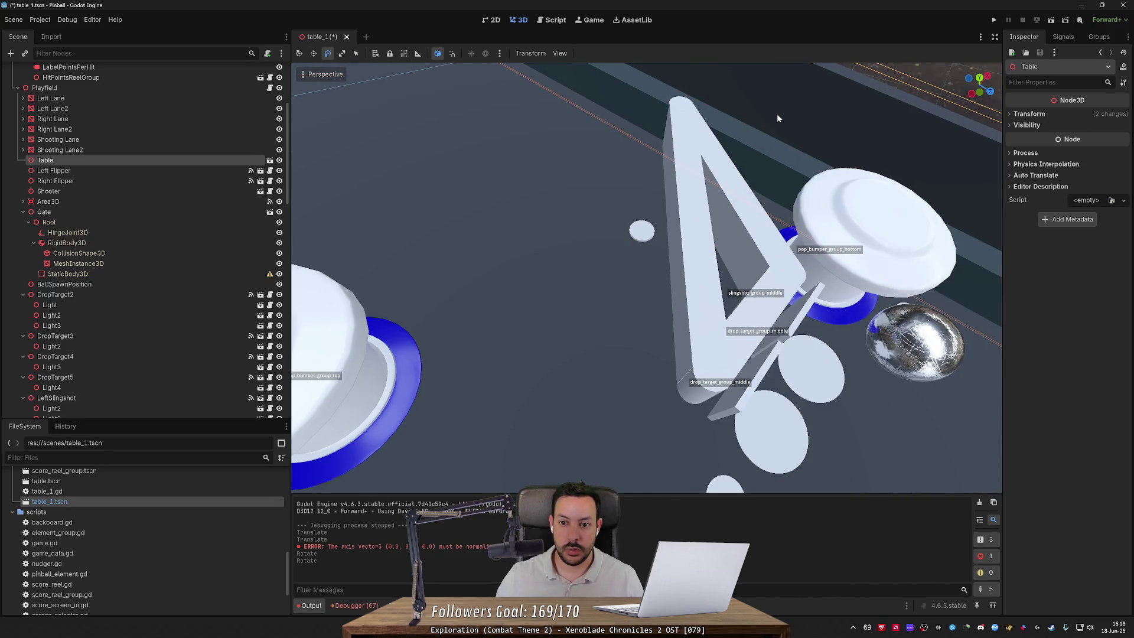
scroll(777, 114, down, 5)
click(655, 161)
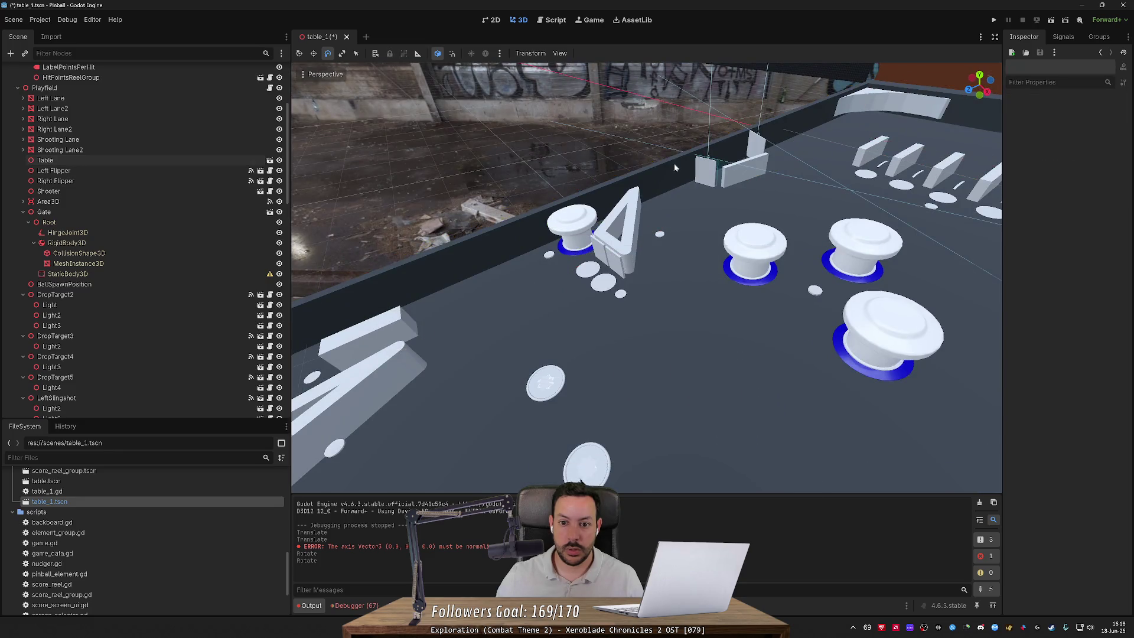
drag(656, 165, 679, 162)
click(644, 166)
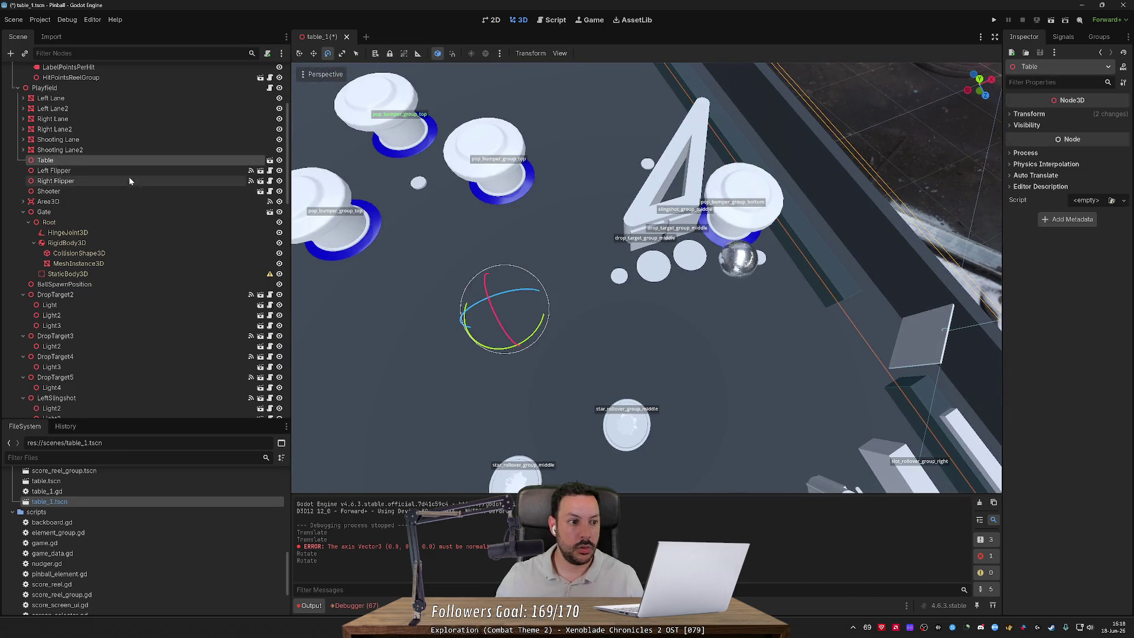
key(f)
Step: Lower LeftSlingshot's Light3 onto the playfield and shift it left along X
click(587, 255)
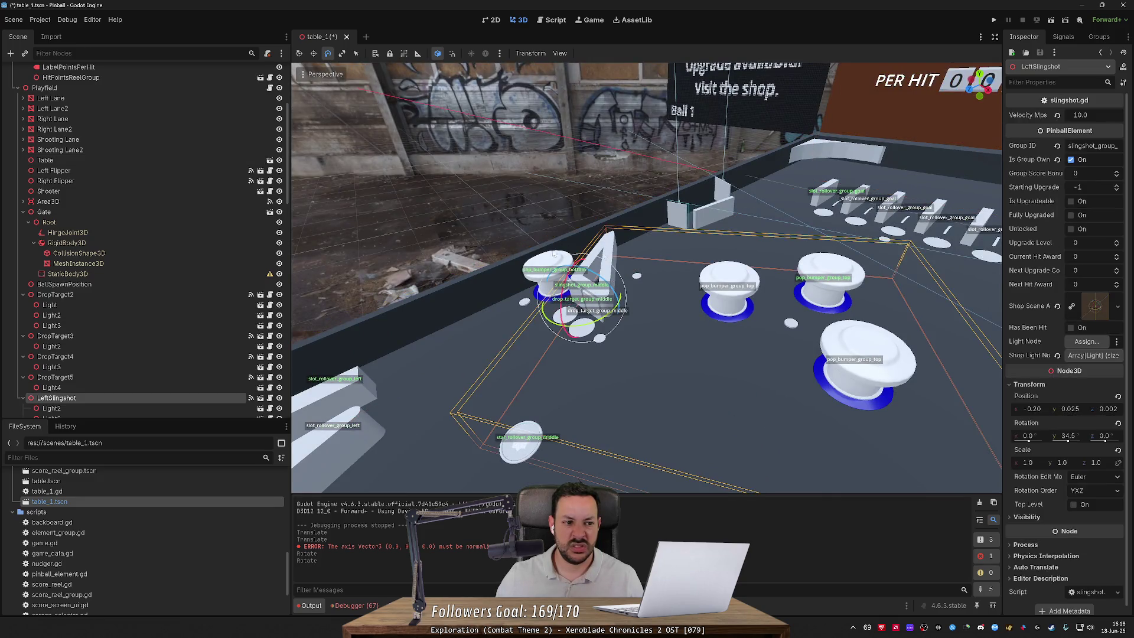
click(128, 408)
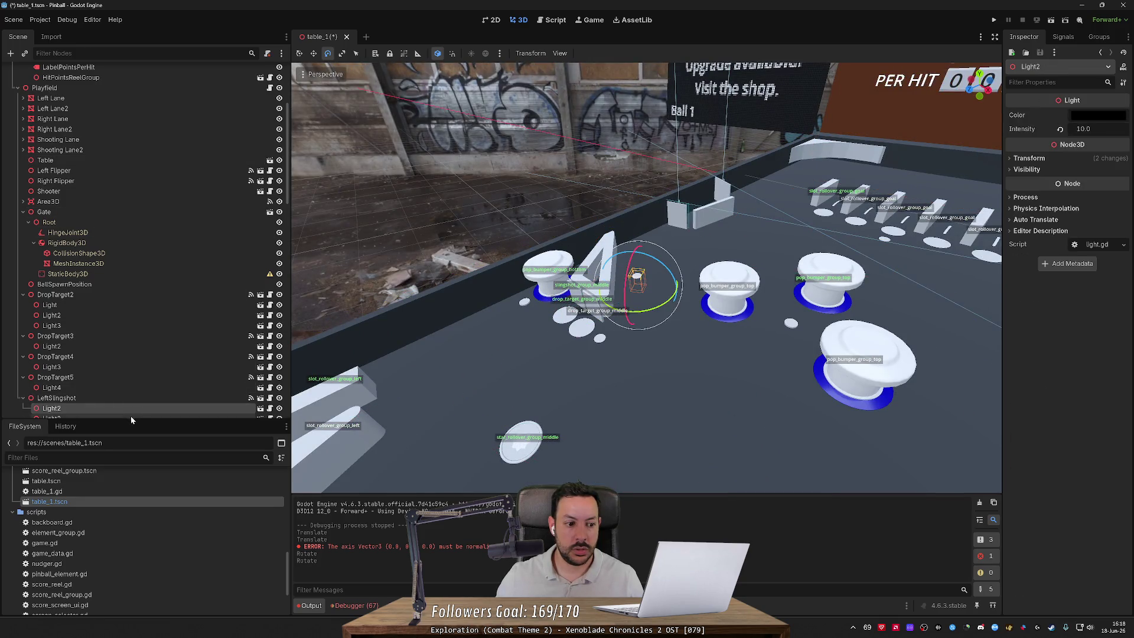
double_click(131, 416)
key(w)
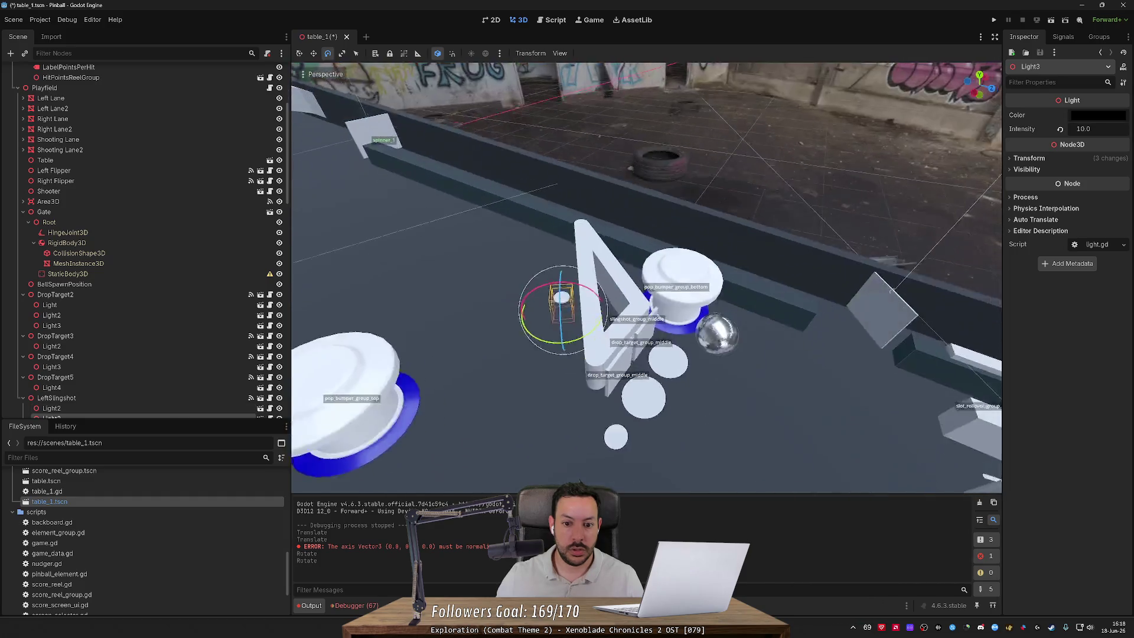
drag(644, 301, 637, 328)
drag(683, 379, 584, 377)
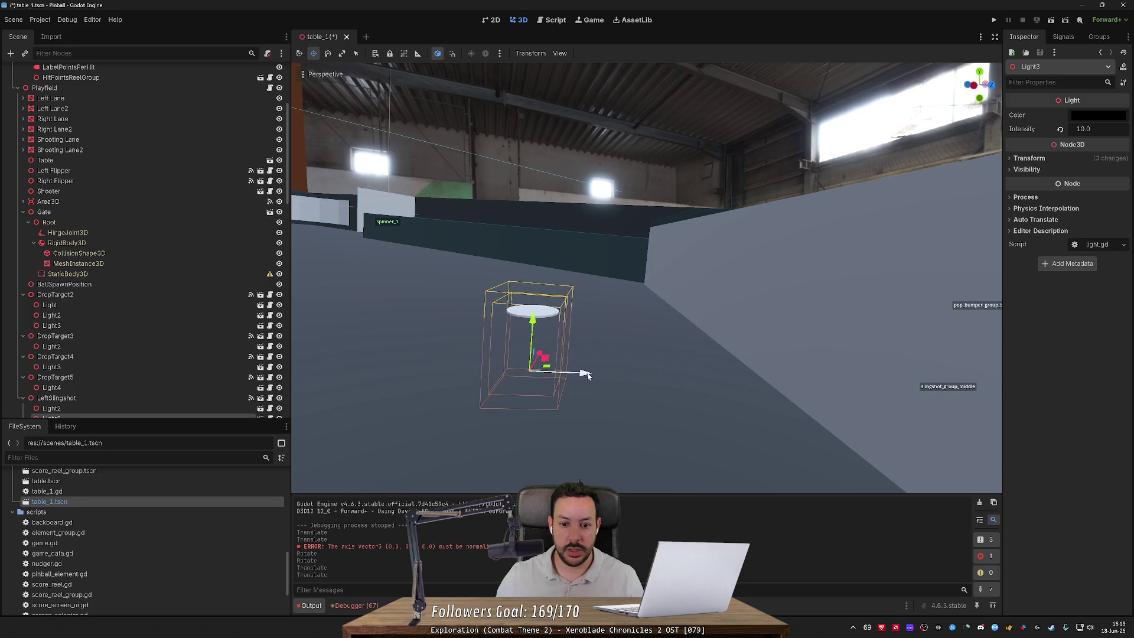
scroll(585, 378, down, 5)
Step: Save the scene, test-run the game, stop it, then launch it again
key(ctrl+s)
click(993, 21)
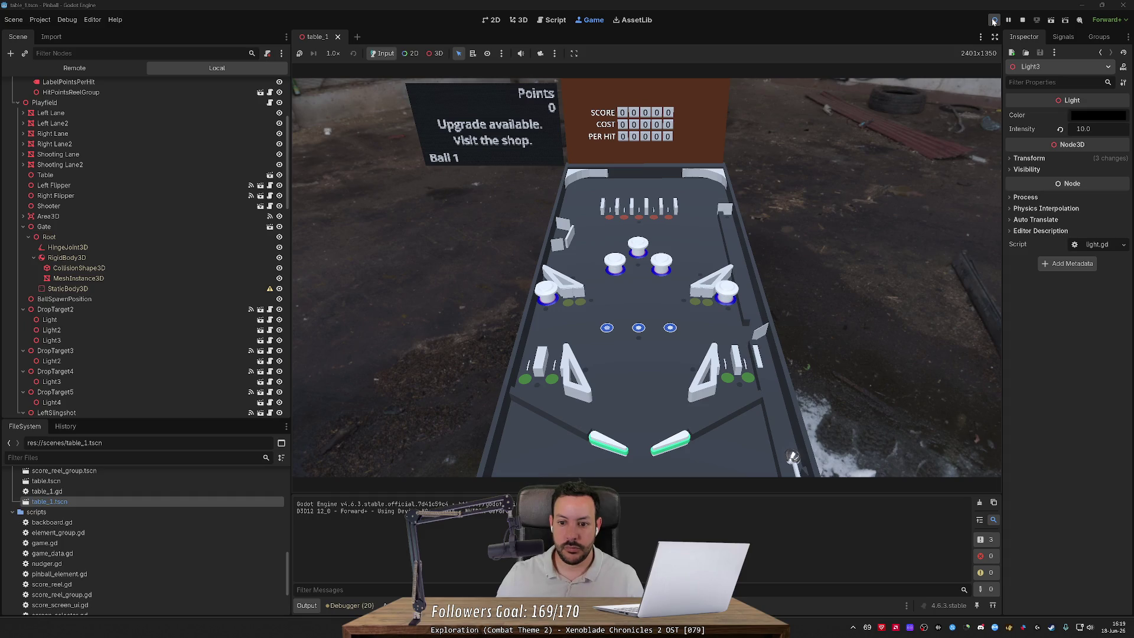
click(1022, 20)
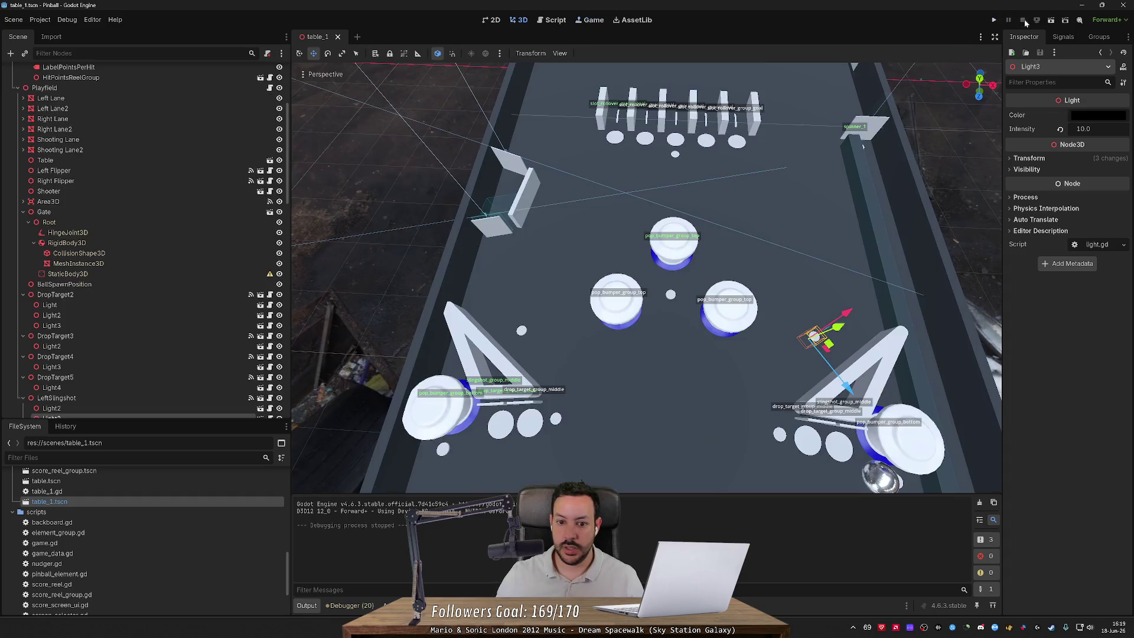
click(521, 331)
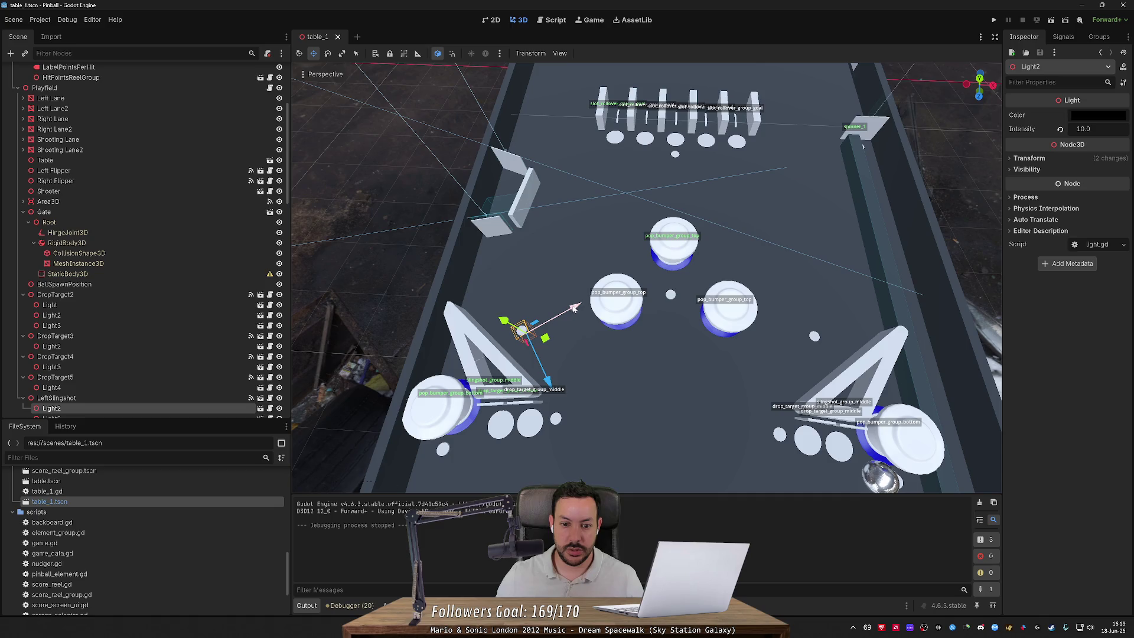
click(994, 20)
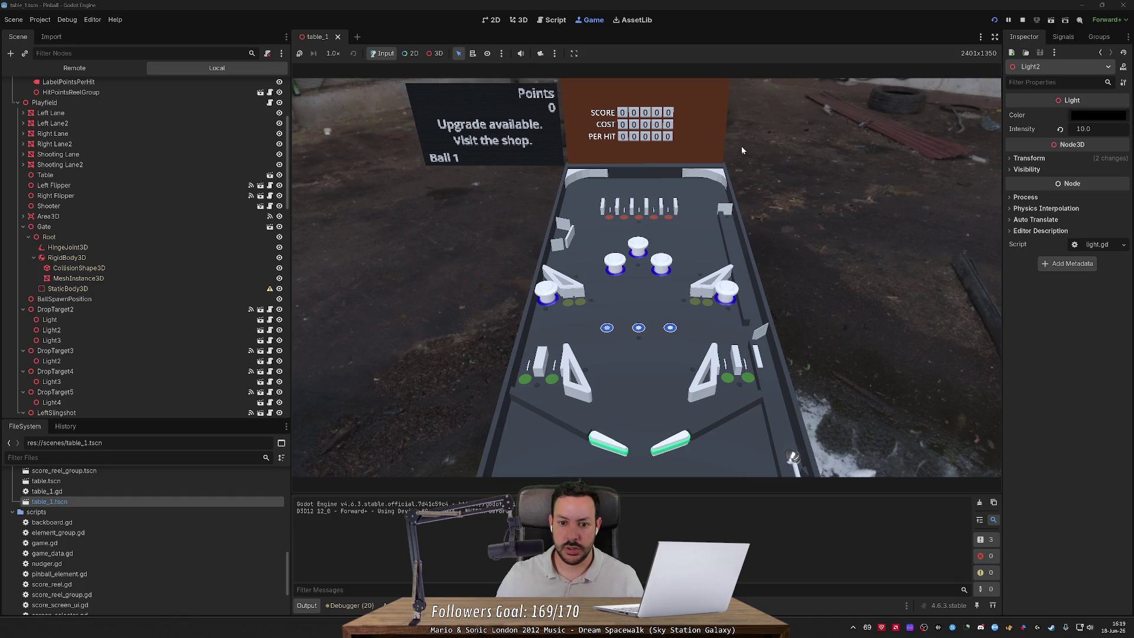
Step: Open the backboard shop and page through drop target, slingshot, bumper, spinner and slot-goal items
click(563, 236)
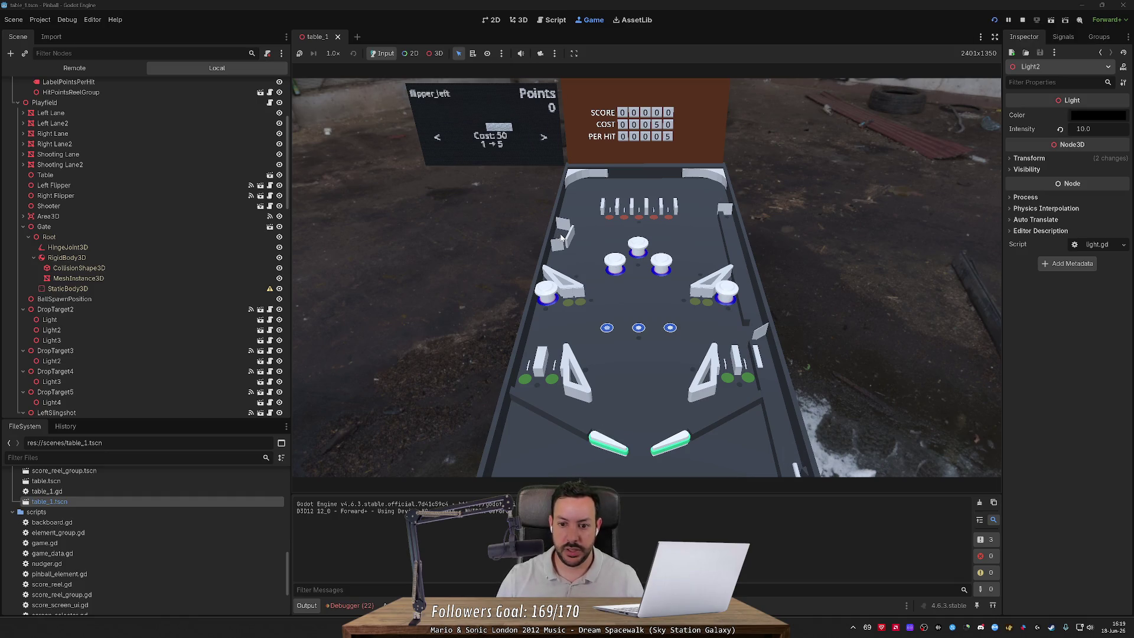
key(Right)
key(Right)
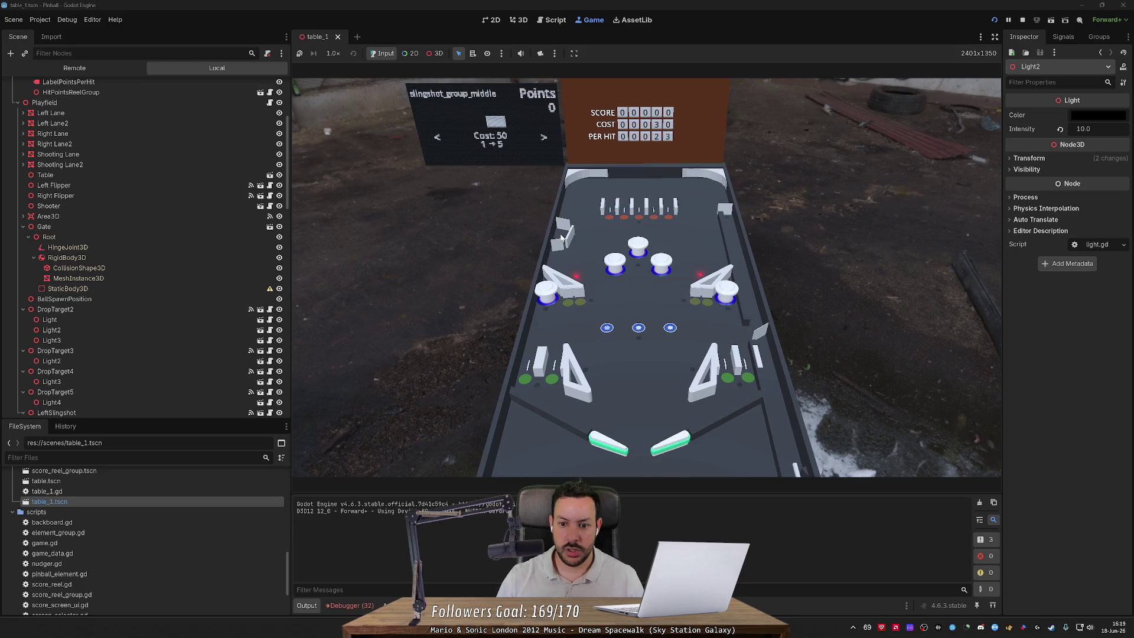
key(Right)
key(Right)
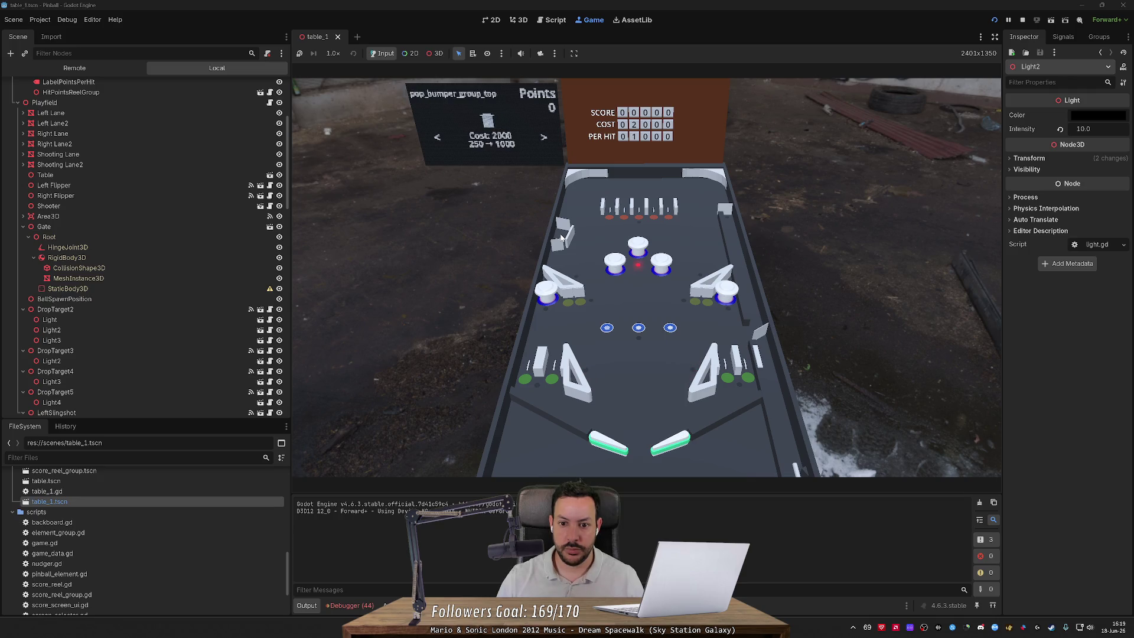
key(Right)
key(Right)
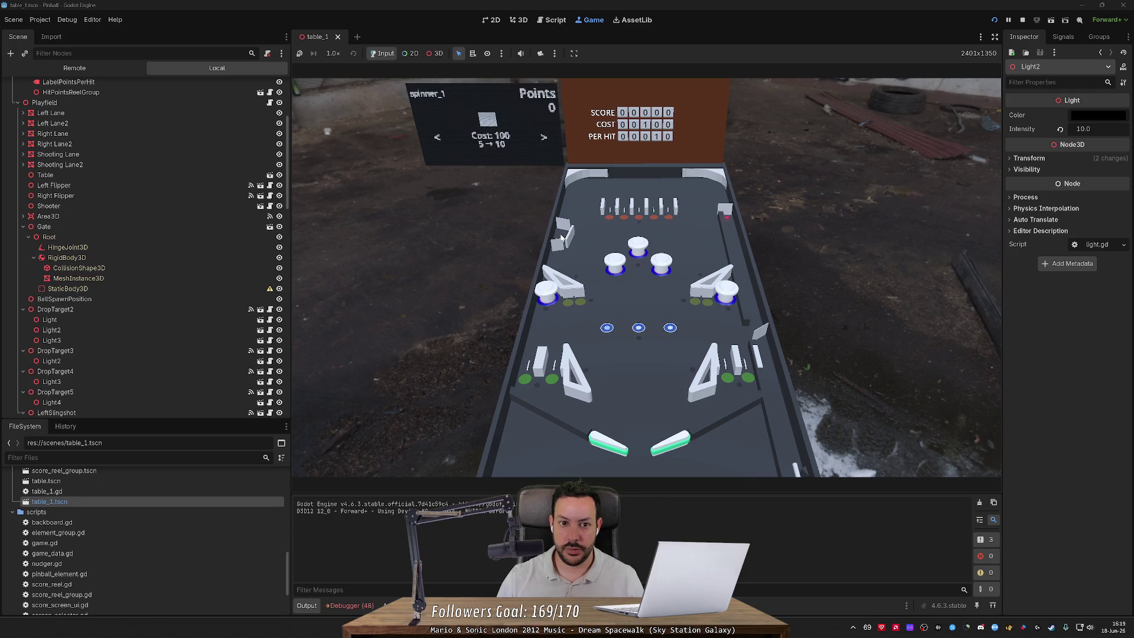
key(Right)
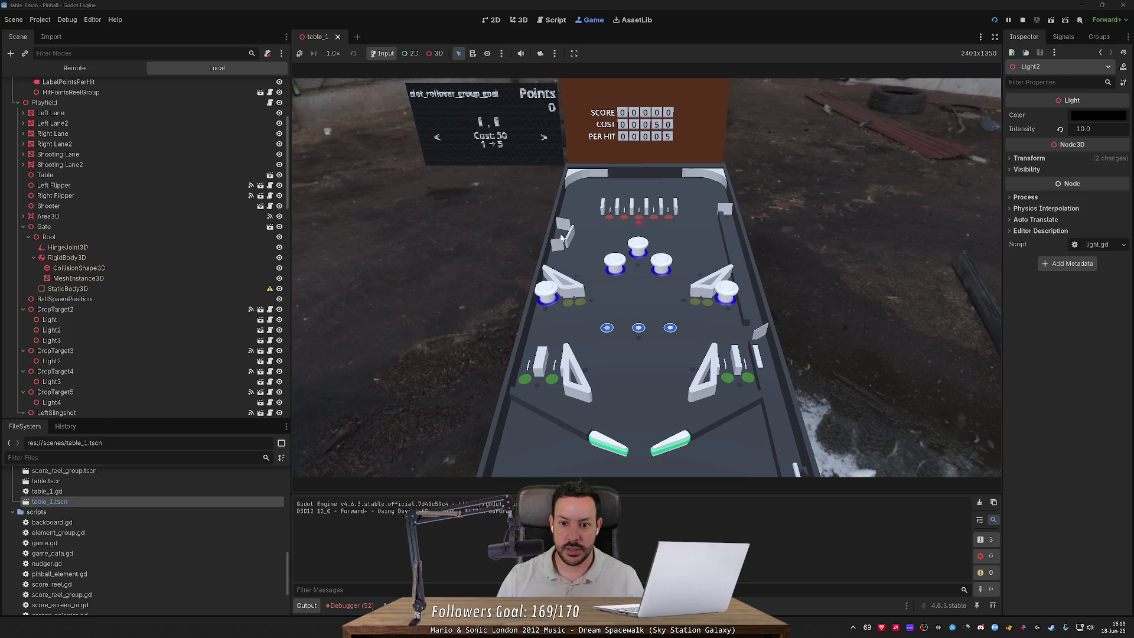
Step: Check the slot_rollover left/right and star_rollover_group_middle pages, then stop the game
key(Right)
key(Right)
key(Left)
key(Right)
key(Left)
key(Right)
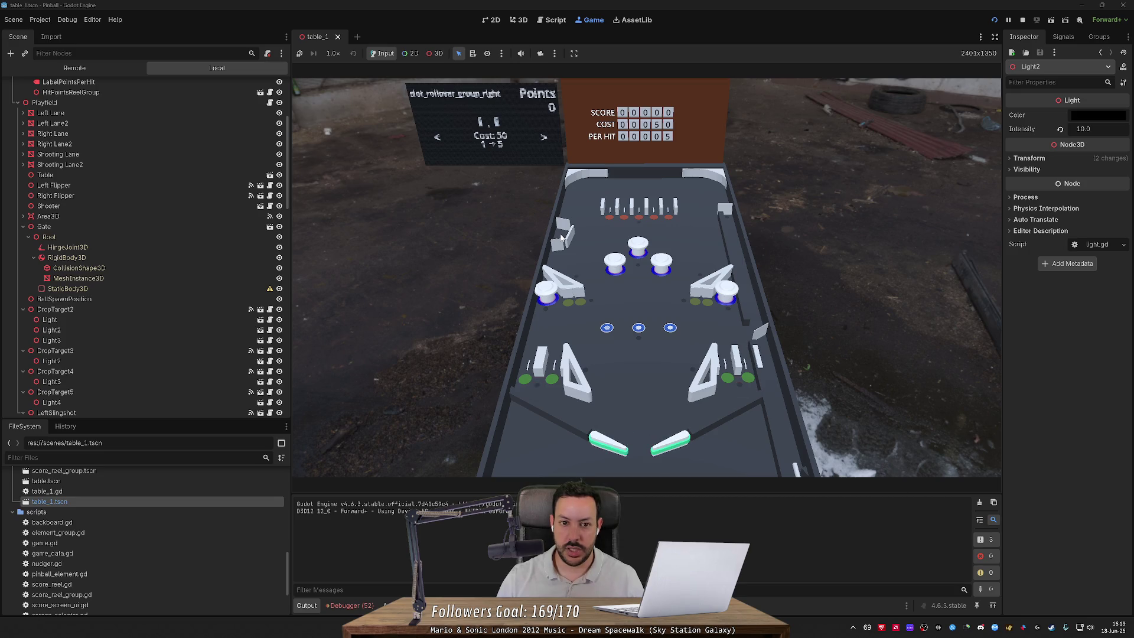
key(Right)
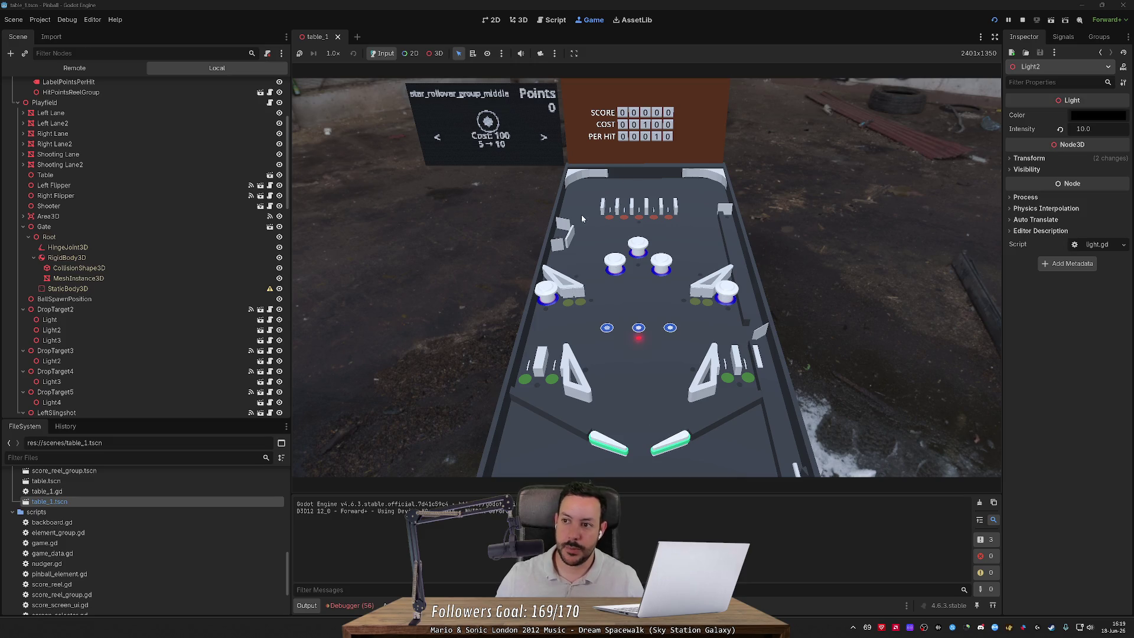
click(1022, 19)
mouse_move(646, 277)
mouse_down()
mouse_move(433, 346)
mouse_move(433, 333)
mouse_up()
Step: Locate Light12 under SlotRollover6 in the scene tree and cut it
click(433, 333)
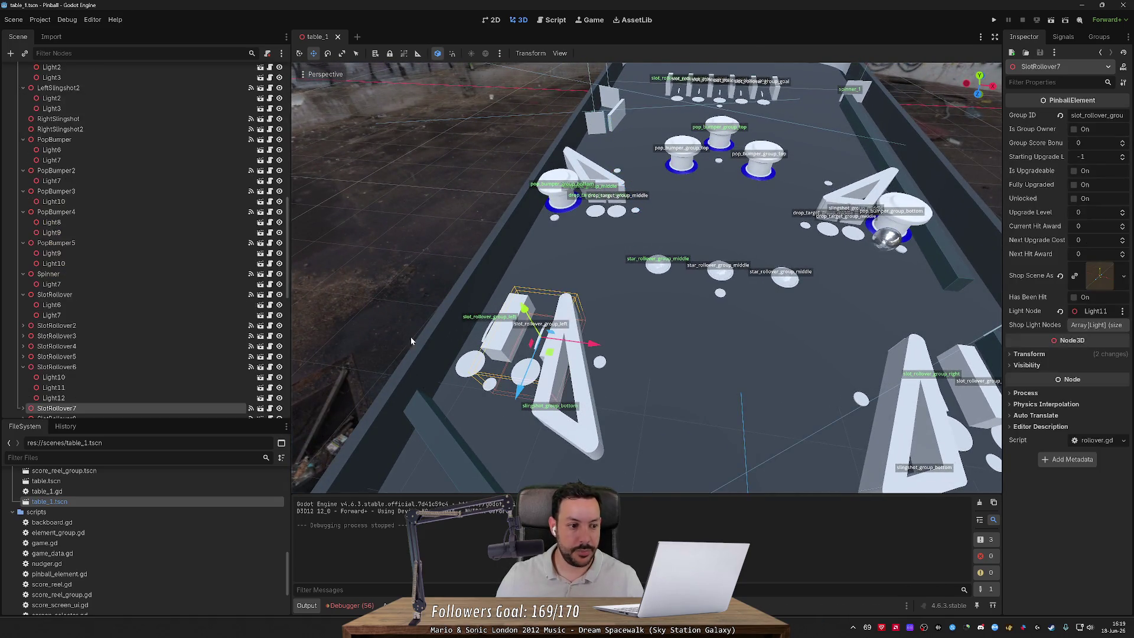
scroll(151, 391, down, 5)
click(24, 278)
click(54, 288)
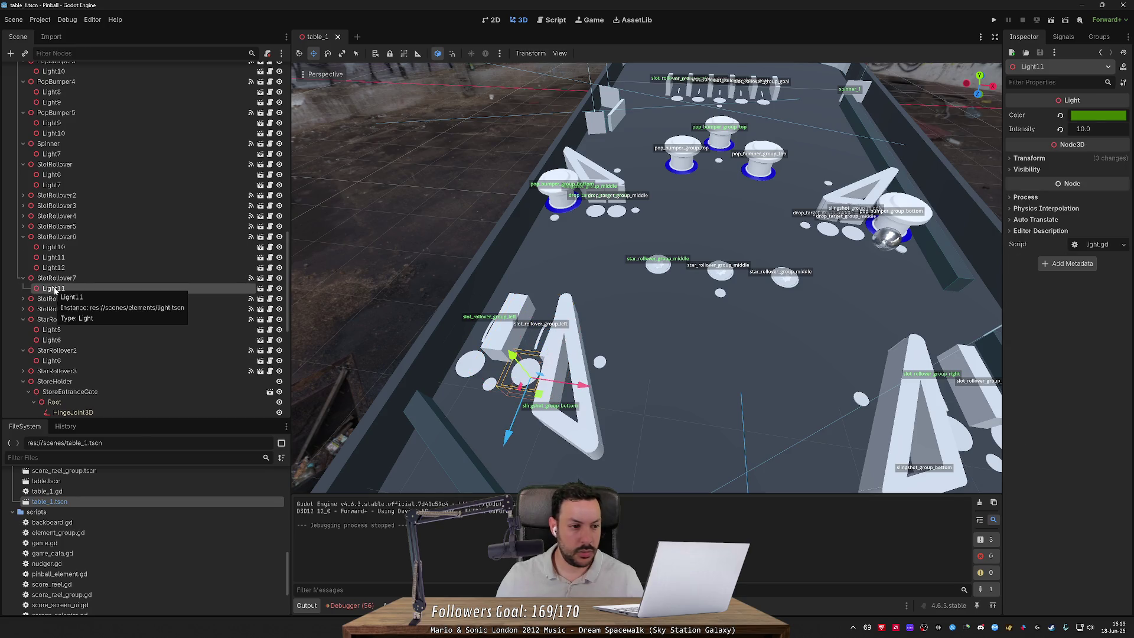
click(56, 278)
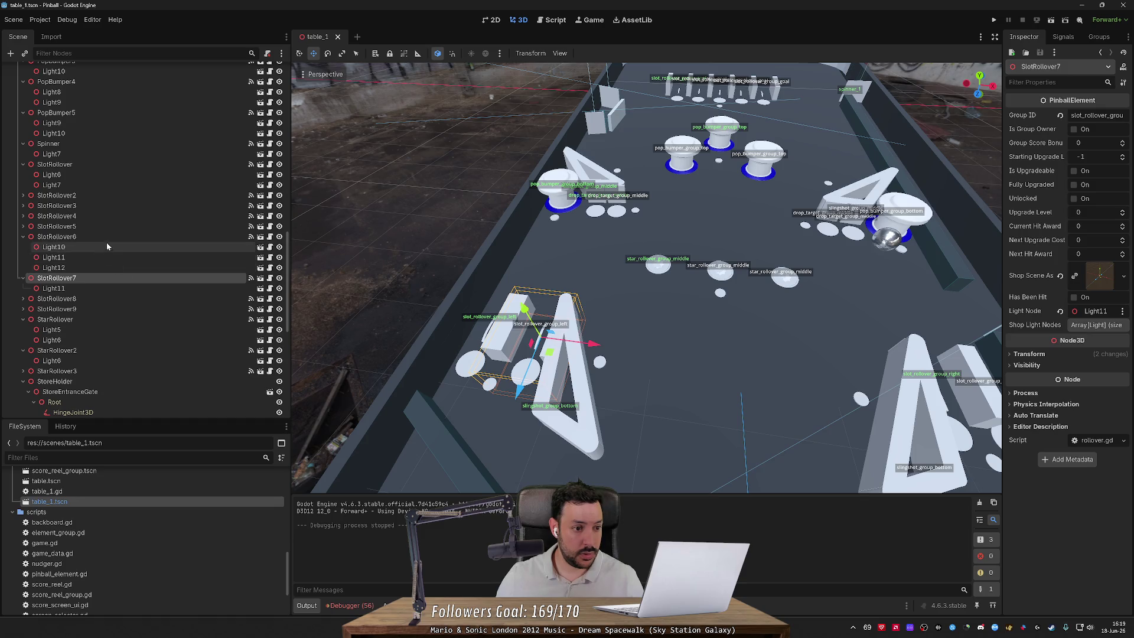
click(100, 257)
click(98, 267)
key(ctrl+x)
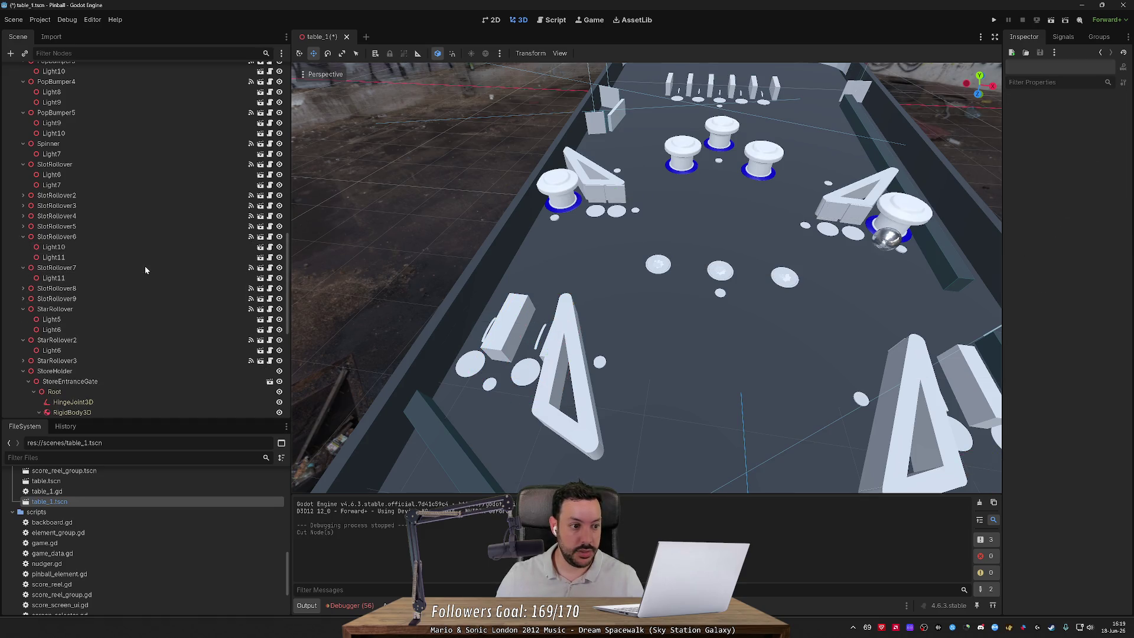
Step: Paste Light12 and a second light, Light13, under SlotRollover8
scroll(336, 302, up, 5)
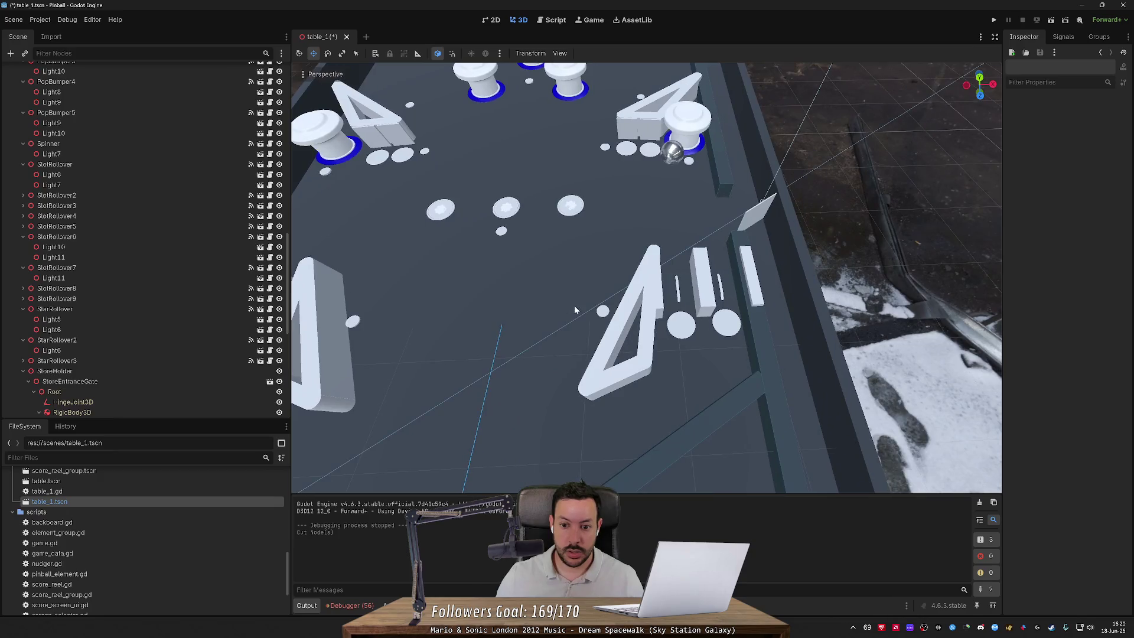
click(584, 309)
click(663, 300)
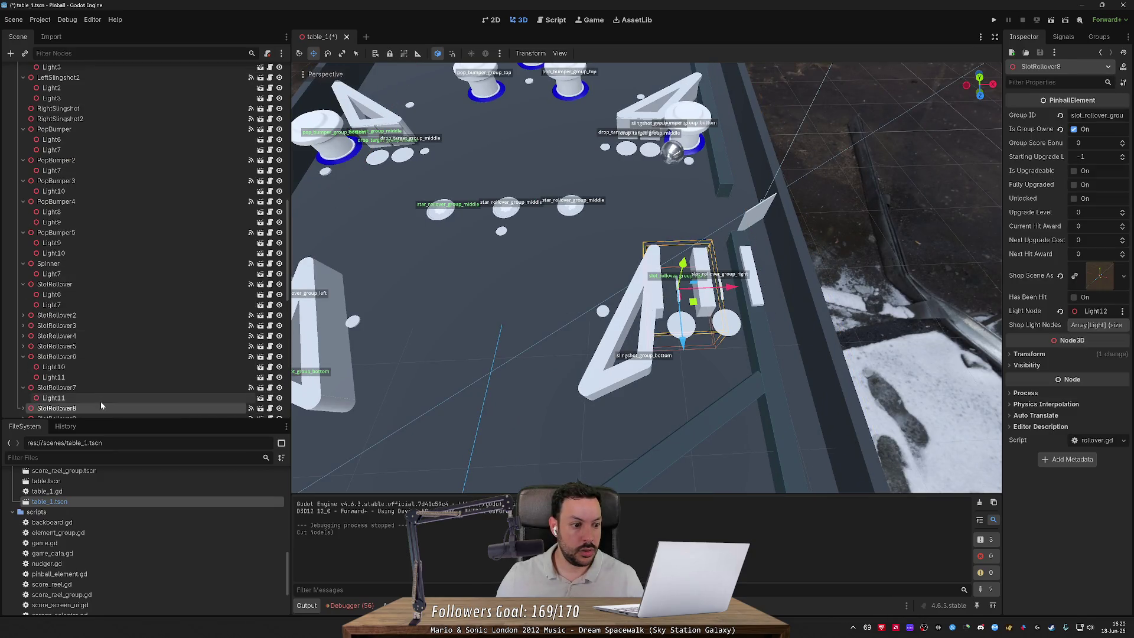
key(ctrl+v)
double_click(55, 367)
key(ctrl+v)
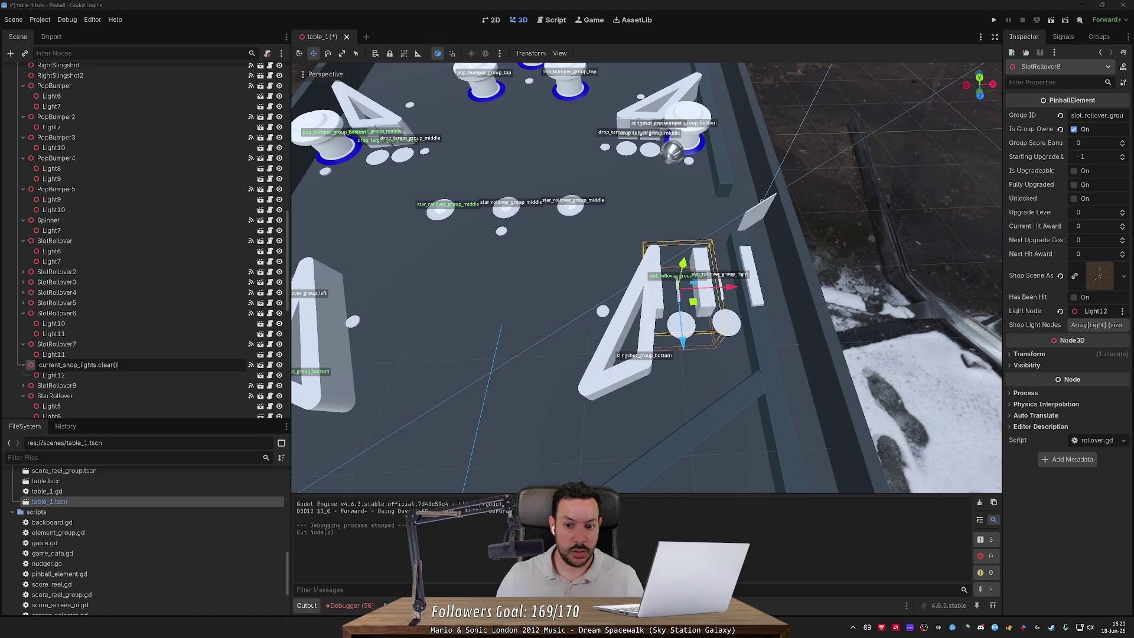
key(Escape)
key(ctrl+v)
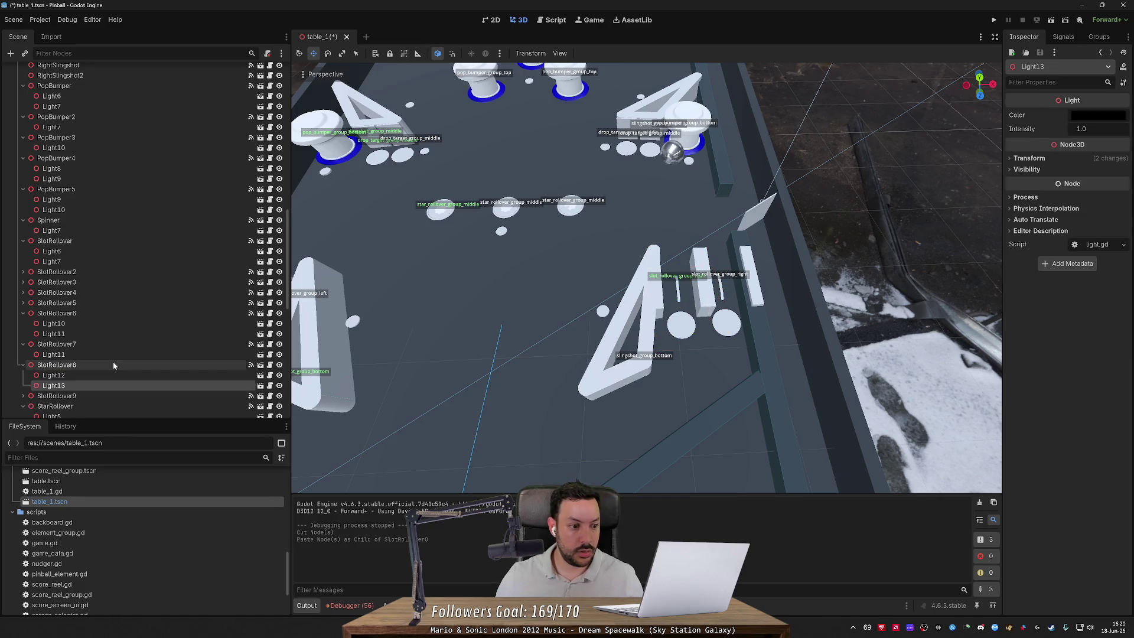
Step: Slide Light13 left along X into place beside SlotRollover8
mouse_move(591, 278)
mouse_down()
mouse_move(679, 236)
mouse_move(726, 236)
mouse_up()
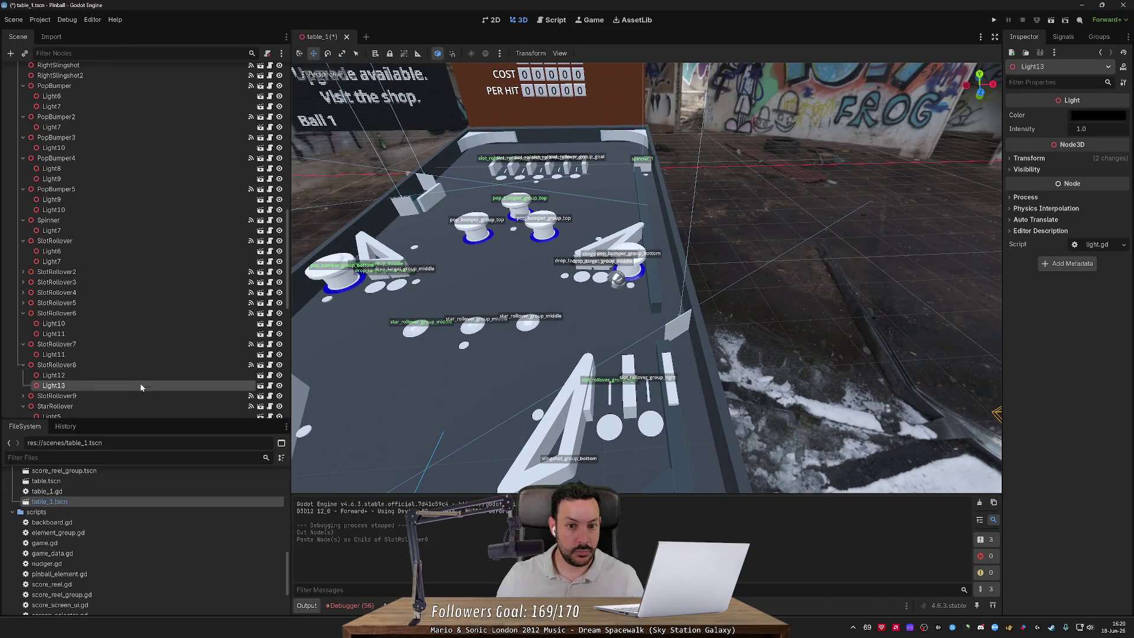
right_click(141, 387)
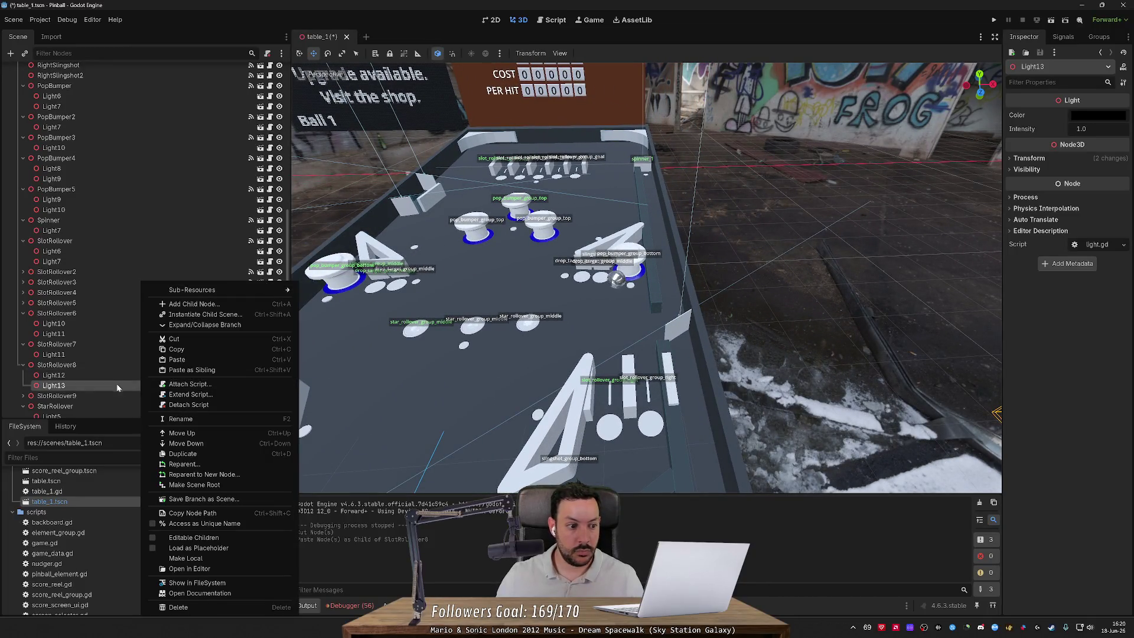
click(121, 387)
drag(590, 401, 771, 415)
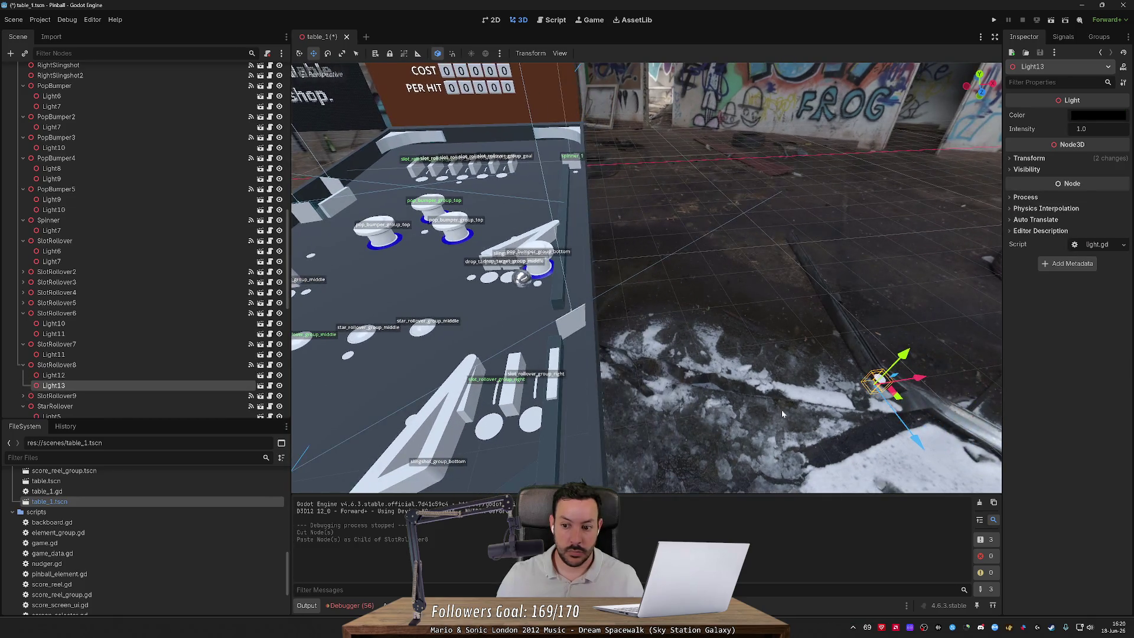
mouse_move(921, 378)
mouse_down()
mouse_move(608, 417)
mouse_move(546, 437)
mouse_up()
key(f)
Step: Add Light13 to SlotRollover8's Shop Light Nodes, save the scene and run the game
click(139, 365)
mouse_move(133, 381)
mouse_down()
mouse_move(552, 377)
mouse_move(1095, 325)
mouse_up()
key(ctrl+s)
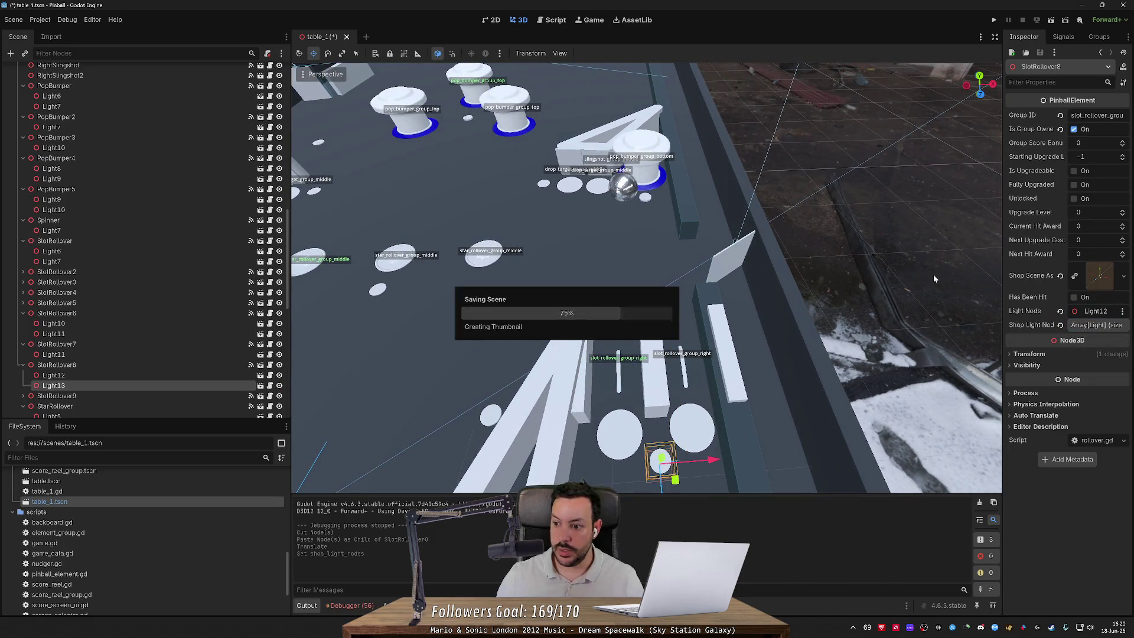
click(992, 20)
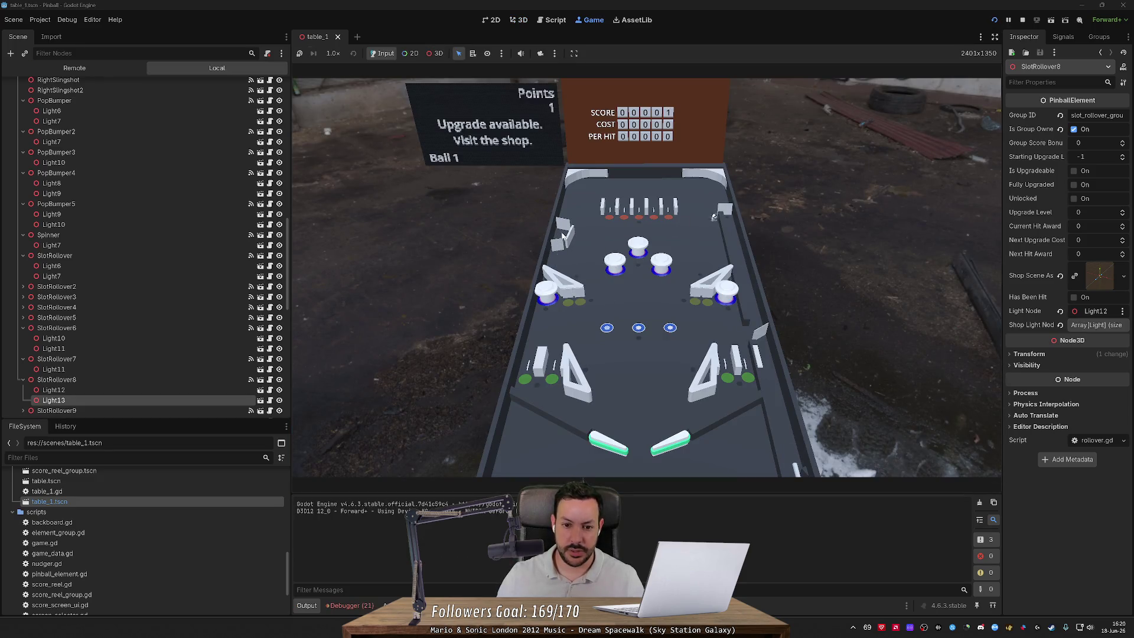
Step: Page through shop items until backboard.gd line 75 throws the null 'intensity' error, then stop
key(Right)
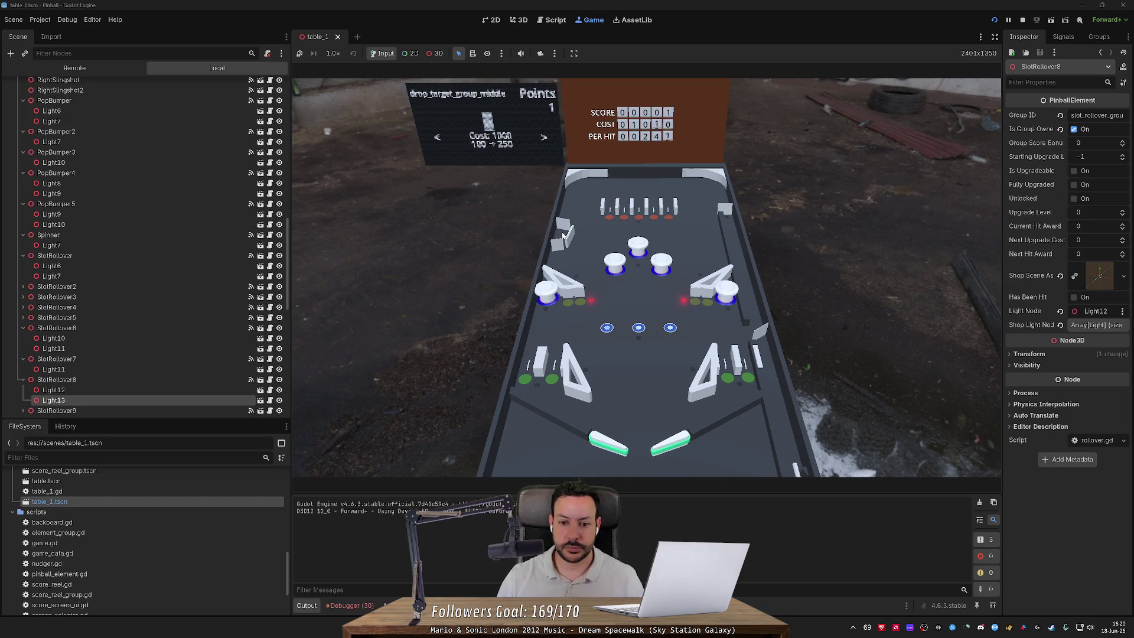
key(Right)
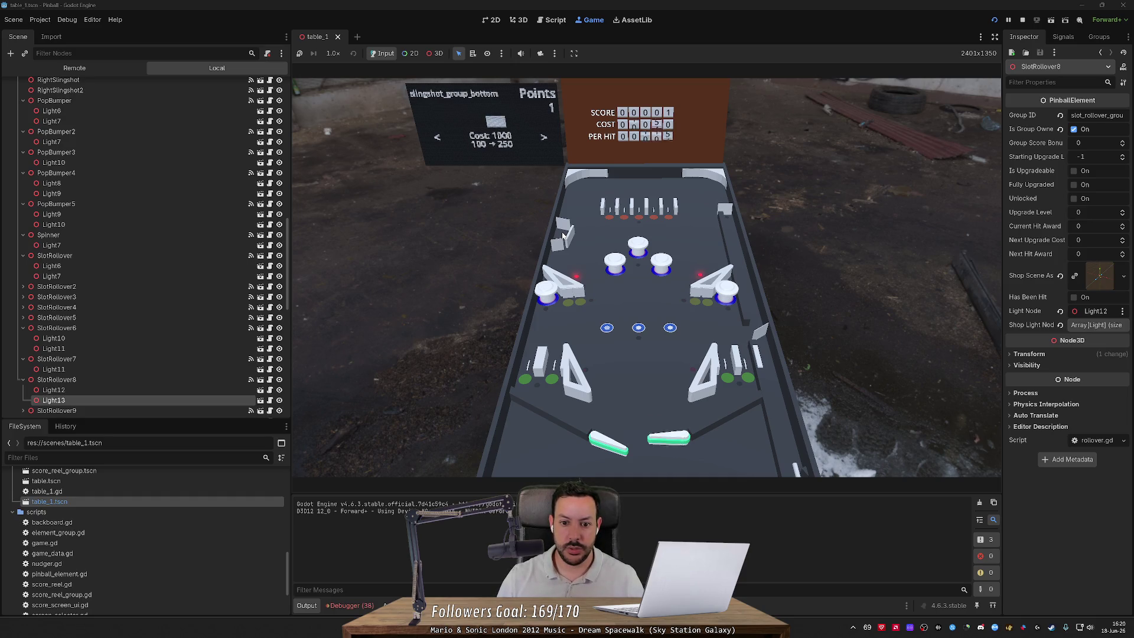
key(Right)
key(Right)
key(Right)
key(Right)
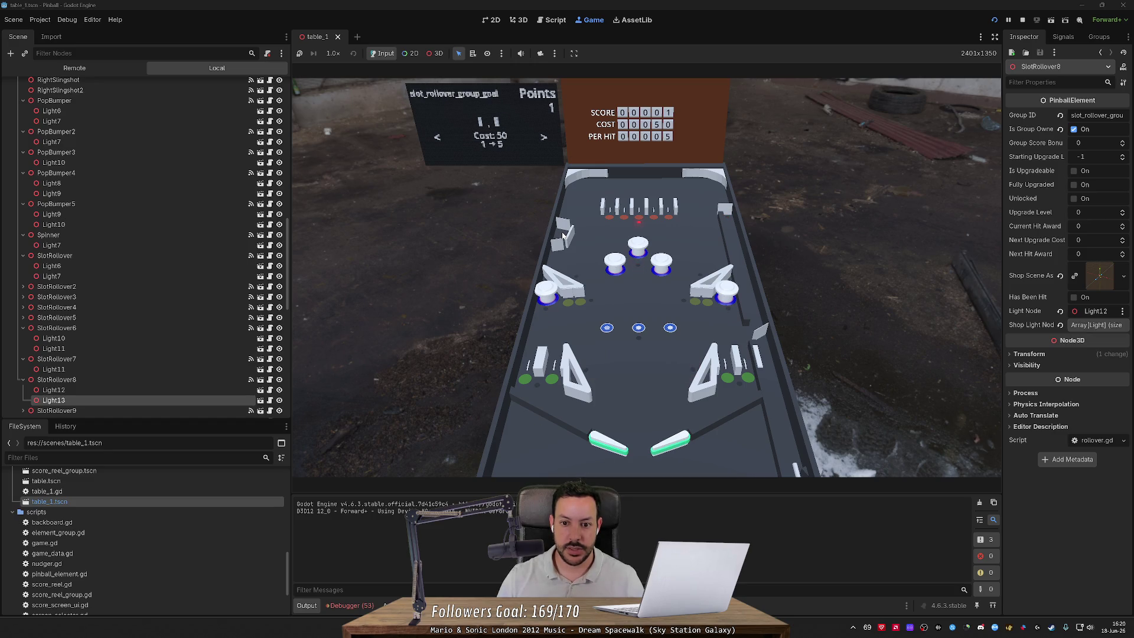
key(Right)
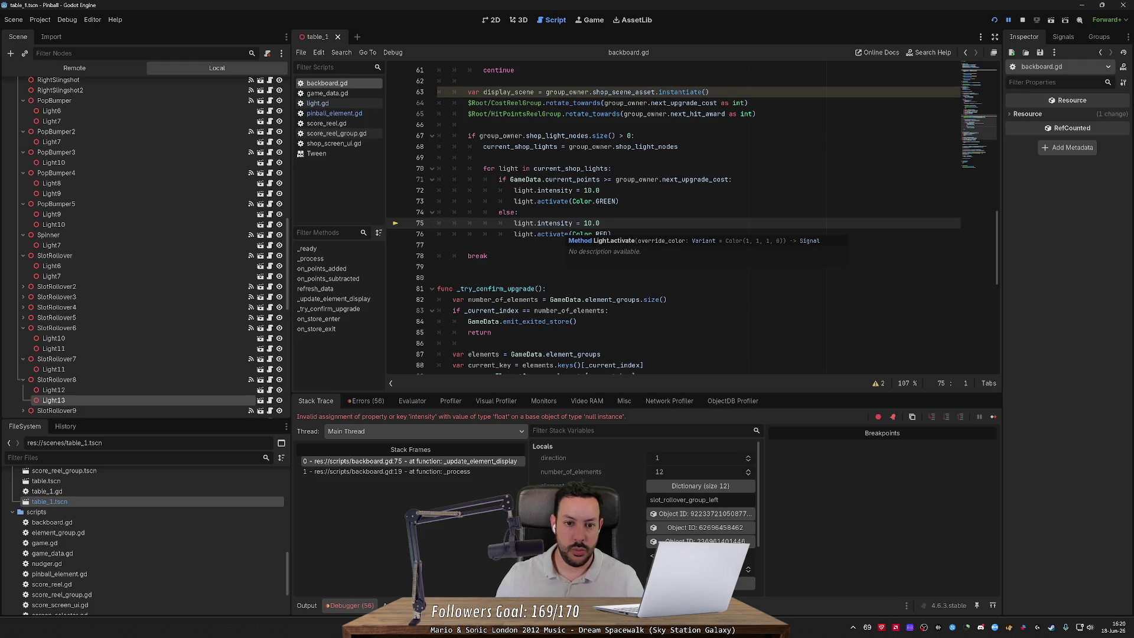
click(1022, 20)
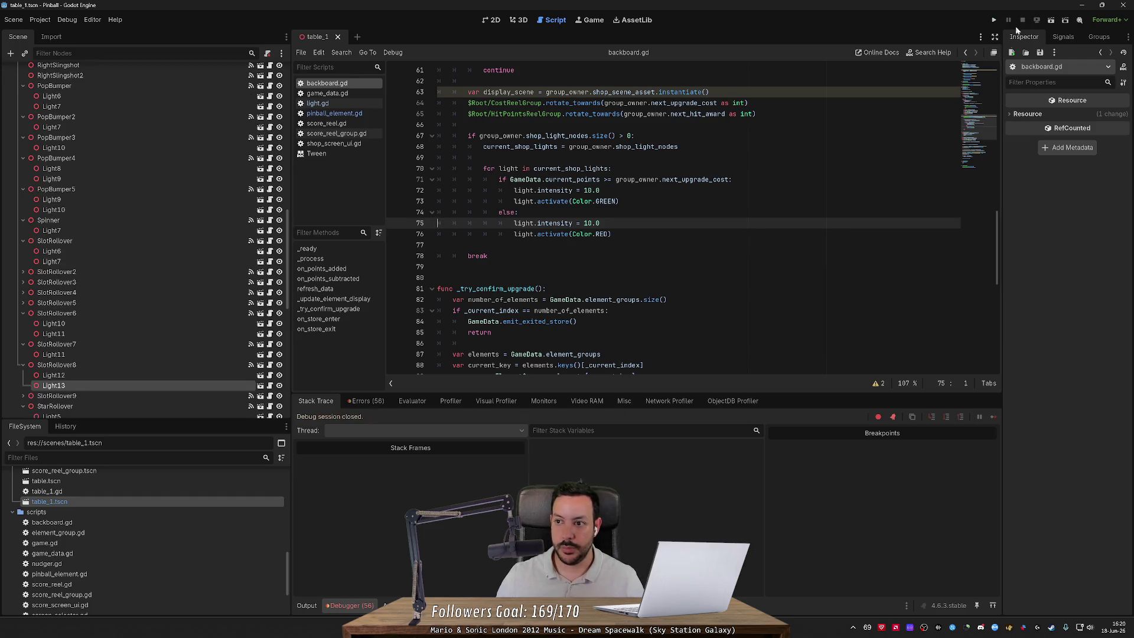
key(alt+Left)
click(523, 20)
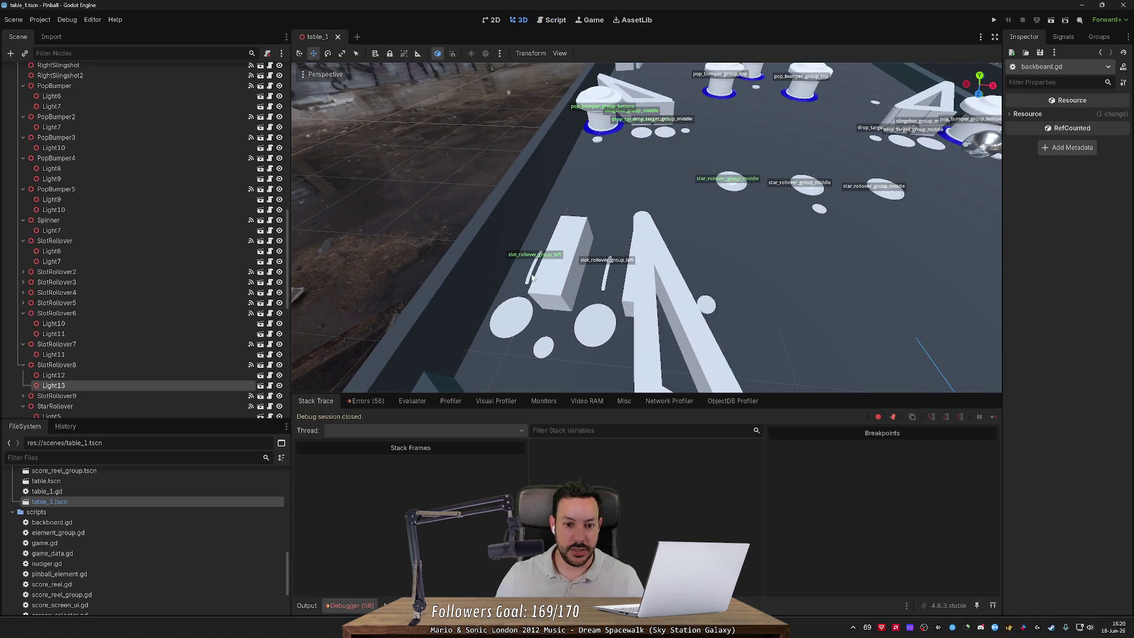
Step: Delete the empty second entry from SlotRollover6's Shop Light Nodes, then save and run with F5
click(532, 277)
key(f)
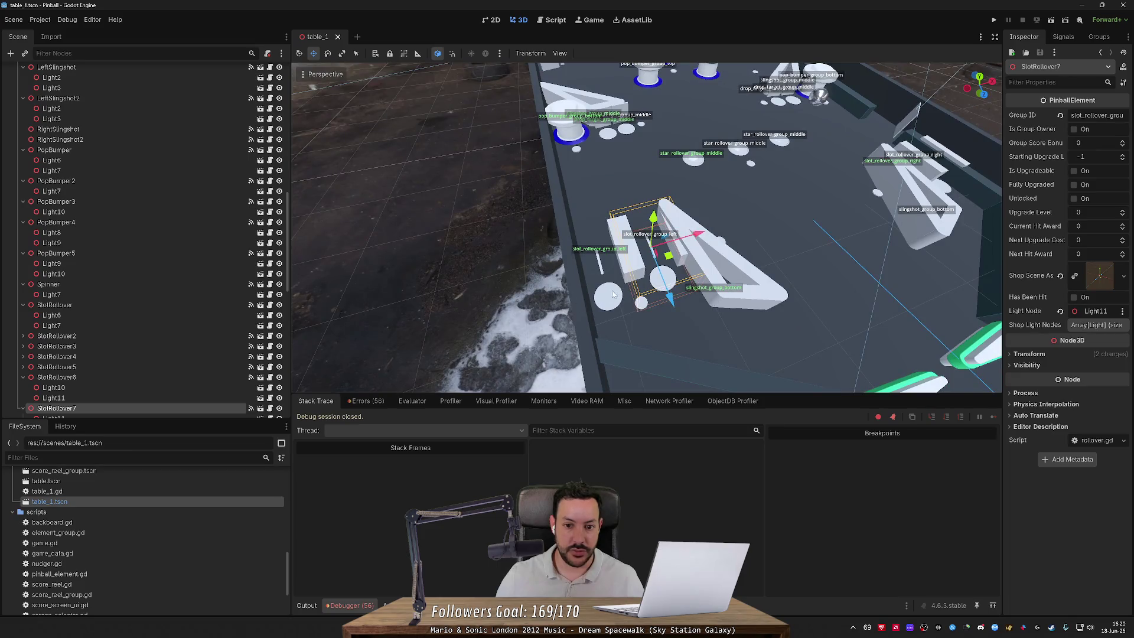
click(131, 378)
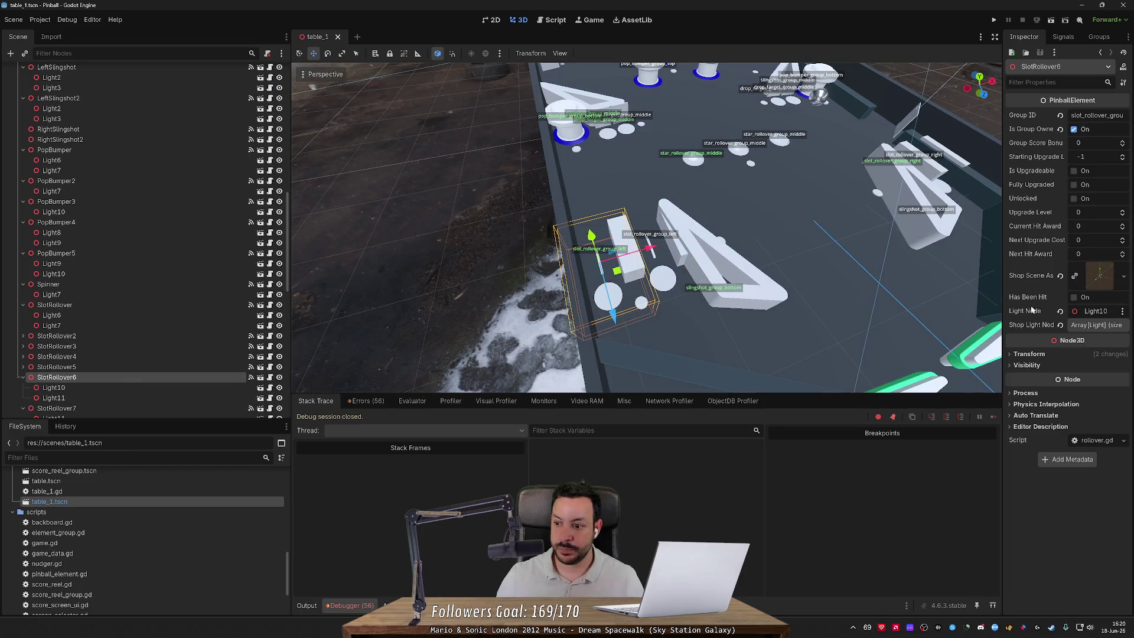
click(1088, 325)
click(1108, 367)
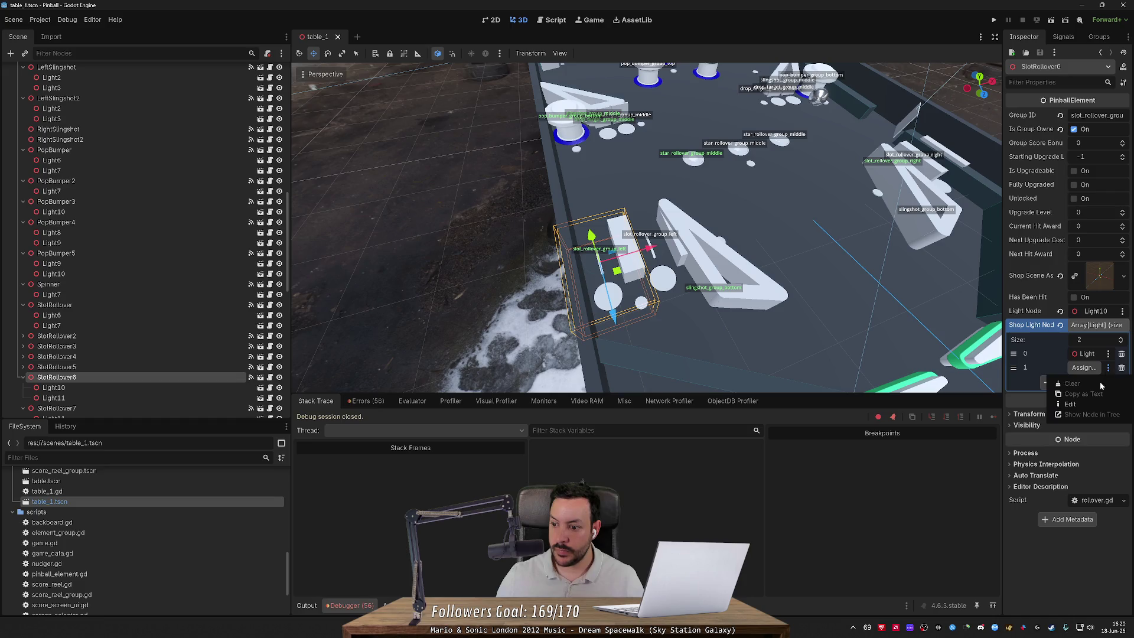
click(1121, 368)
click(1121, 368)
key(F5)
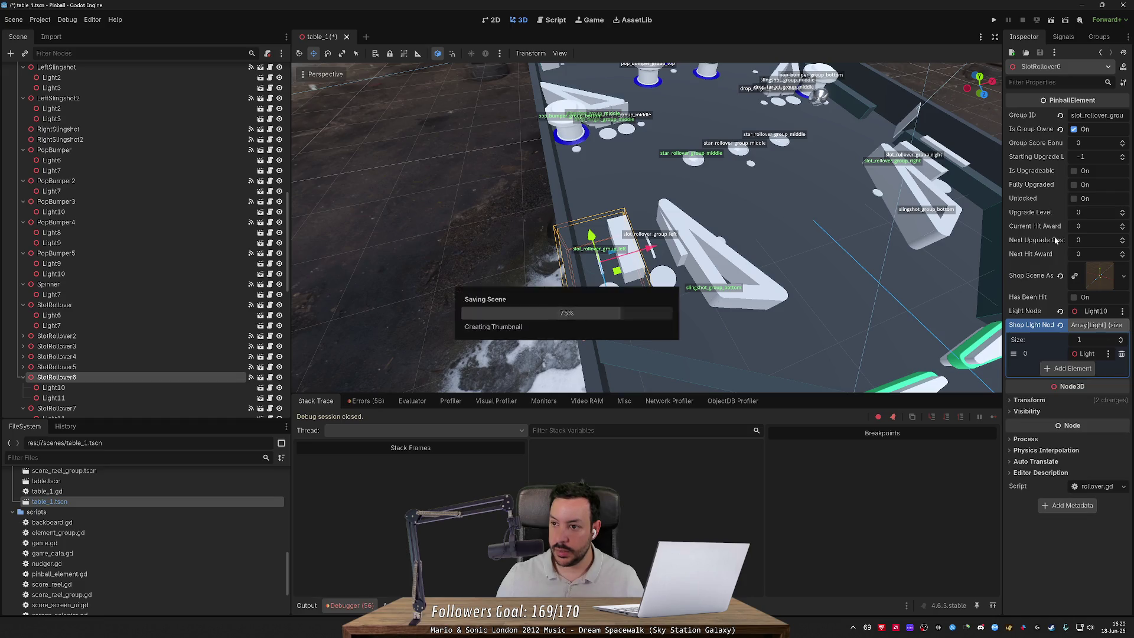
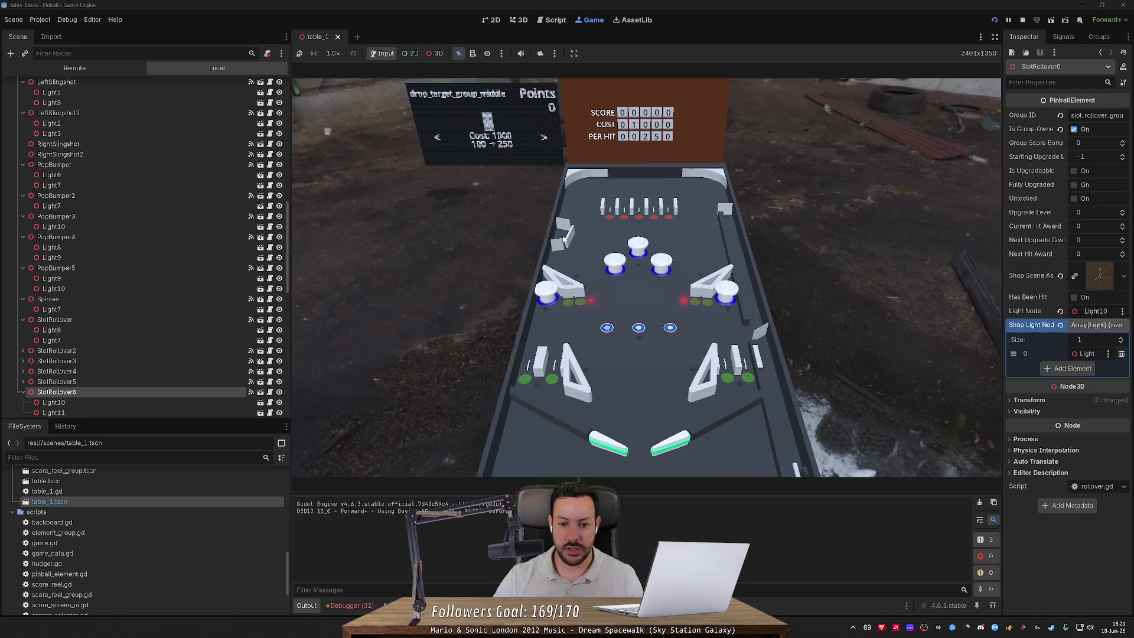
Step: Cycle the shop through the middle and bottom slingshots, spinner_1, middle rollovers and top pop bumpers, then stop the game
key(Right)
key(Right)
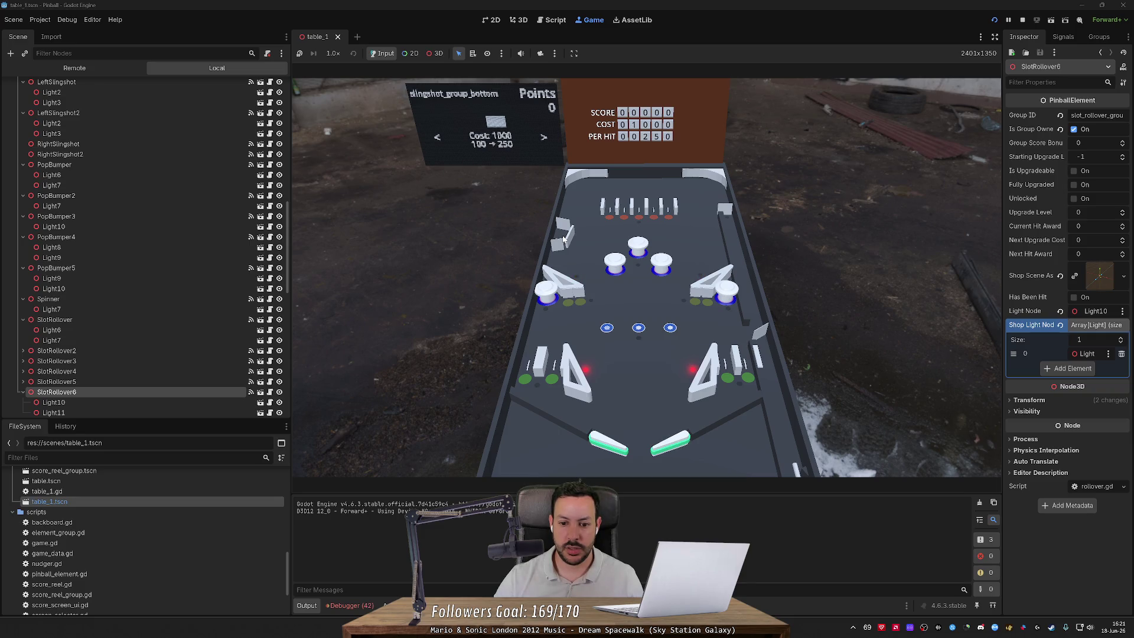
key(Right)
key(Right)
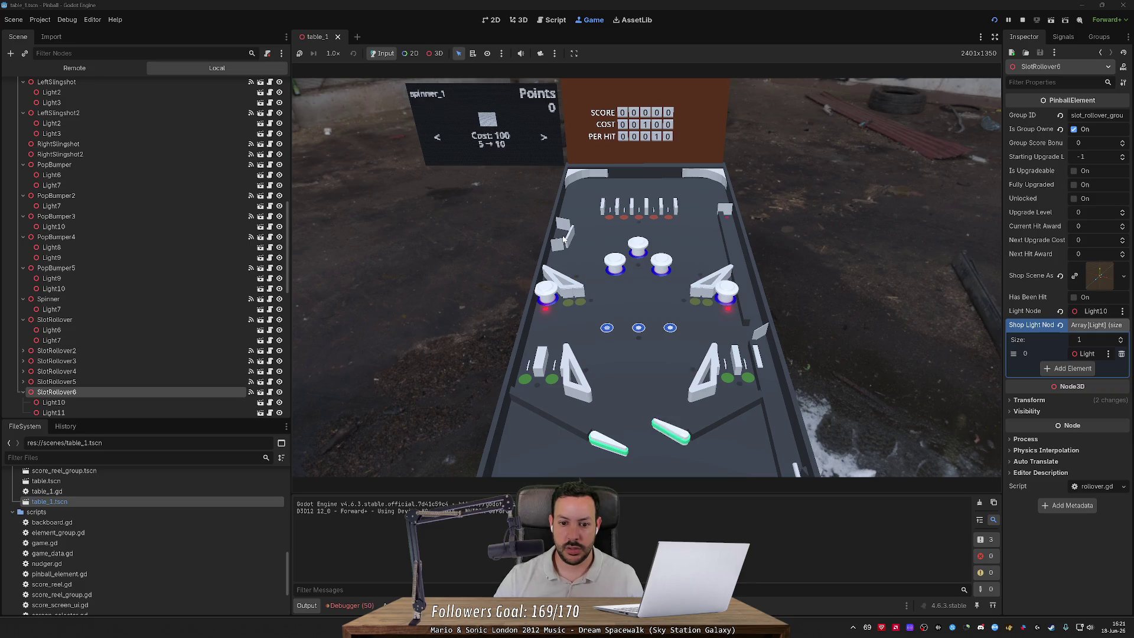
key(Right)
key(Right)
key(Right)
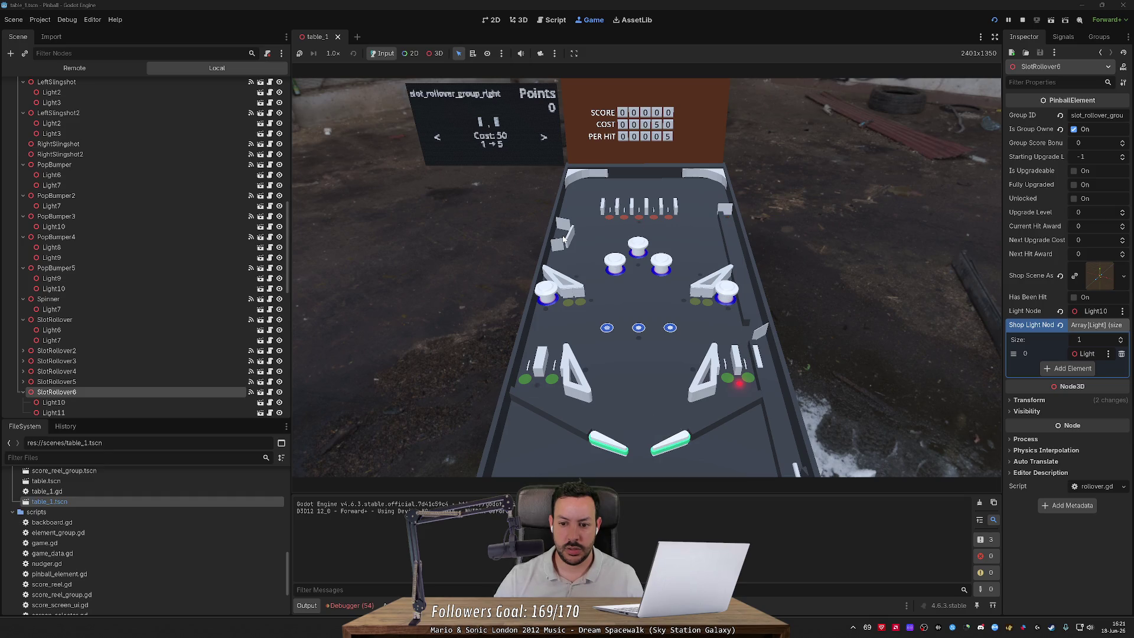
key(Right)
key(Right)
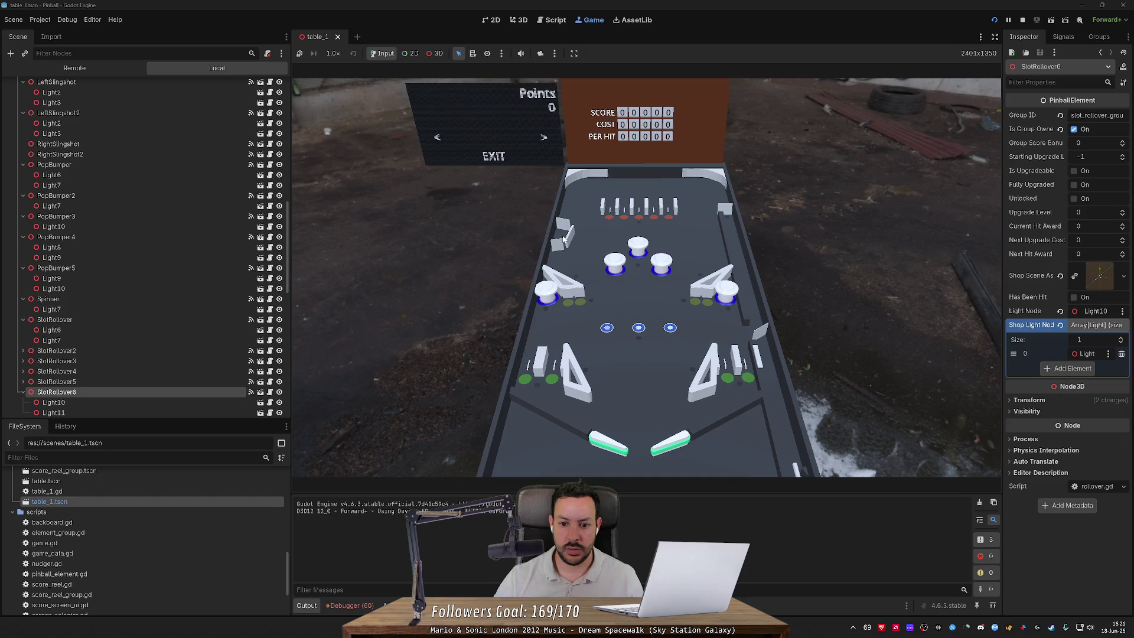
key(Right)
key(Right)
key(Right)
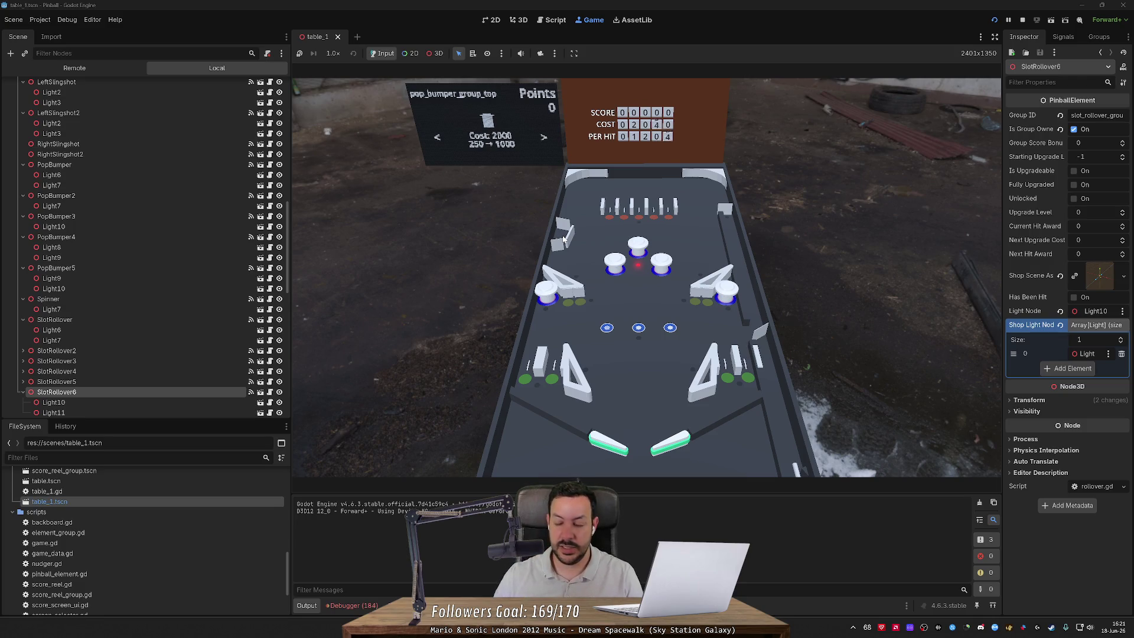
click(1022, 20)
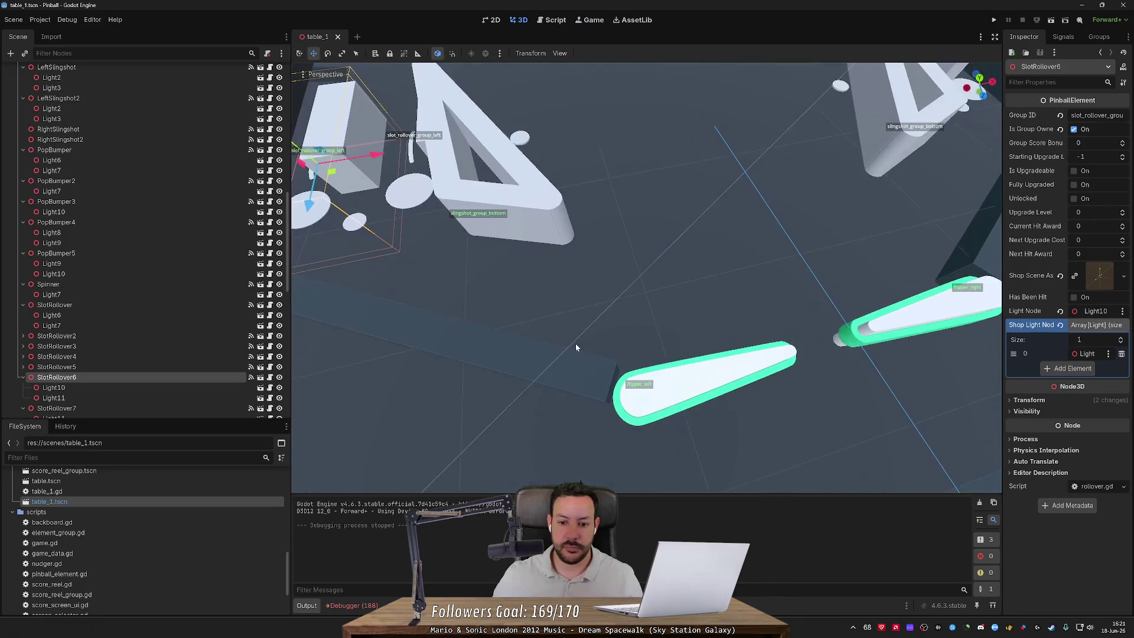
Step: Select the left flipper and frame the view on both flippers and slingshots
click(669, 380)
scroll(669, 381, down, 5)
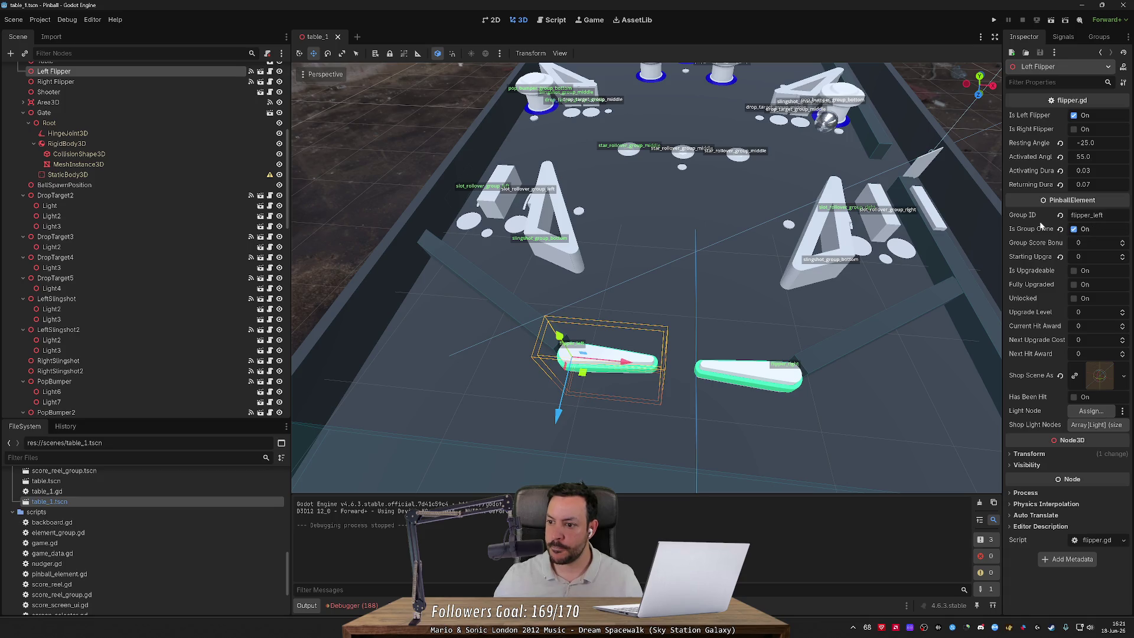
drag(649, 266, 532, 248)
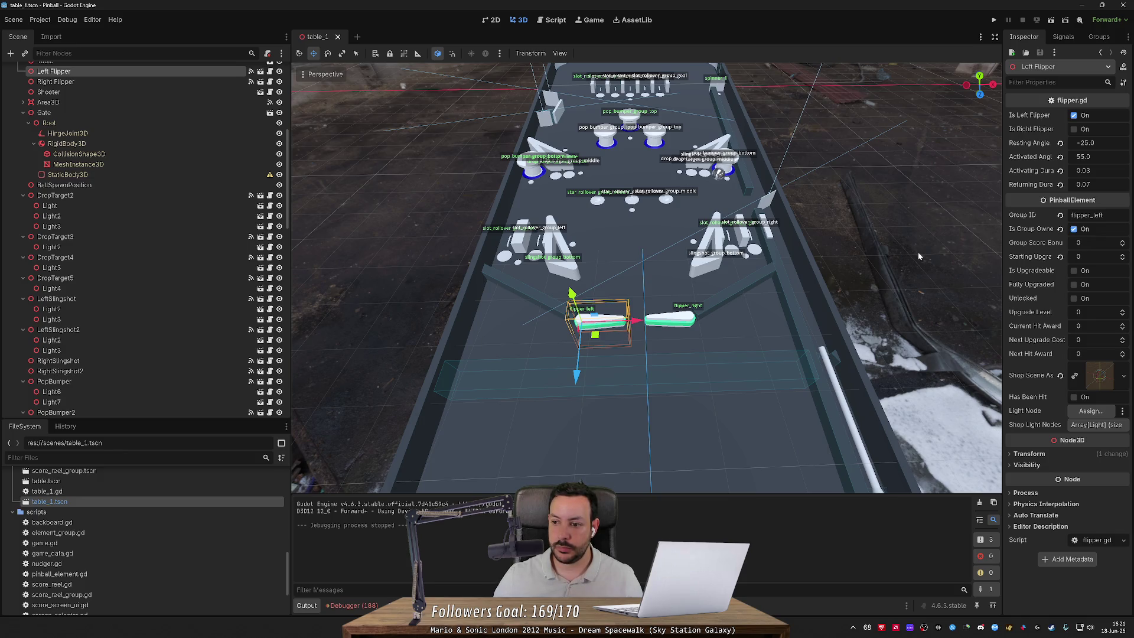
drag(879, 254, 851, 247)
key(w)
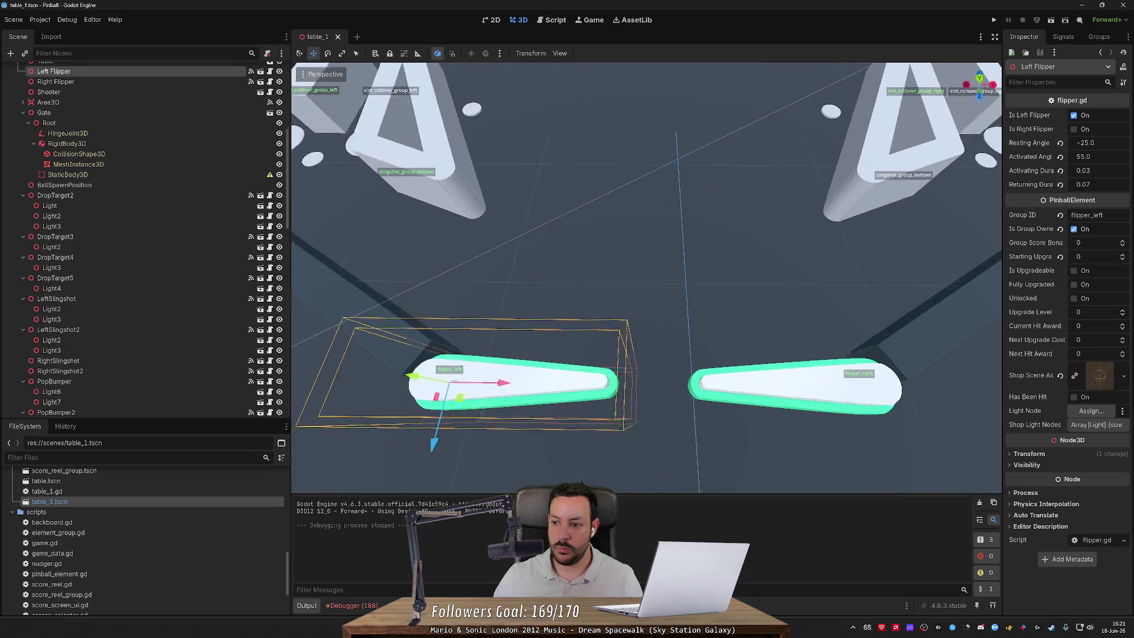
key(s)
key(w)
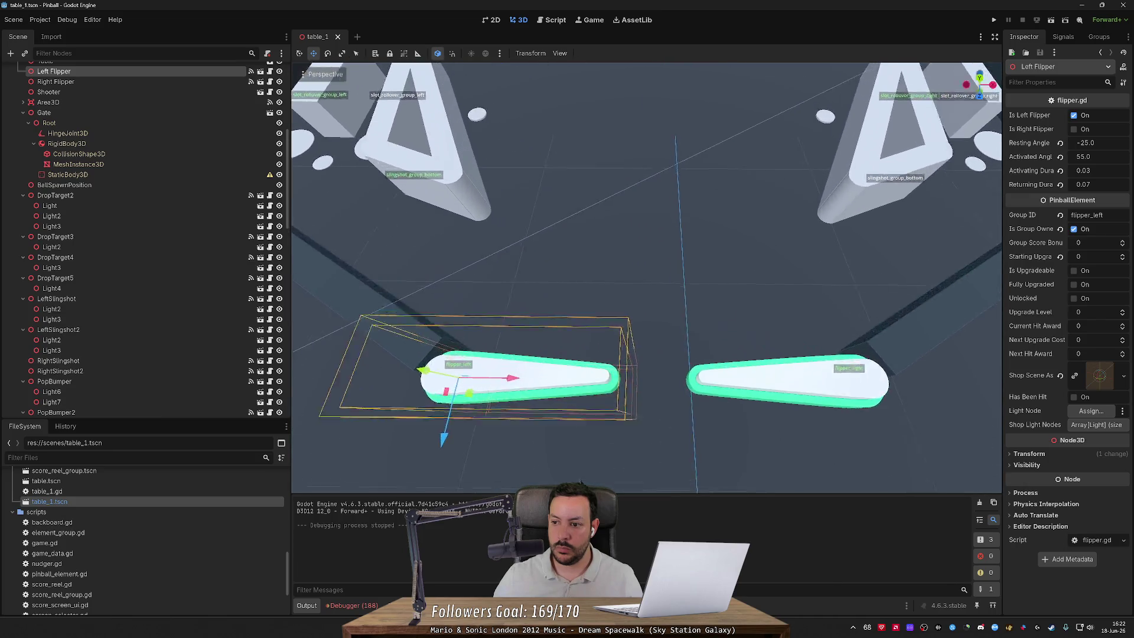
key(s)
key(w)
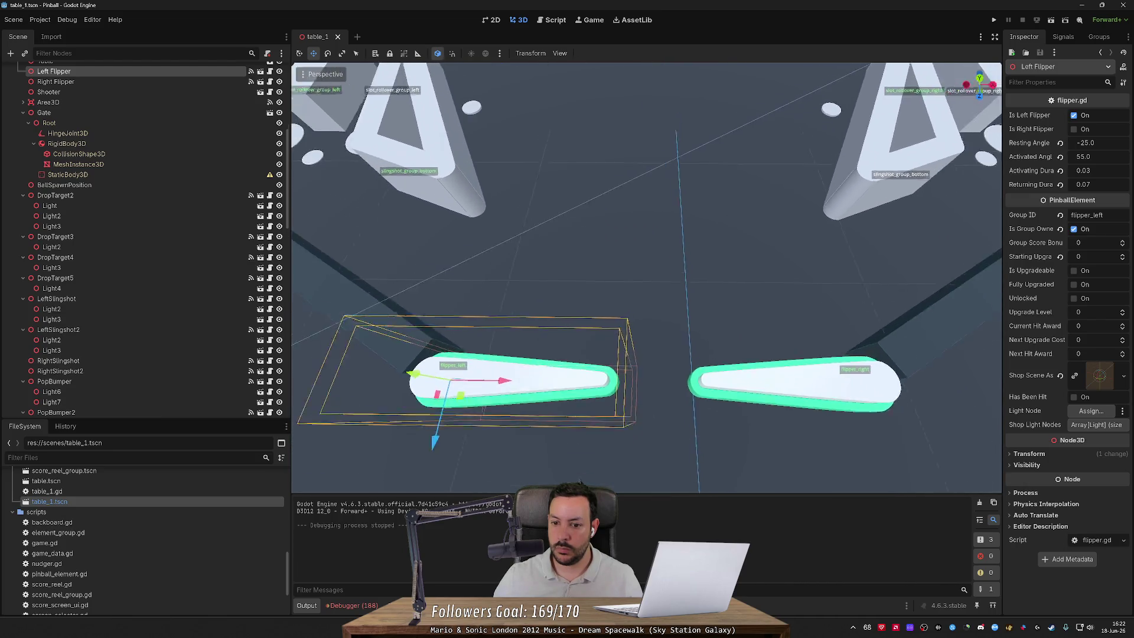
key(w)
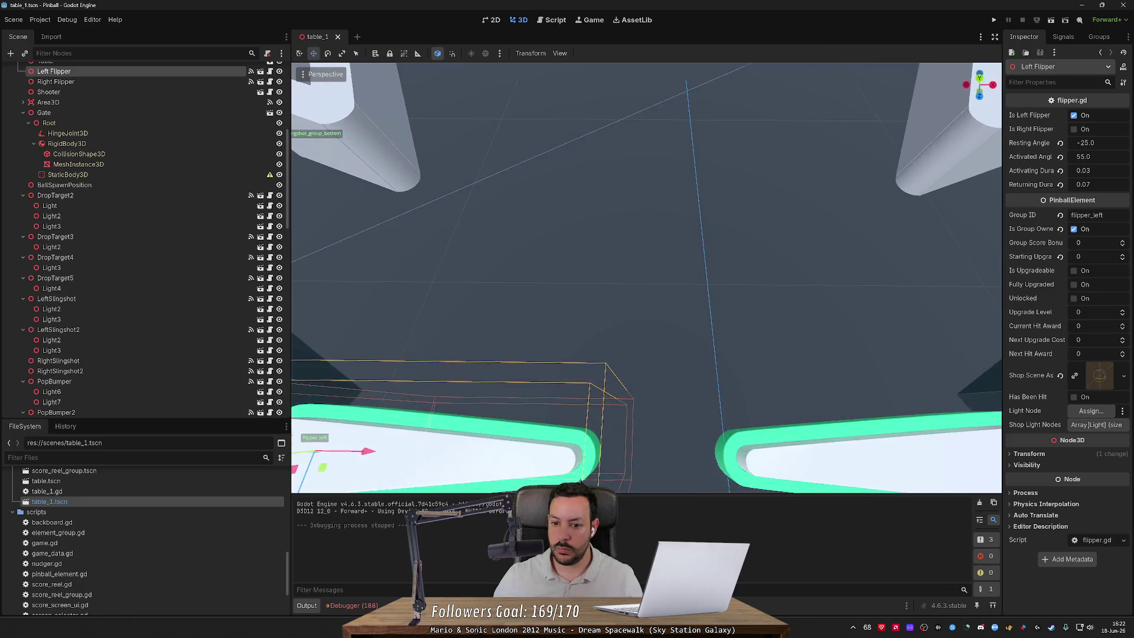
key(s)
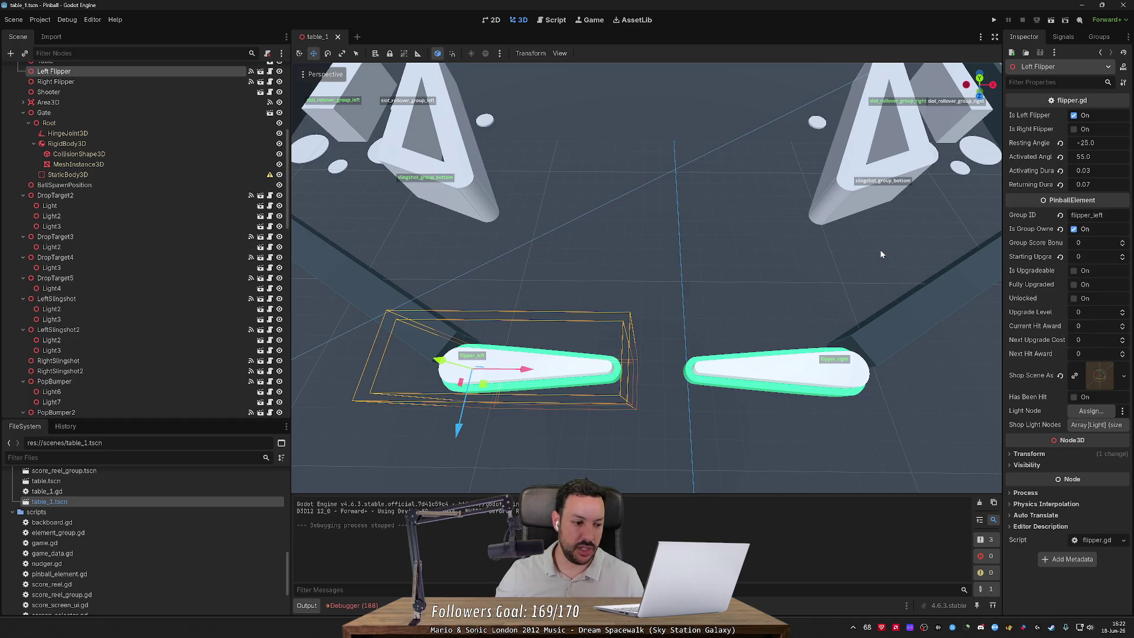
Step: Enlarge the FileSystem dock and open upgrade_table.json from the data folder
drag(214, 420, 214, 288)
scroll(215, 354, up, 5)
scroll(194, 417, up, 2)
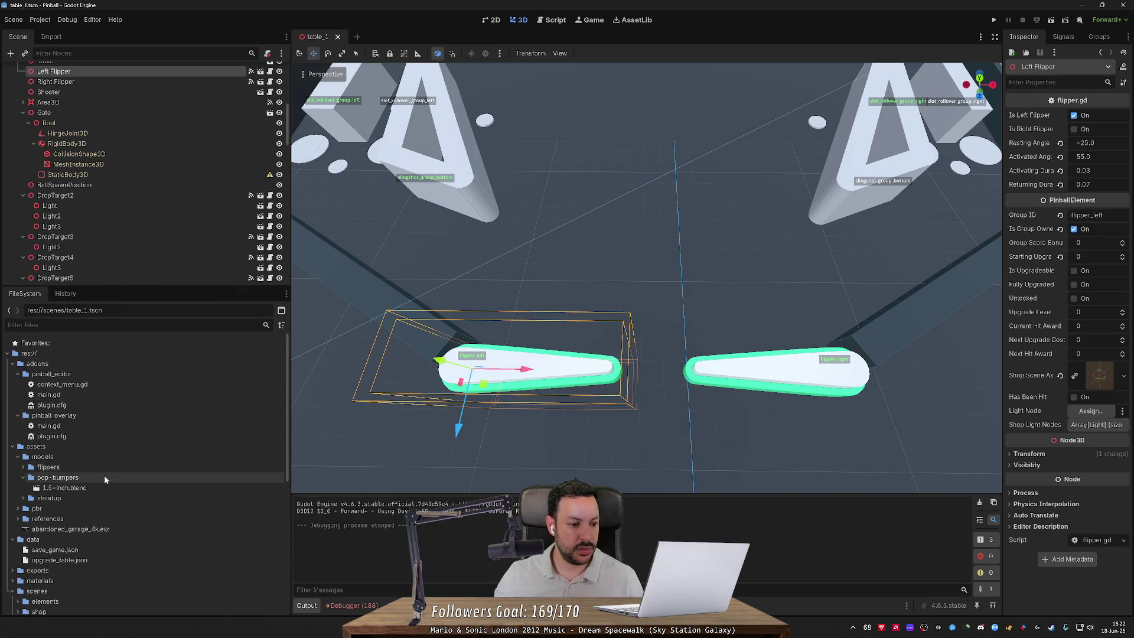
scroll(69, 473, down, 2)
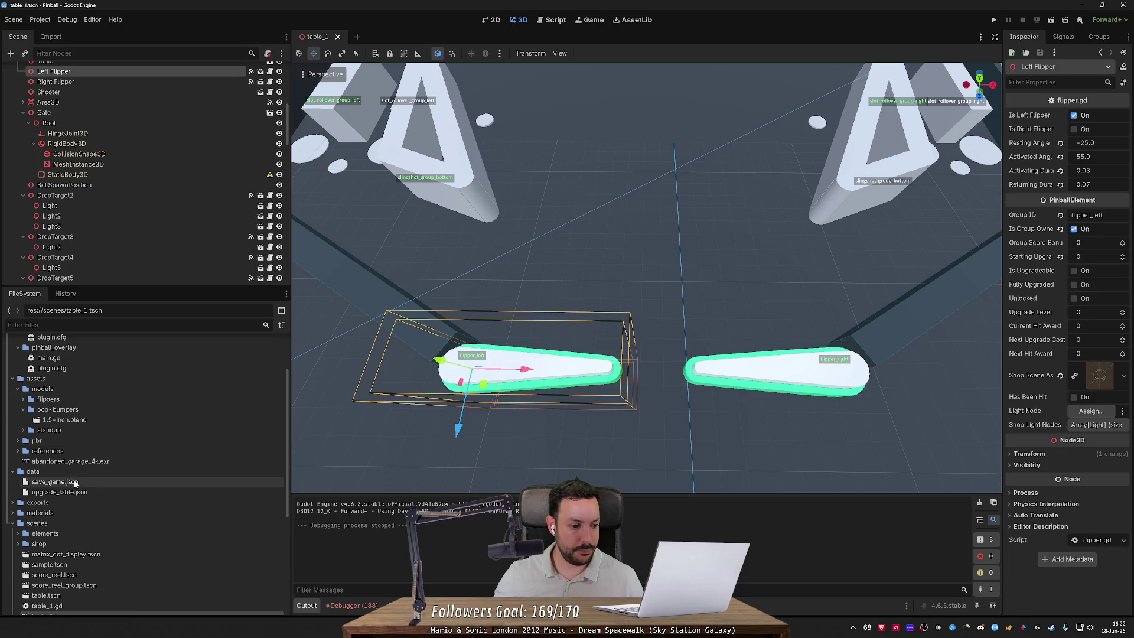
double_click(79, 491)
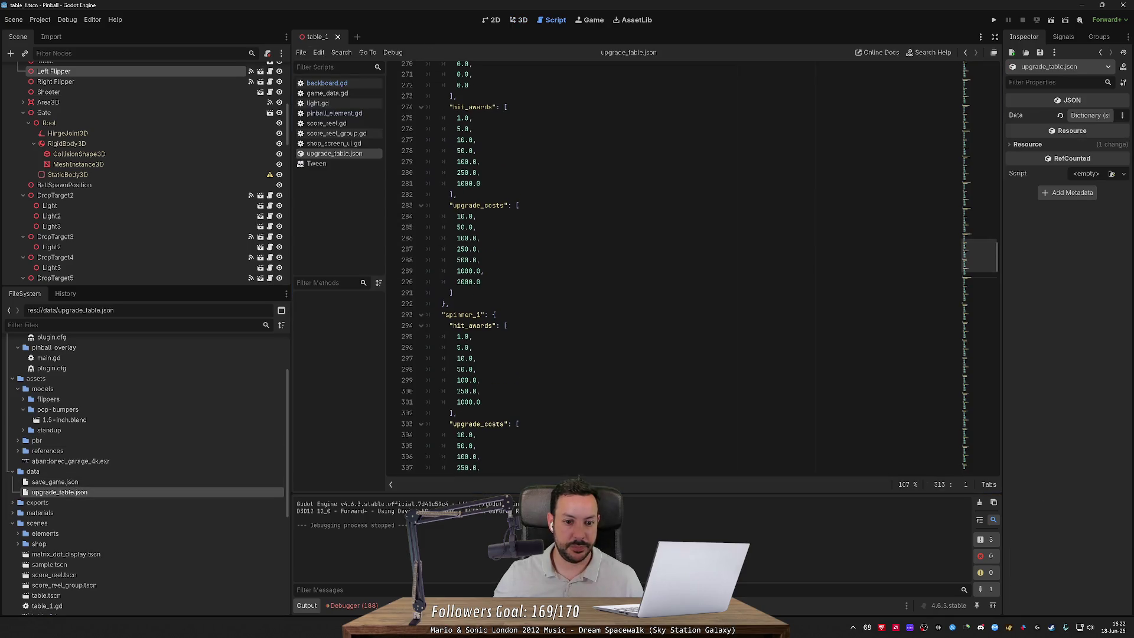
Step: Search upgrade_table.json for the flipper_ entries
key(ctrl+f)
text(fl)
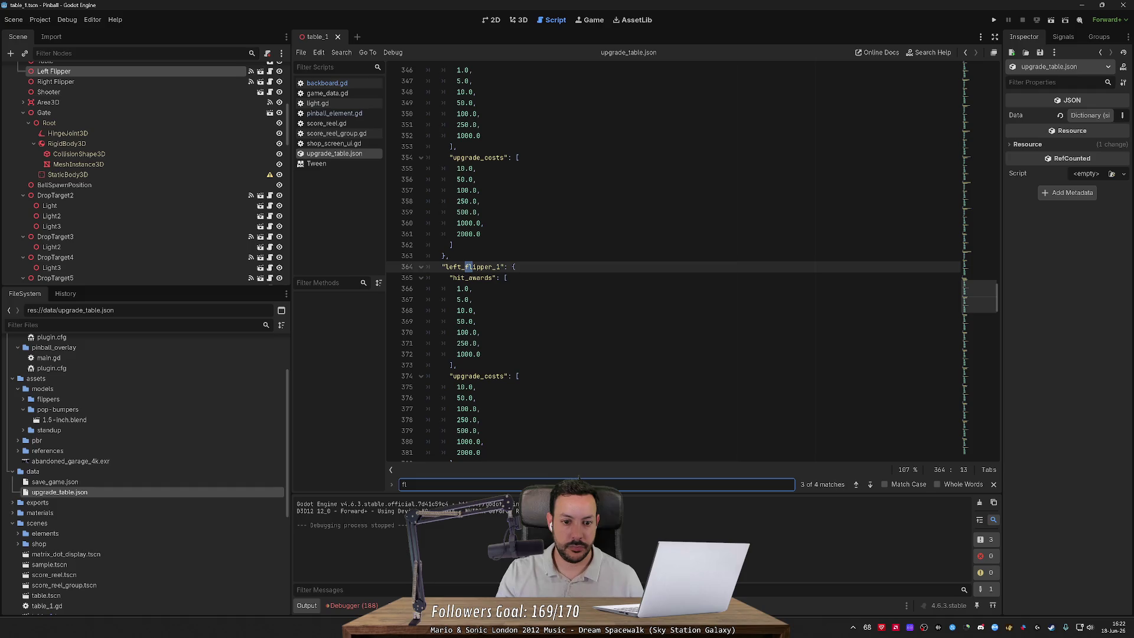
key(Return)
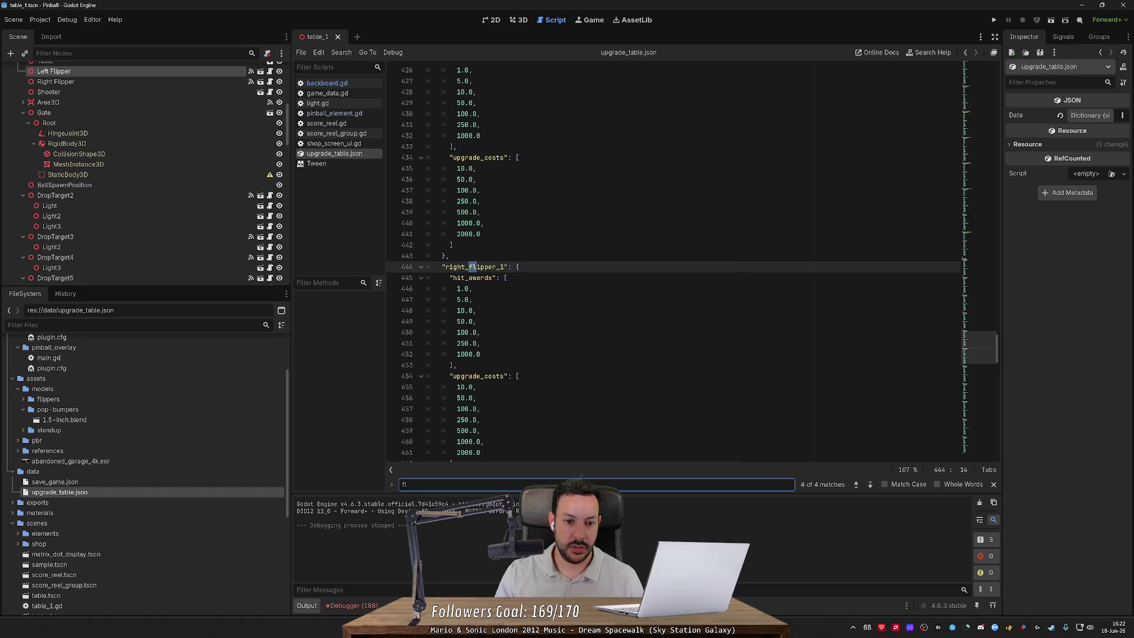
text(refresh_data)
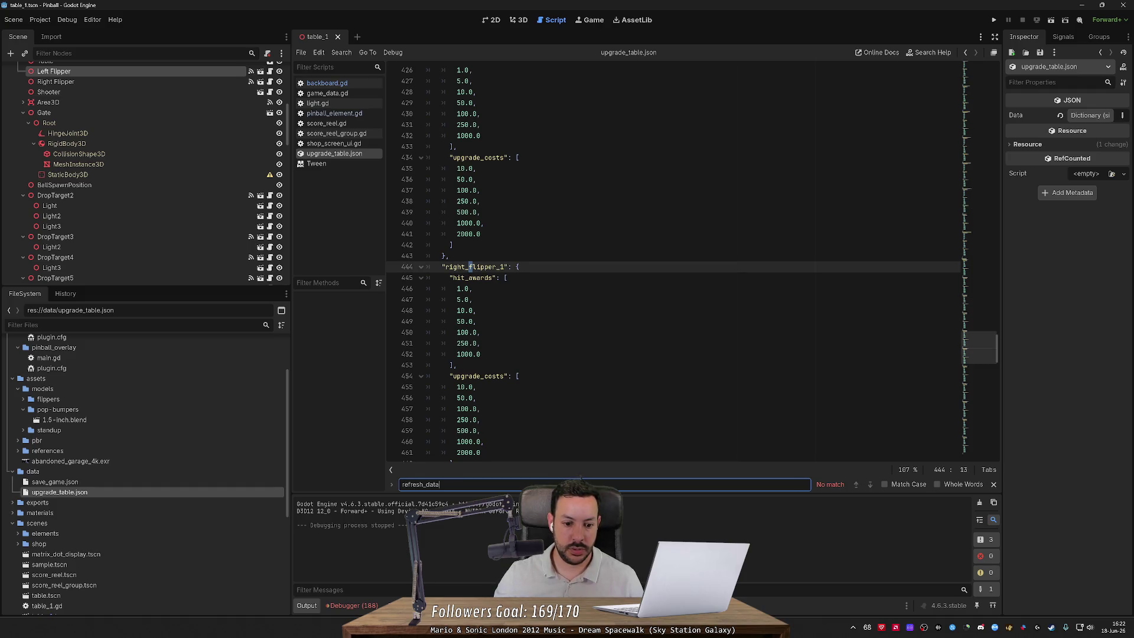
click(475, 398)
key(ctrl+f)
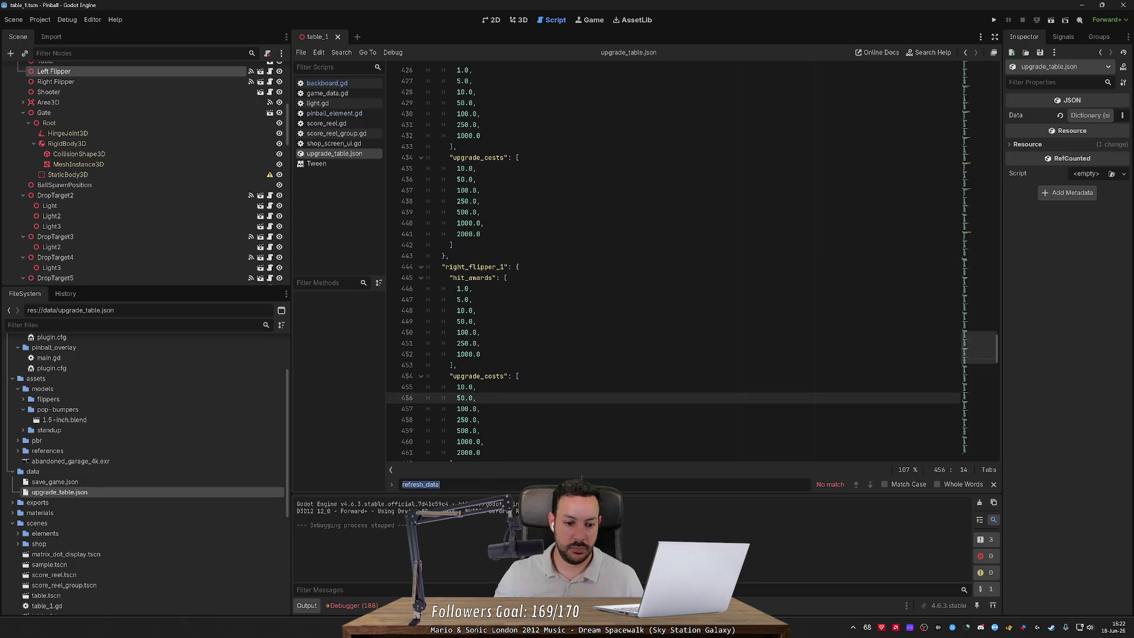
text(flipper_)
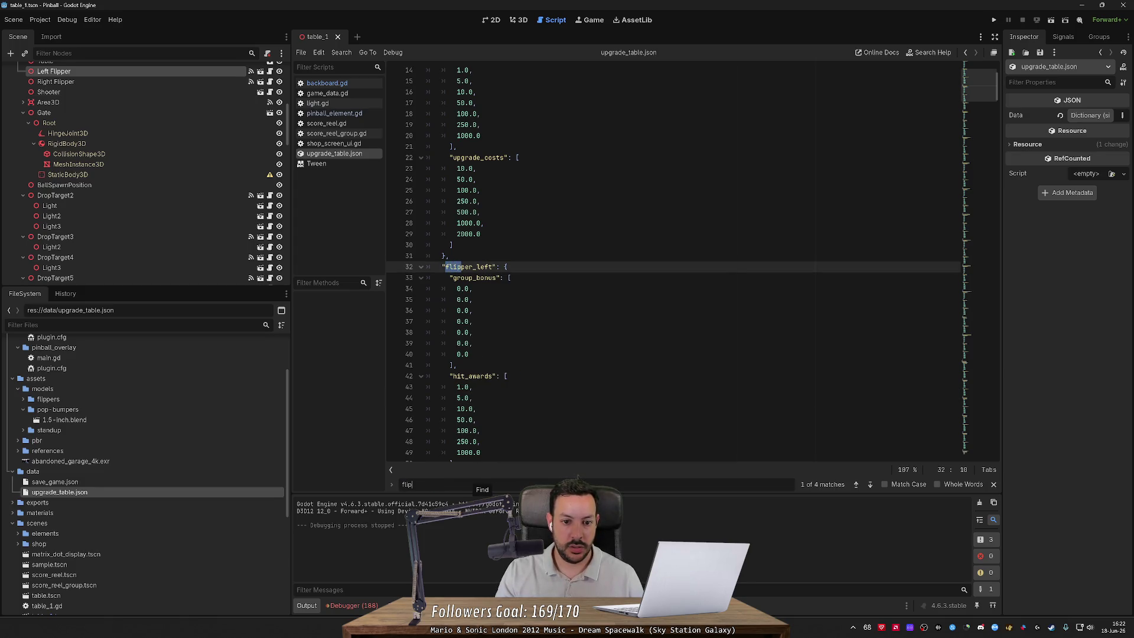
key(Return)
key(Return)
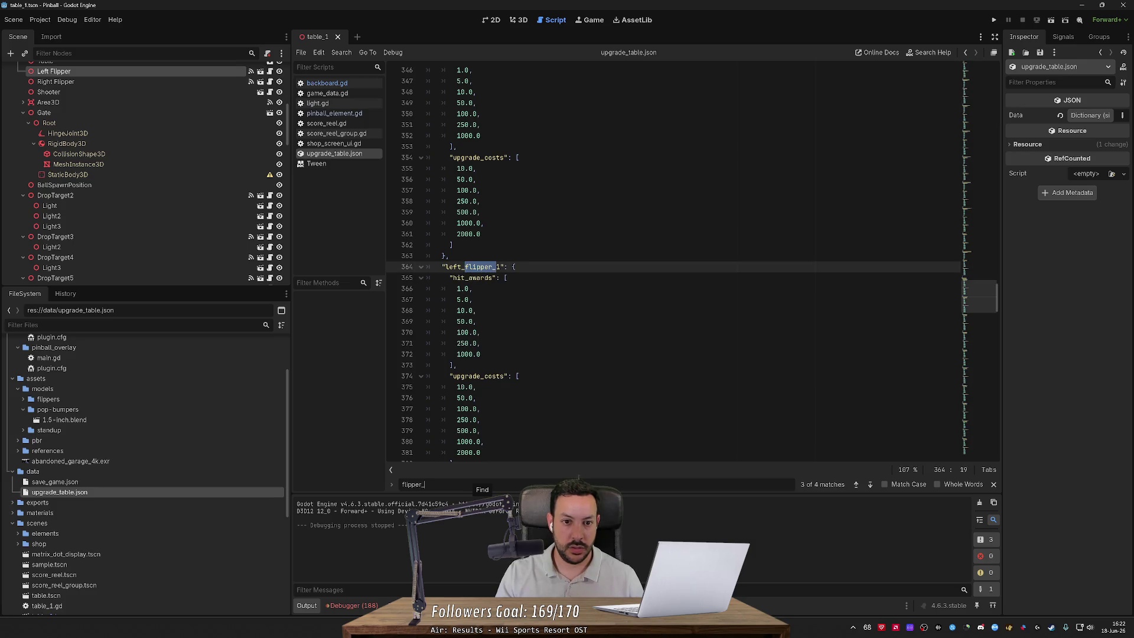
key(Return)
key(Return)
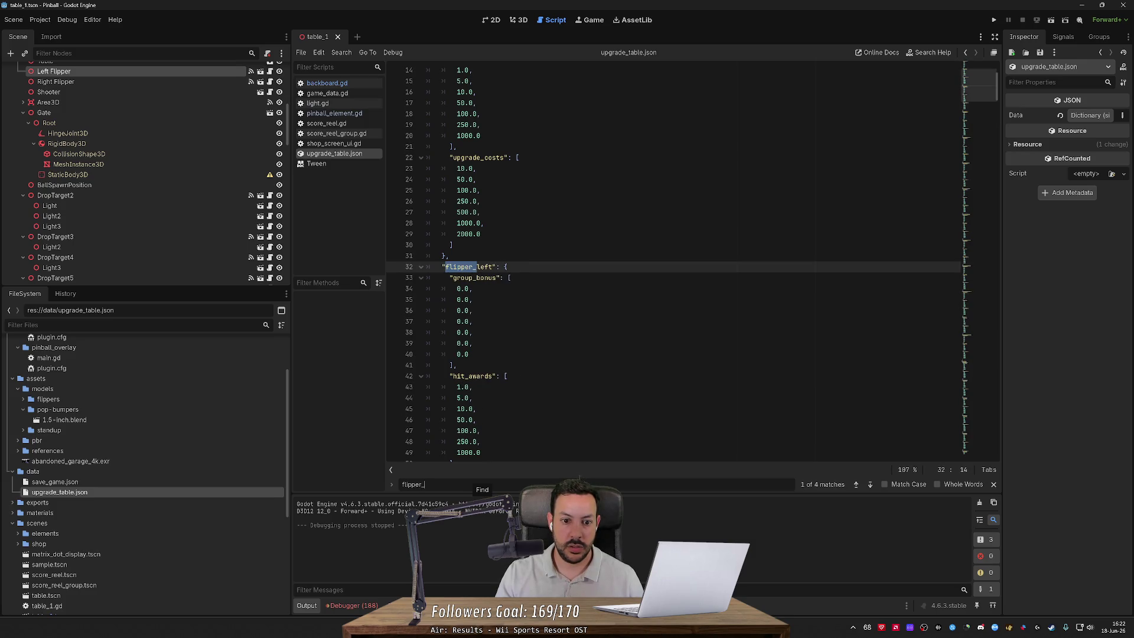
Step: Collapse the table_1 block and delete the table_sample block
scroll(673, 259, up, 4)
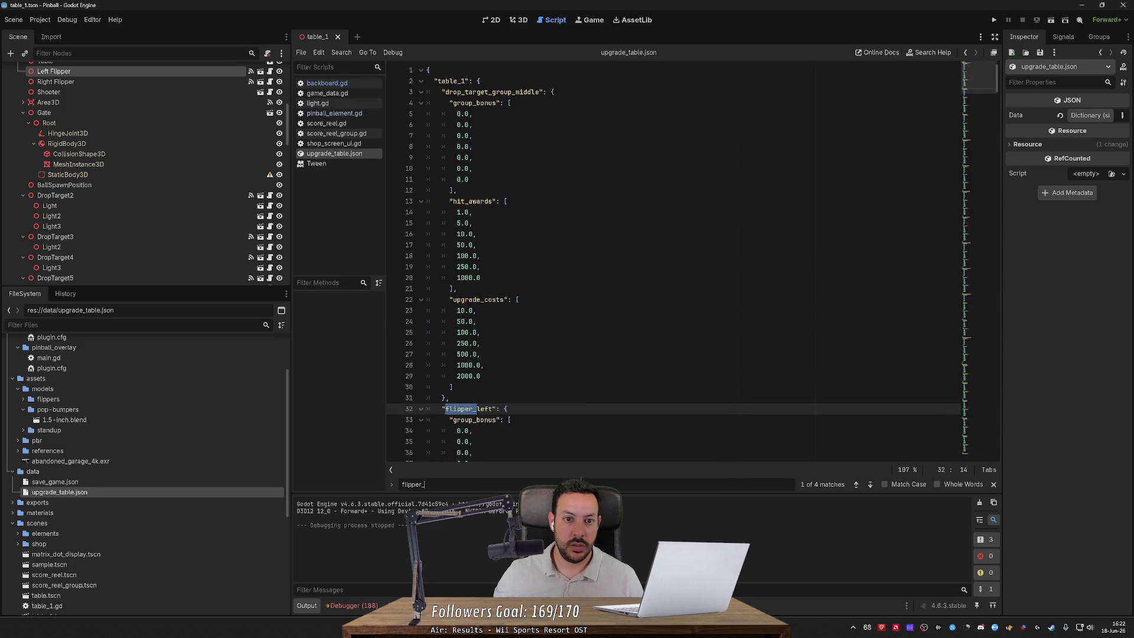
click(420, 82)
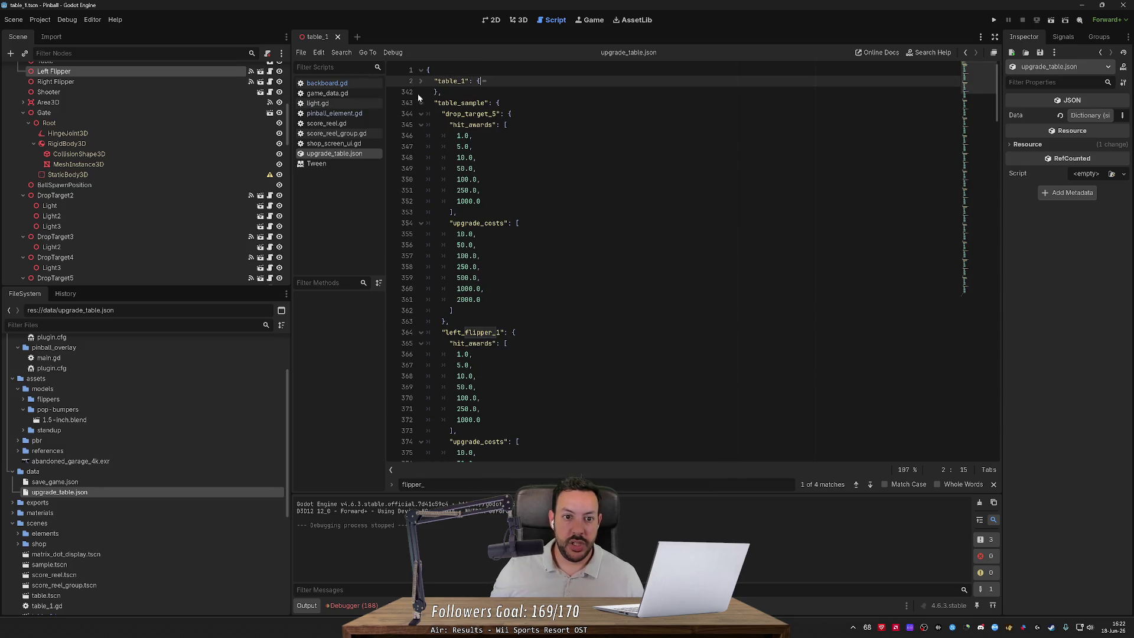
click(420, 102)
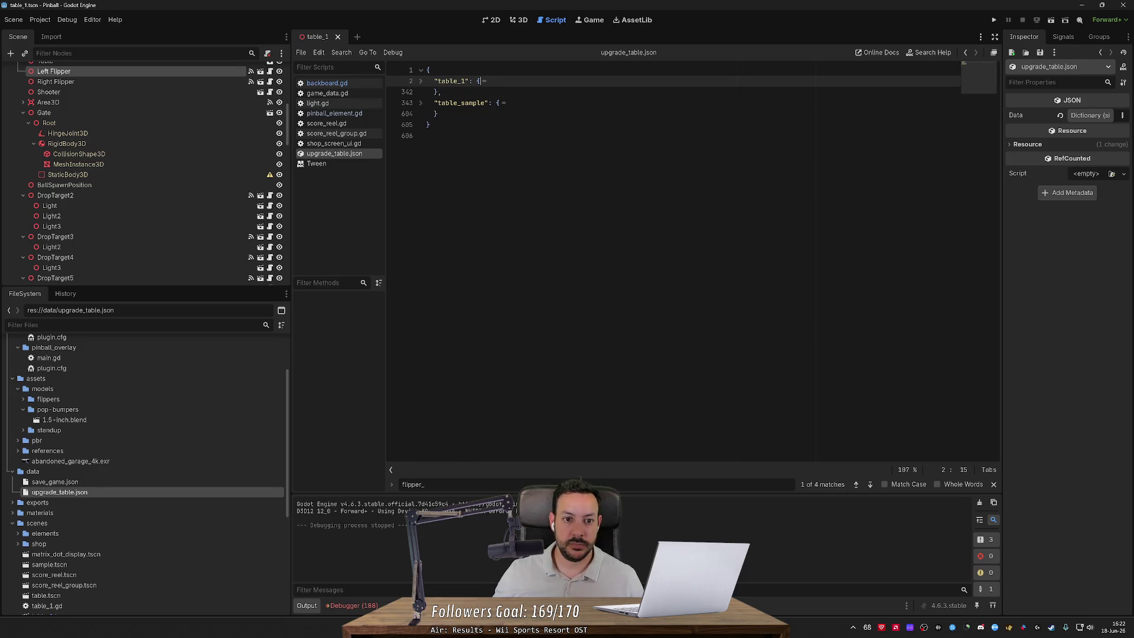
key(Delete)
click(419, 83)
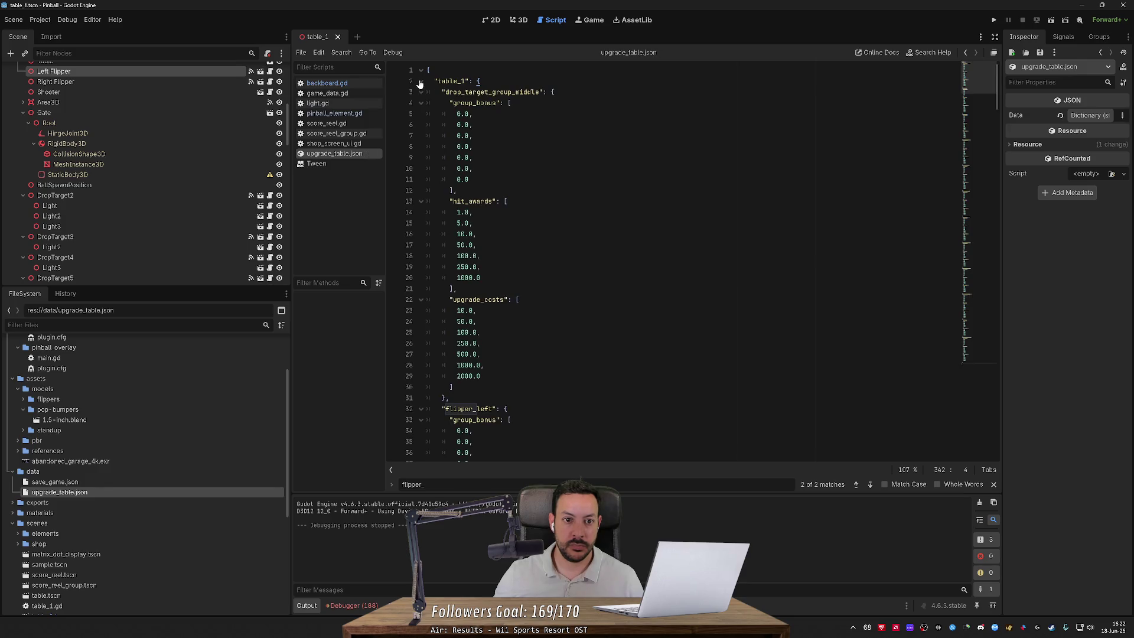
Step: Search for 'flipper' to jump back to the flipper_left entry in table_1
key(ctrl+f)
text(flo)
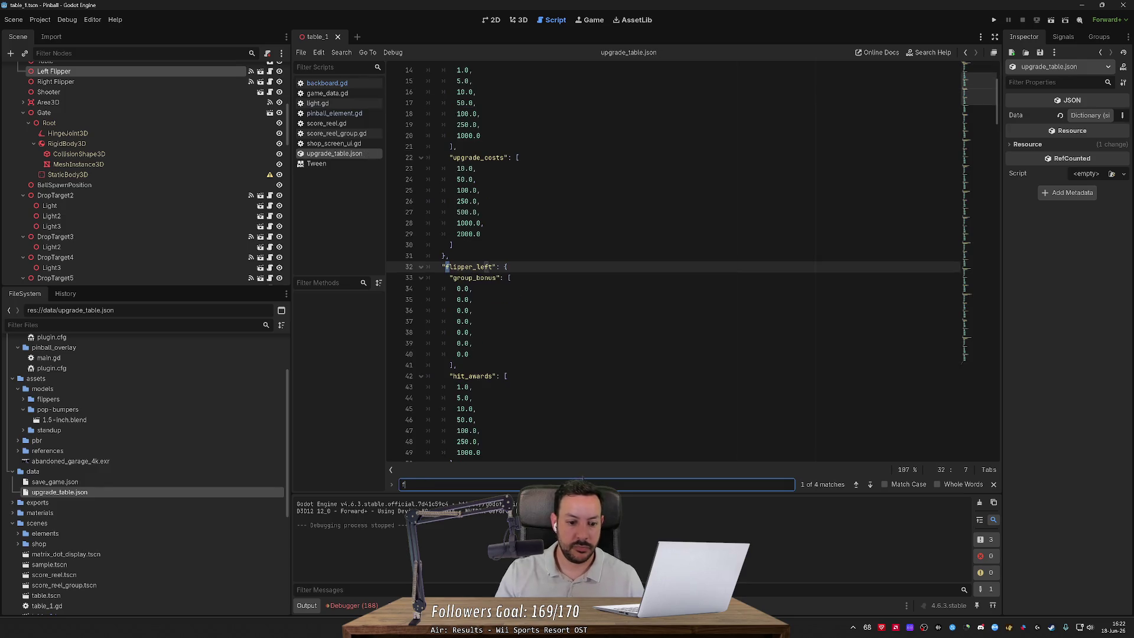
key(BackSpace)
key(BackSpace)
text(ipper)
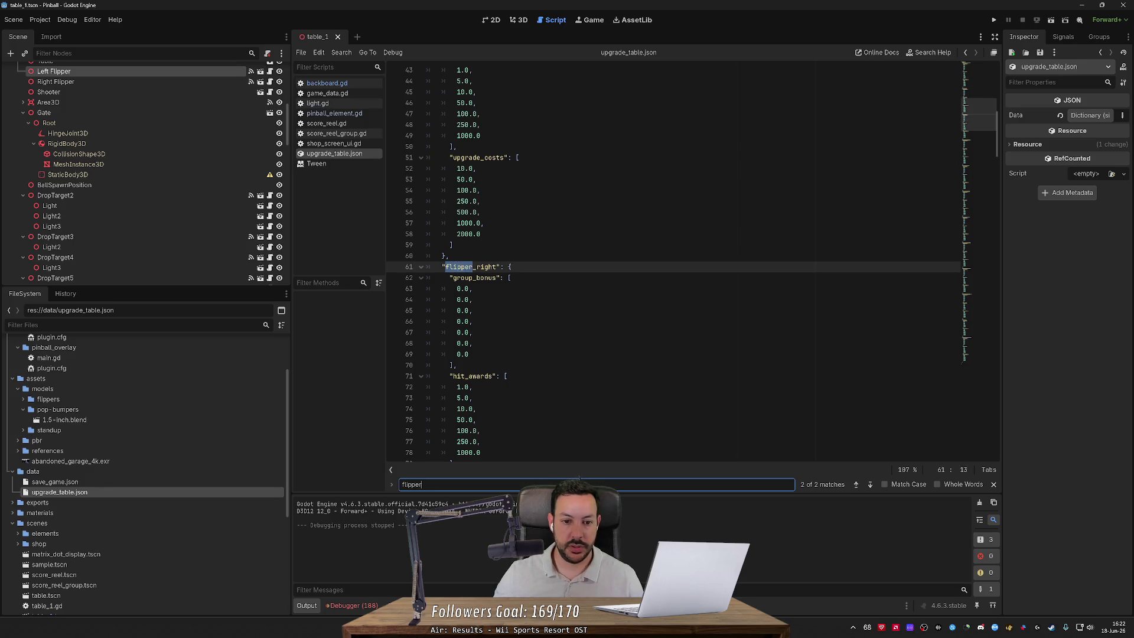
key(Return)
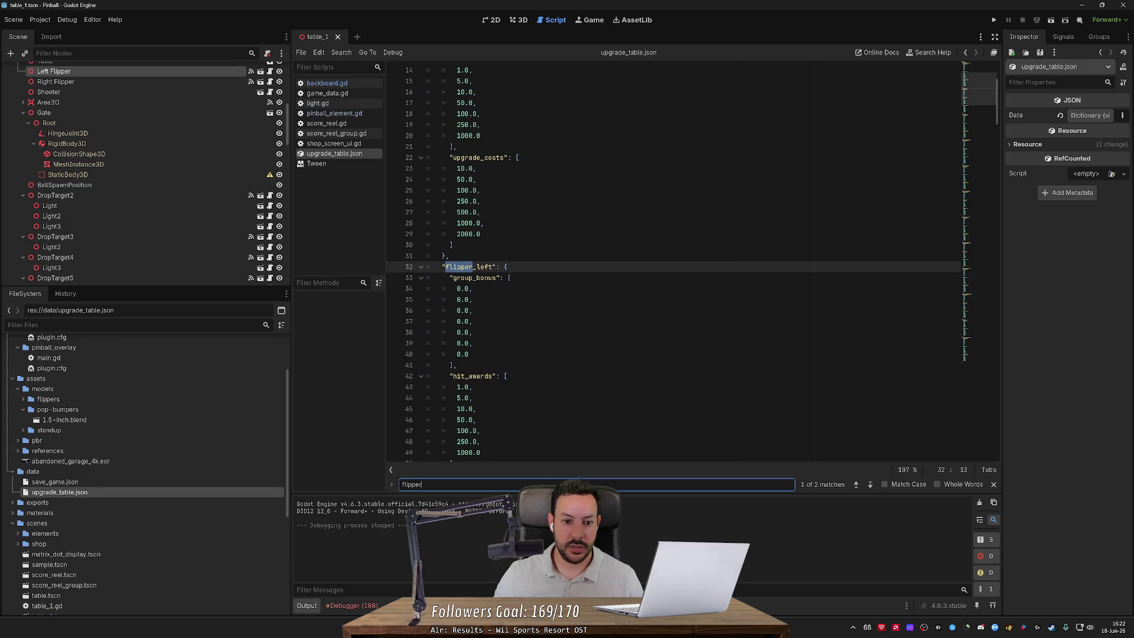
Step: Trim flipper_left's group_bonus, hit_awards and upgrade_costs to single values and save
click(469, 299)
key(ctrl+shift+k)
key(ctrl+shift+k)
key(ctrl+shift+k)
key(ctrl+shift+k)
click(472, 266)
key(ctrl+shift+k)
key(ctrl+shift+k)
key(ctrl+shift+k)
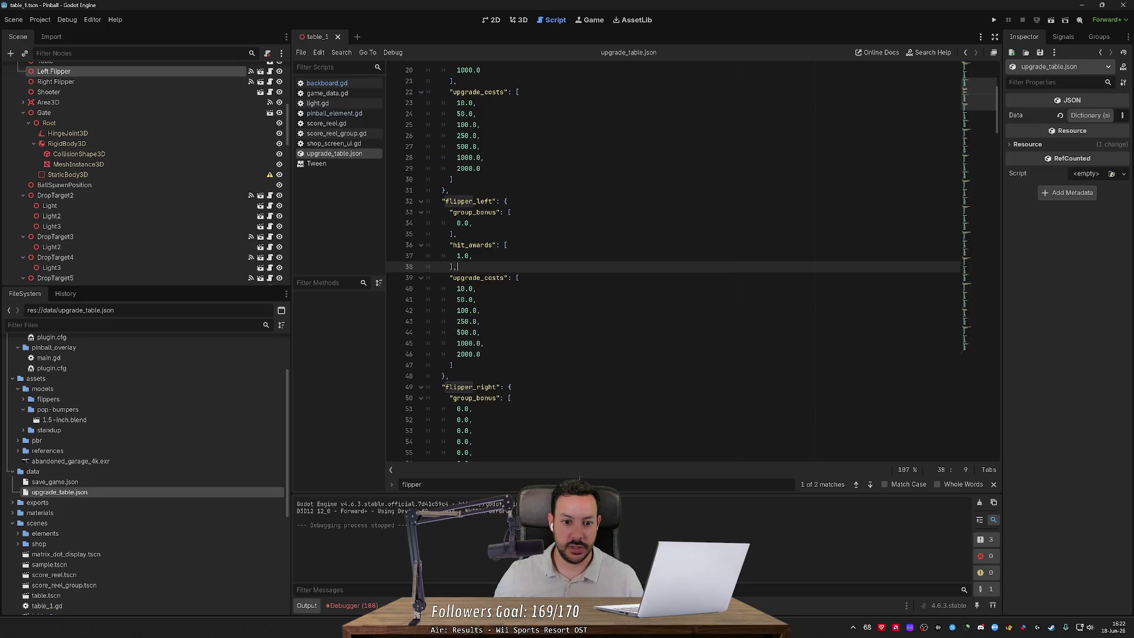
click(477, 300)
key(ctrl+shift+k)
key(ctrl+shift+k)
key(ctrl+shift+k)
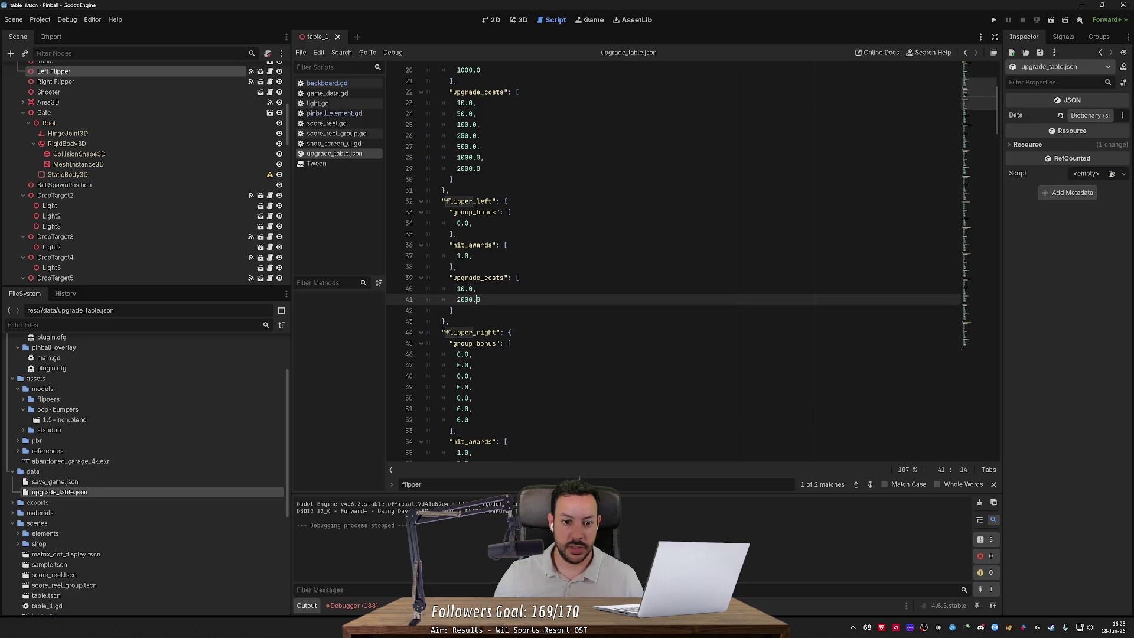
key(ctrl+shift+k)
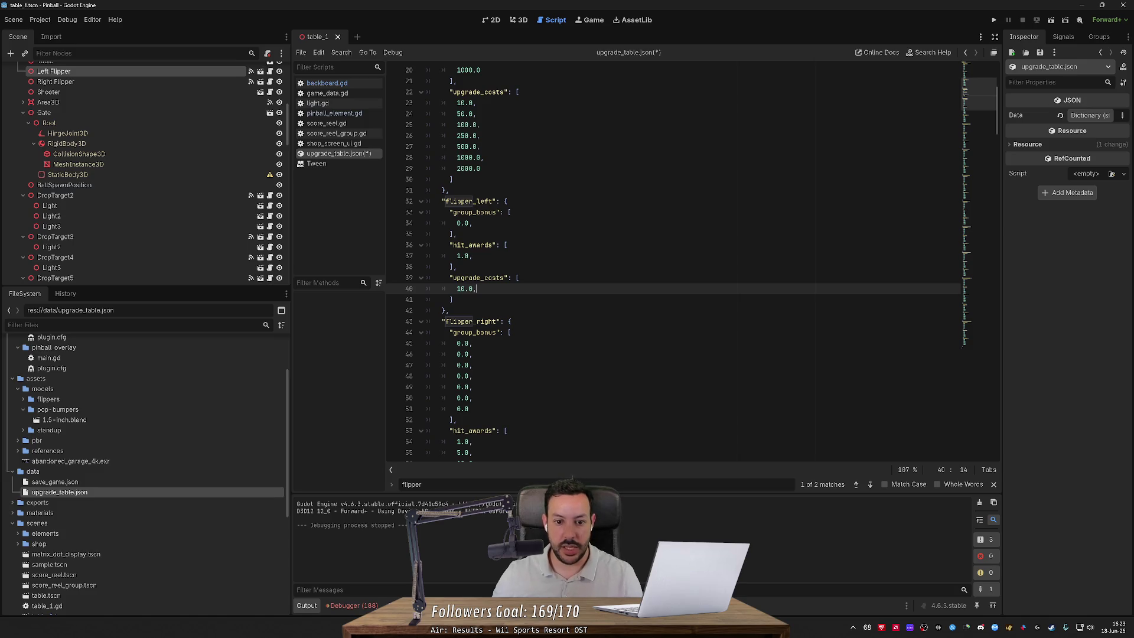
key(ctrl+s)
Step: Trim flipper_right's group_bonus, hit_awards and upgrade_costs to single values, save, and run the game
scroll(472, 256, down, 3)
click(473, 256)
key(ctrl+shift+k)
key(ctrl+shift+k)
key(ctrl+shift+k)
click(473, 289)
key(ctrl+shift+k)
key(ctrl+shift+k)
key(ctrl+shift+k)
key(ctrl+shift+k)
key(ctrl+shift+k)
click(473, 321)
key(ctrl+shift+k)
key(ctrl+shift+k)
key(ctrl+shift+k)
key(ctrl+shift+k)
key(ctrl+shift+k)
key(ctrl+shift+k)
key(ctrl+s)
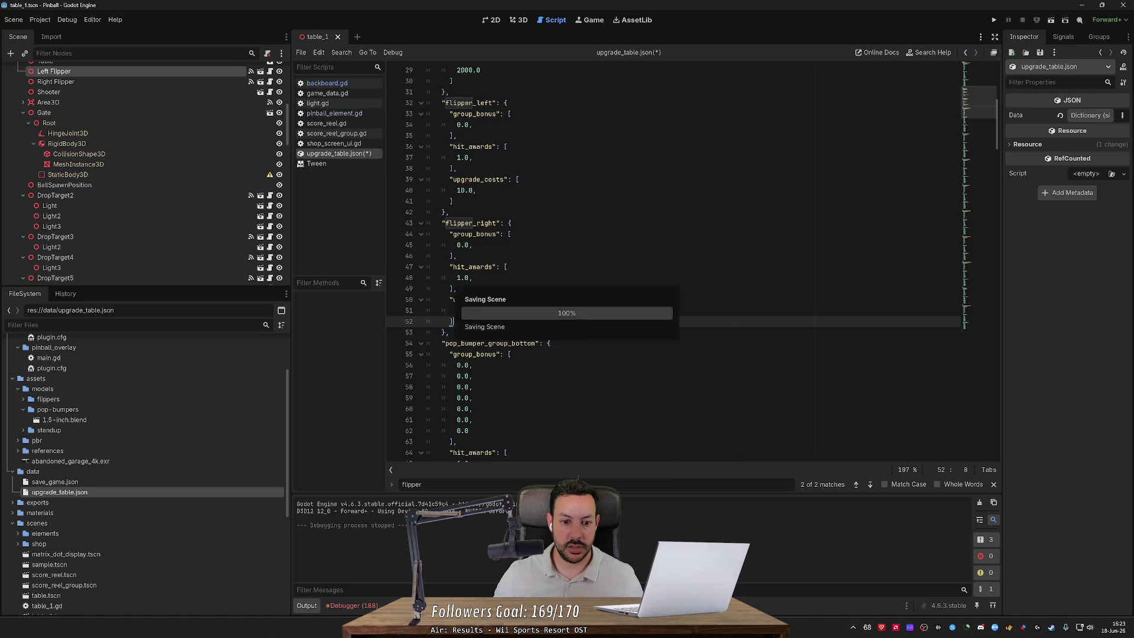
click(994, 20)
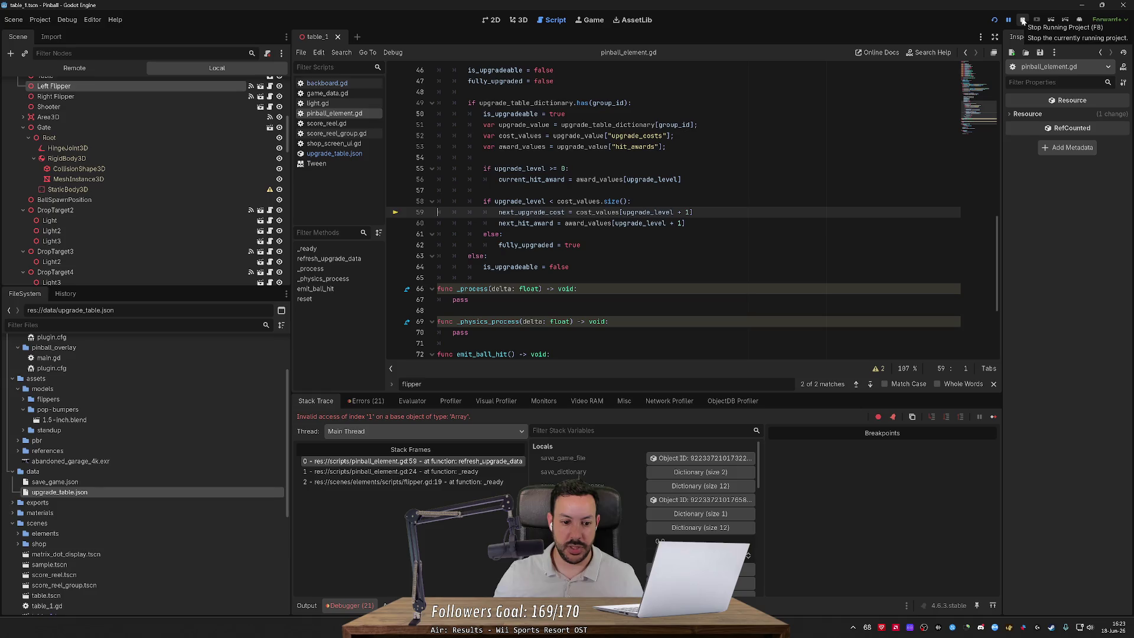
Step: Stop the game and remove the trailing commas after the single flipper values, starting at 10.0
click(1022, 22)
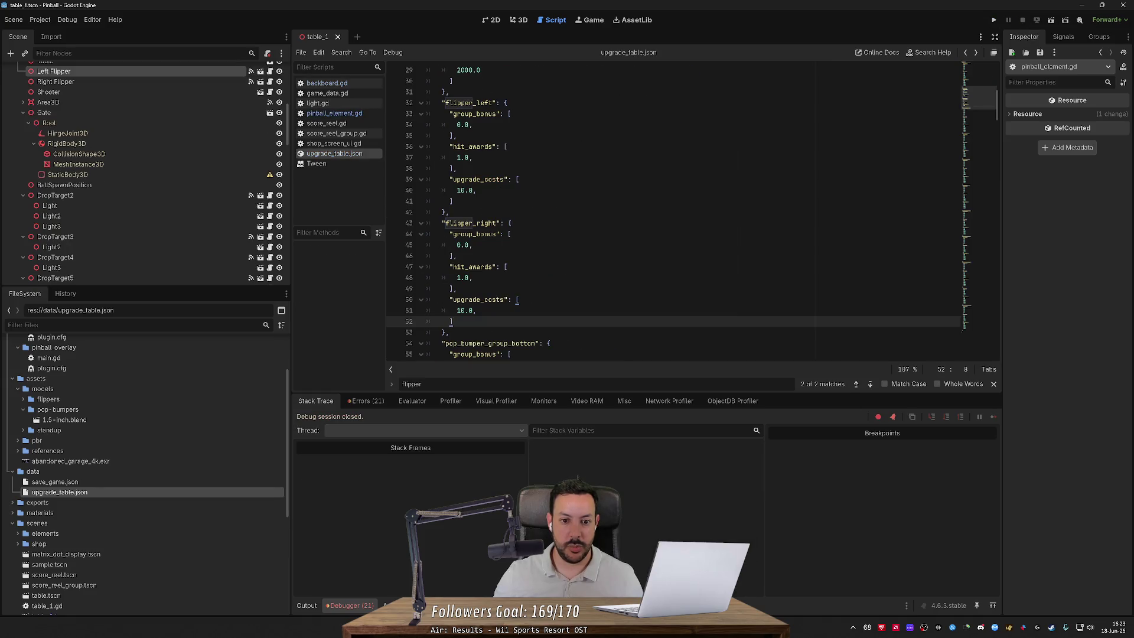
click(476, 310)
key(BackSpace)
key(Up)
key(Up)
key(Up)
key(BackSpace)
key(Up)
key(Up)
key(Up)
key(BackSpace)
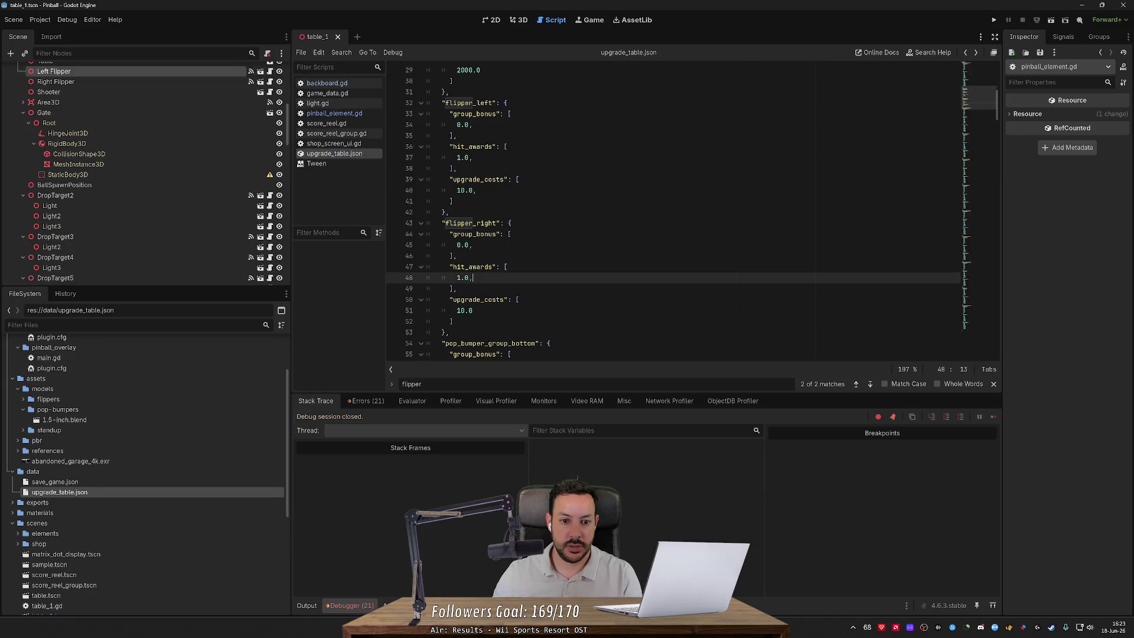
key(Up)
key(Up)
key(Up)
key(BackSpace)
key(Up)
key(Up)
key(Up)
key(BackSpace)
key(Up)
key(Up)
key(Up)
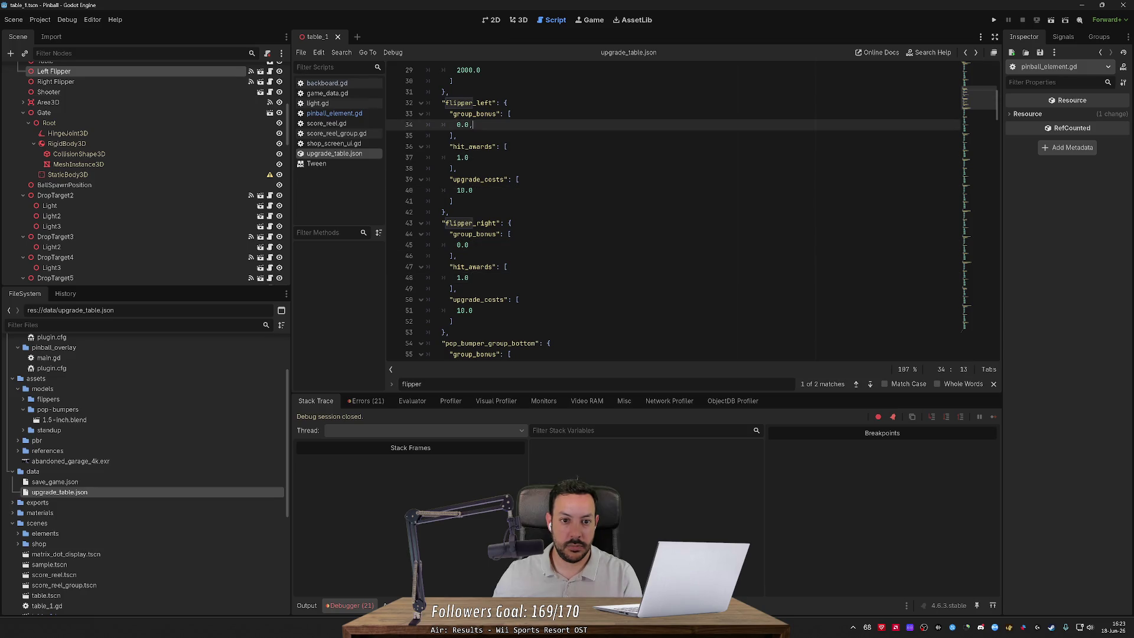
Step: Rerun with F5 and inspect upgrade_level and cost_values.size() on line 58 in the debugger
key(F5)
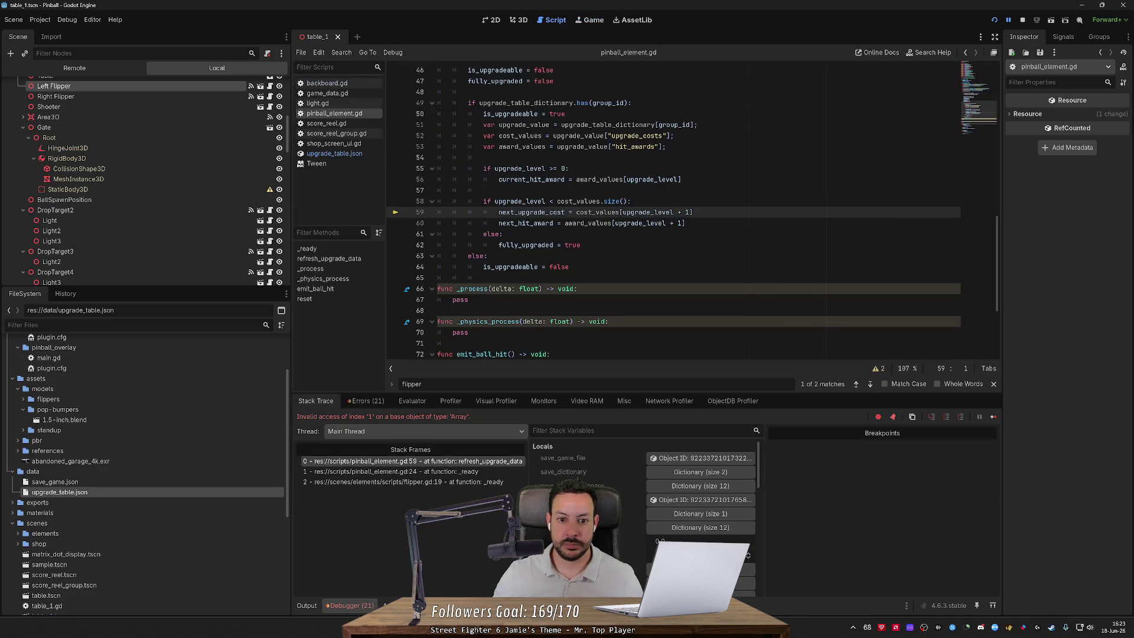
scroll(693, 213, up, 1)
mouse_move(582, 234)
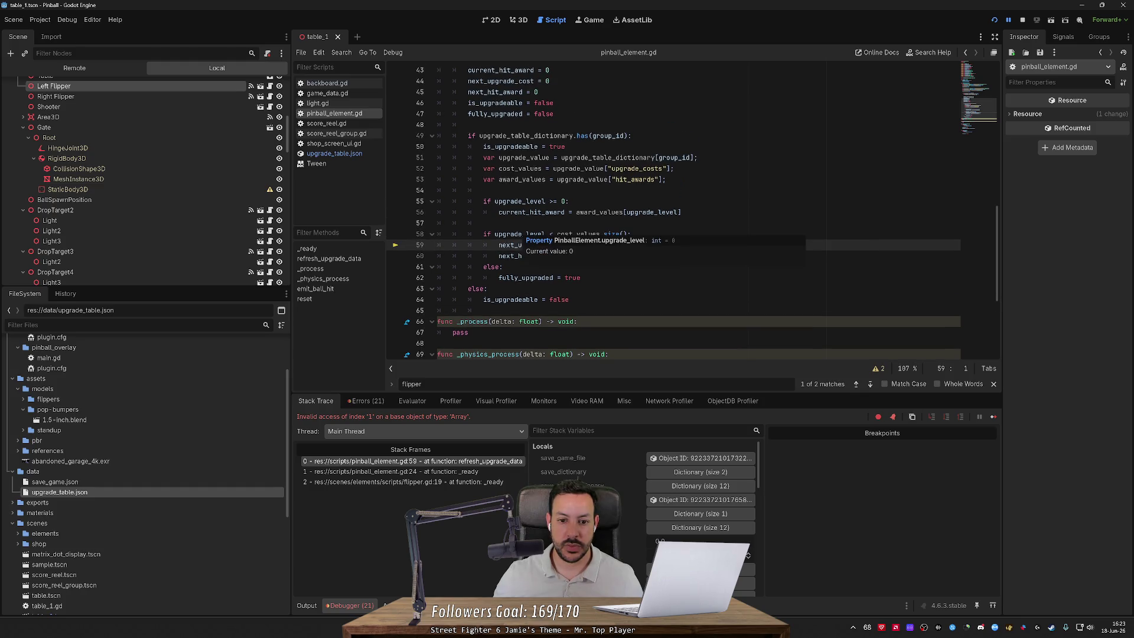
double_click(520, 233)
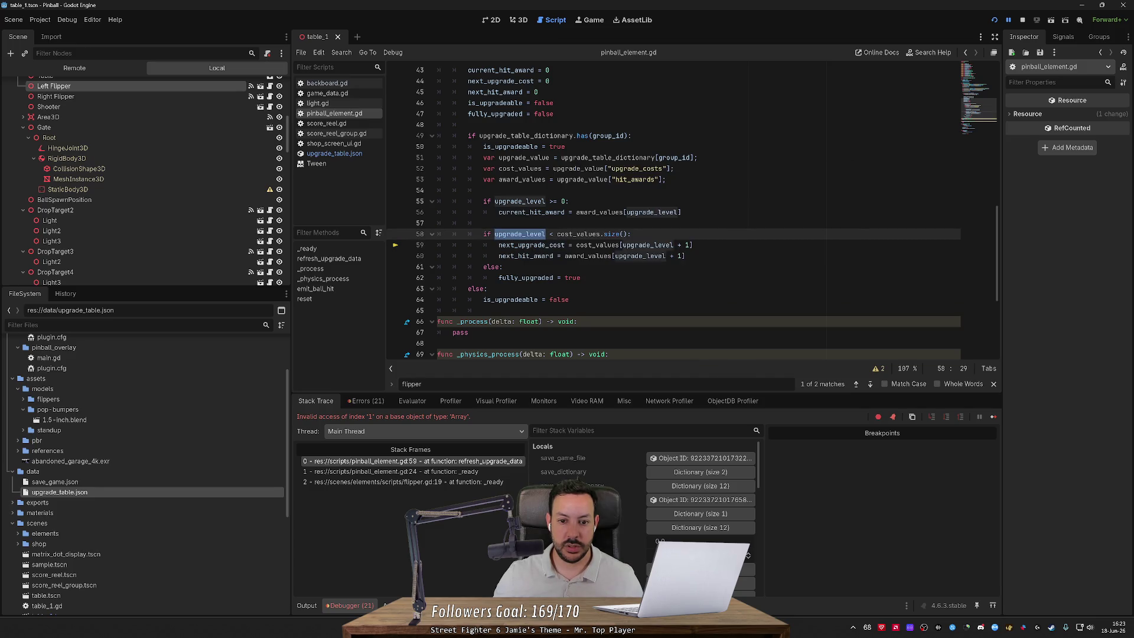
mouse_move(573, 233)
scroll(691, 210, up, 2)
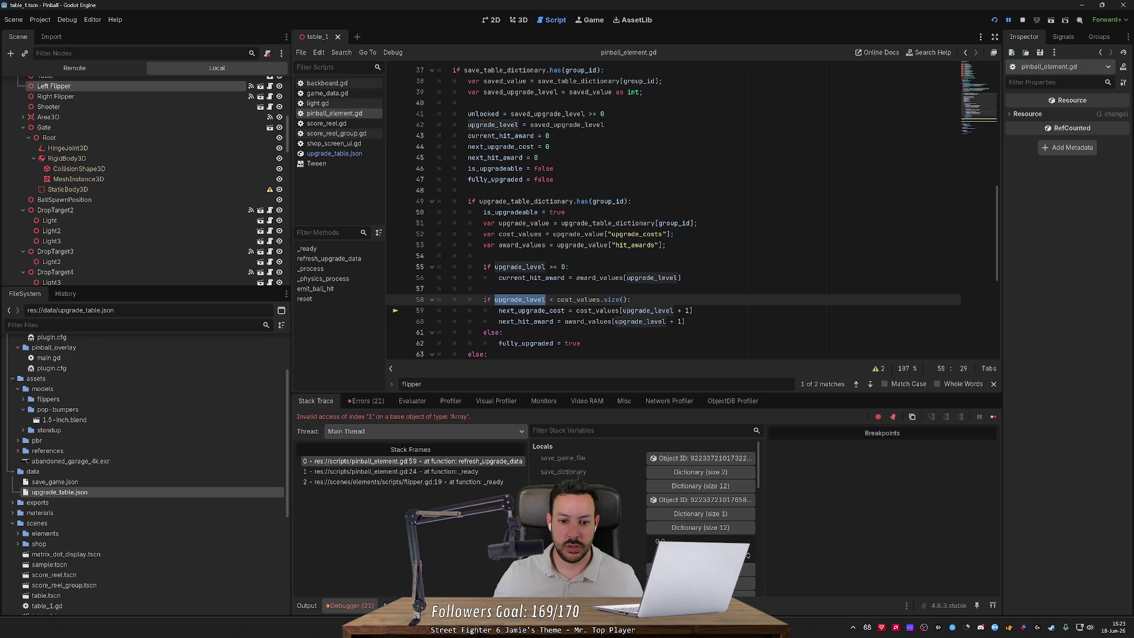
scroll(673, 210, down, 2)
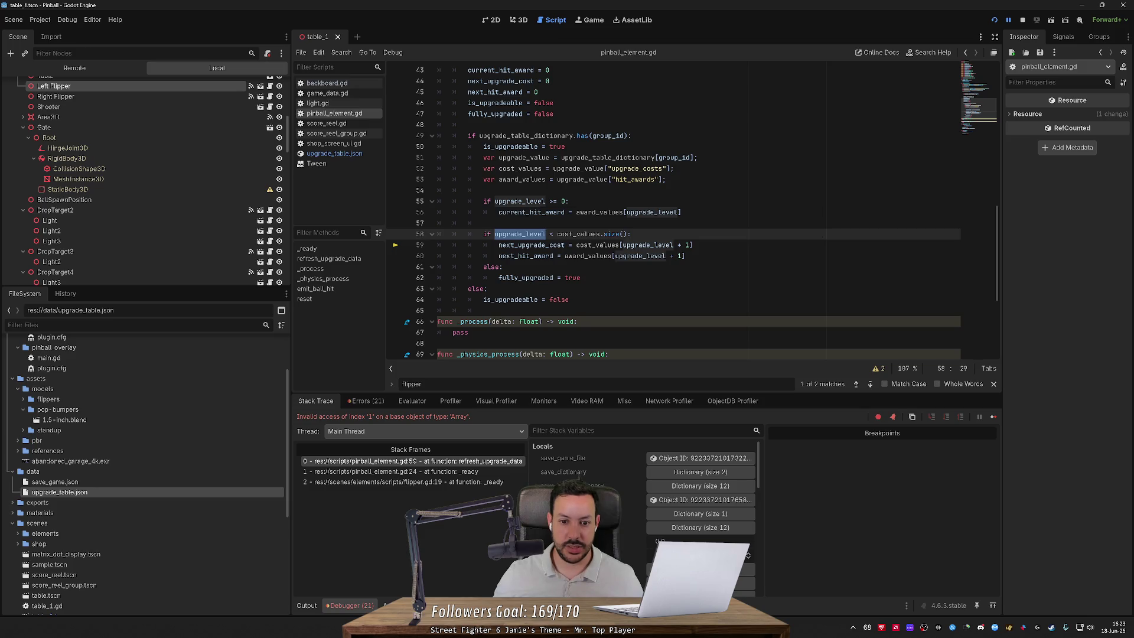
click(627, 234)
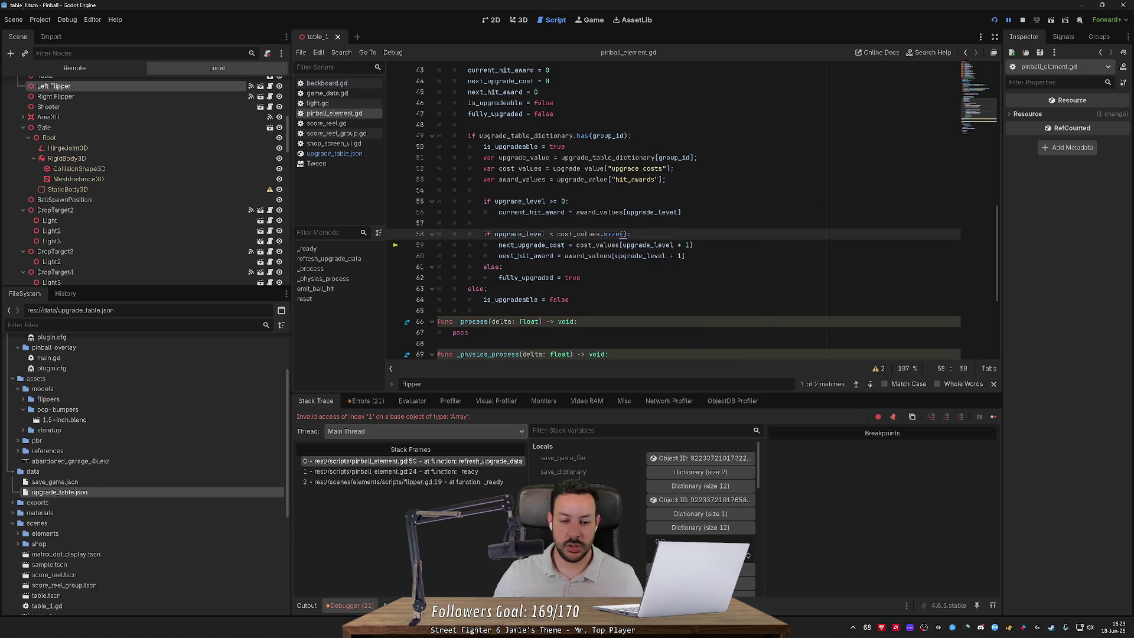
mouse_move(526, 234)
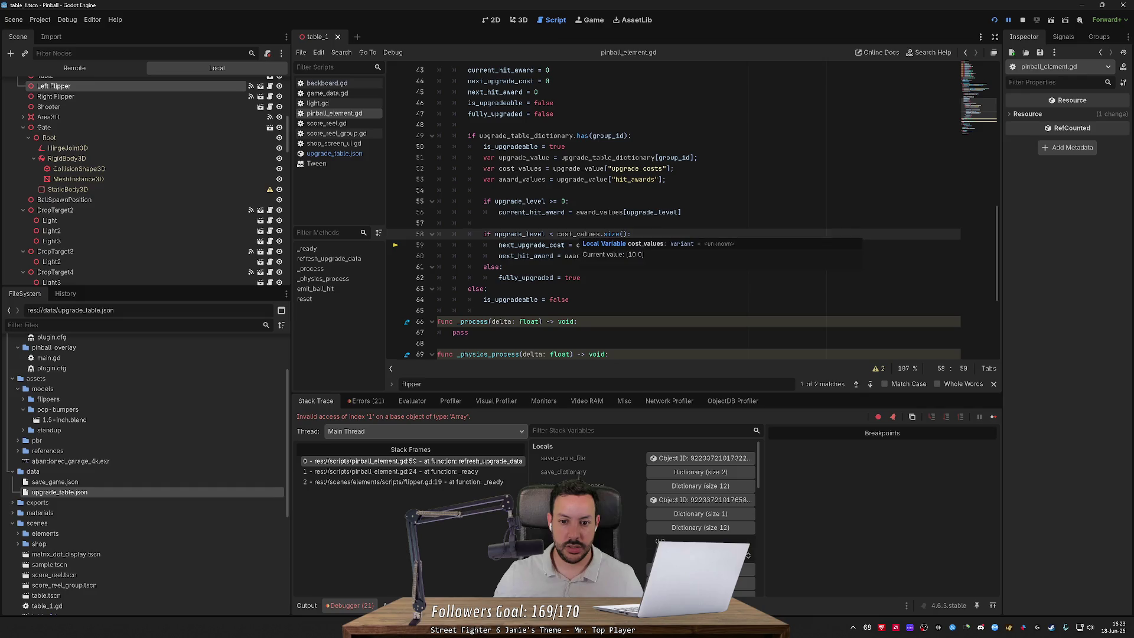
Step: Check the 3D, 2D and running game views, then put the cursor at the end of line 58
click(519, 20)
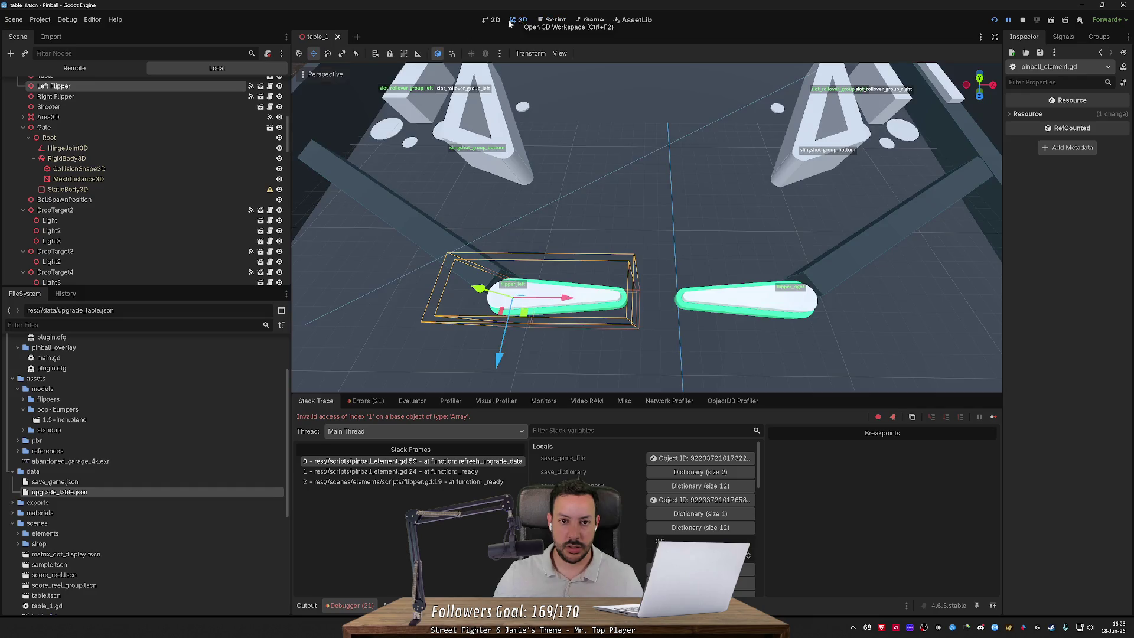
click(491, 23)
click(520, 22)
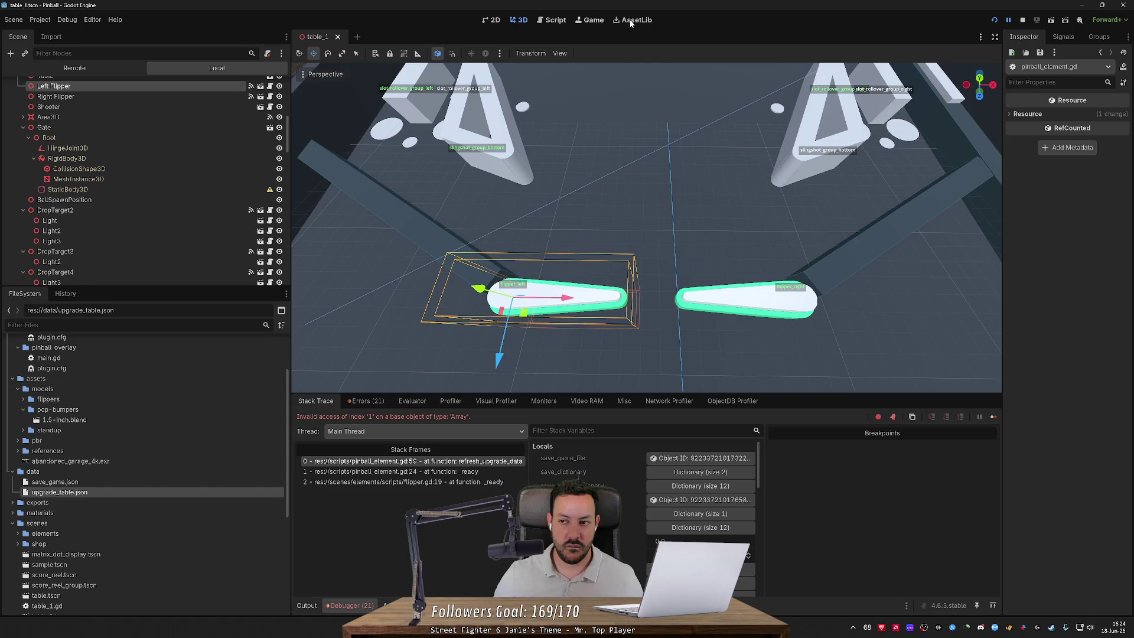
click(1009, 21)
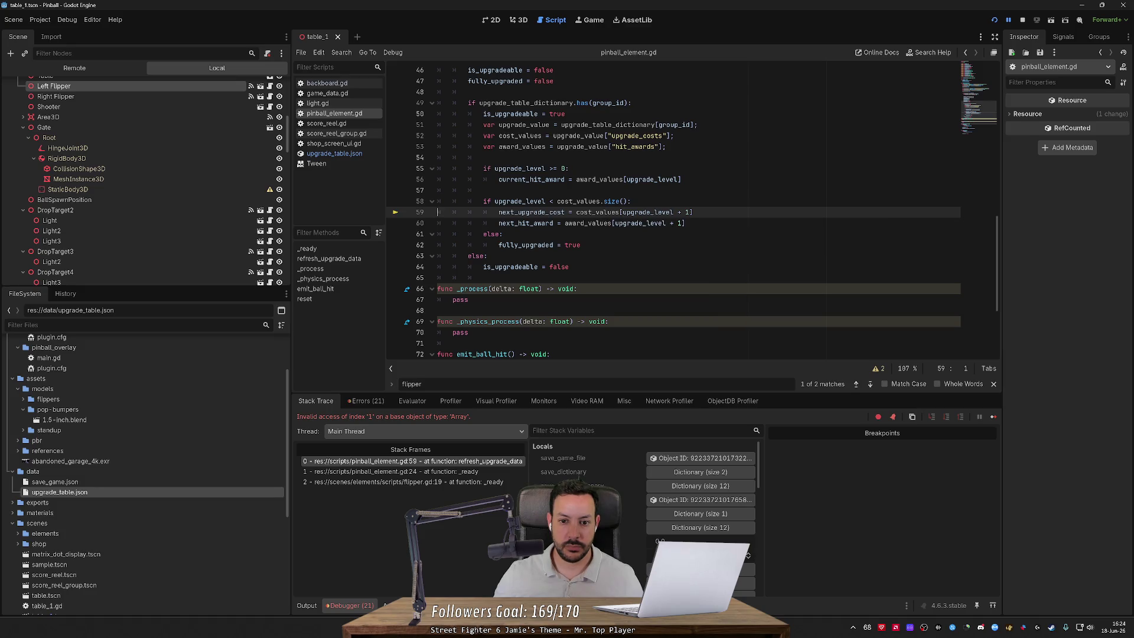
click(631, 201)
Step: Append '- 1' after cost_values.size() on line 58, then run and stop the game
text(- 1)
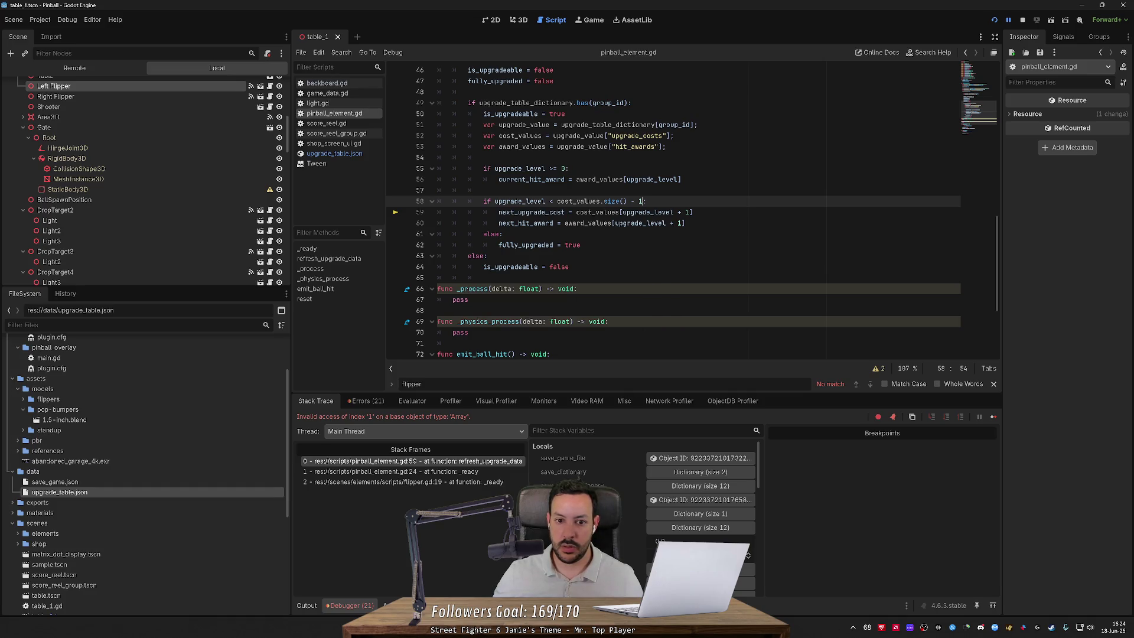
click(994, 20)
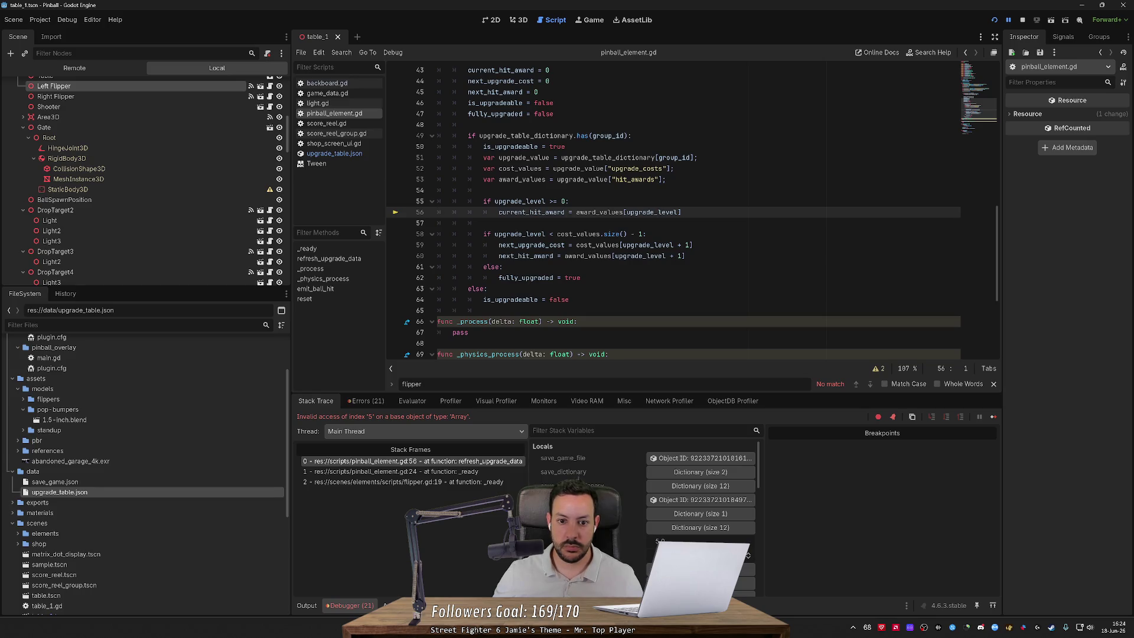
mouse_move(532, 201)
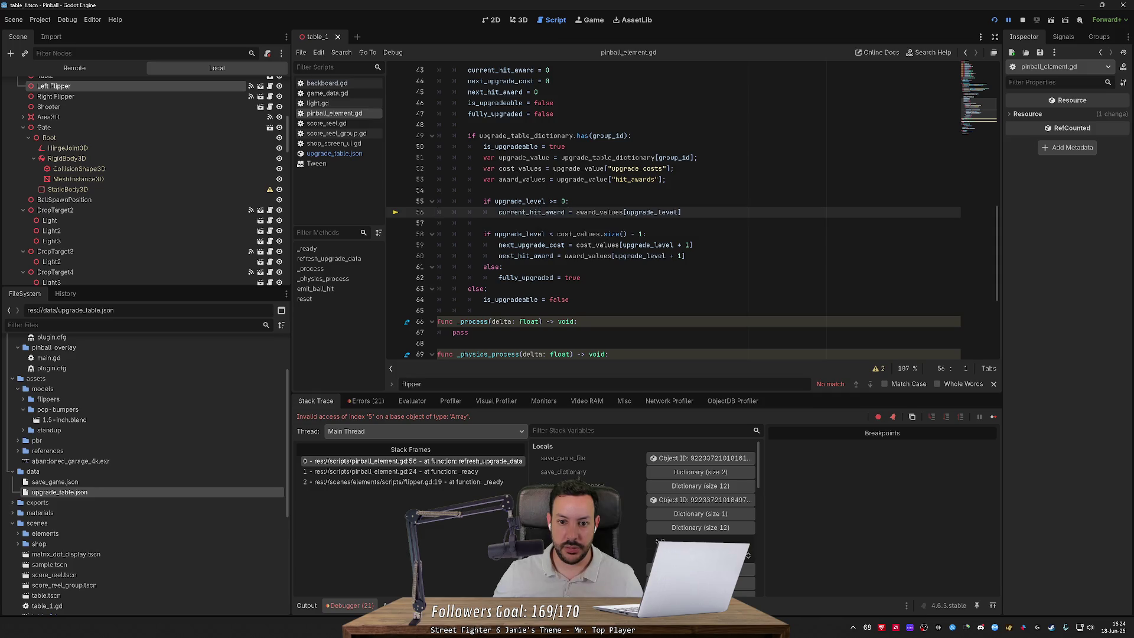
click(1024, 19)
Step: Reset flipper_right to 0.0 in save_game.json, save it, and relaunch the game
scroll(183, 378, up, 2)
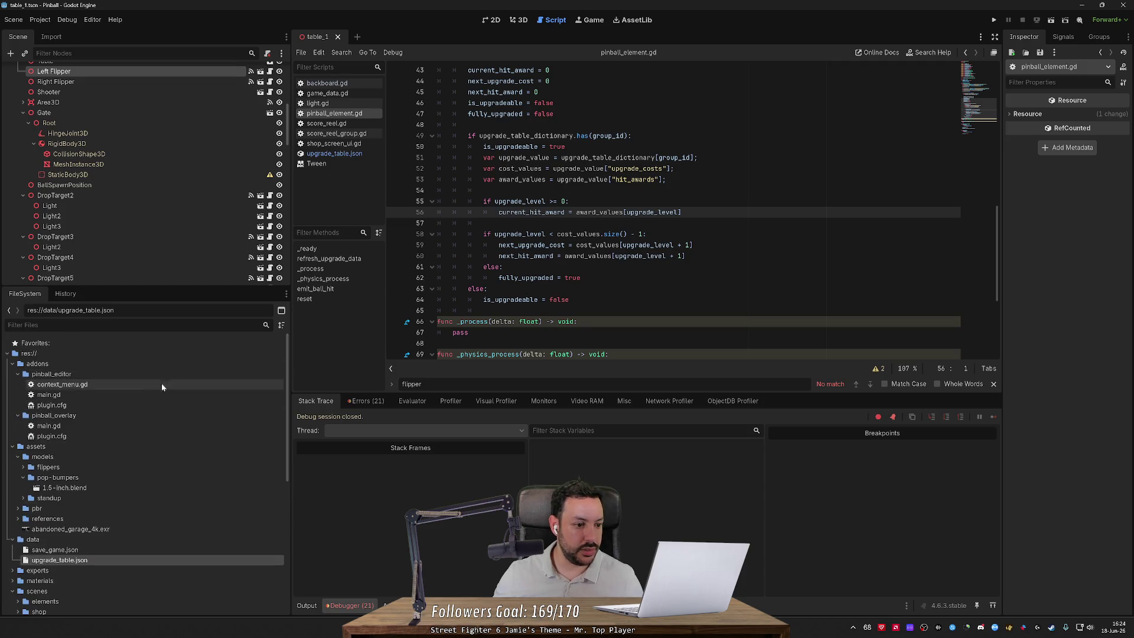
double_click(119, 548)
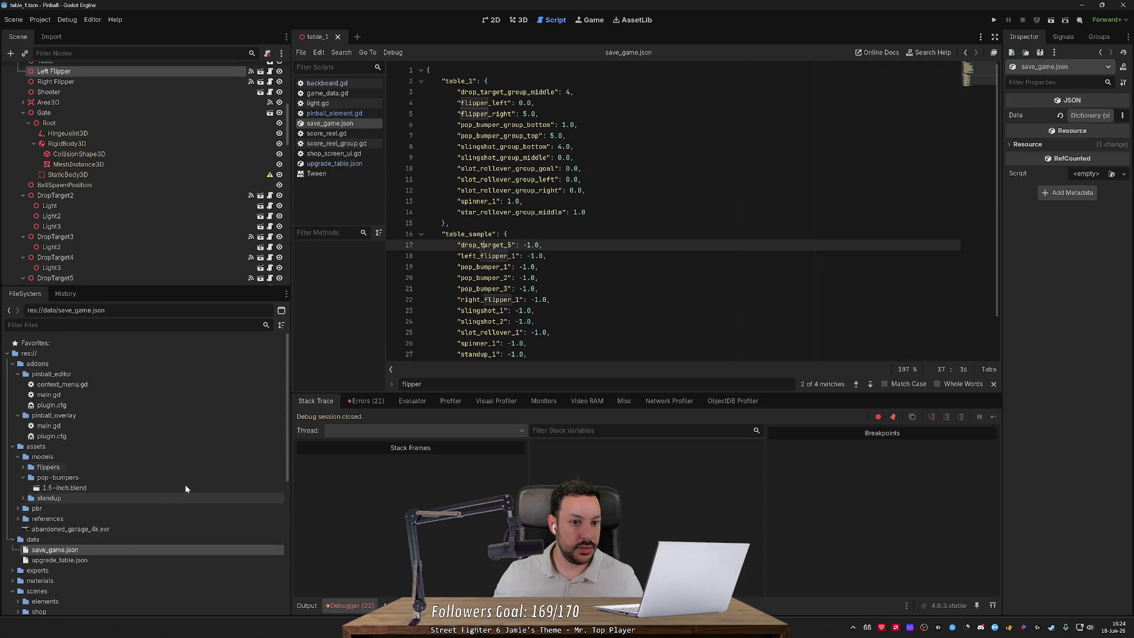
key(ctrl+z)
key(ctrl+s)
click(994, 20)
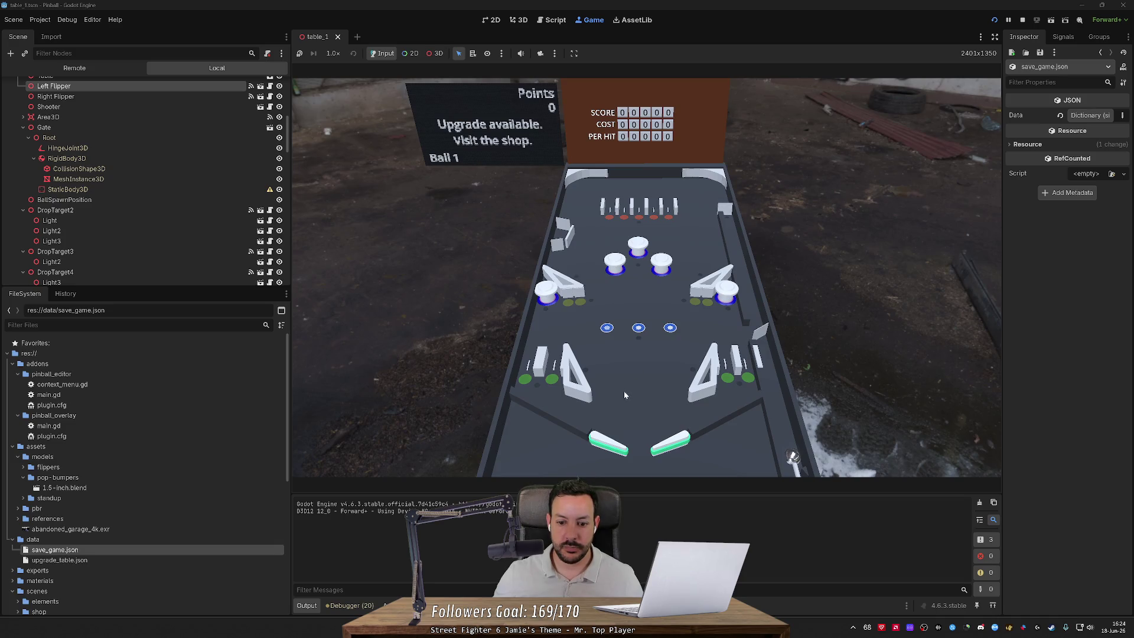
Step: Open the backbox shop and cycle between flipper_left and flipper_right
key(s)
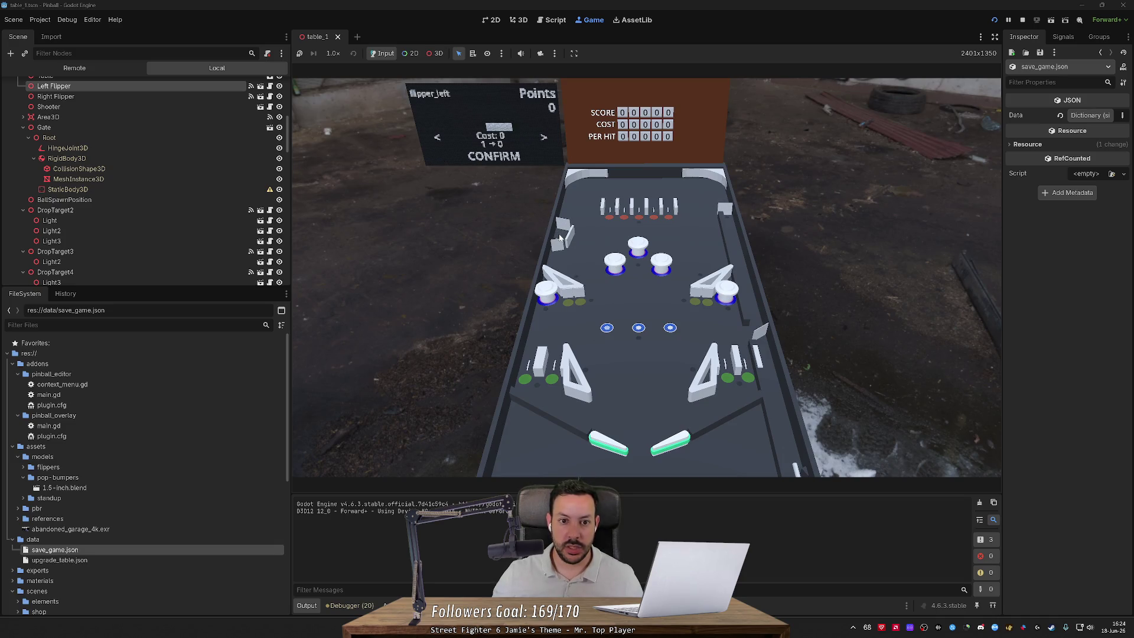
key(Left)
key(Right)
key(Left)
key(Right)
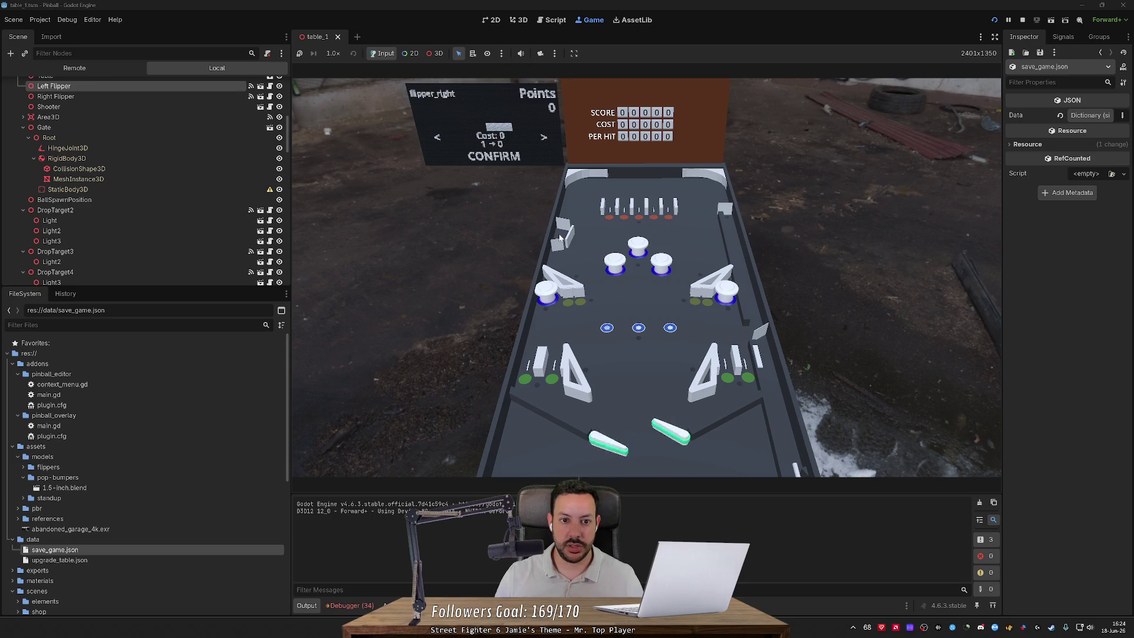
key(Left)
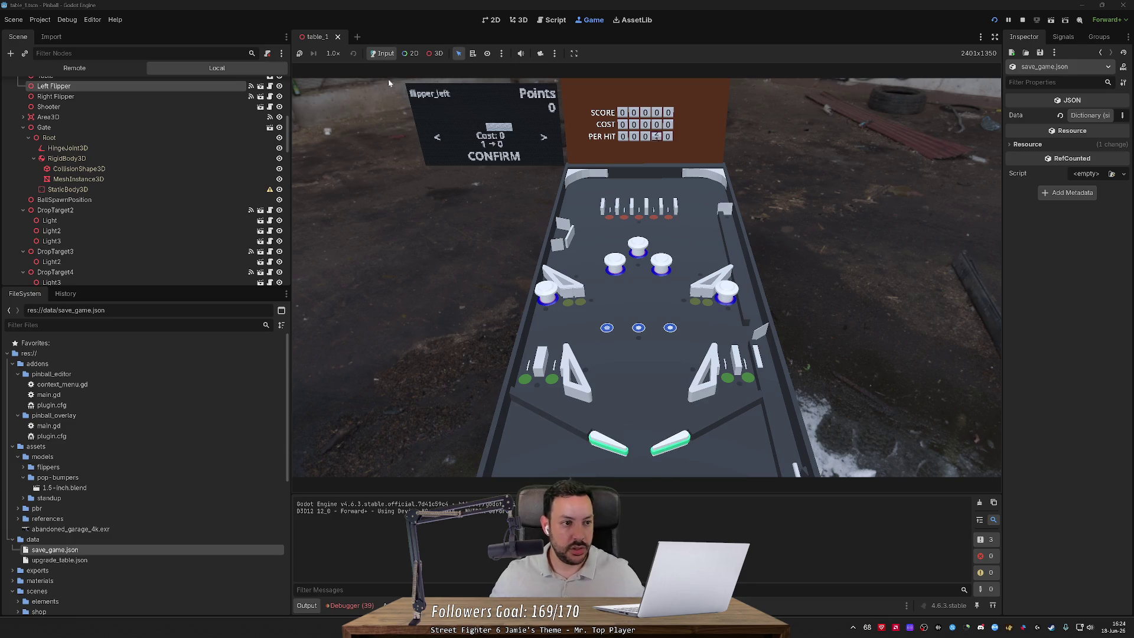
Step: Expand Game, TablePivot, Backboard and Playfield in the Remote tree, inspect Left Flipper, then stop the game
click(71, 68)
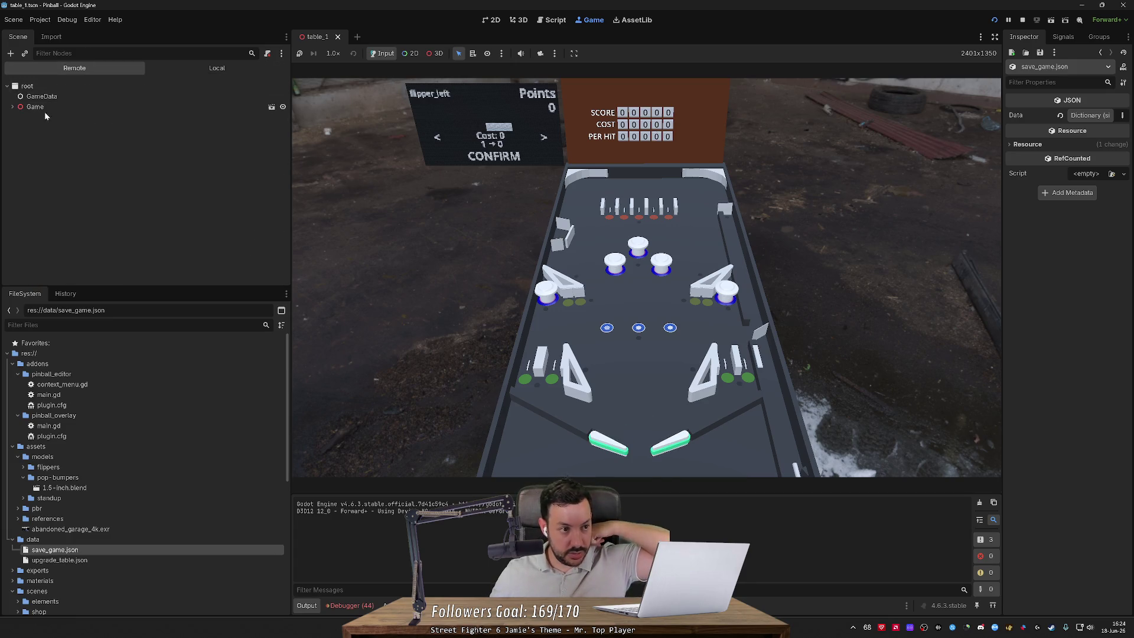
click(12, 106)
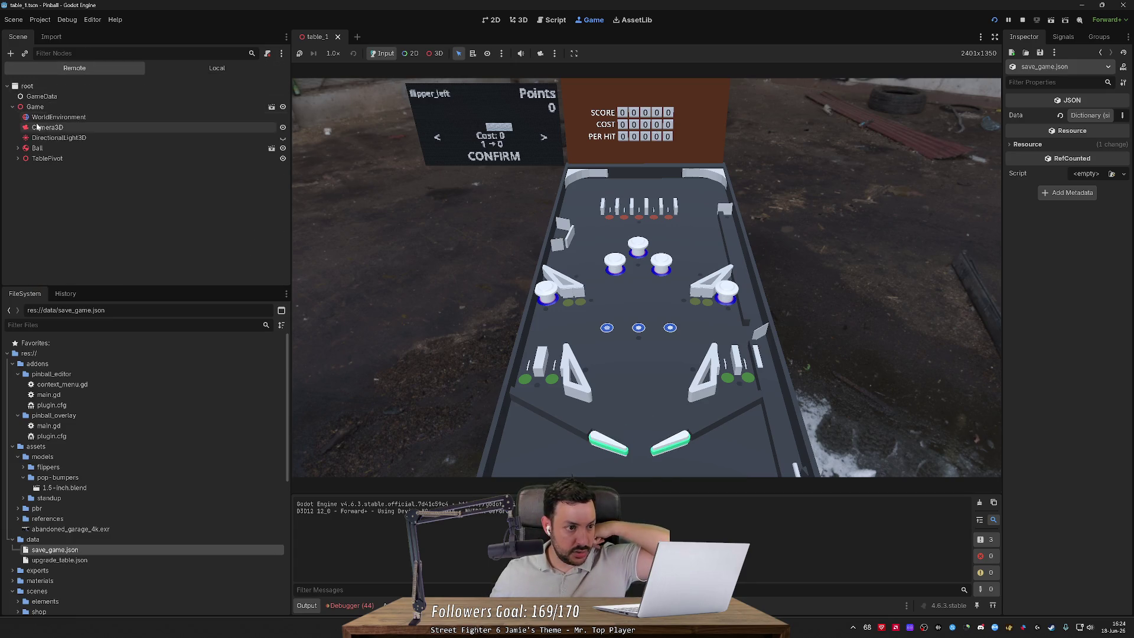
click(18, 158)
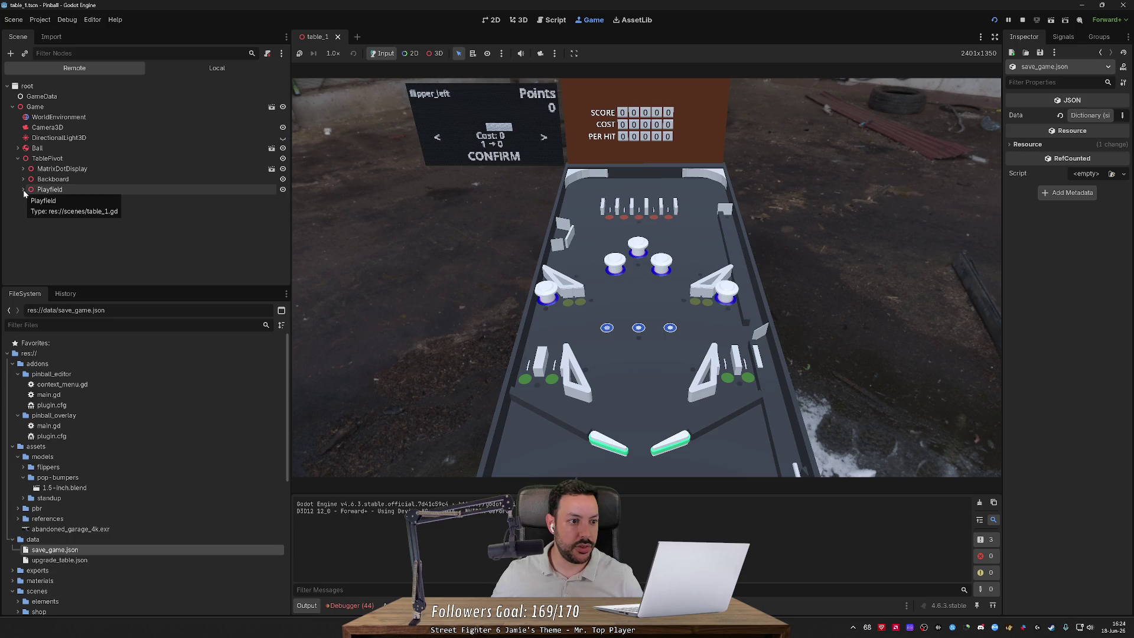
click(23, 179)
click(29, 188)
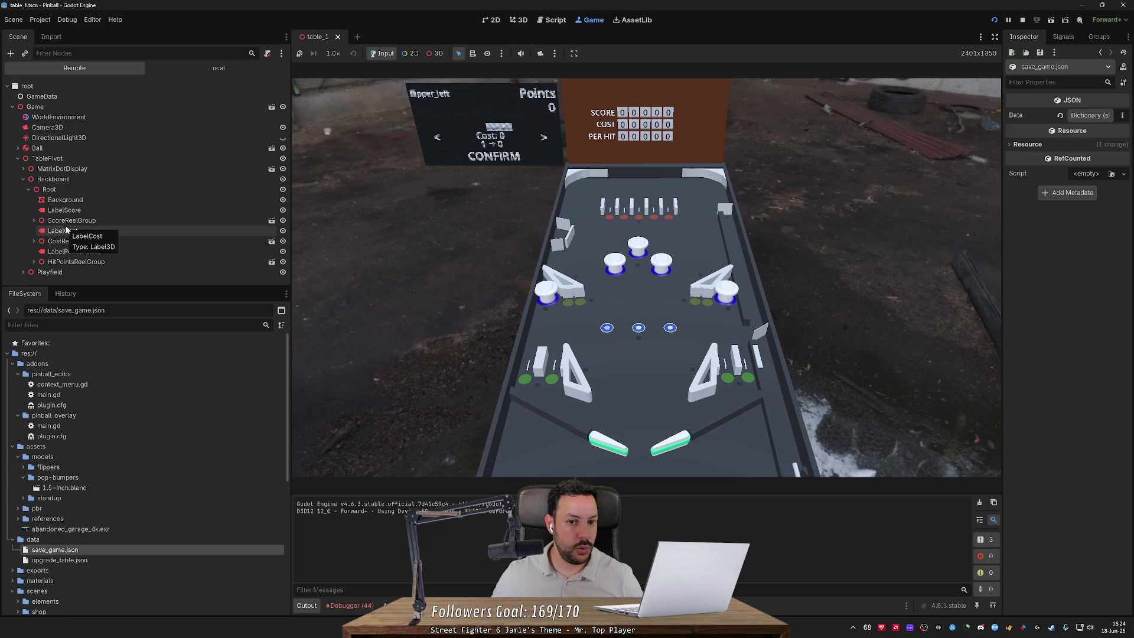
click(23, 271)
scroll(70, 219, down, 5)
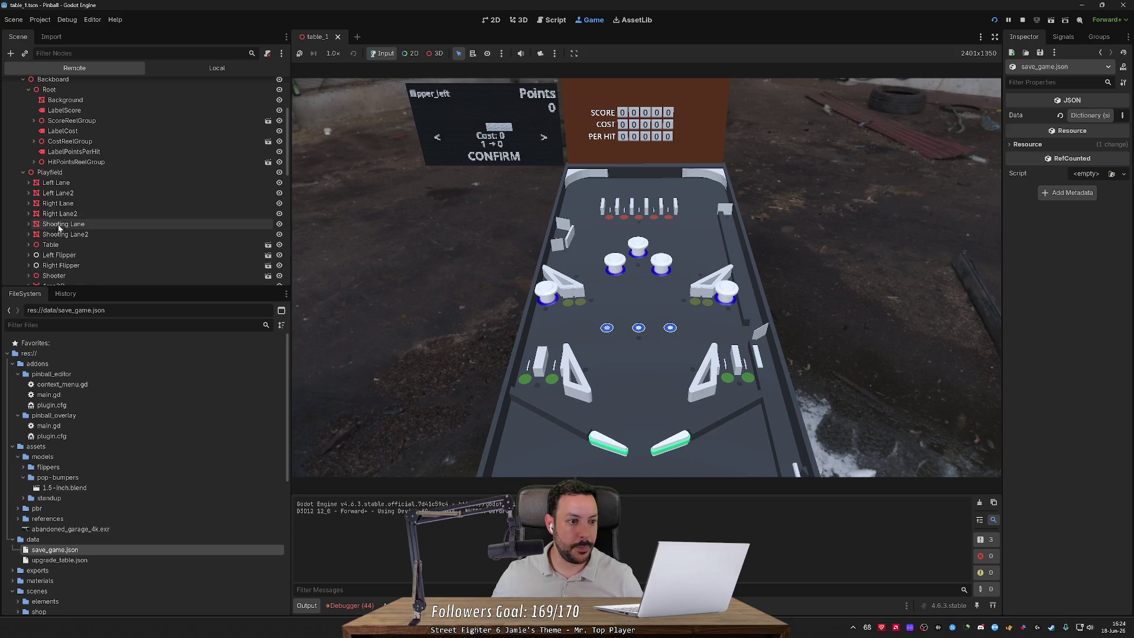
scroll(82, 195, down, 4)
click(59, 130)
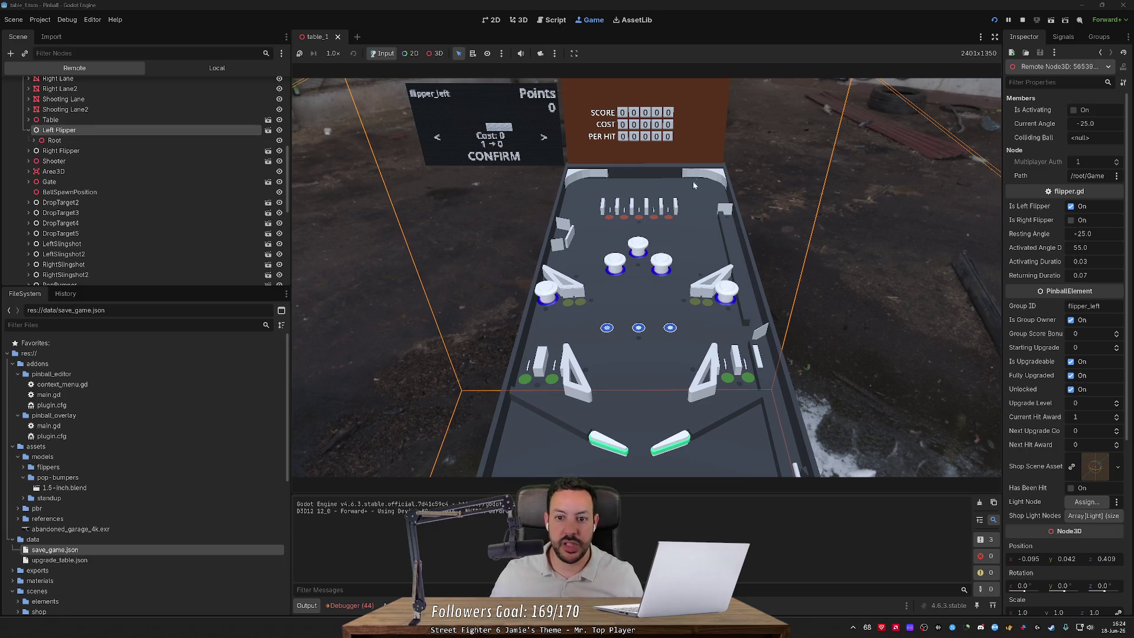
click(1022, 19)
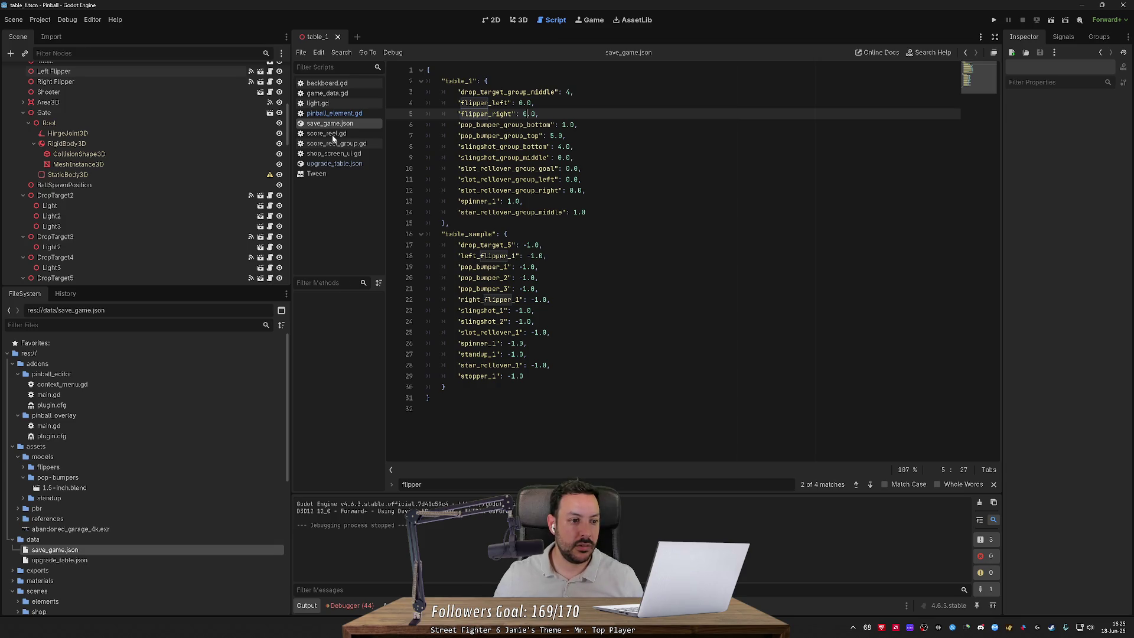
Step: Open the MatrixDotDisplay scene from the scene tree
scroll(160, 157, up, 10)
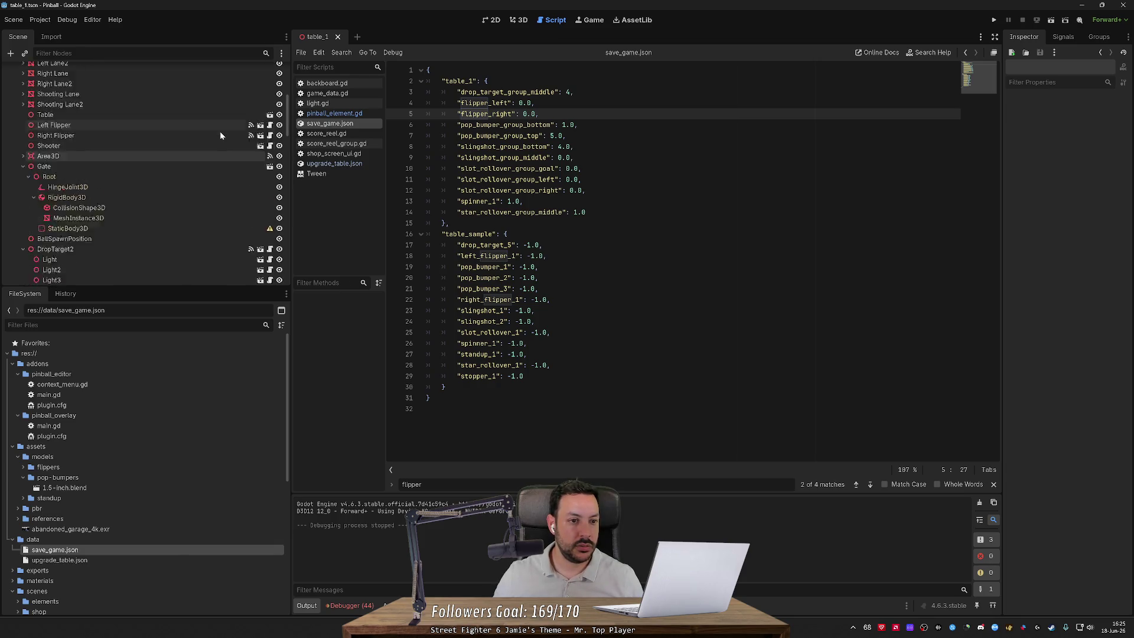
click(220, 135)
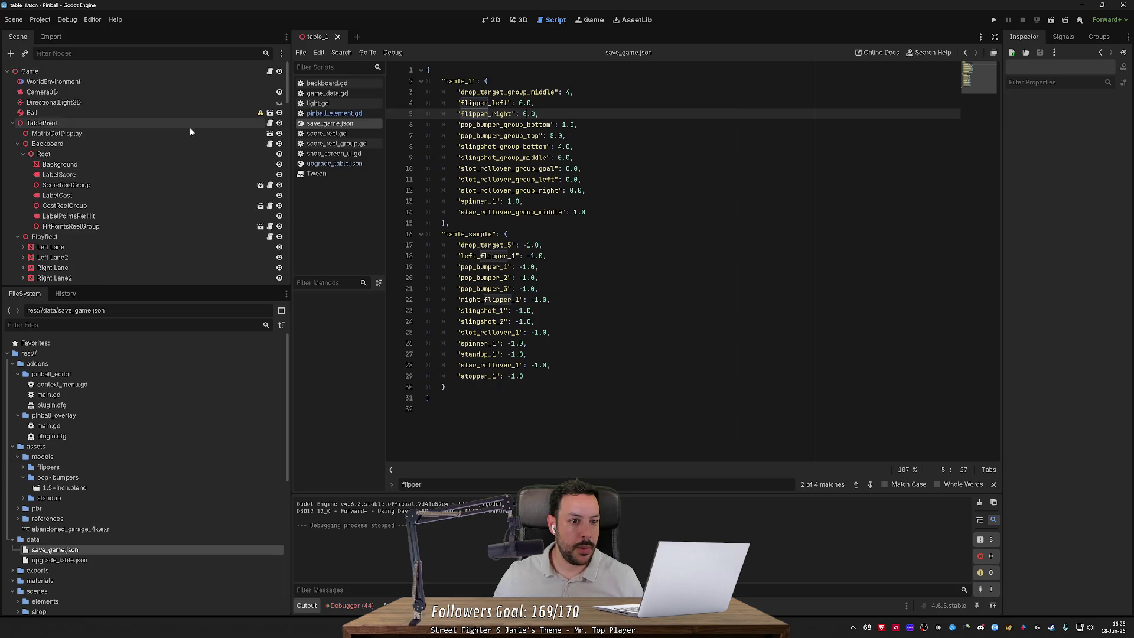
click(260, 133)
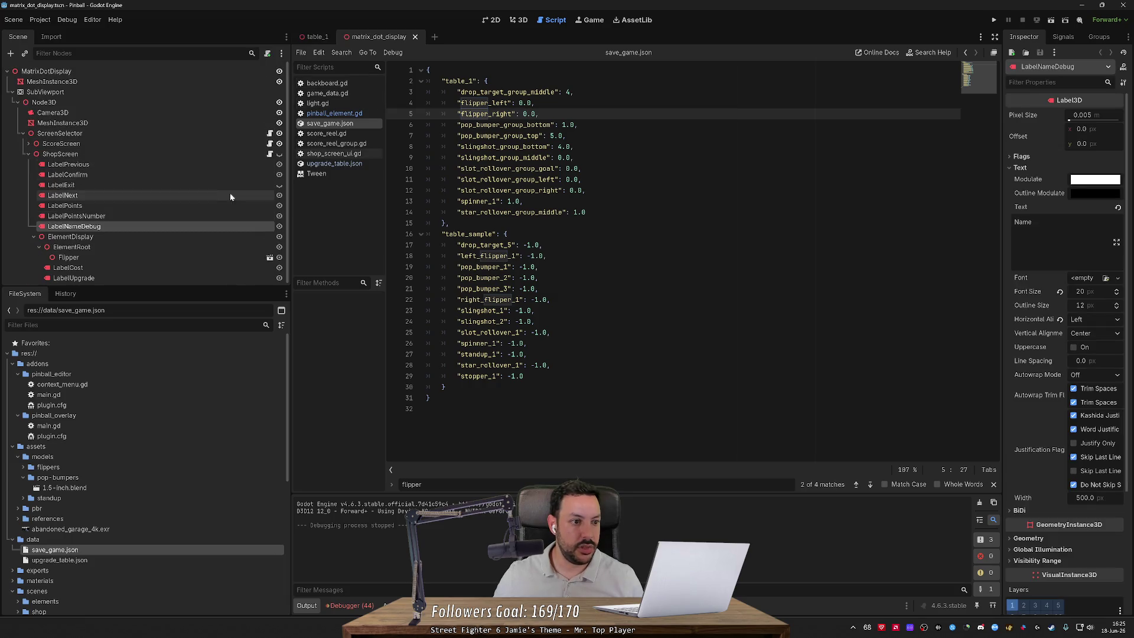
Step: Open ShopScreen's shop_screen_ui.gd and select group_owner on line 51 to see its uses
click(270, 154)
scroll(690, 260, up, 12)
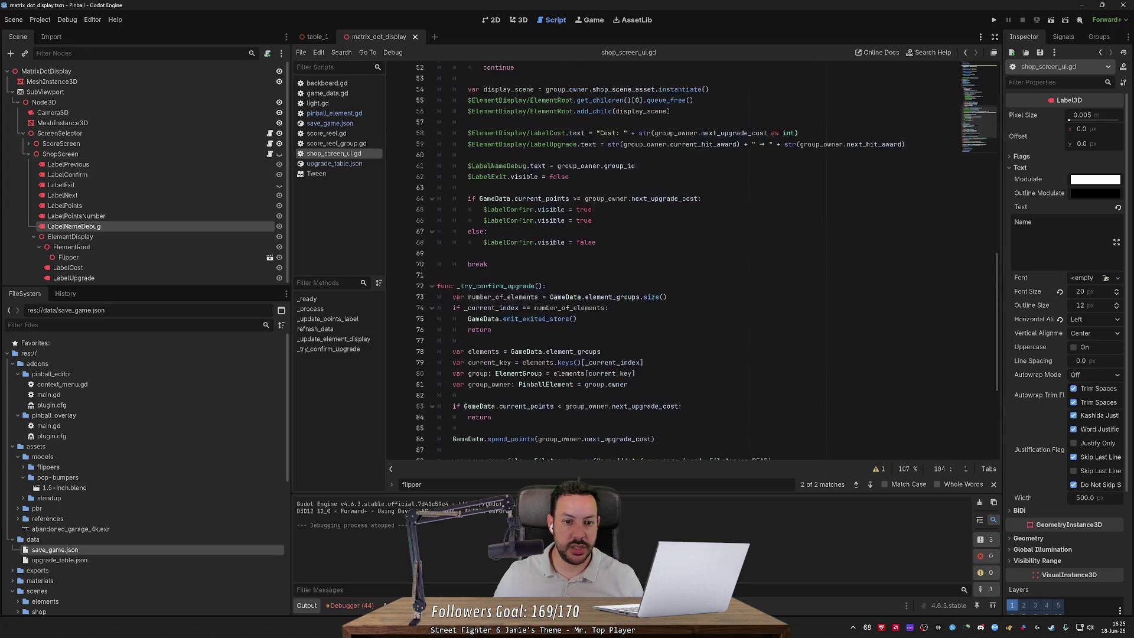
scroll(691, 260, up, 4)
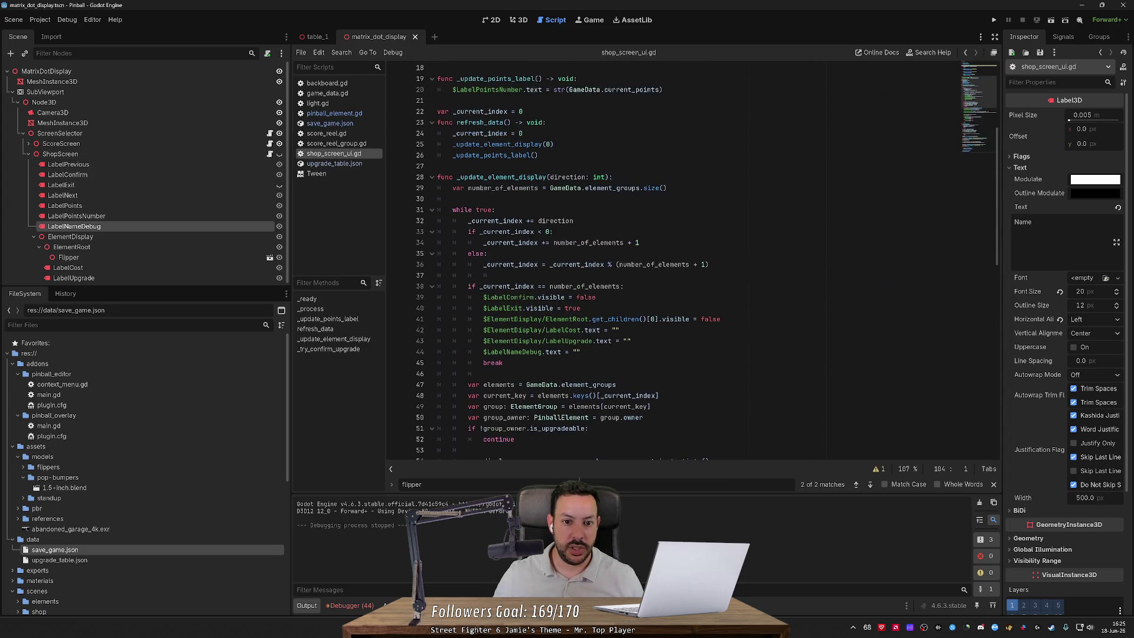
scroll(691, 260, down, 5)
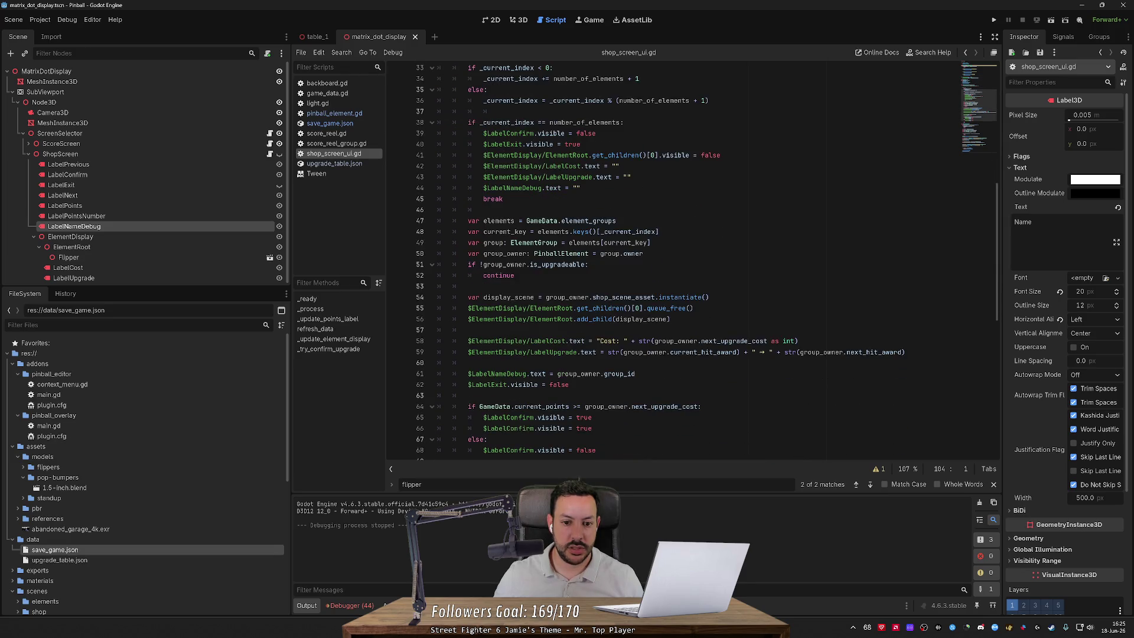
double_click(505, 265)
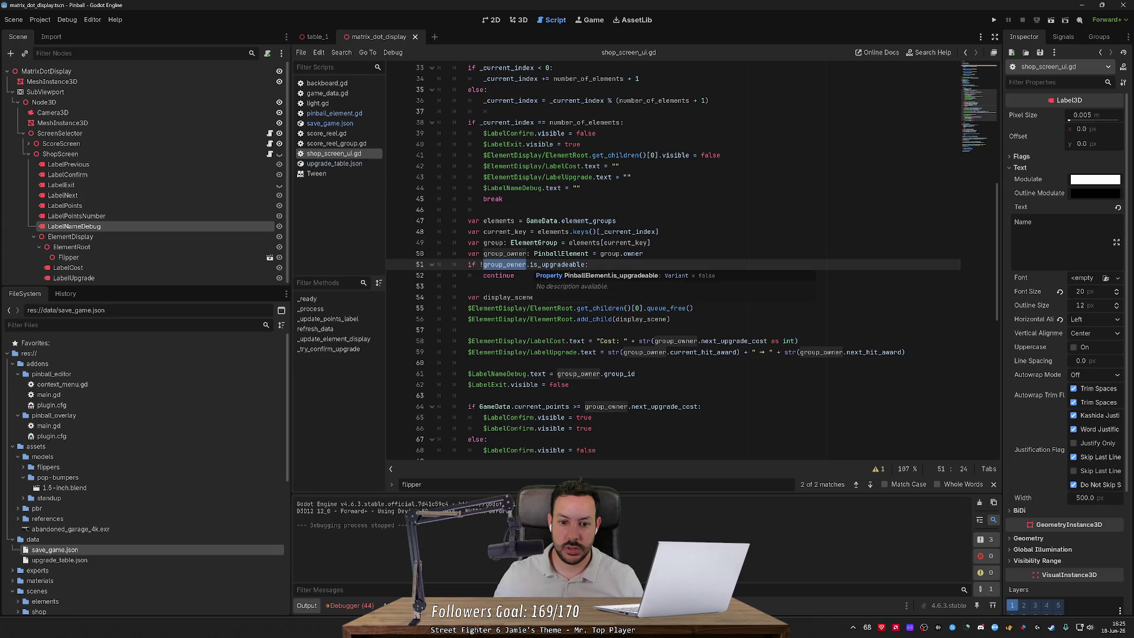
Step: Search all project files for 'is_upgradeable =' assignments and scroll through the results
double_click(563, 264)
key(ctrl+shift+f)
key(End)
text(=)
key(Return)
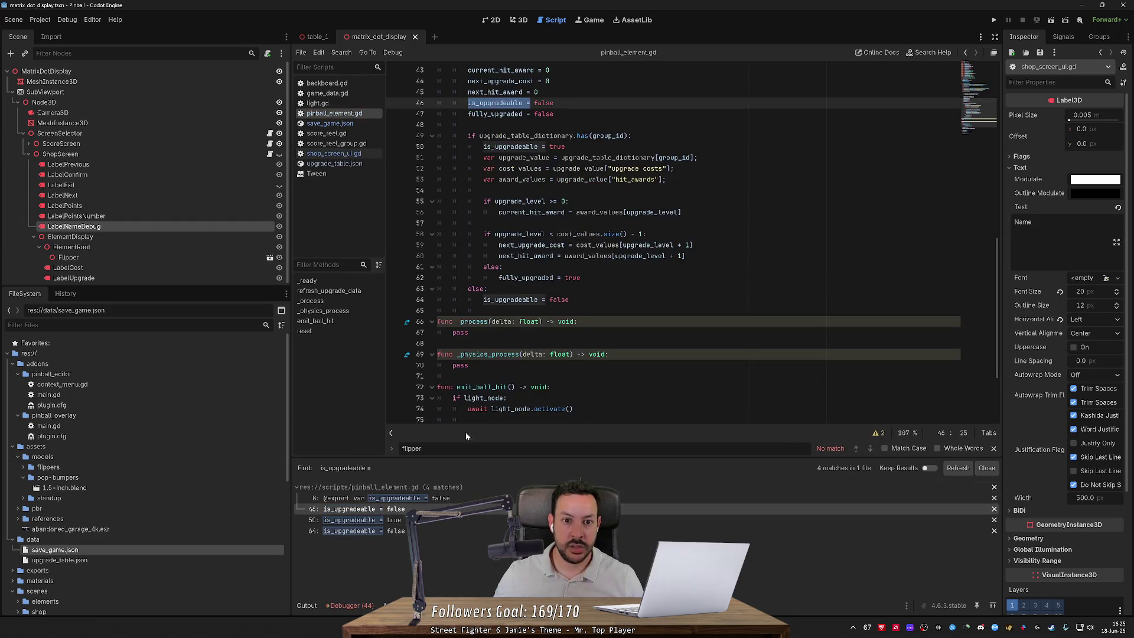
scroll(673, 242, up, 5)
scroll(673, 242, down, 2)
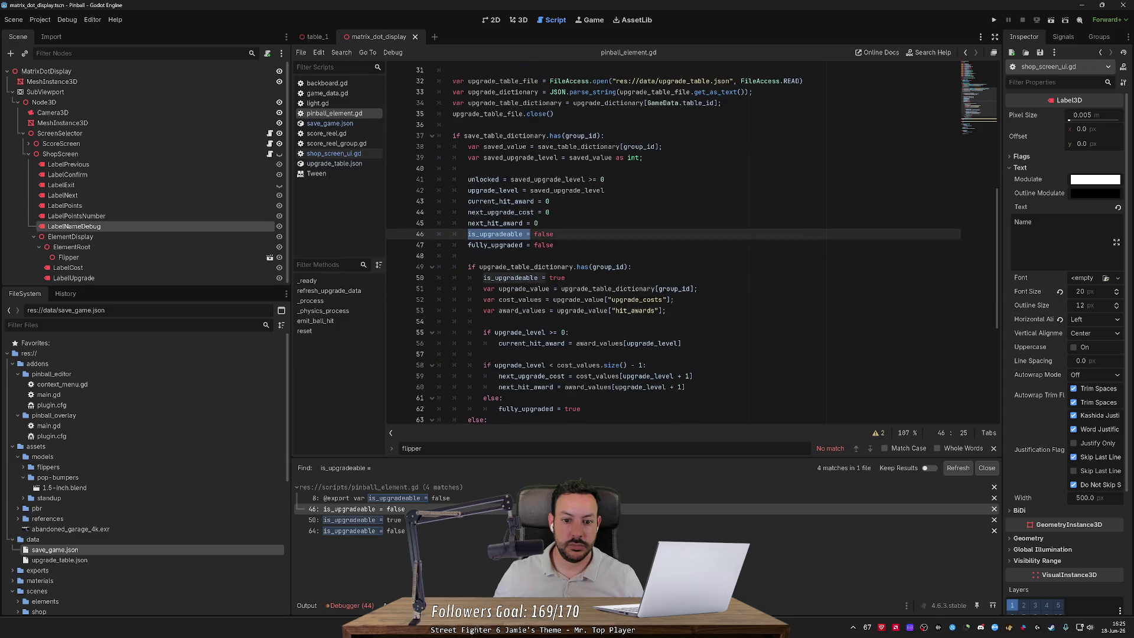
scroll(673, 243, down, 3)
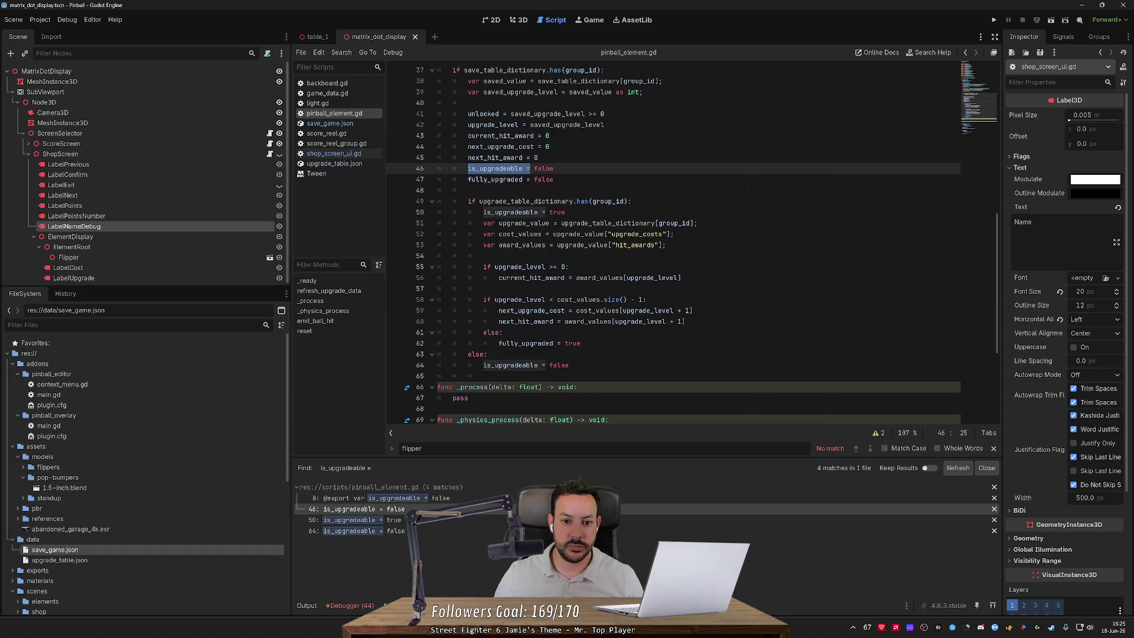
mouse_move(512, 212)
scroll(673, 242, down, 3)
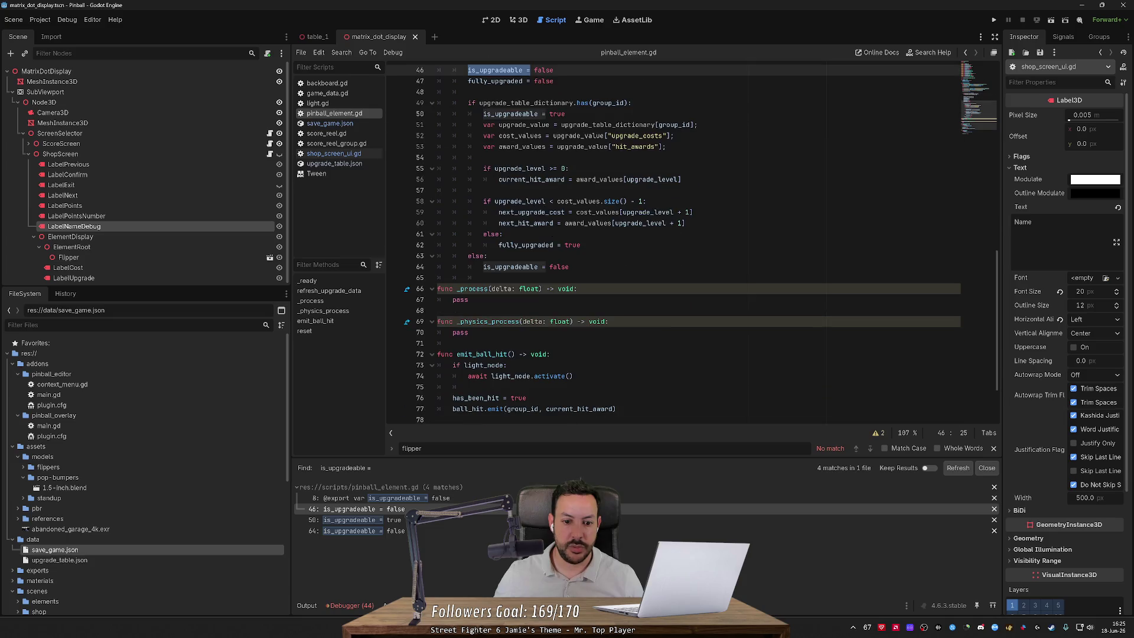
Step: Cut the 'is_upgradeable = true' line from line 50 of pinball_element.gd
click(532, 244)
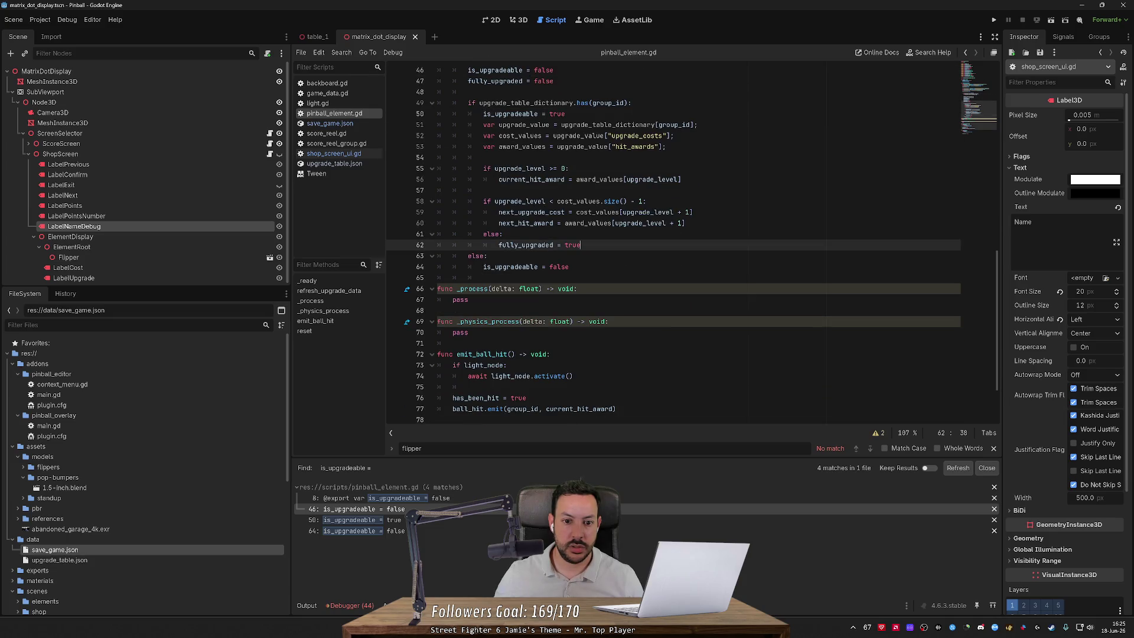
click(511, 114)
double_click(511, 113)
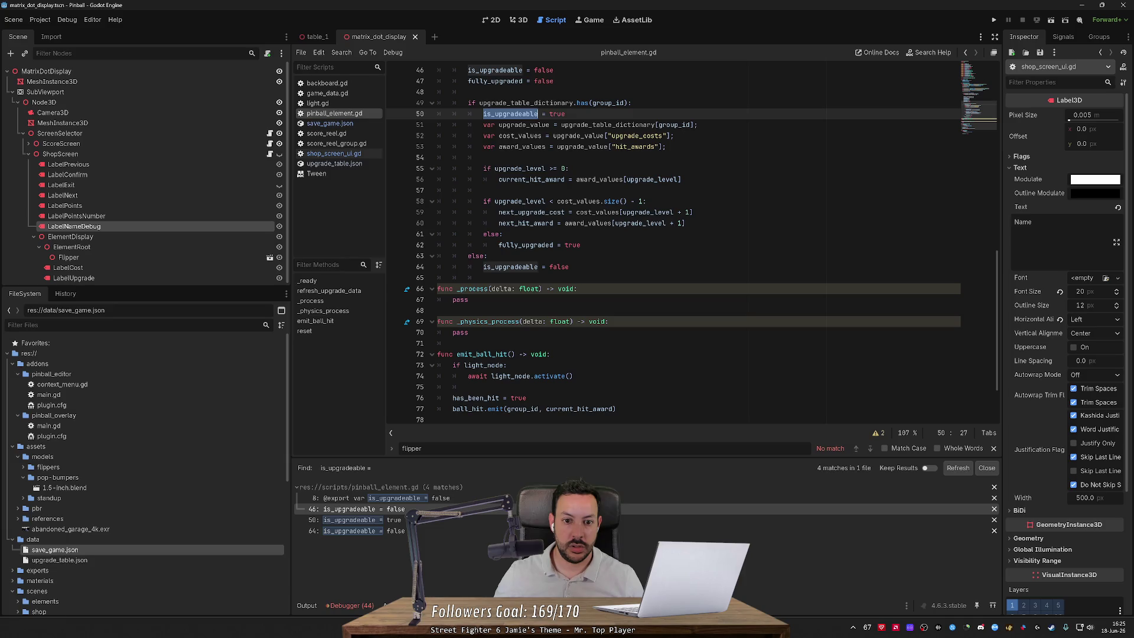
key(End)
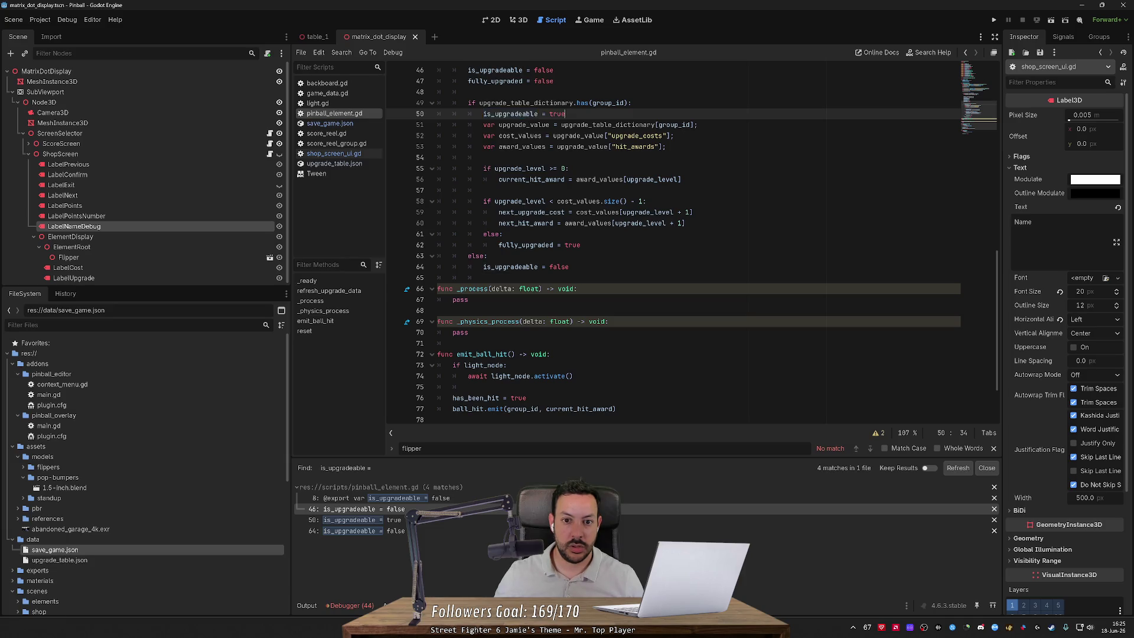
key(shift+Up)
key(shift+End)
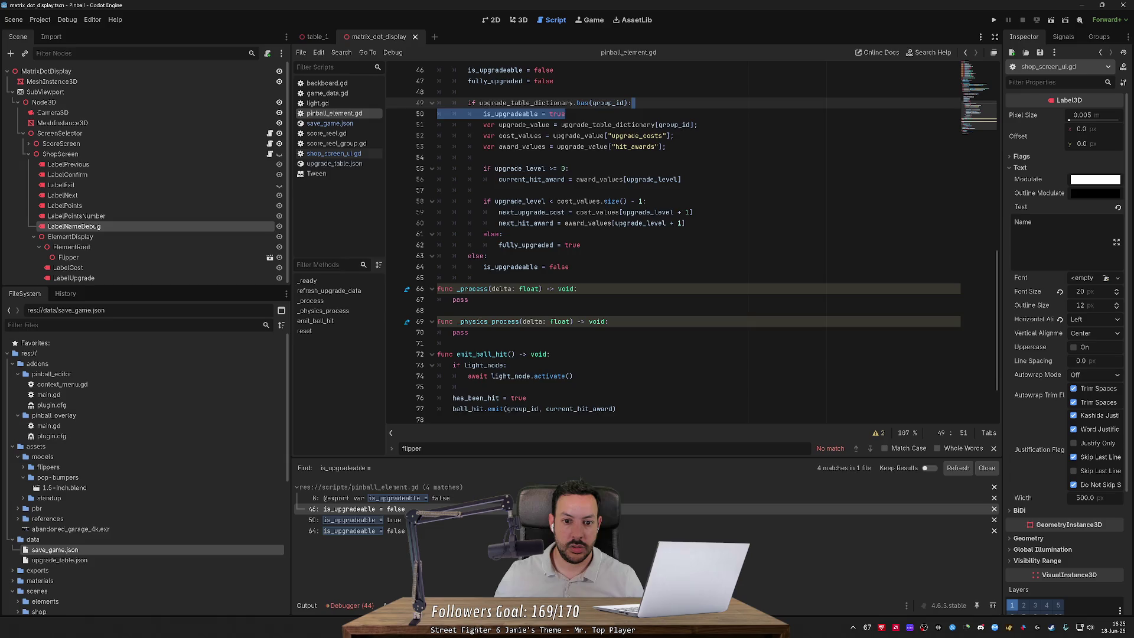
key(Delete)
Step: Paste 'is_upgradeable = true' under next_hit_award inside the if block, remove the blank line, and save pinball_element.gd
click(685, 212)
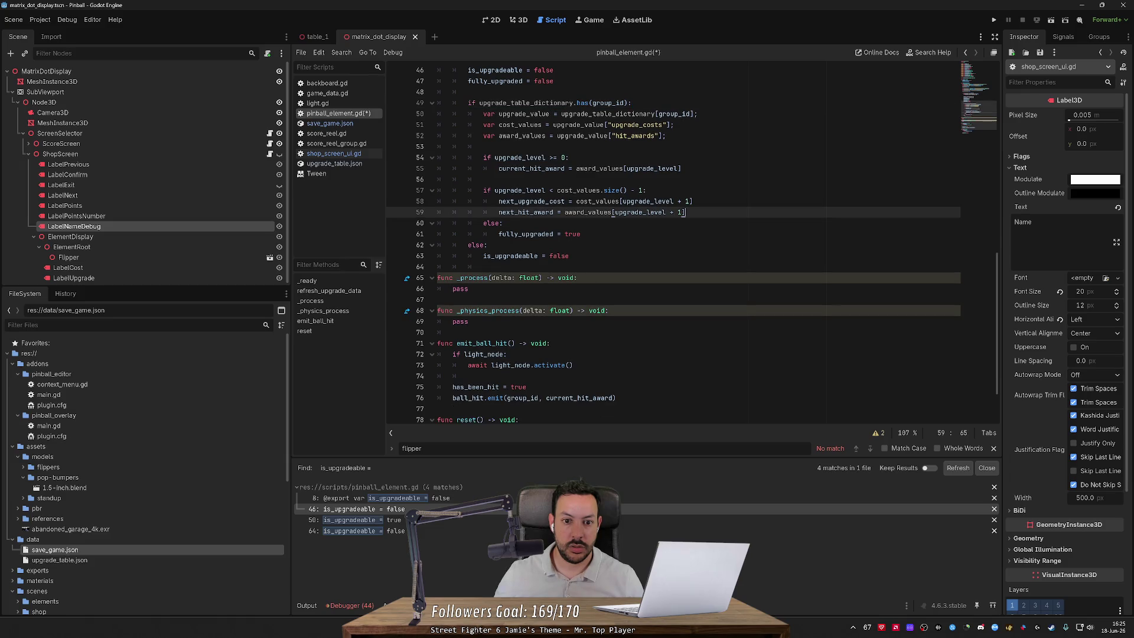
key(Return)
text(is_upgradeable = true)
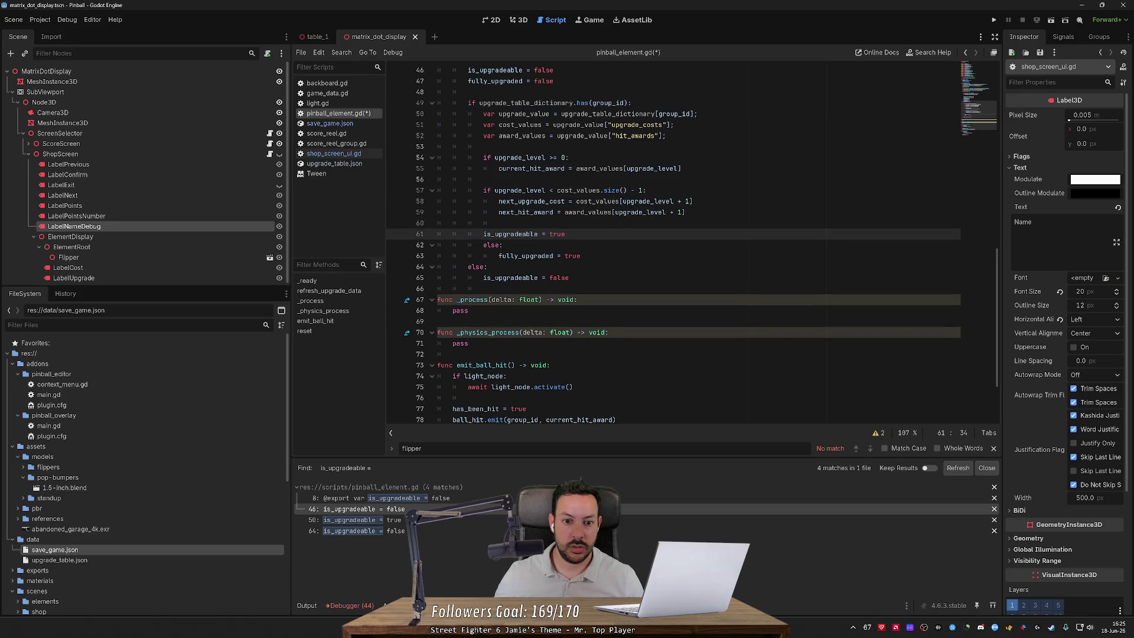
key(Home)
key(Tab)
key(Up)
key(ctrl+shift+k)
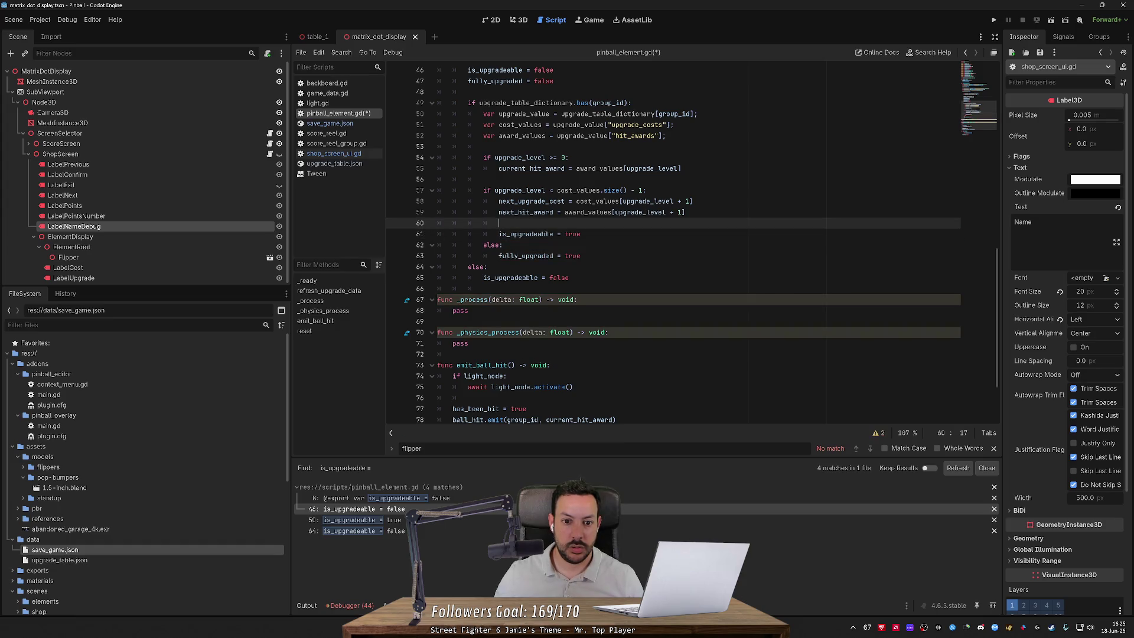
key(ctrl+s)
Step: Review the search results, checking the is_upgradeable = true result and the false assignment on line 64
scroll(673, 242, up, 2)
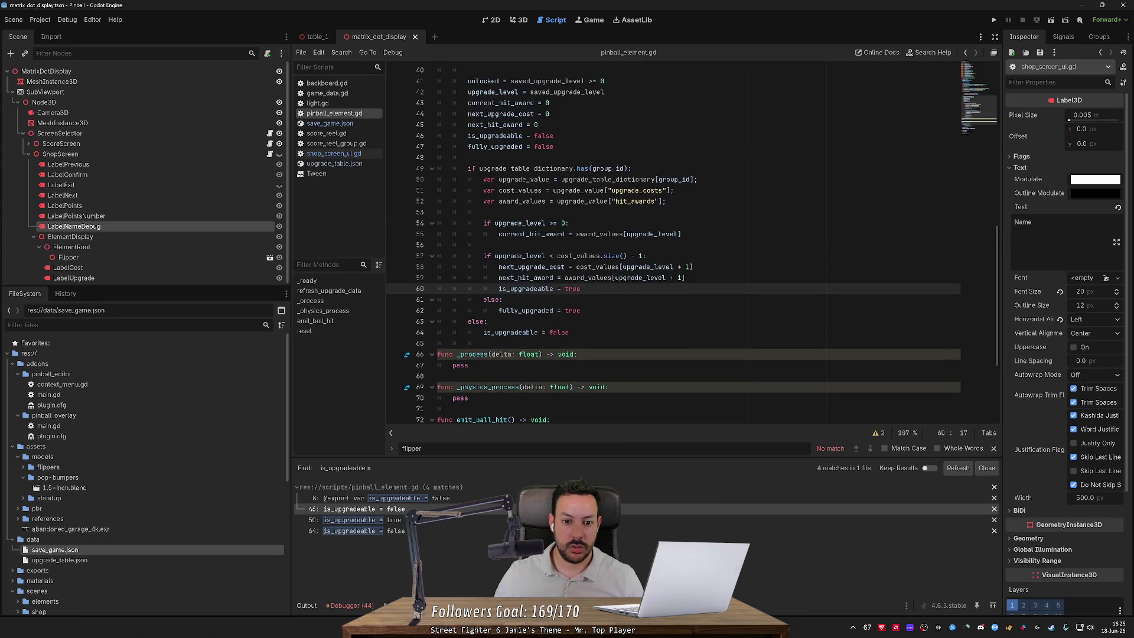
scroll(674, 242, up, 3)
scroll(673, 243, up, 3)
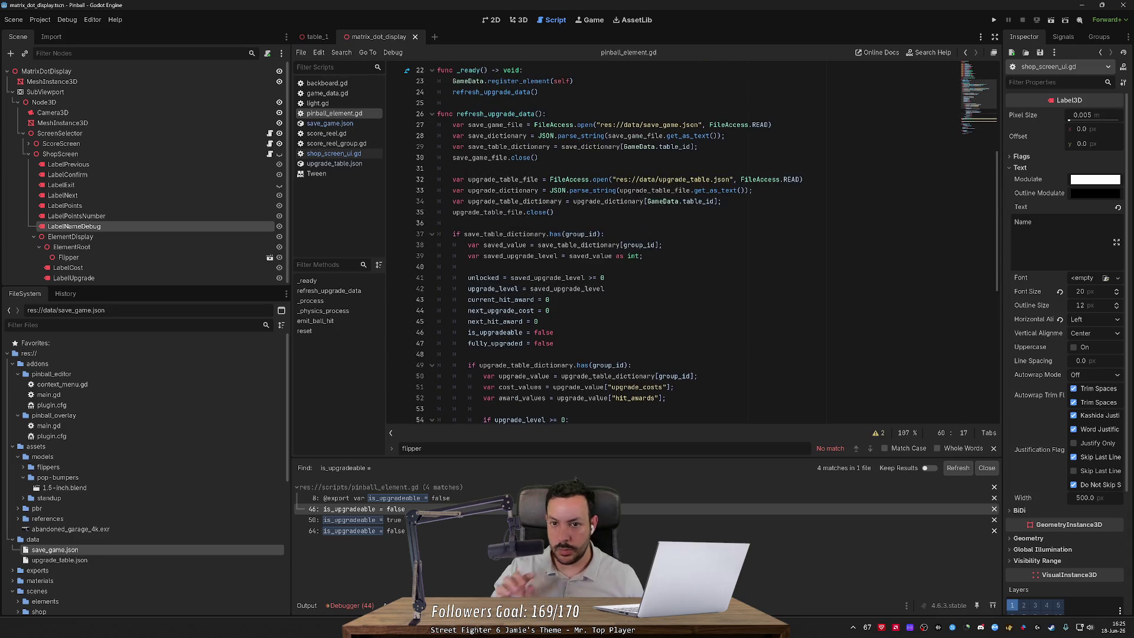
scroll(673, 242, down, 4)
mouse_move(576, 266)
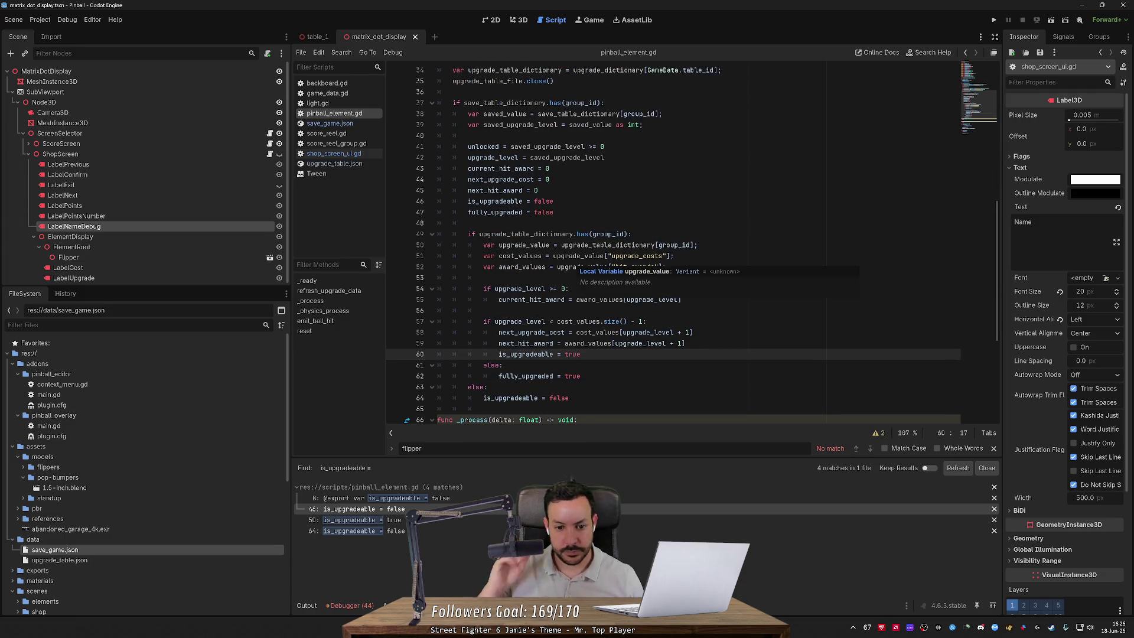
scroll(674, 242, down, 2)
mouse_move(644, 278)
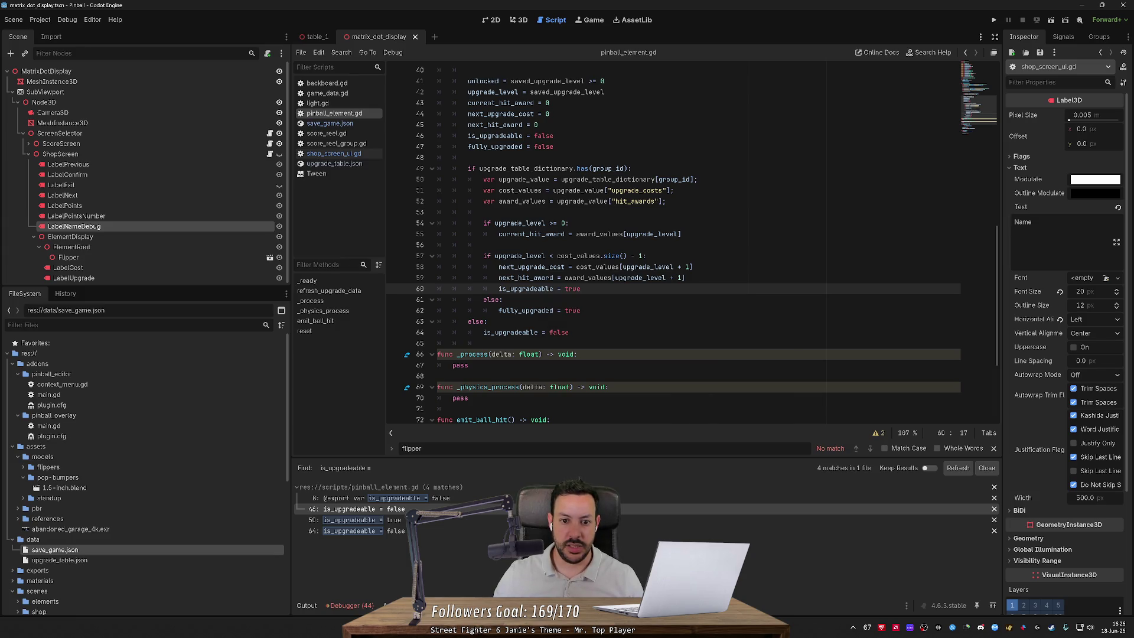
scroll(614, 263, down, 2)
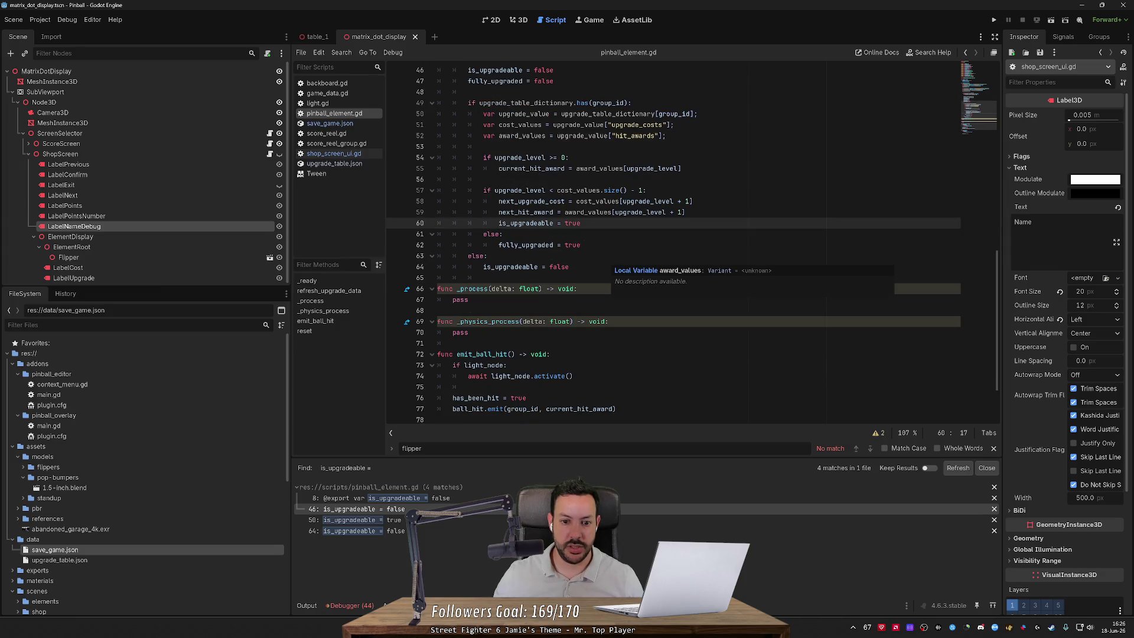
scroll(614, 266, down, 2)
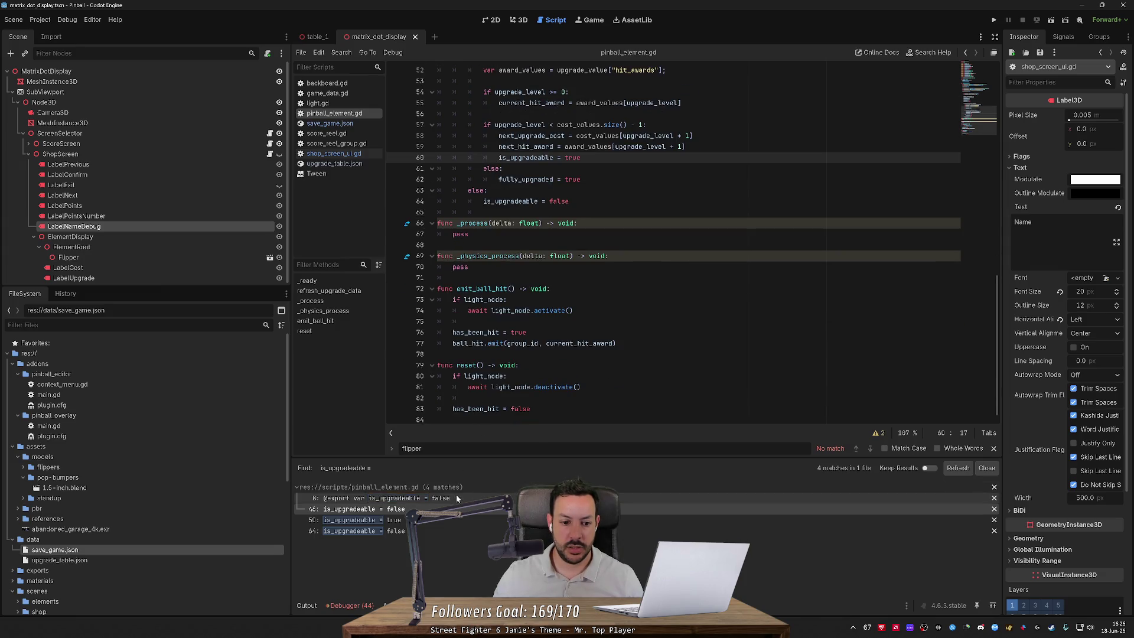
click(448, 519)
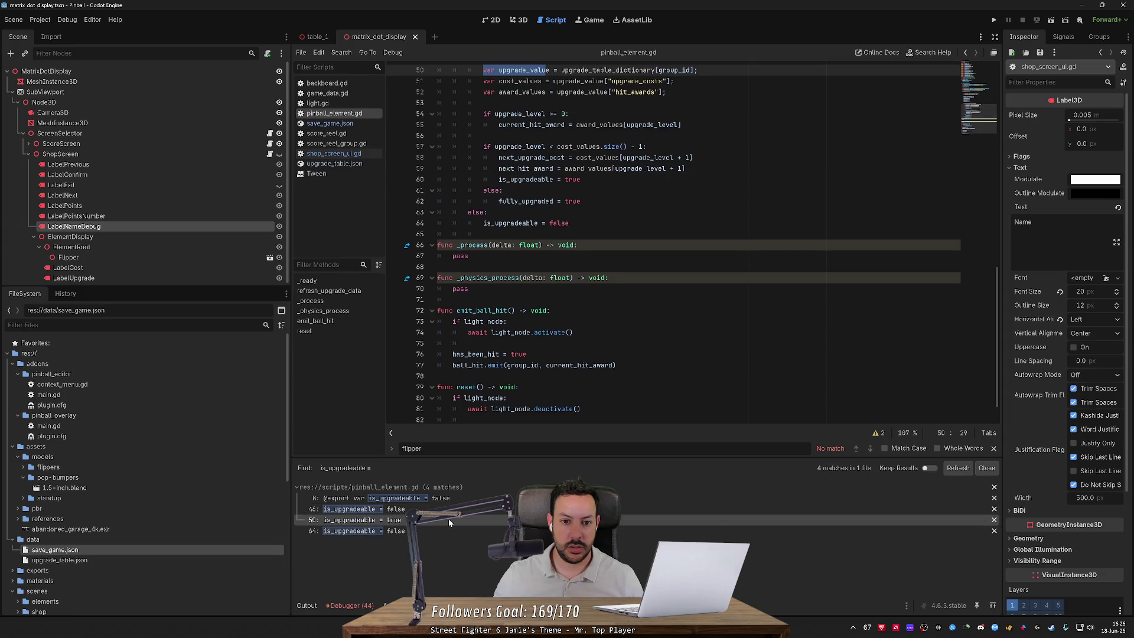
click(448, 531)
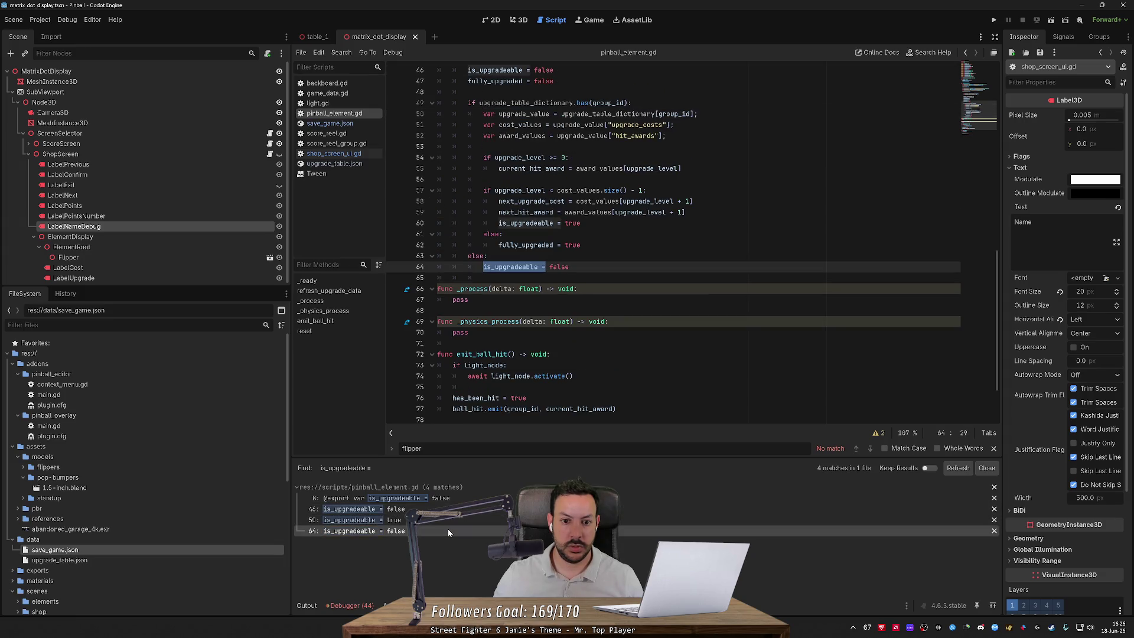
Step: Search all scripts for is_upgradeable from its line-8 declaration, then open shop_screen_ui.gd's line 51 check
scroll(614, 266, up, 2)
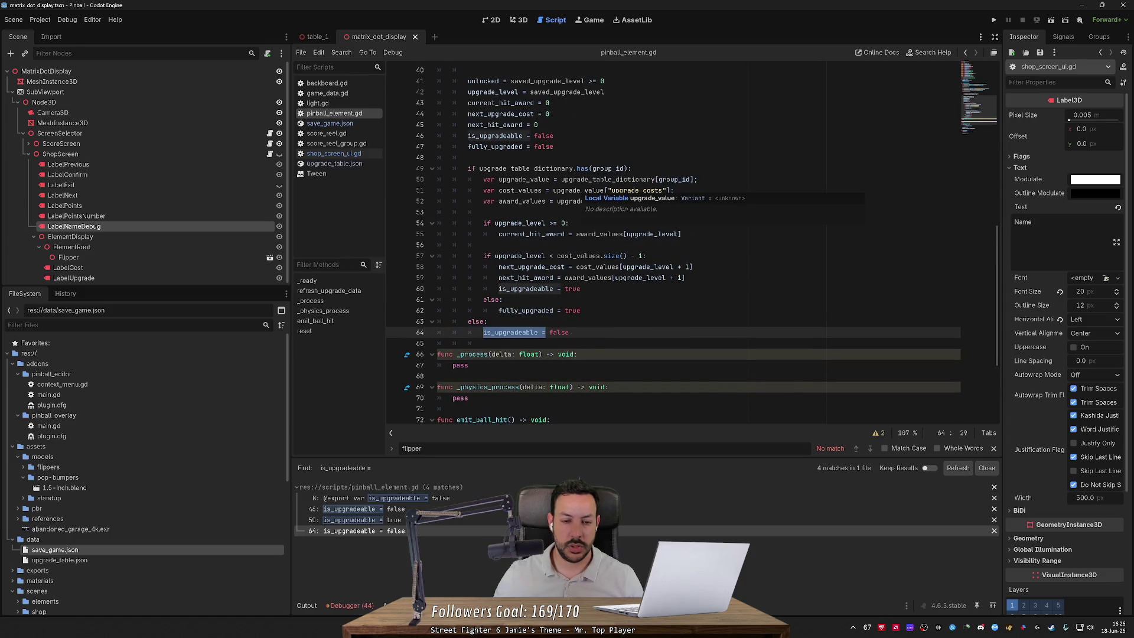
scroll(615, 248, up, 3)
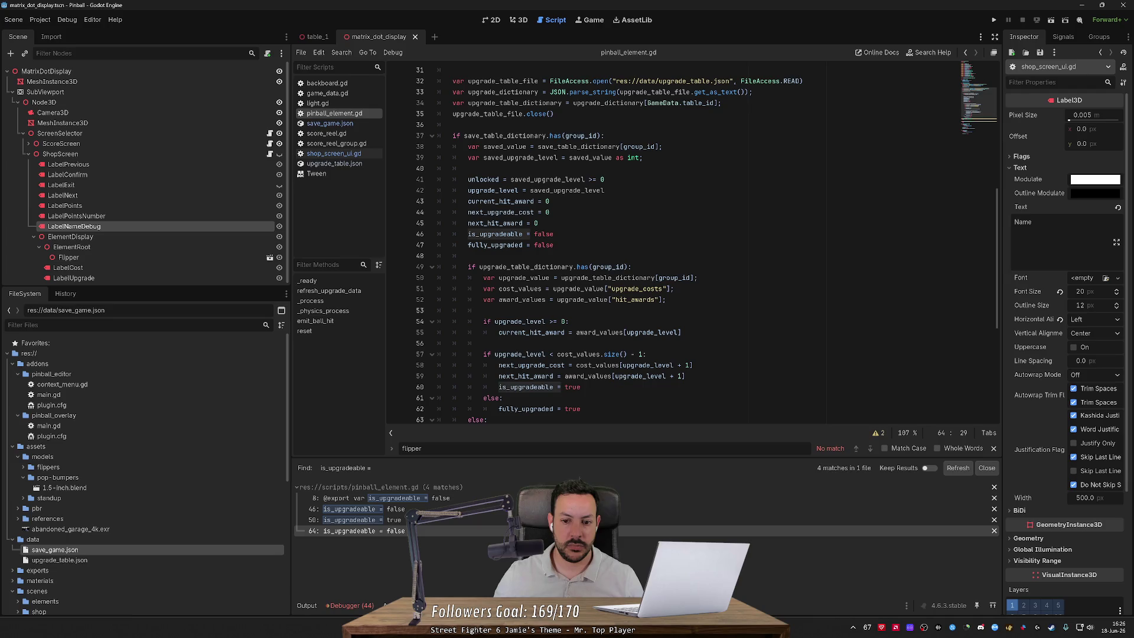
click(409, 501)
key(shift+Left)
key(shift+Left)
key(ctrl+shift+f)
key(Return)
click(378, 498)
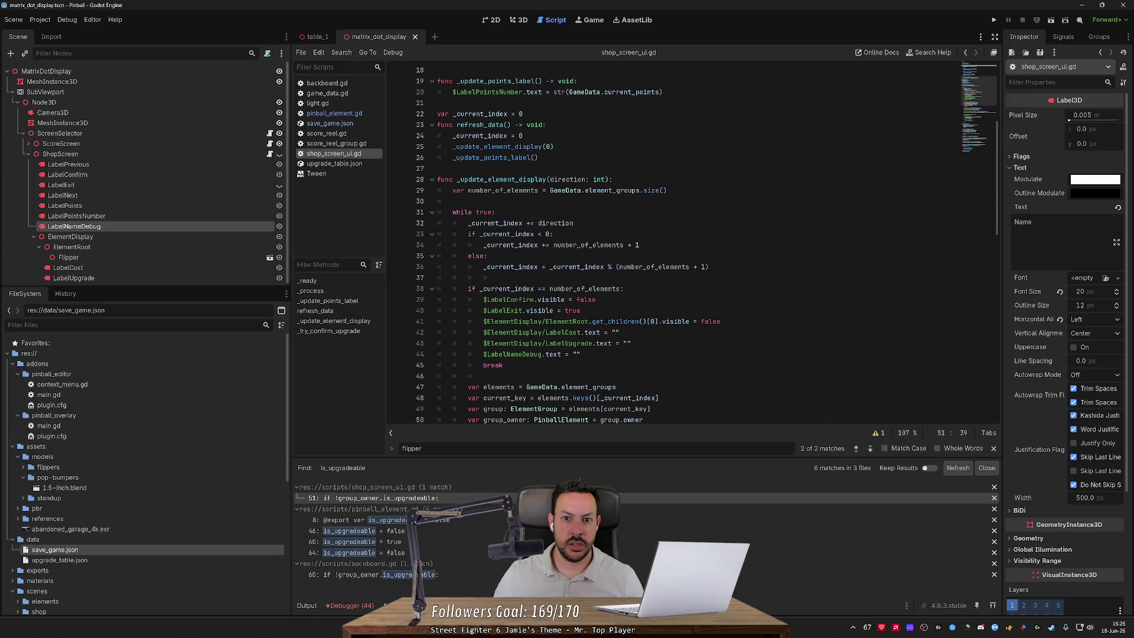
Step: Check shop_screen_ui.gd line 51 and the backboard script's line 60, then run the pinball project with F5
double_click(505, 300)
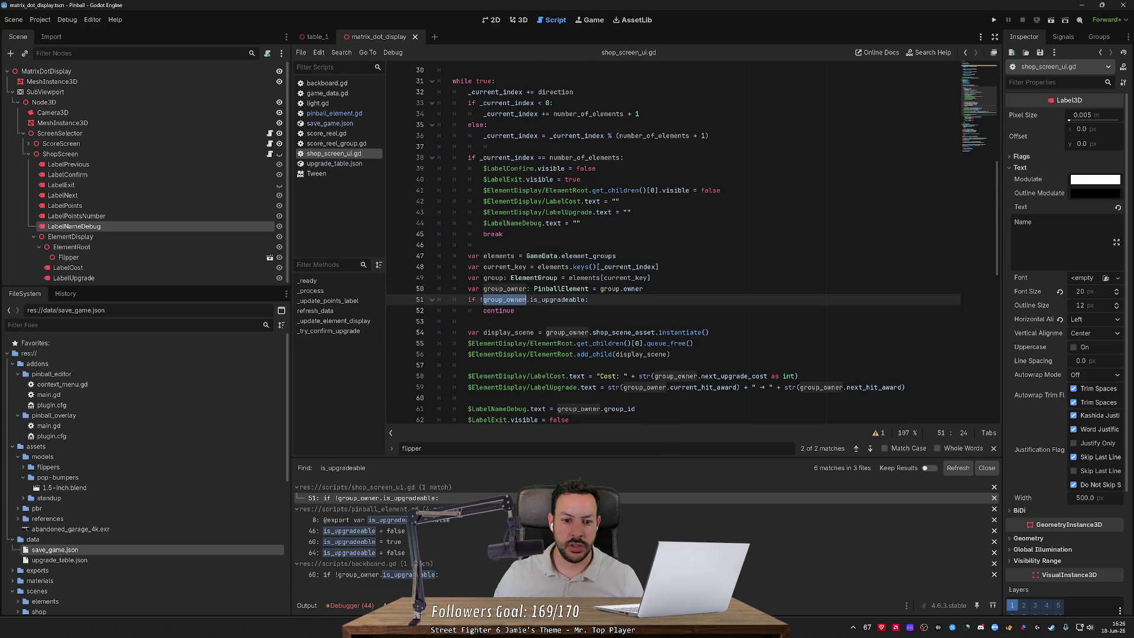
click(438, 573)
key(F5)
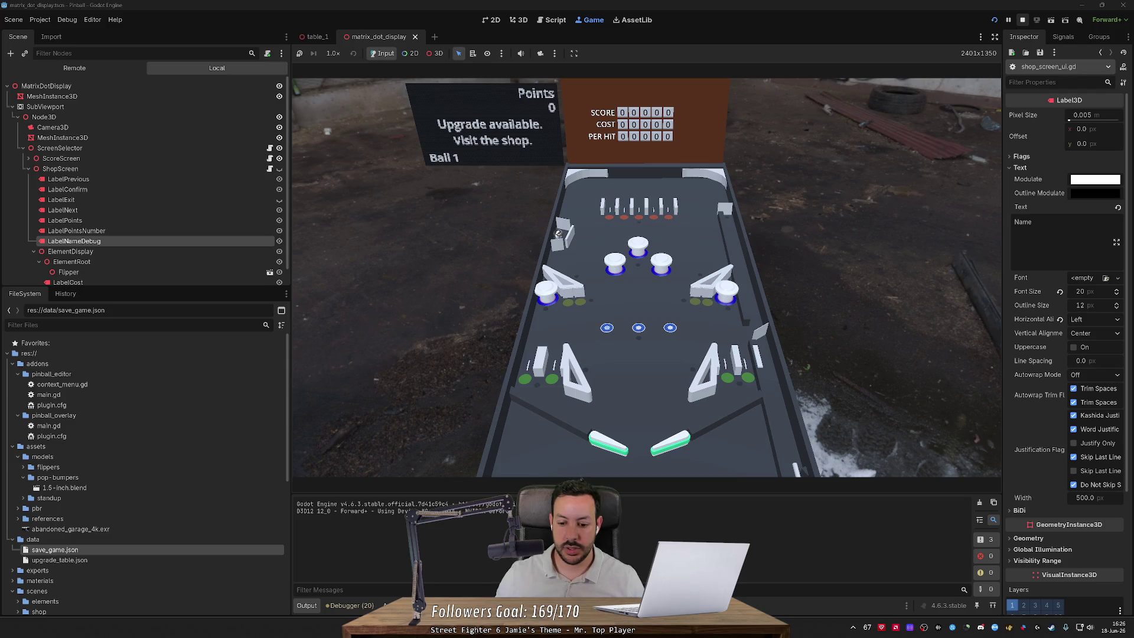
Step: Force-close the unresponsive Godot editor, relaunch the Godot executable, and open the Pinball project
click(1022, 20)
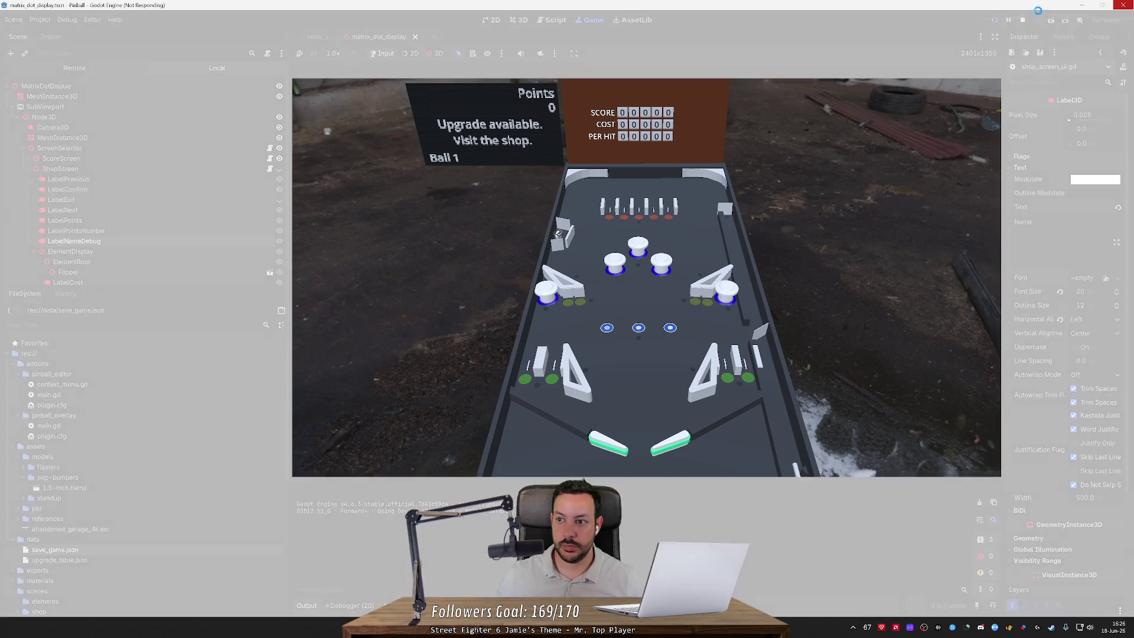
click(744, 452)
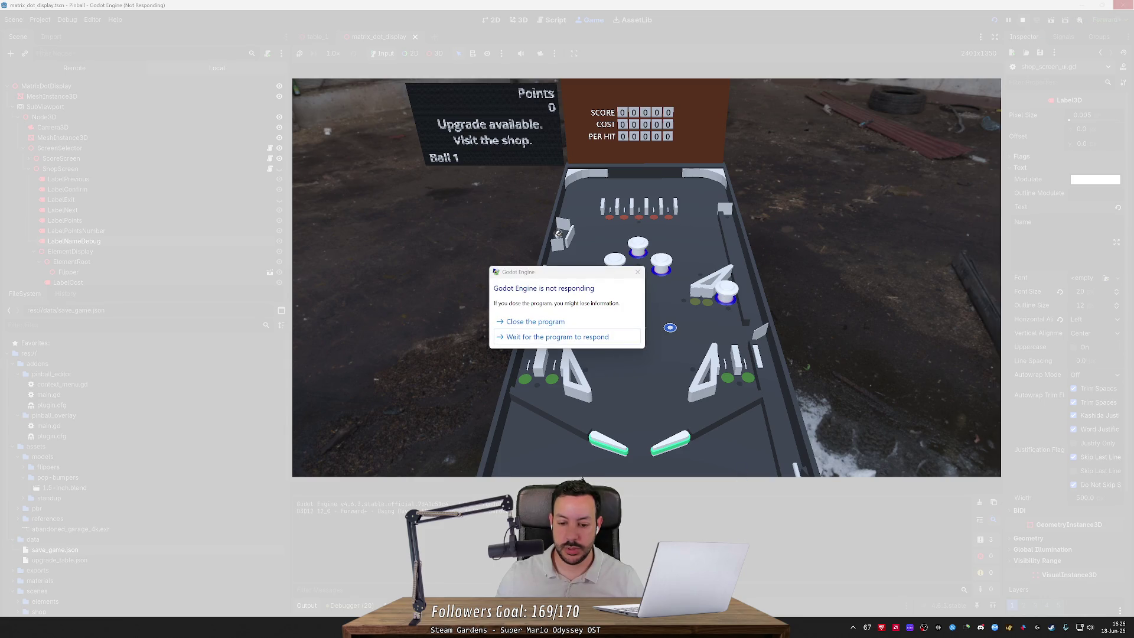
click(591, 323)
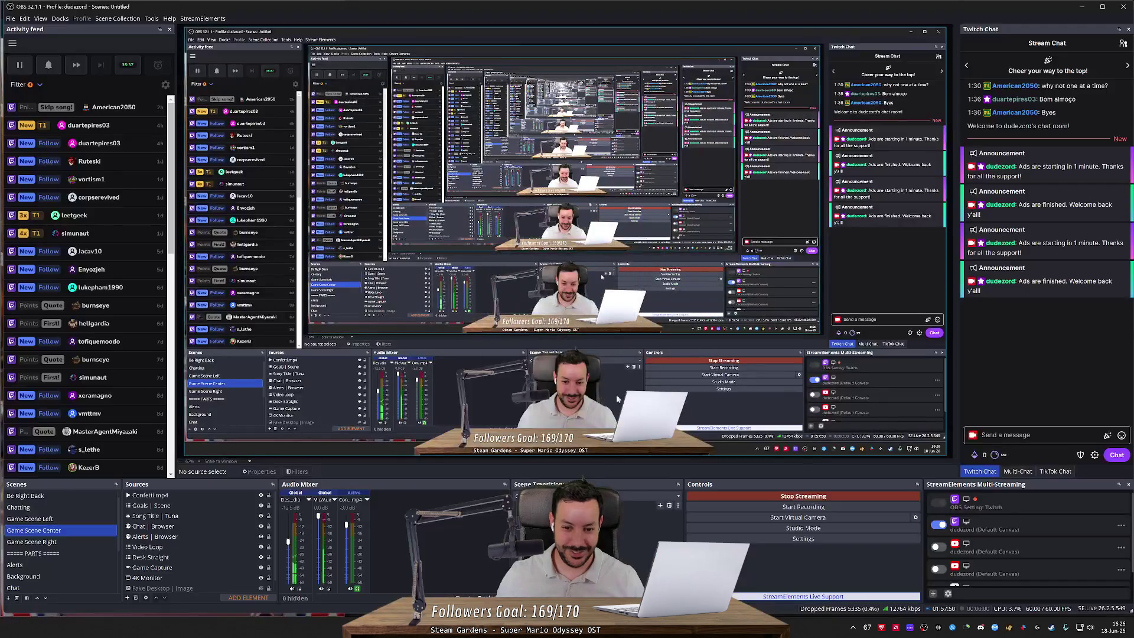
key(alt+Tab)
double_click(642, 217)
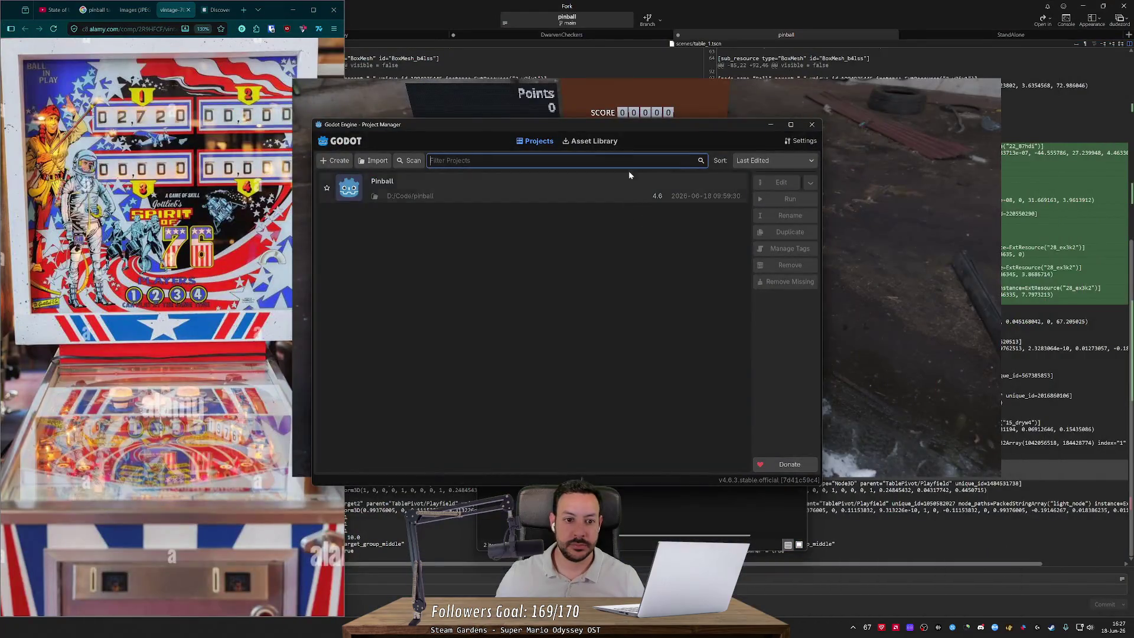
double_click(621, 194)
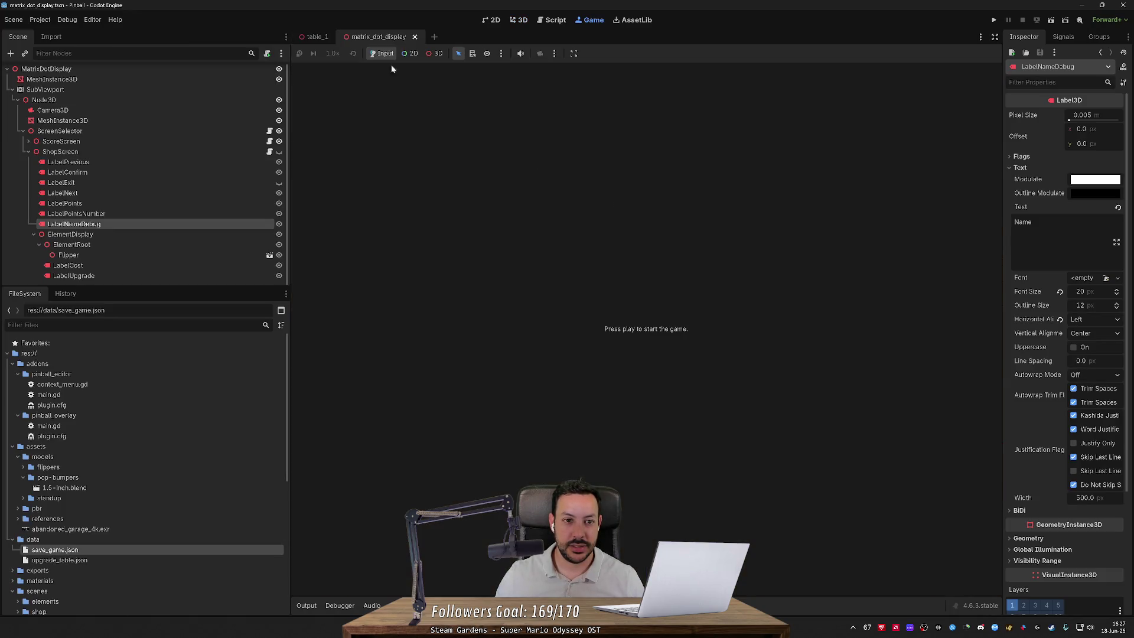
Step: In the script editor, search the whole project for 'upgrade'
click(557, 23)
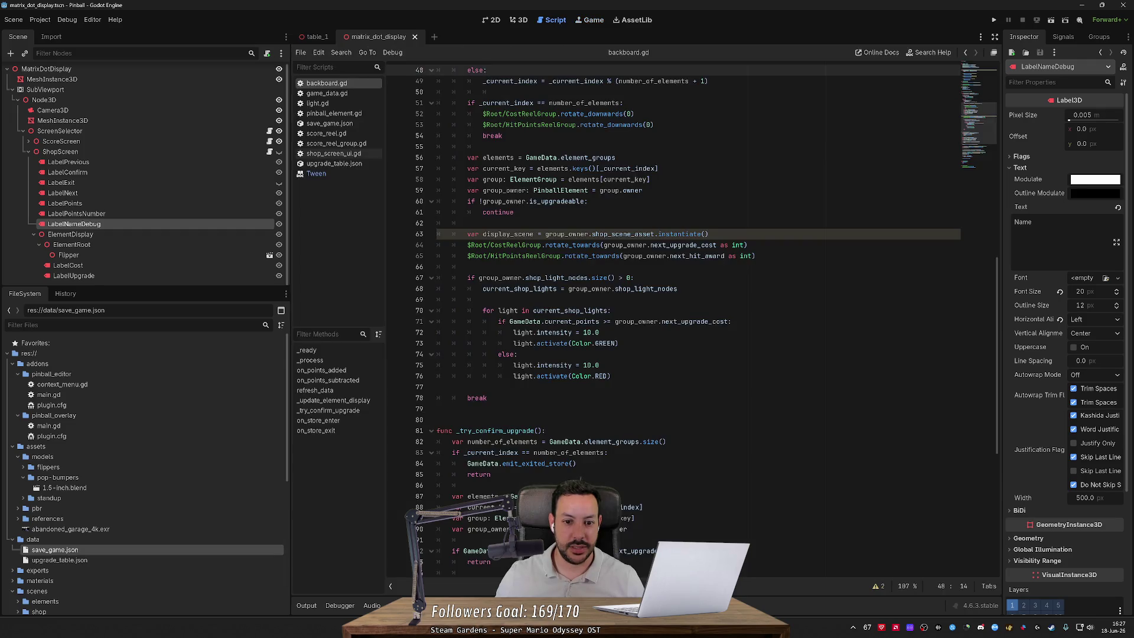
scroll(394, 213, up, 3)
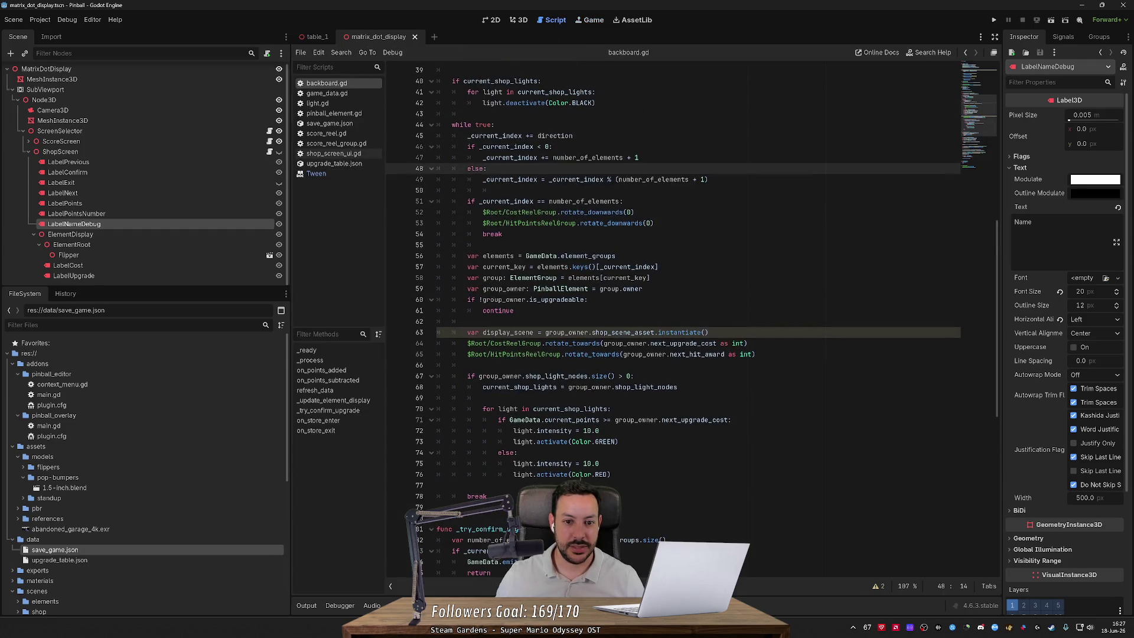
scroll(610, 317, down, 1)
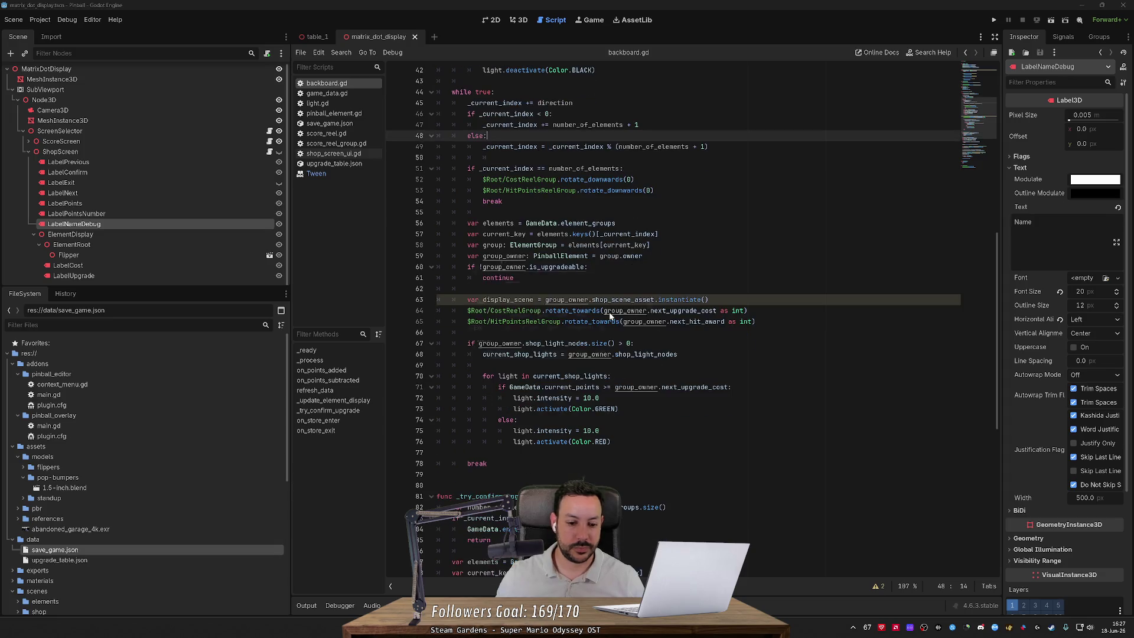
key(ctrl+shift+f)
text(is_upgrade)
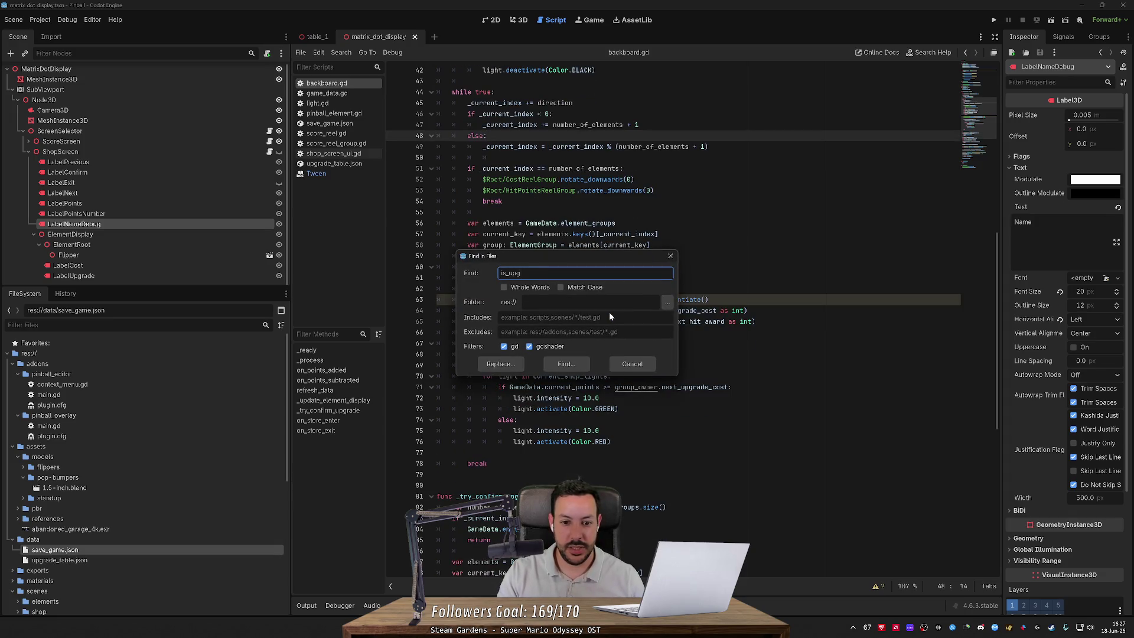
key(Return)
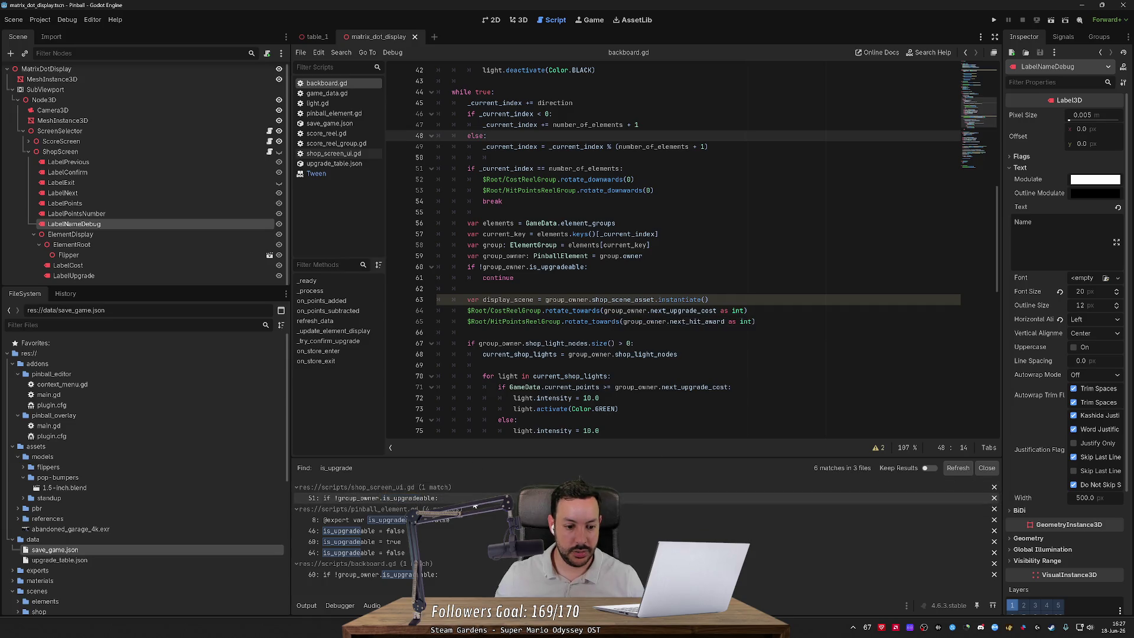
Step: Review the is_upgradeable checks in shop_screen_ui.gd line 51 and the backboard script
click(378, 497)
scroll(673, 248, up, 7)
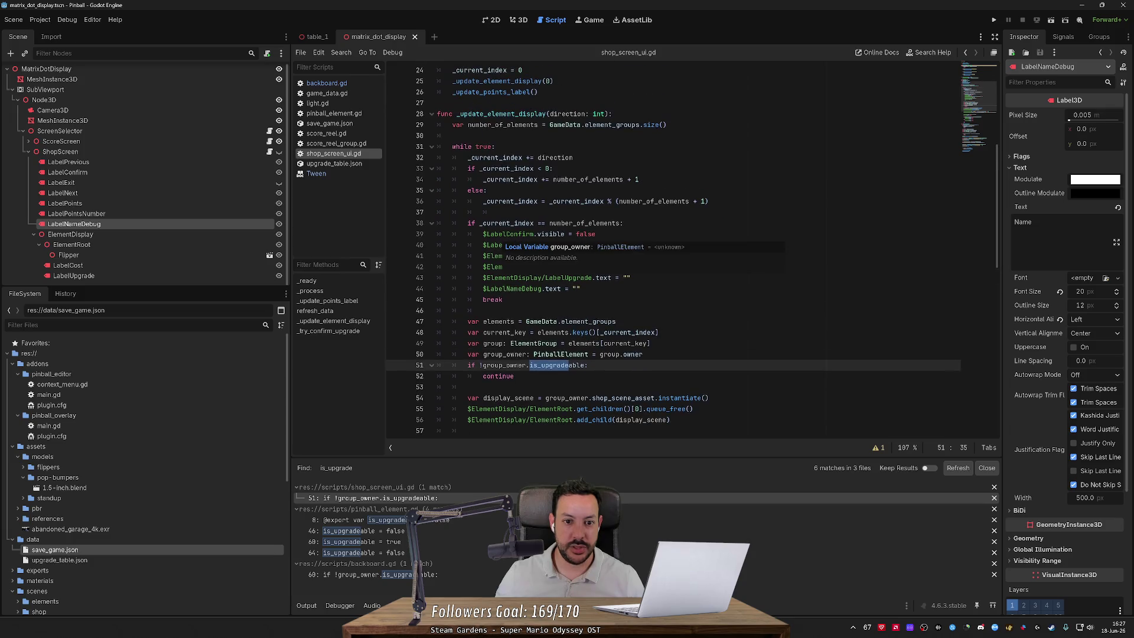
double_click(555, 157)
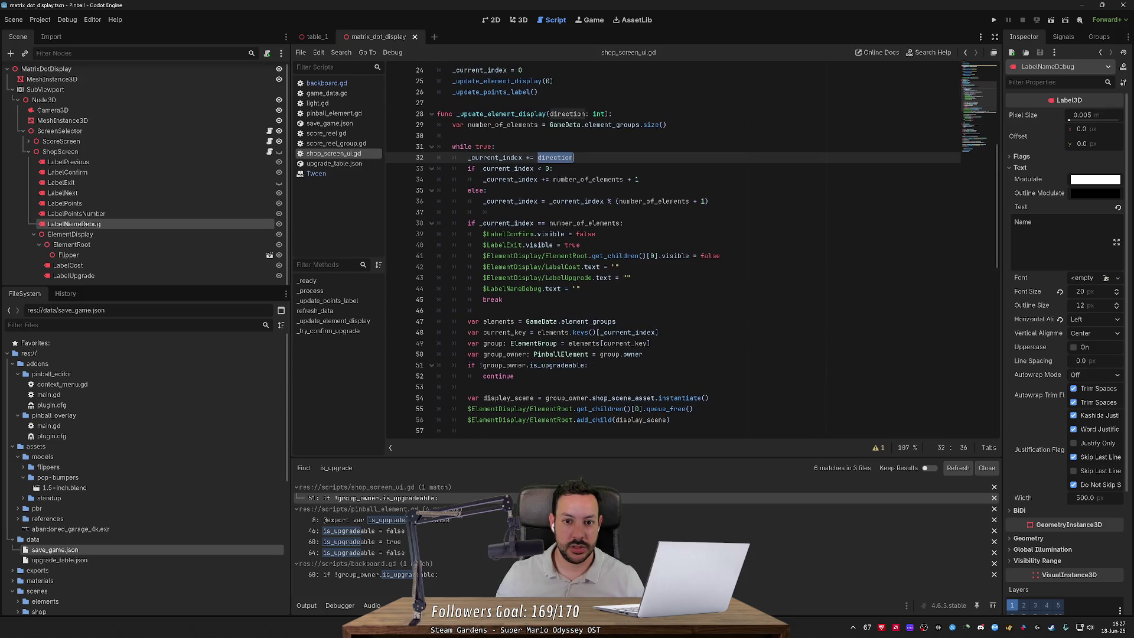
scroll(673, 248, down, 3)
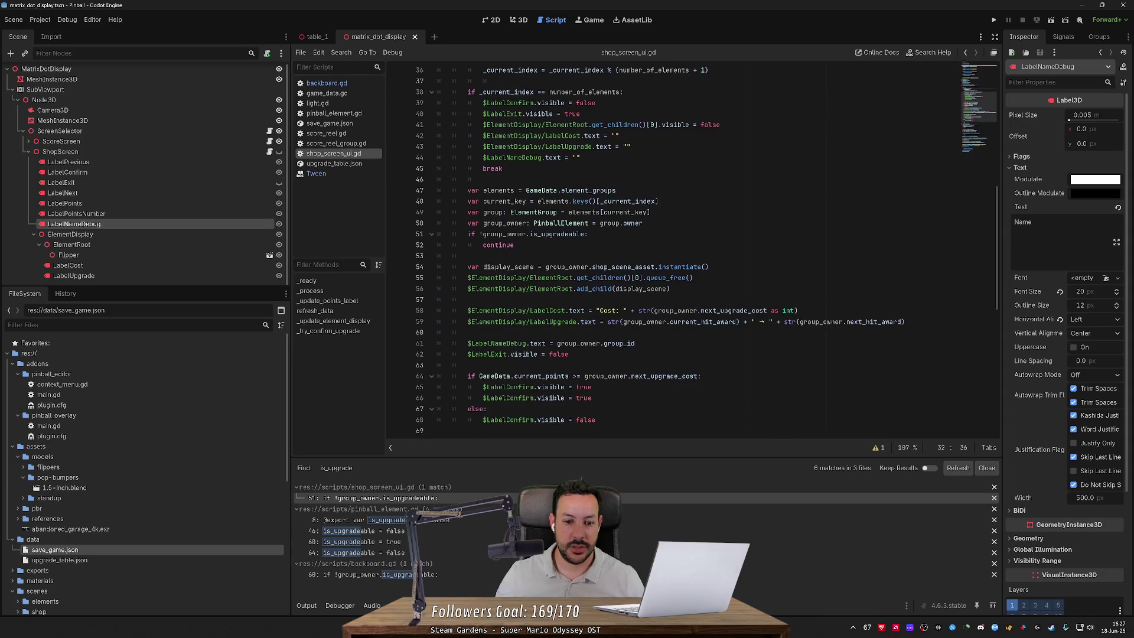
scroll(707, 250, down, 3)
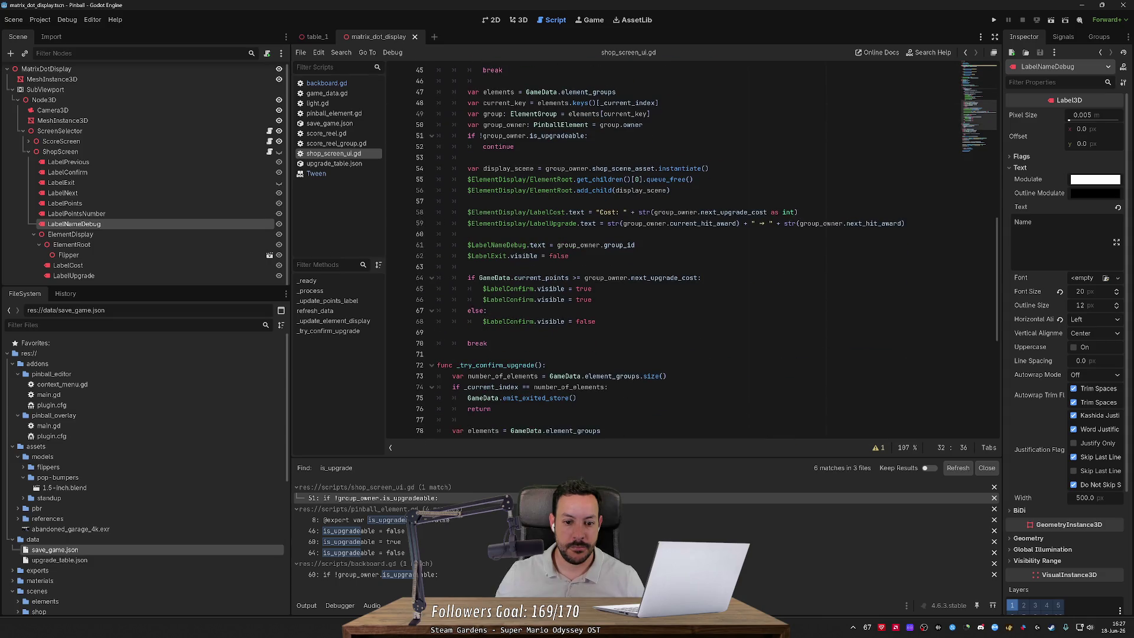
scroll(707, 250, up, 5)
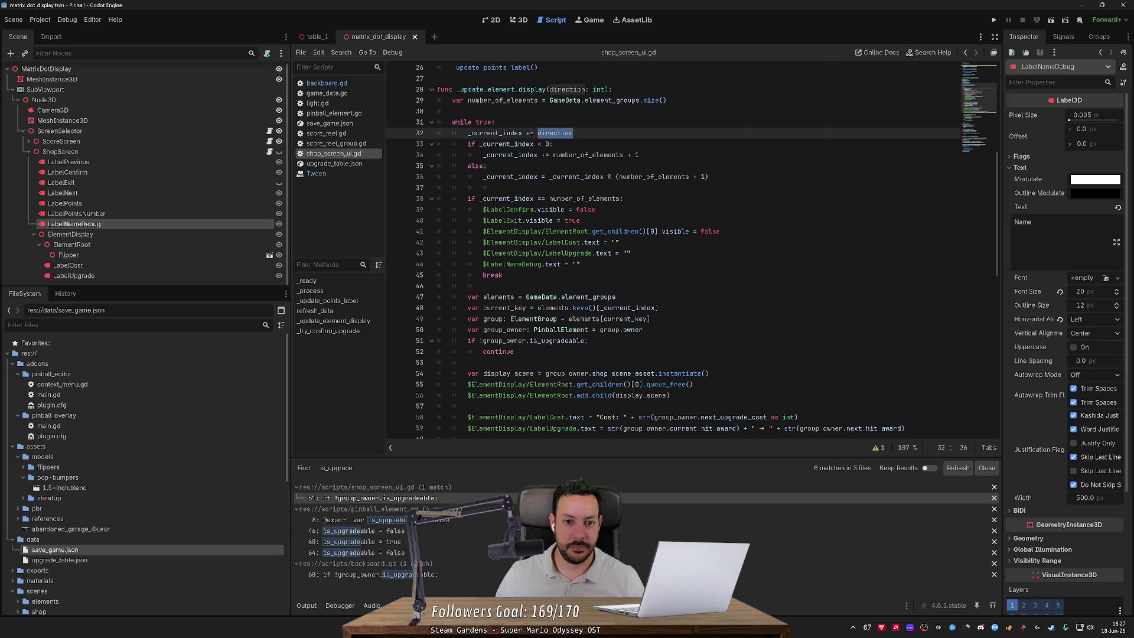
click(408, 575)
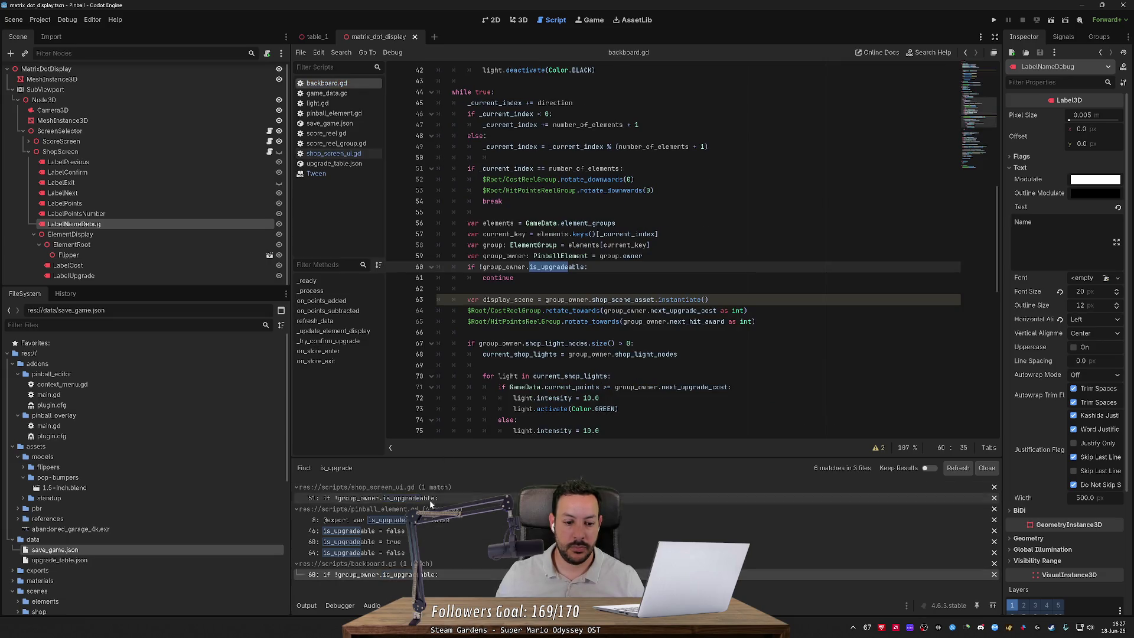
click(453, 497)
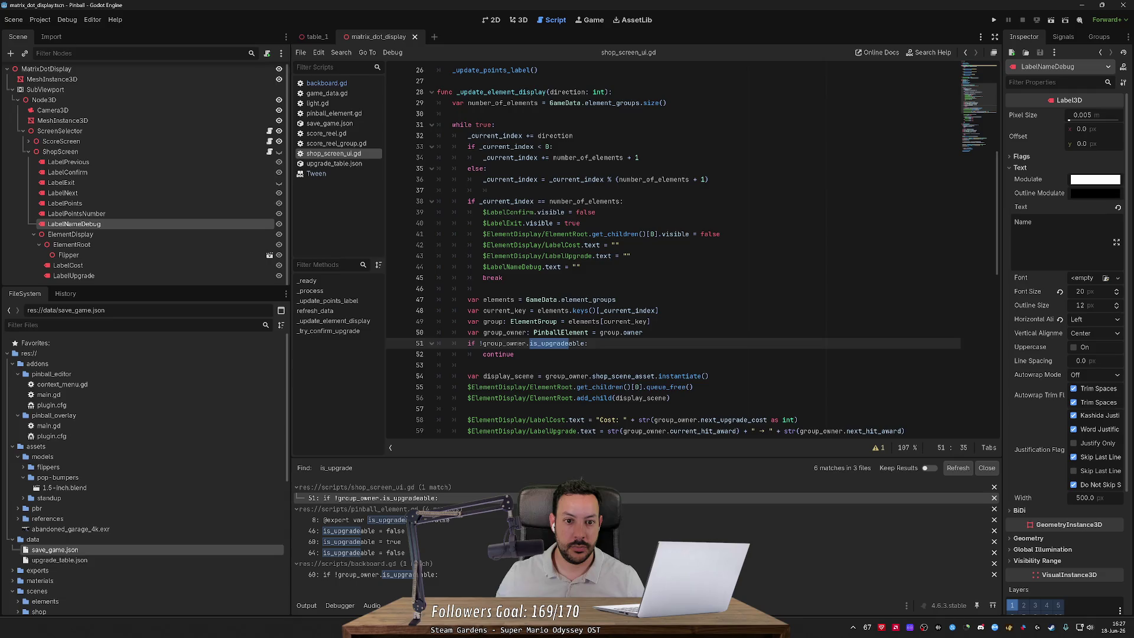
scroll(602, 354, up, 1)
Step: Search the project for 'is_upgradeable = tr' to find where it becomes true
double_click(557, 376)
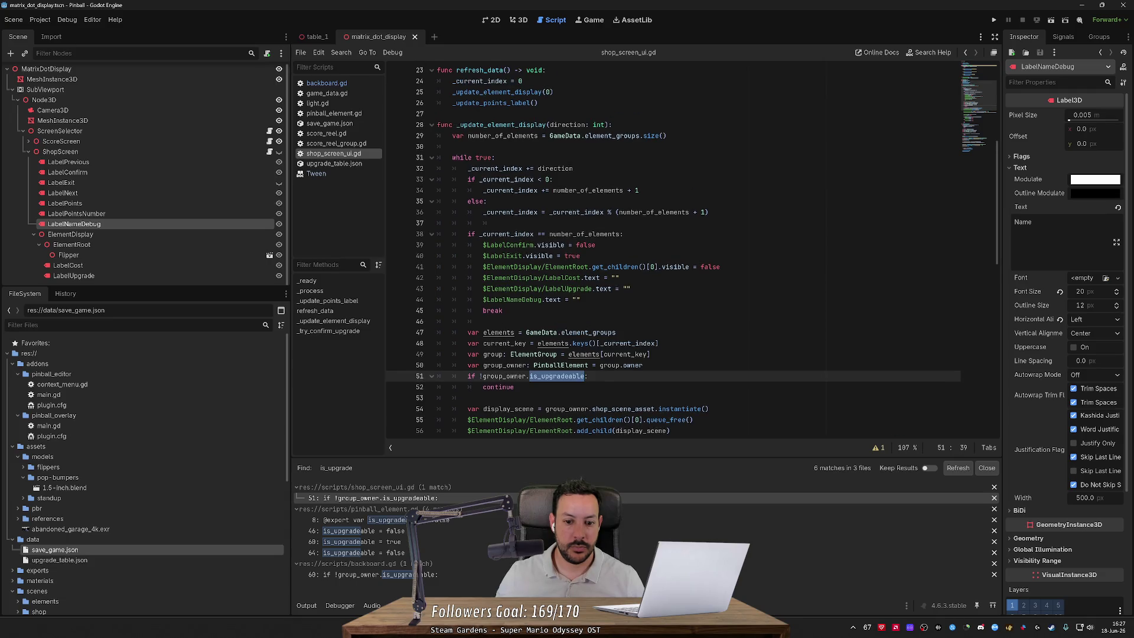
key(ctrl+shift+f)
key(End)
text(= tr)
key(Return)
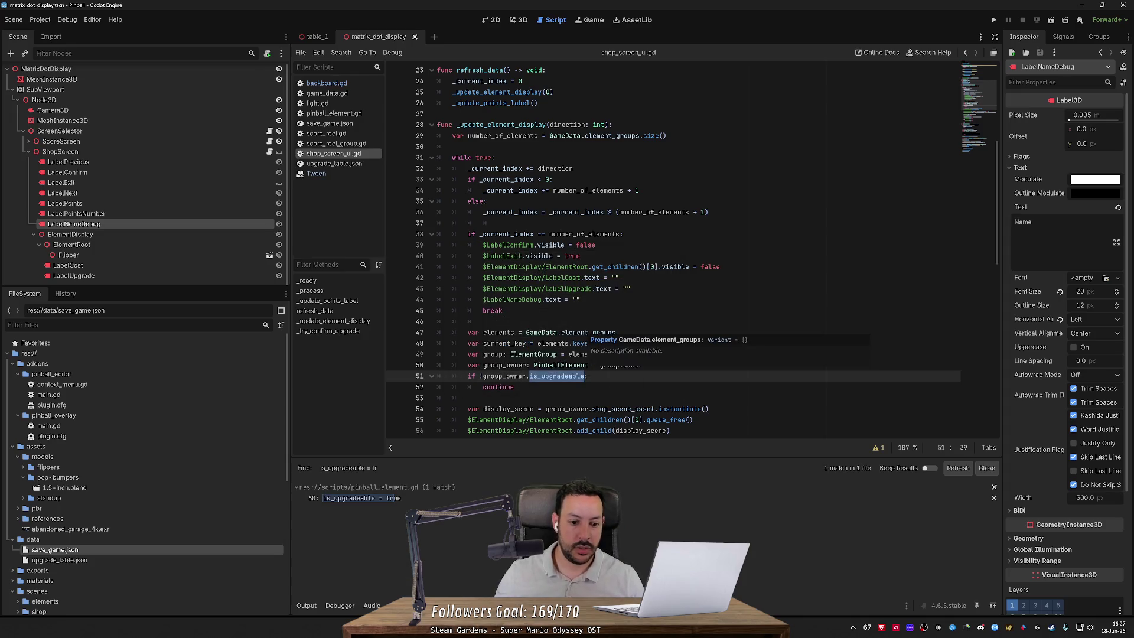
Step: Open the single match in pinball_element.gd, review refresh_upgrade_data's lines 46–59, and run the project
click(440, 497)
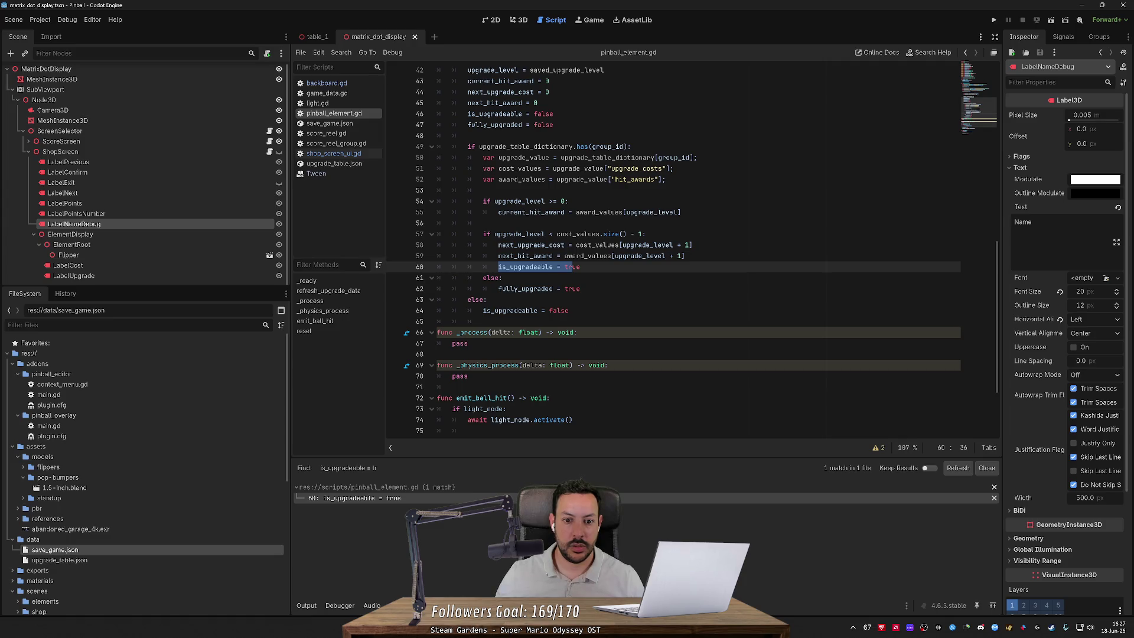
double_click(531, 244)
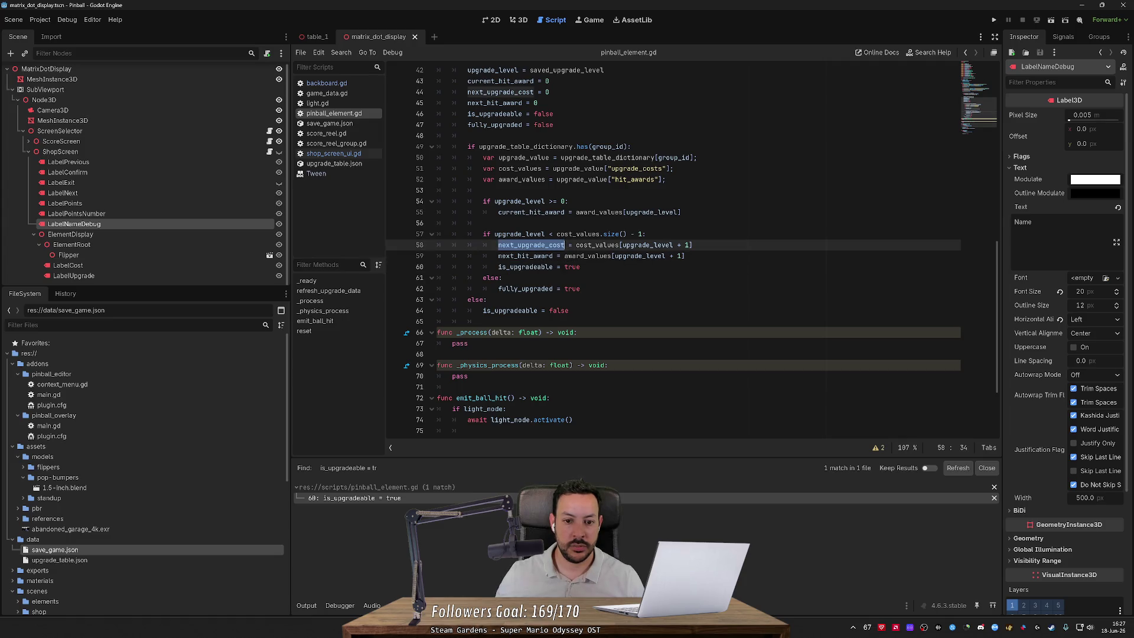
double_click(525, 255)
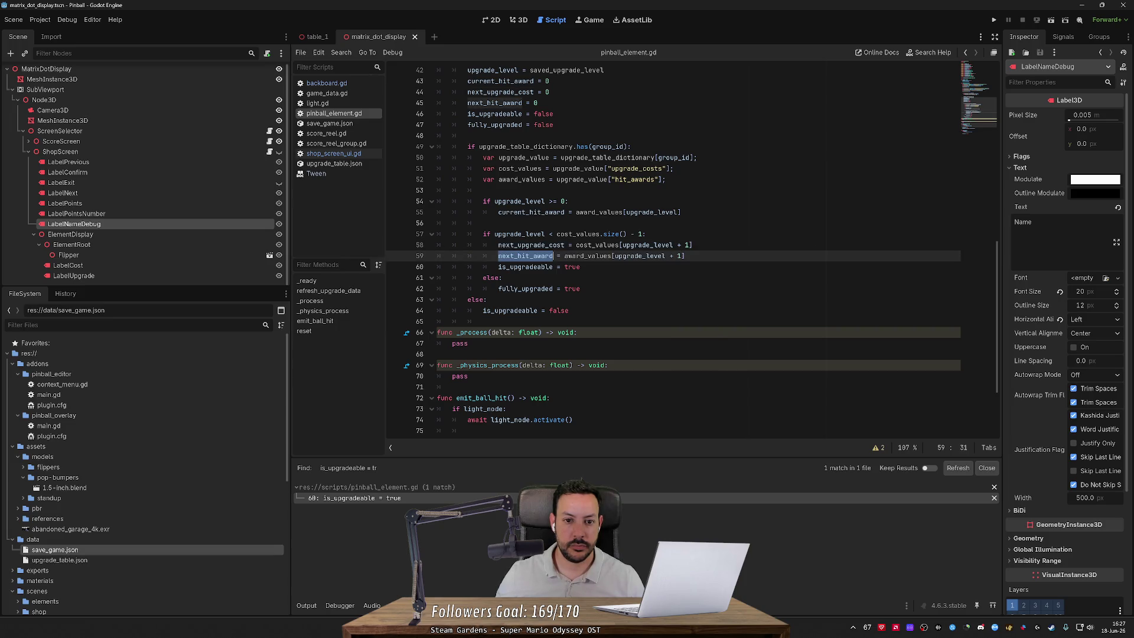
double_click(495, 113)
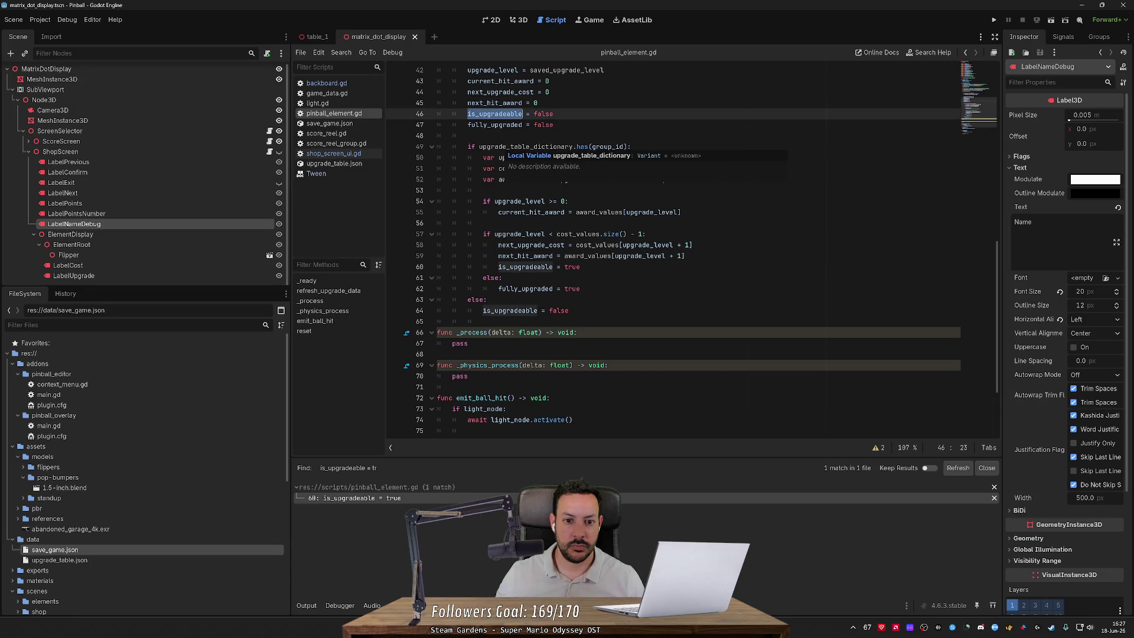
double_click(526, 147)
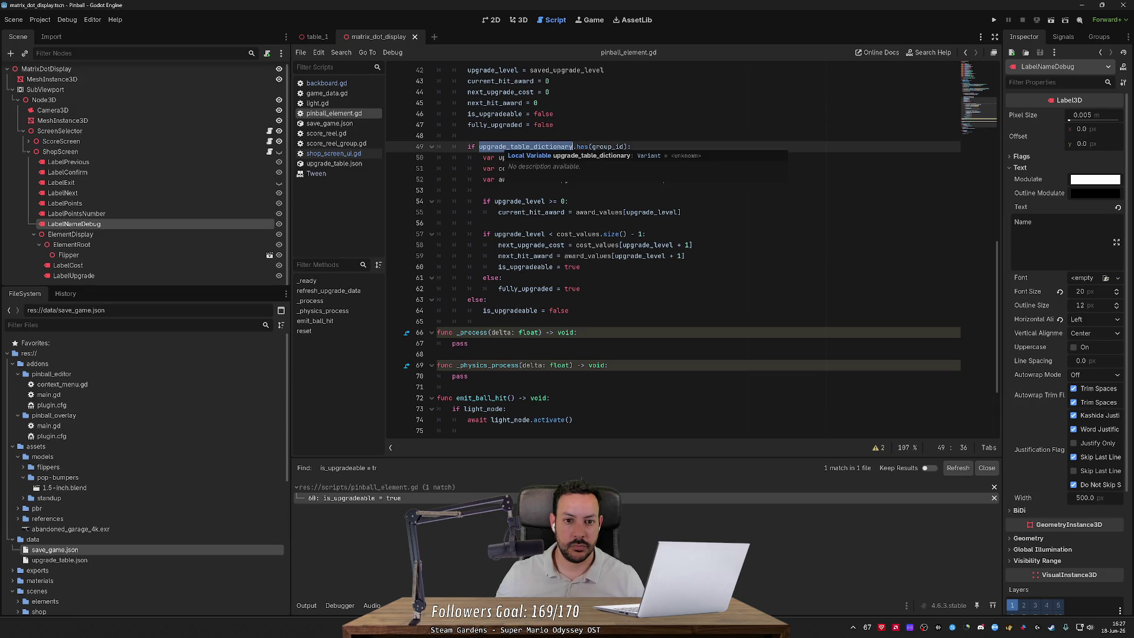
scroll(532, 148, up, 3)
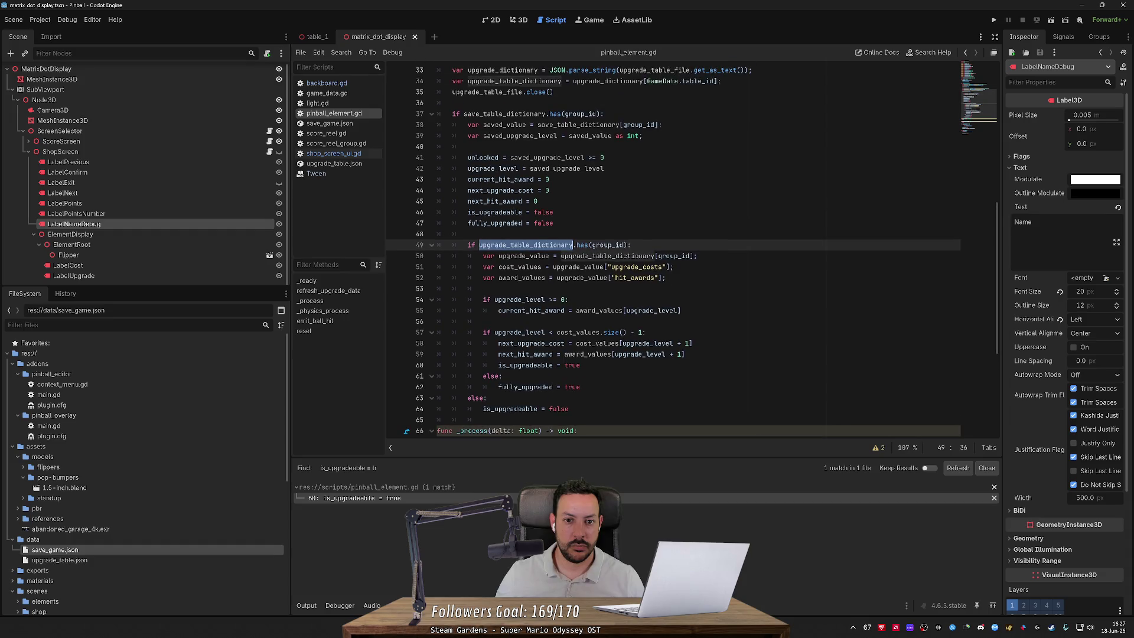
scroll(531, 201, up, 4)
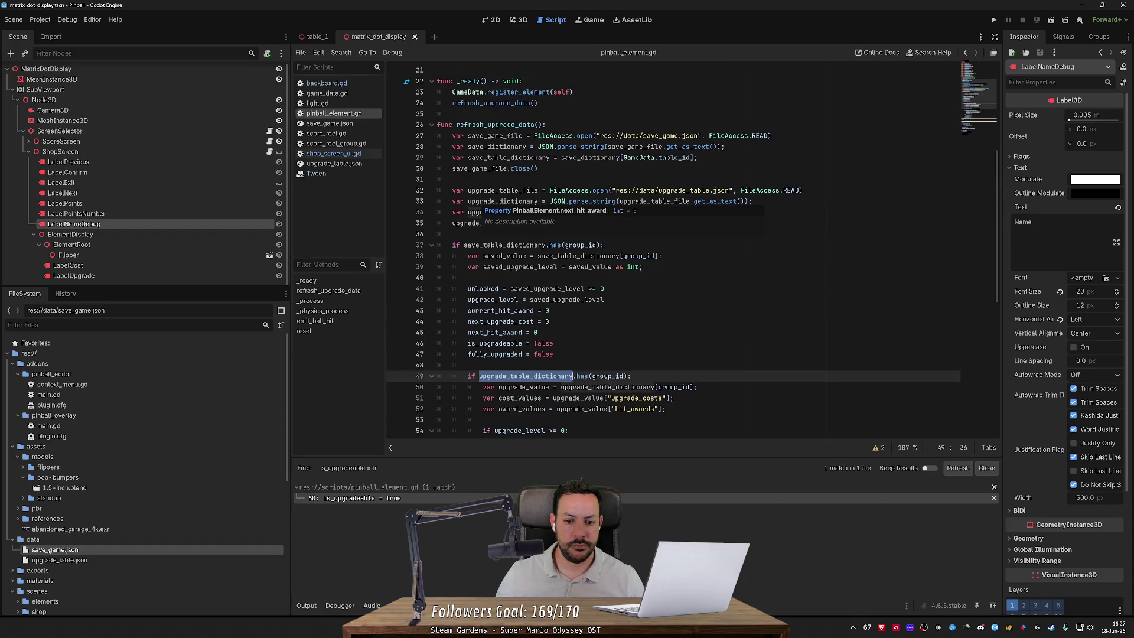
scroll(531, 207, down, 3)
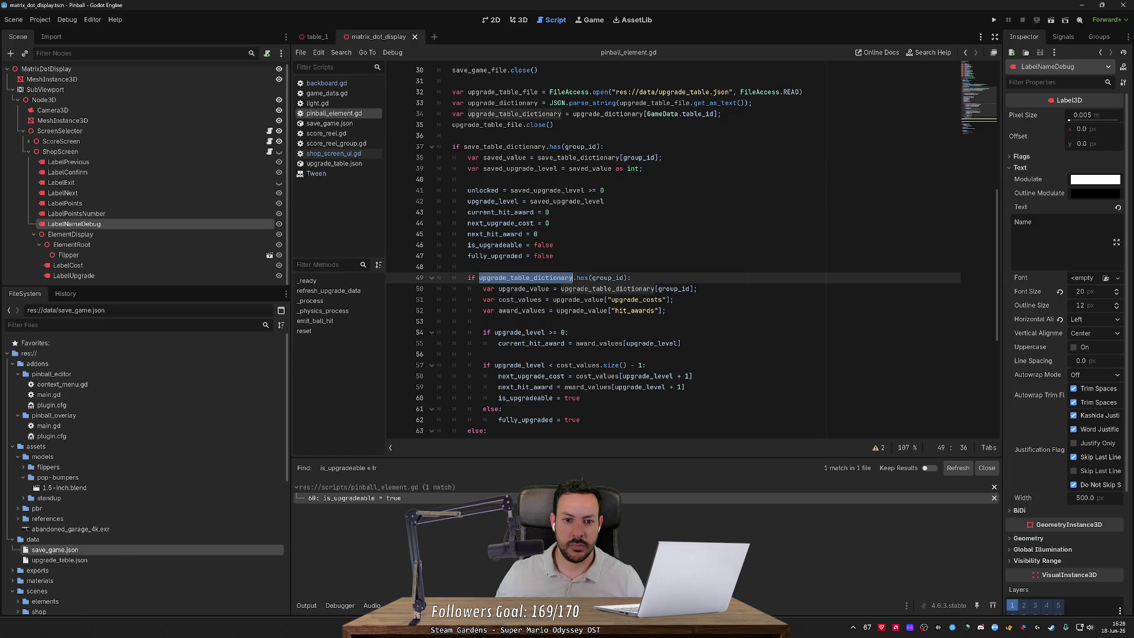
scroll(691, 251, down, 1)
scroll(673, 250, up, 3)
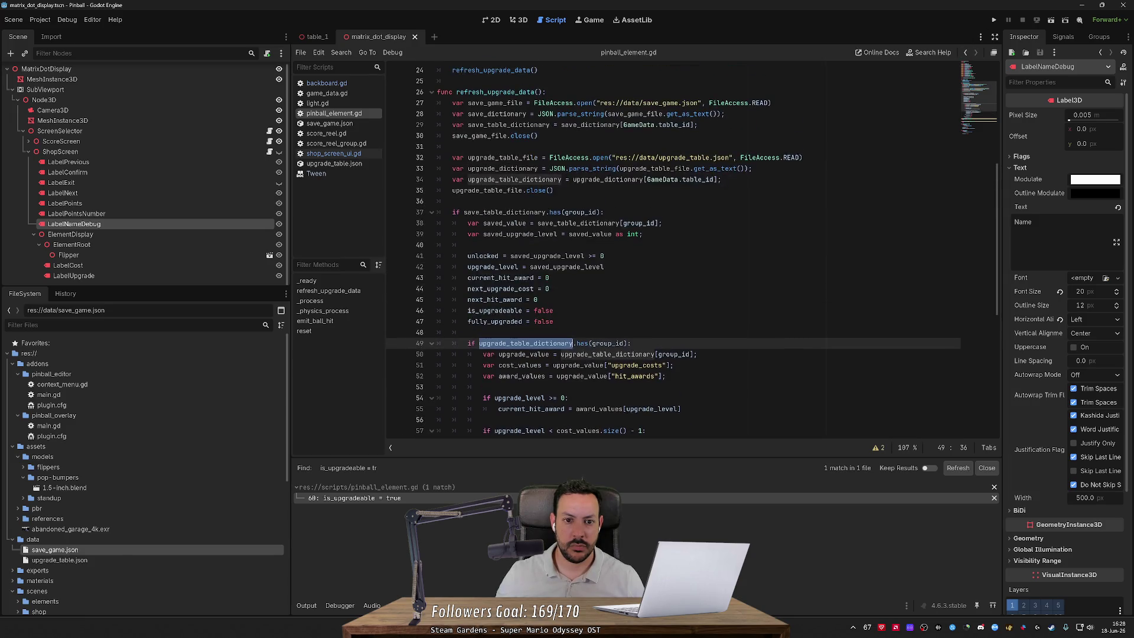
scroll(673, 251, down, 5)
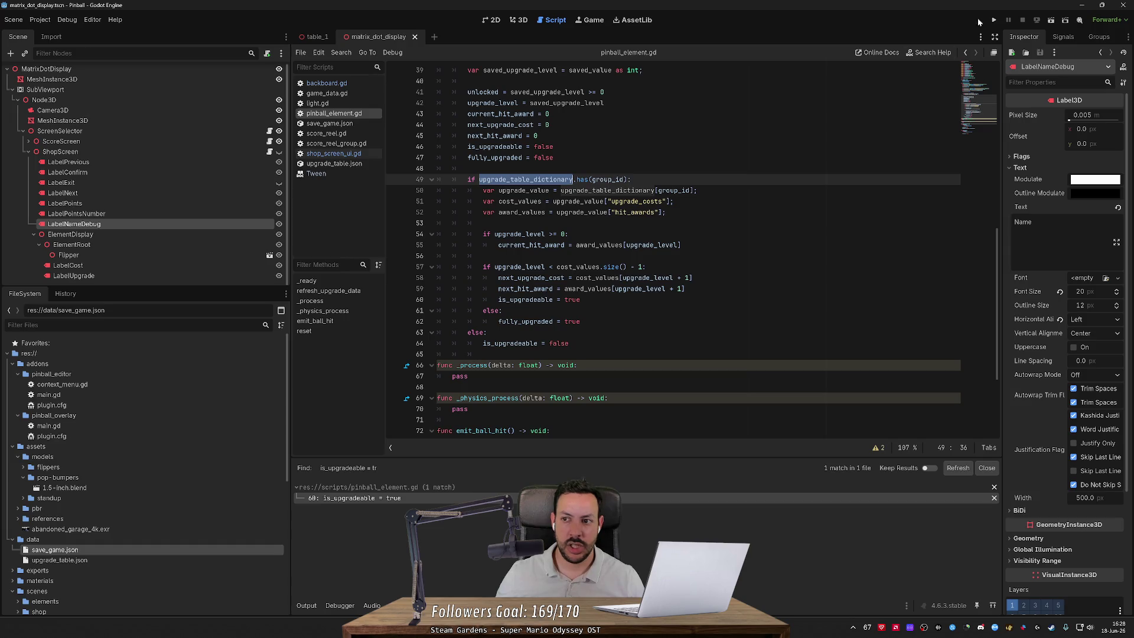
key(F5)
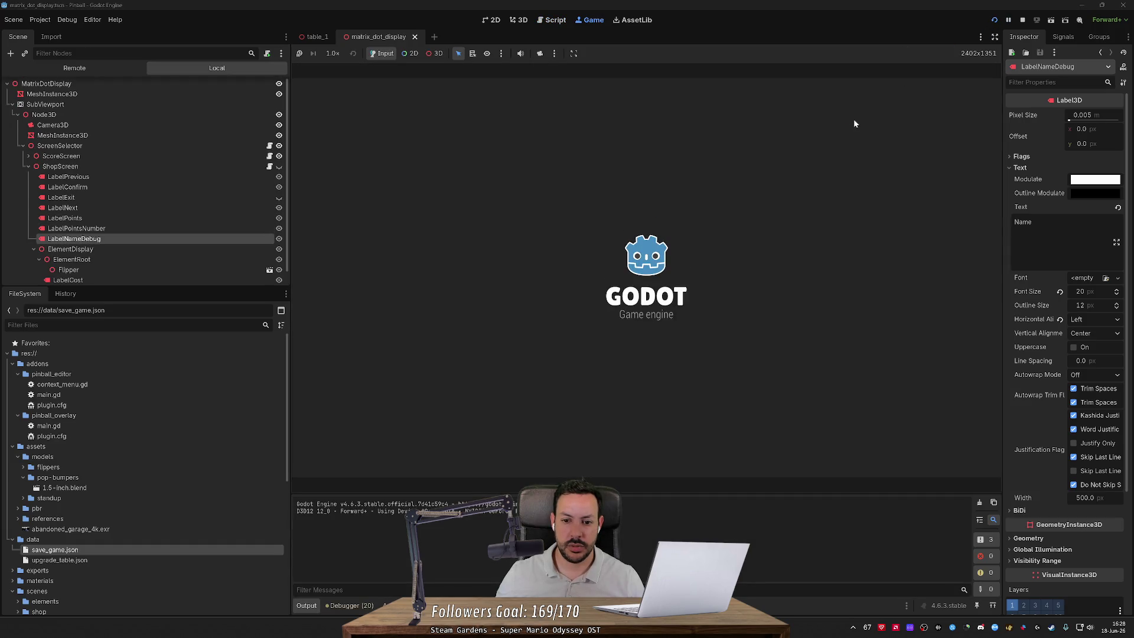
Step: Use the left flipper three times to knock the ball into the bumpers until Points reach 670
key(Left)
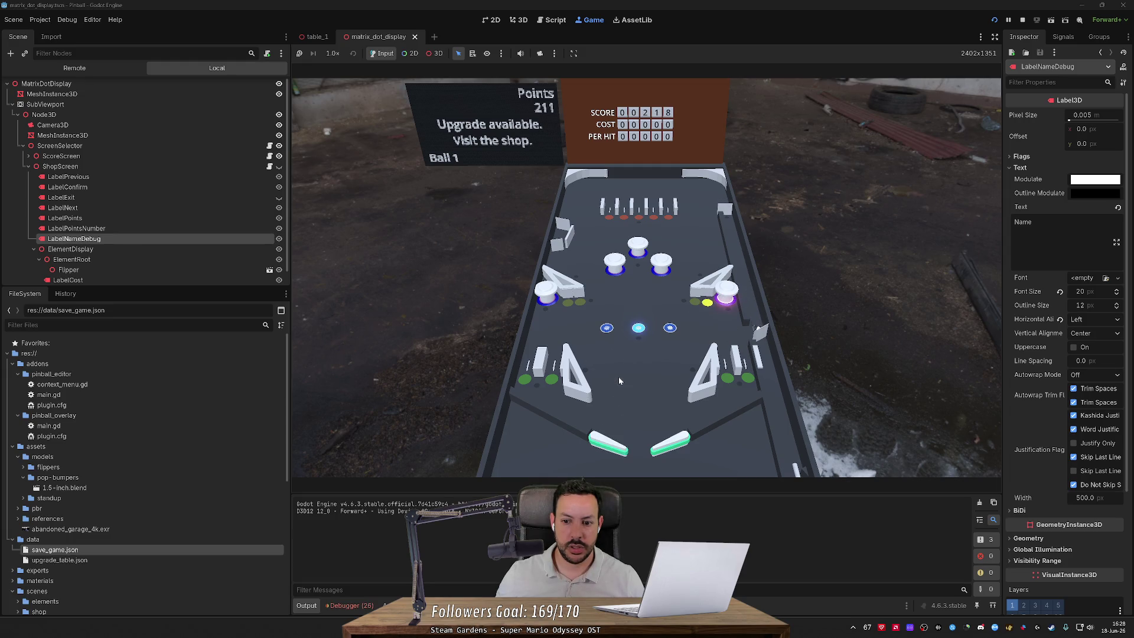
key(Left)
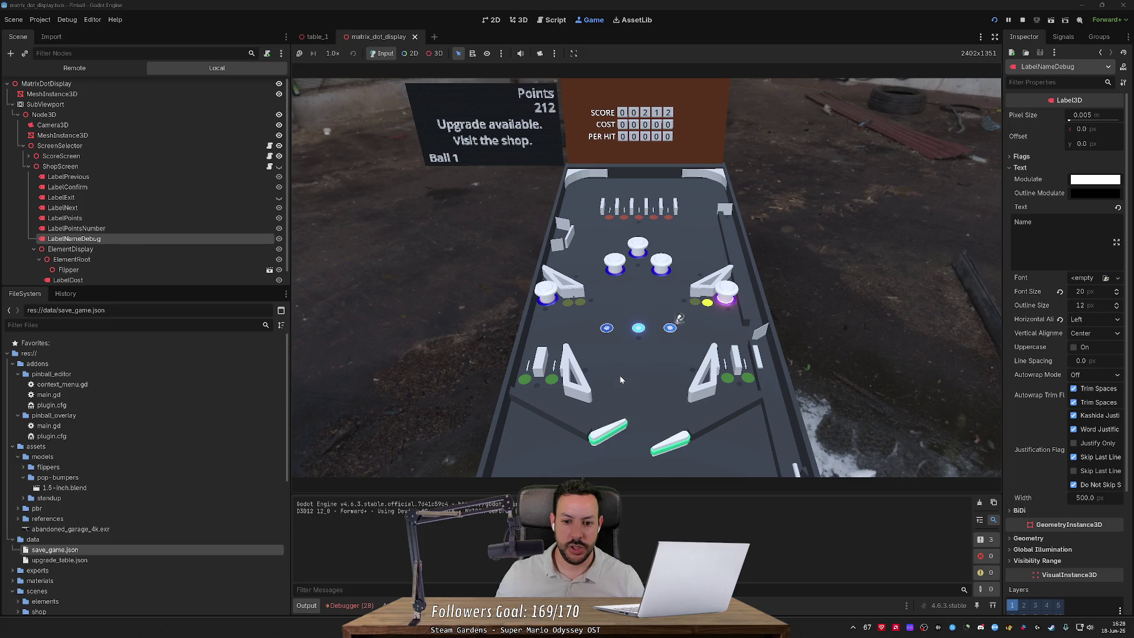
key(Left)
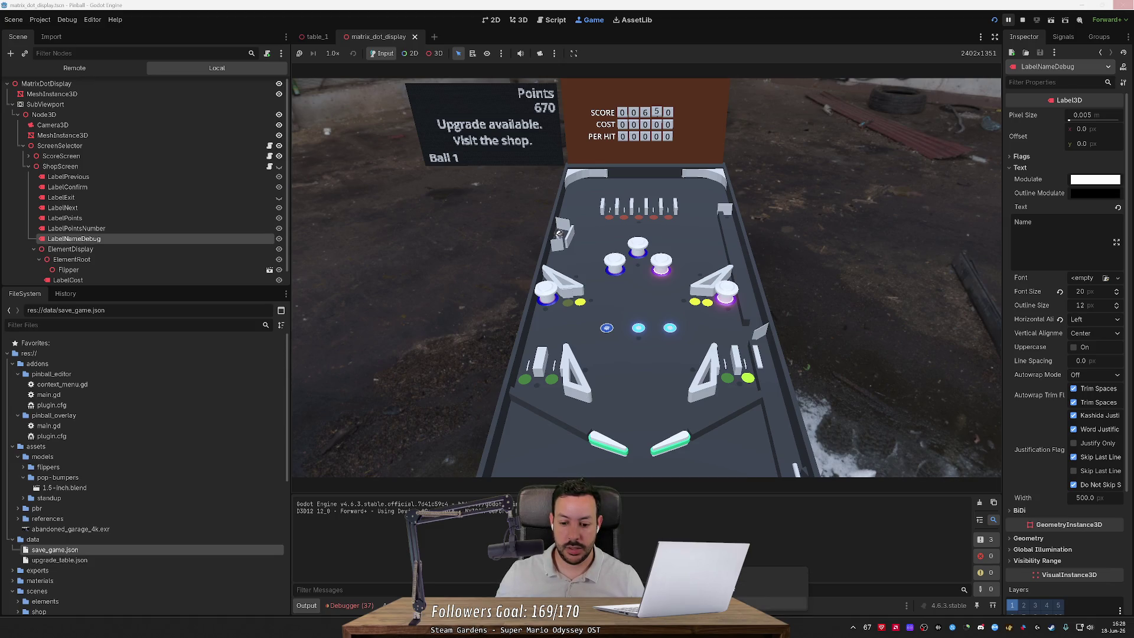
mouse_move(765, 627)
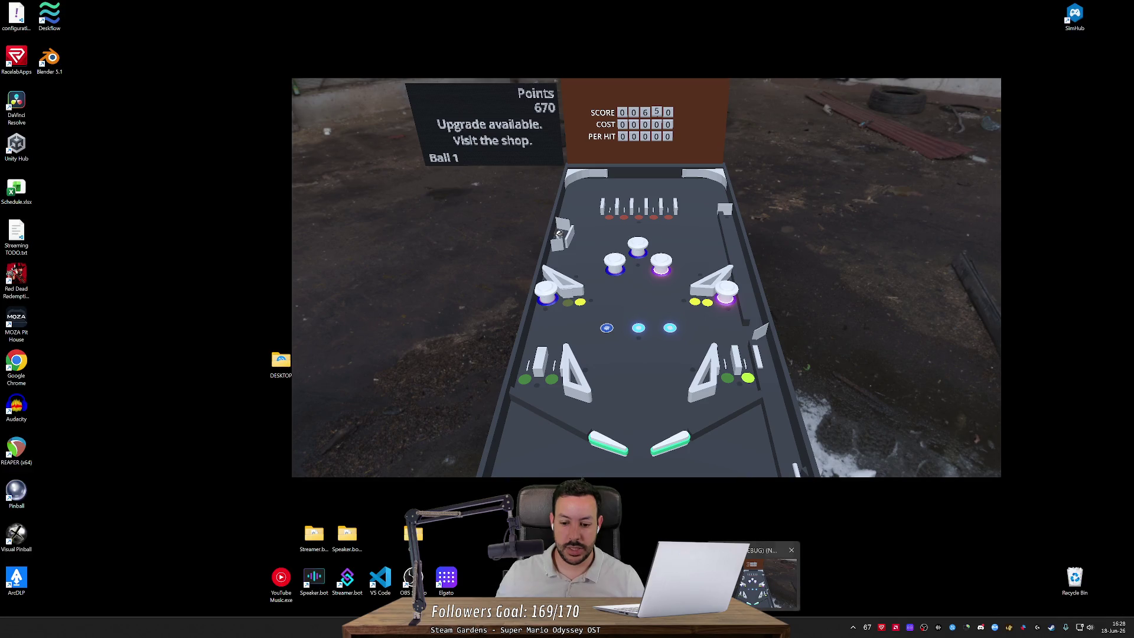
Step: Bring the editor back from the taskbar, stop the game, and close the unresponsive process
click(765, 581)
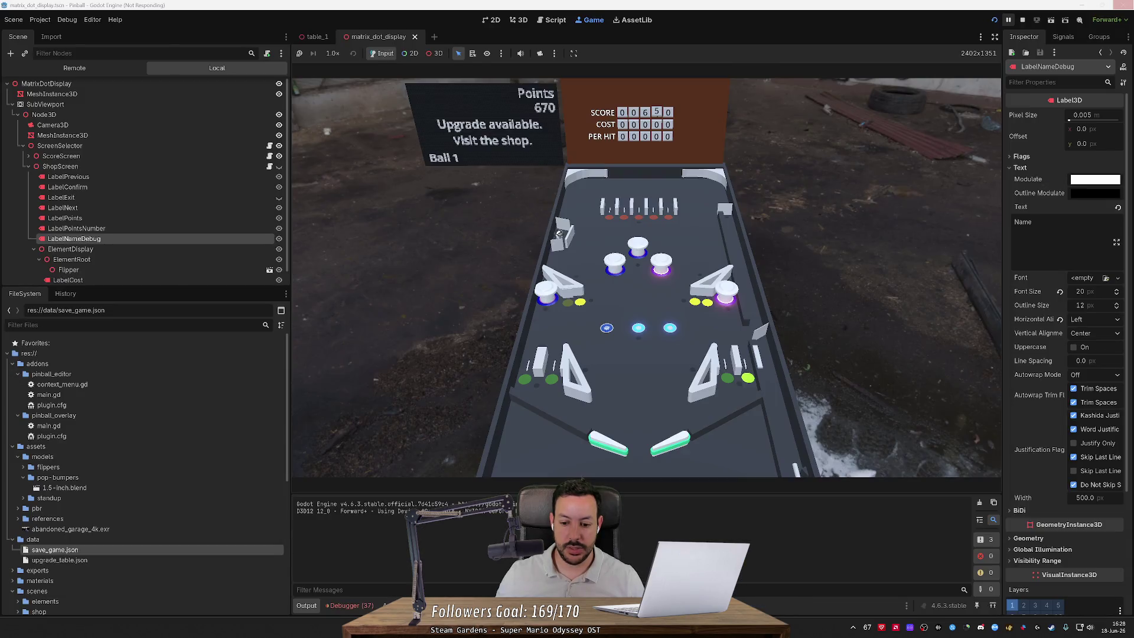
click(1129, 9)
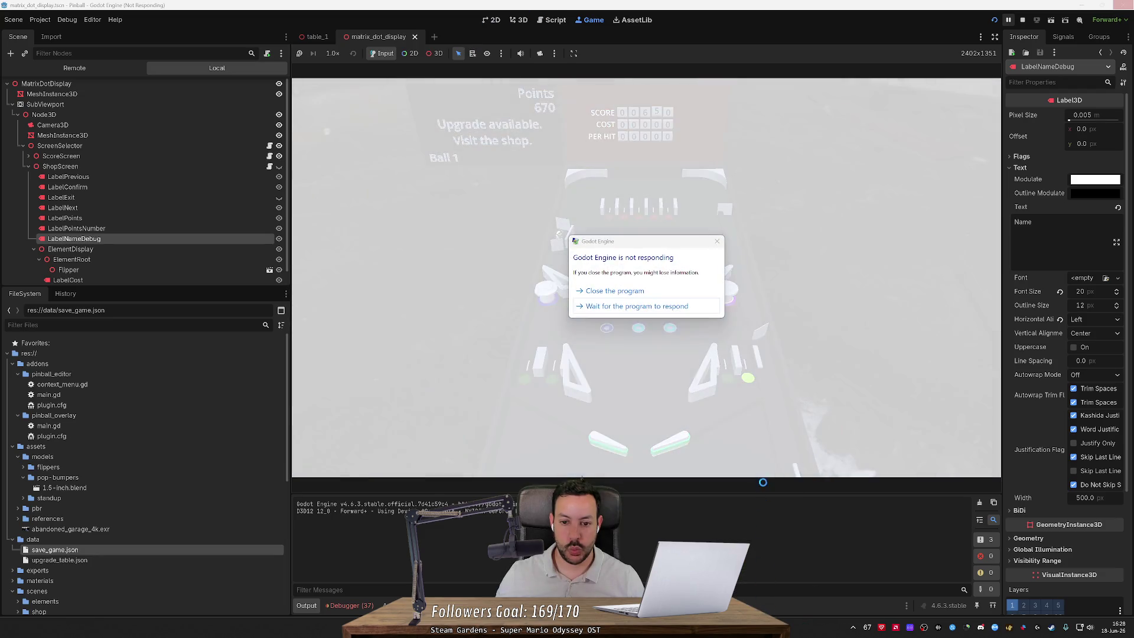
click(615, 290)
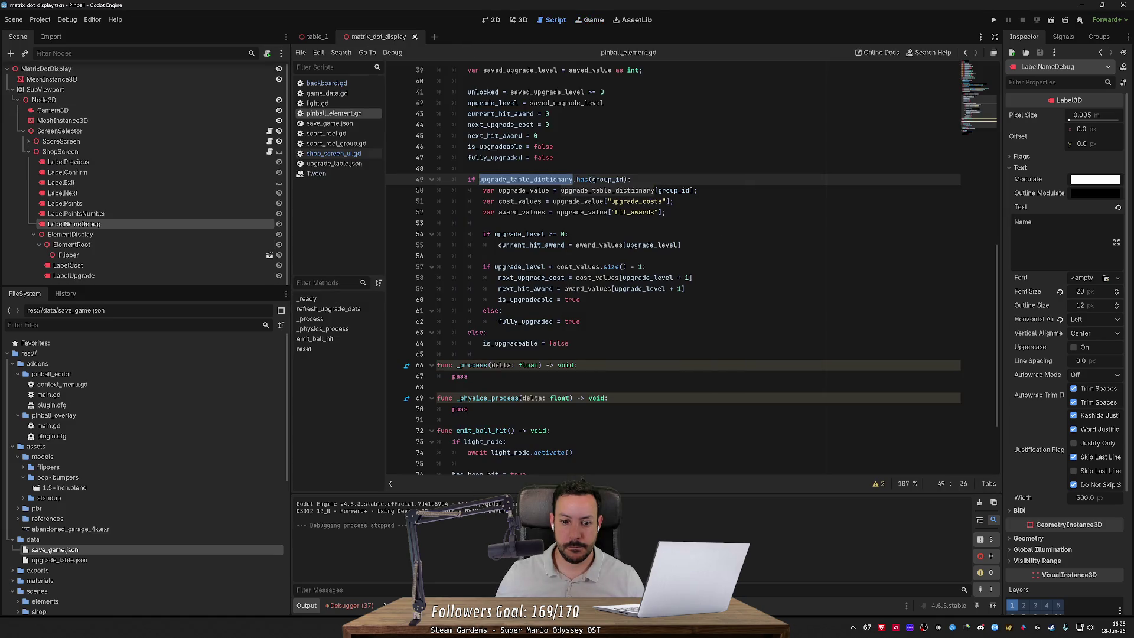
Step: Add 'is_upgradeable = false' under fully_upgraded = true in pinball_element.gd
click(582, 321)
key(Up)
key(Up)
key(shift+Up)
key(shift+End)
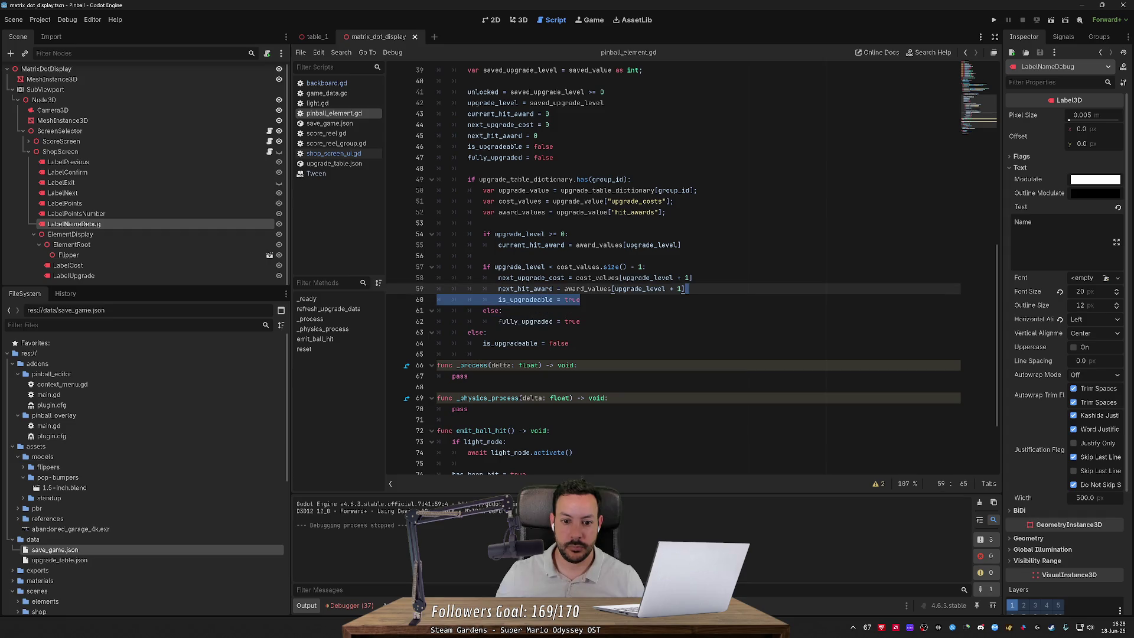
key(ctrl+c)
key(Down)
key(Down)
key(Down)
key(ctrl+v)
key(ctrl+shift+Left)
text(false)
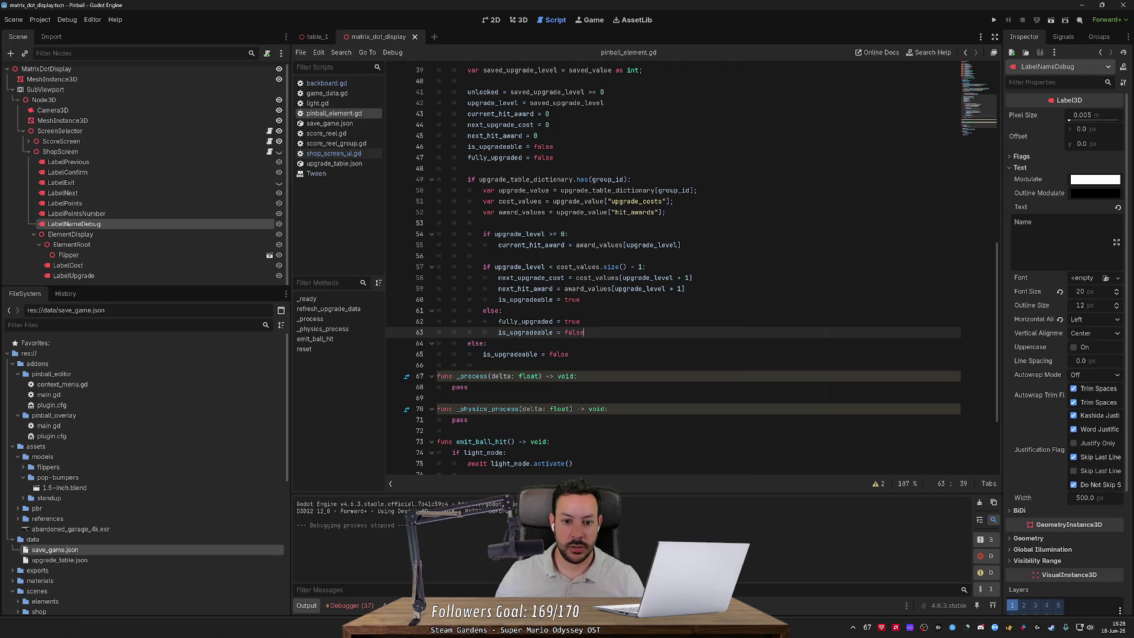
Step: Delete ' - 1' from the upgrade_level size check on line 57 and rerun the game
drag(631, 266, 642, 266)
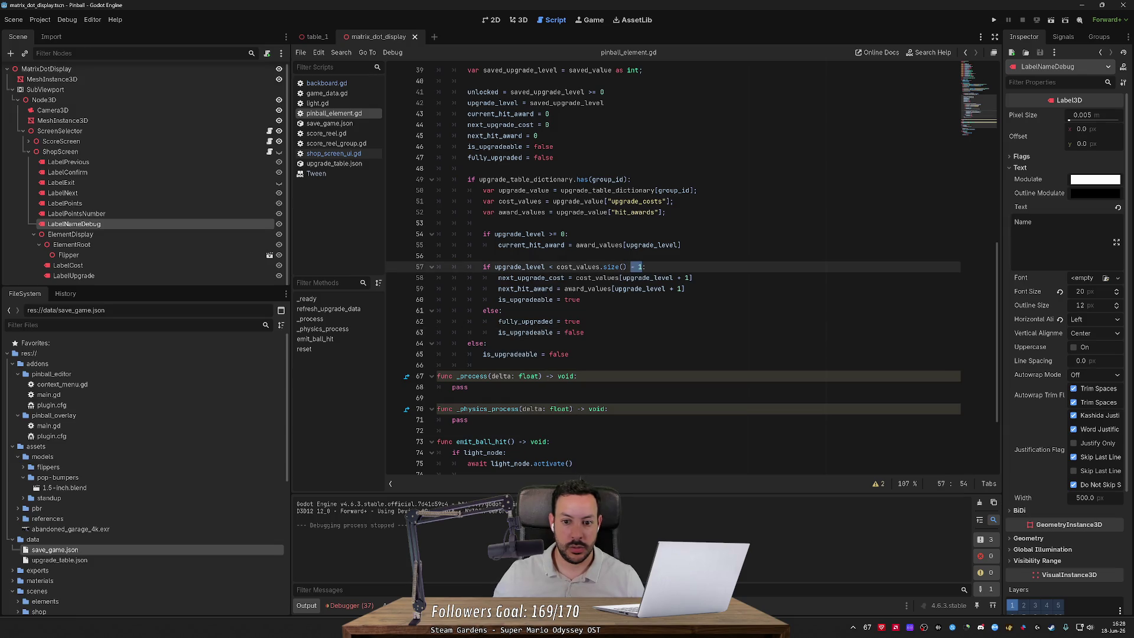
key(BackSpace)
double_click(520, 266)
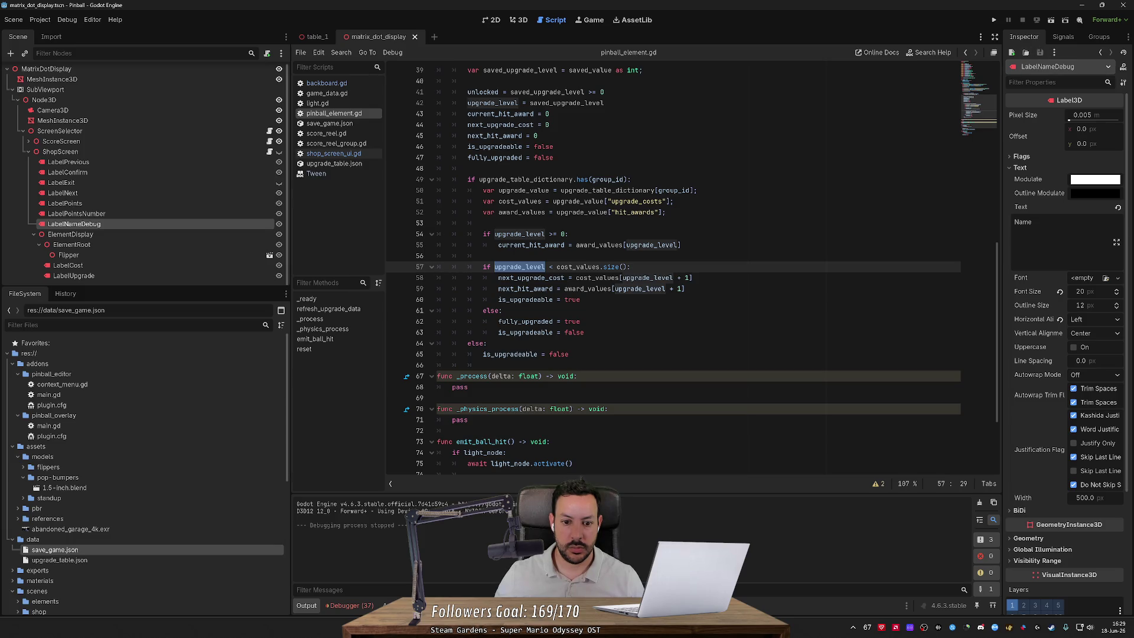
key(F5)
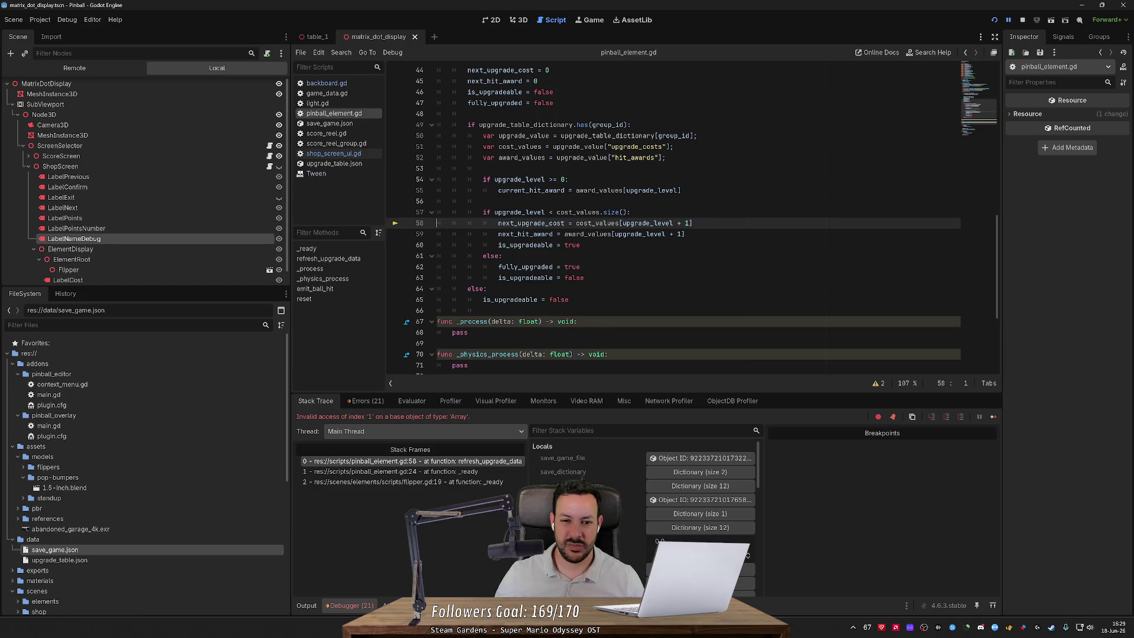
Step: Move 'is_upgradeable = true' to just after the upgrade_table_dictionary.has check on line 49
click(541, 245)
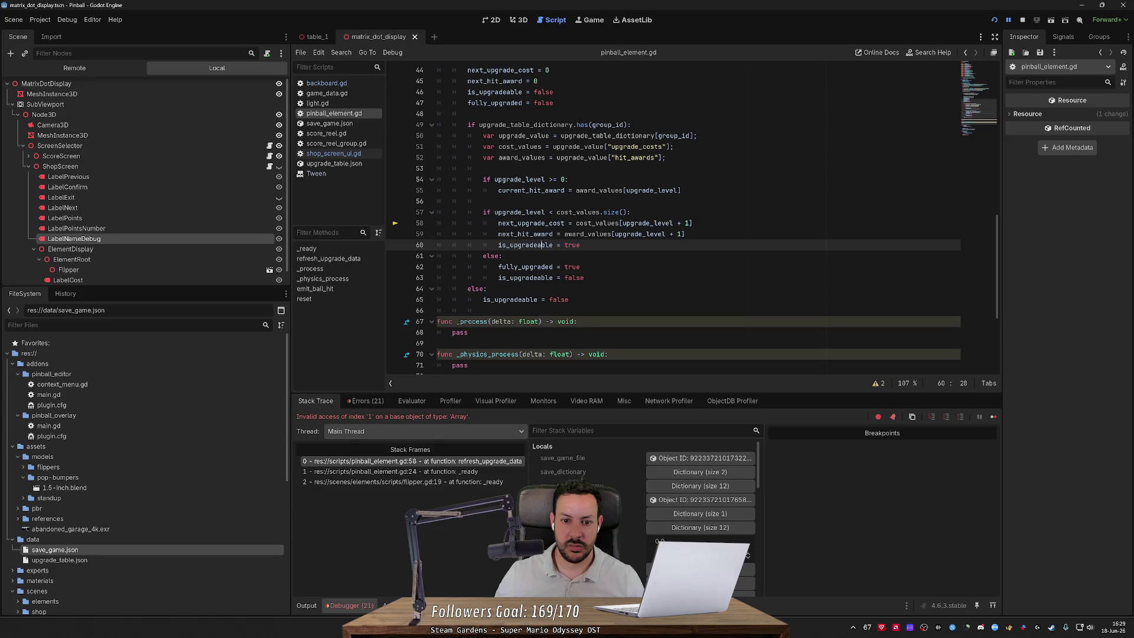
key(shift+Up)
key(shift+End)
key(ctrl+c)
click(644, 124)
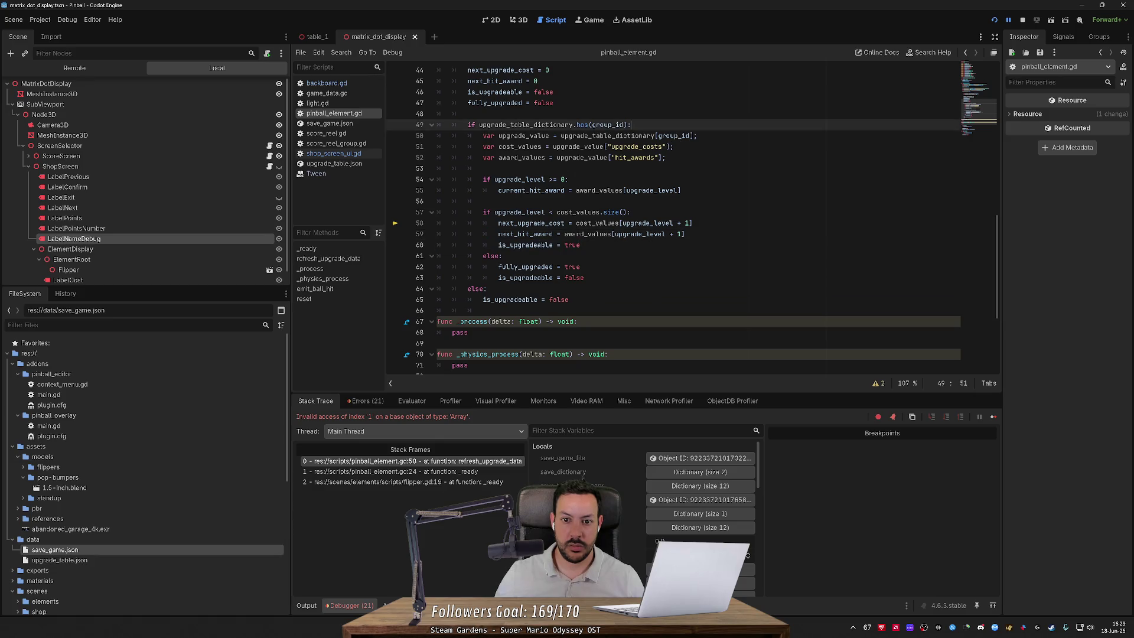
key(ctrl+v)
key(BackSpace)
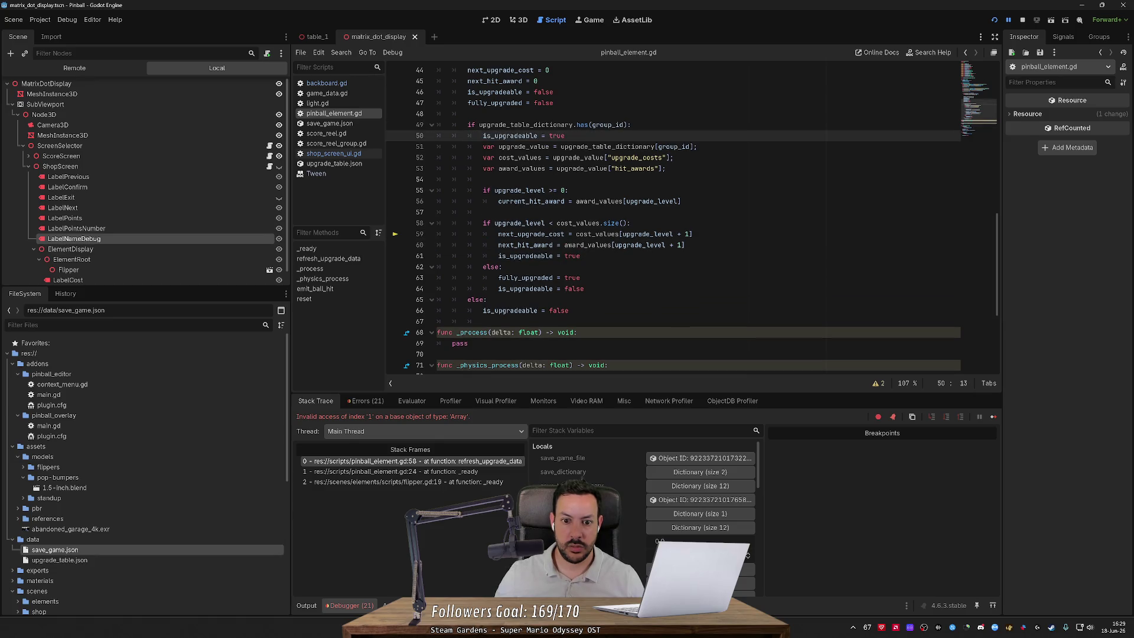
click(580, 256)
key(ctrl+shift+k)
Step: Re-add '- 1' to the size check on line 58 and restart the game
click(627, 222)
text(- 1)
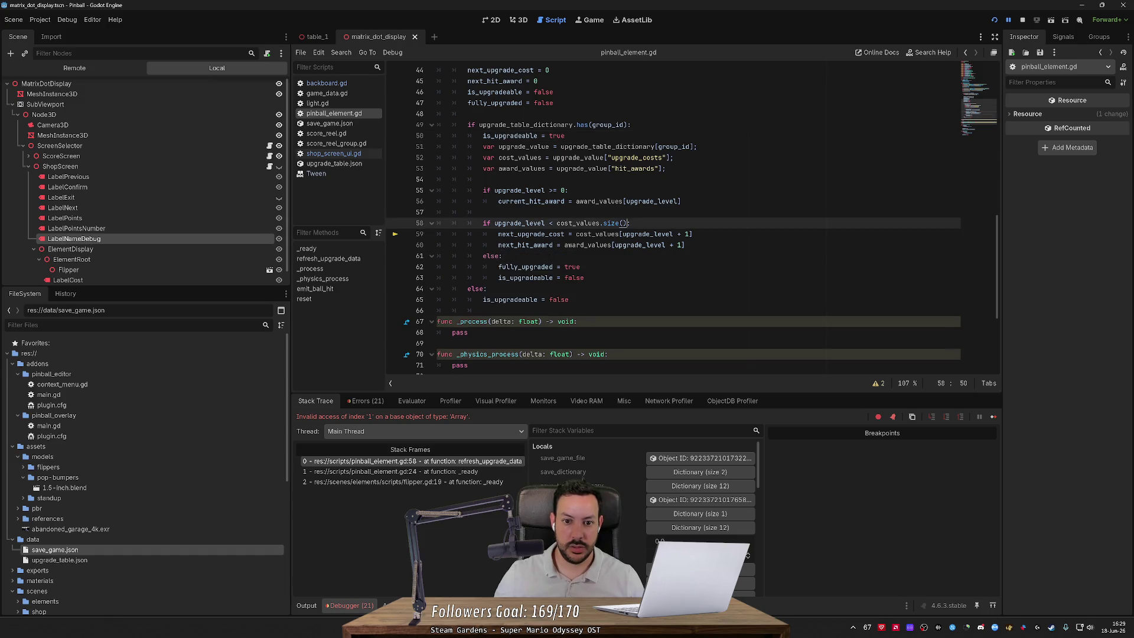
click(993, 20)
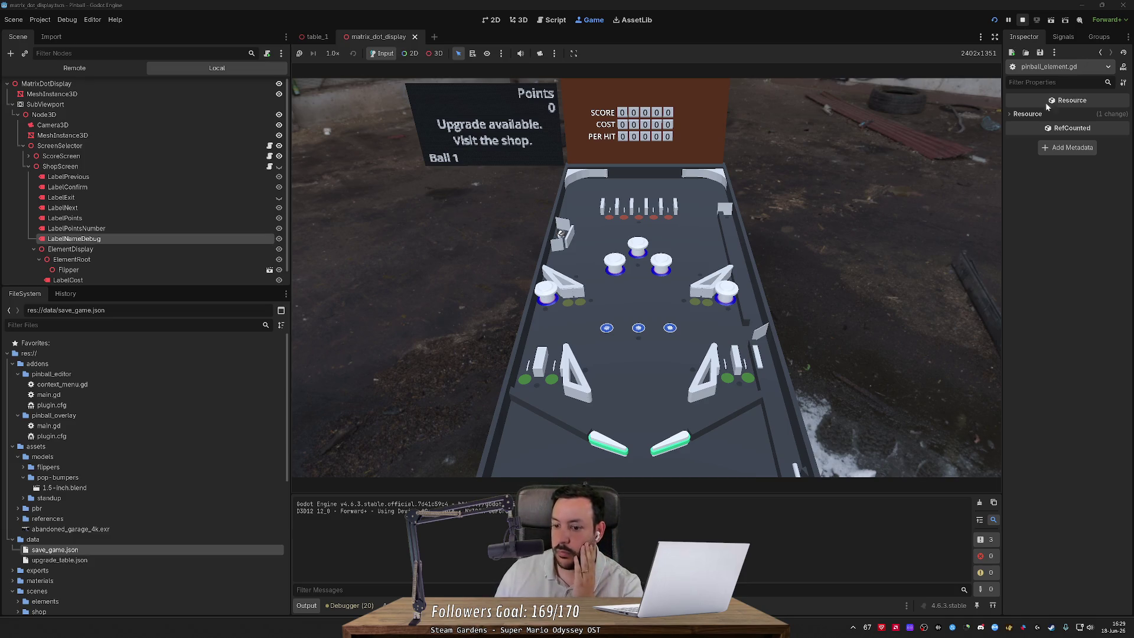
Step: Stop the game, force-close the frozen editor, relaunch Godot, and reopen the Pinball project
click(1122, 5)
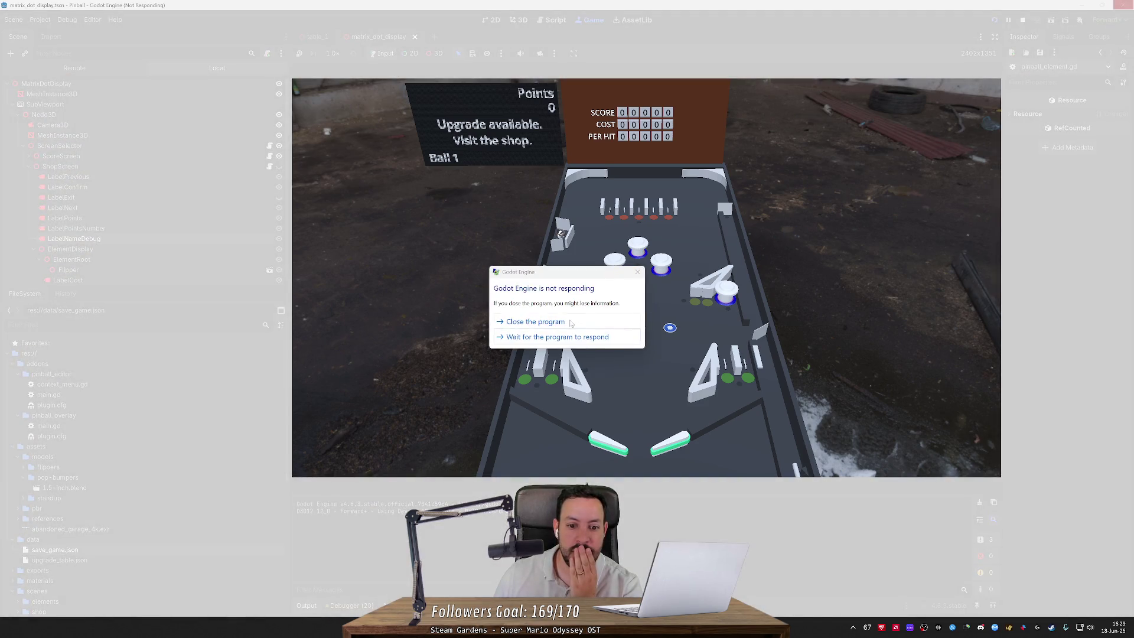
click(568, 322)
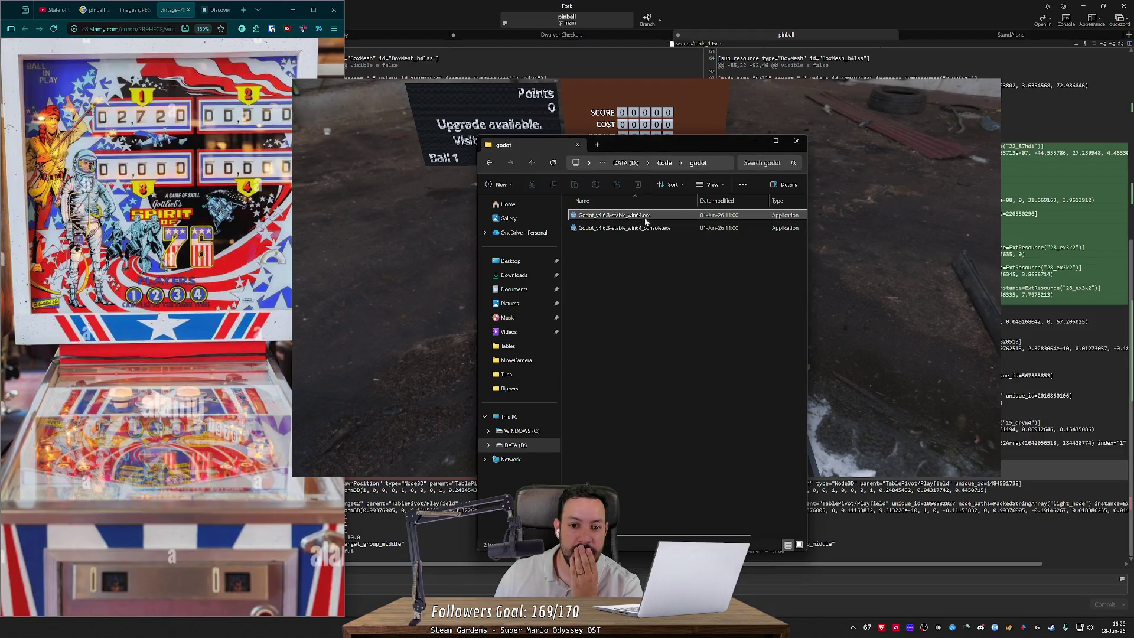
double_click(646, 216)
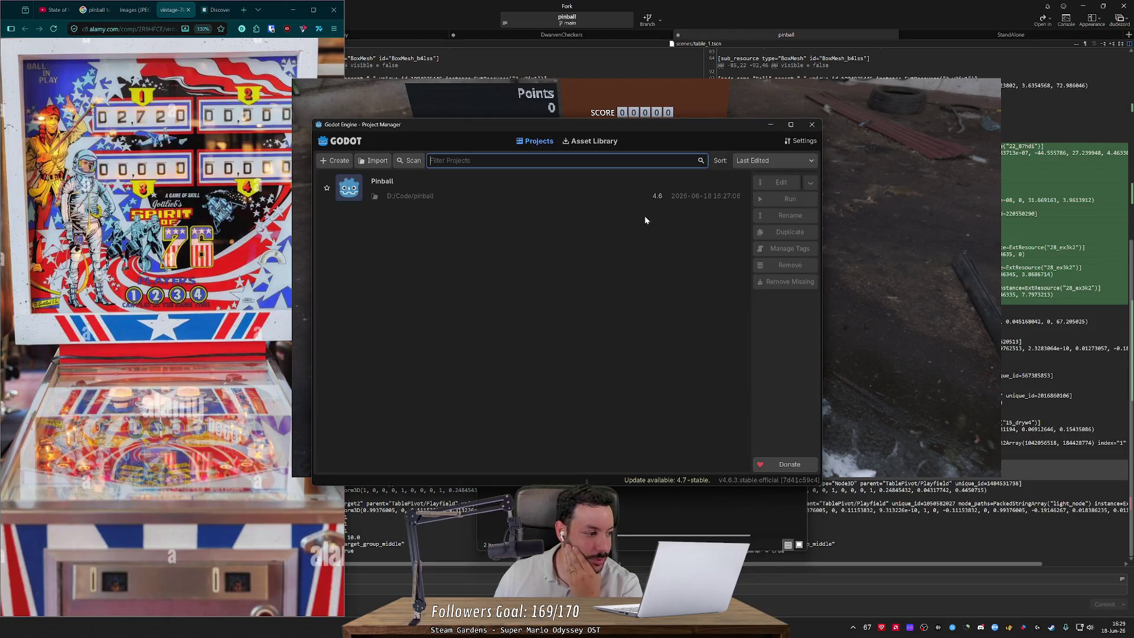
double_click(559, 199)
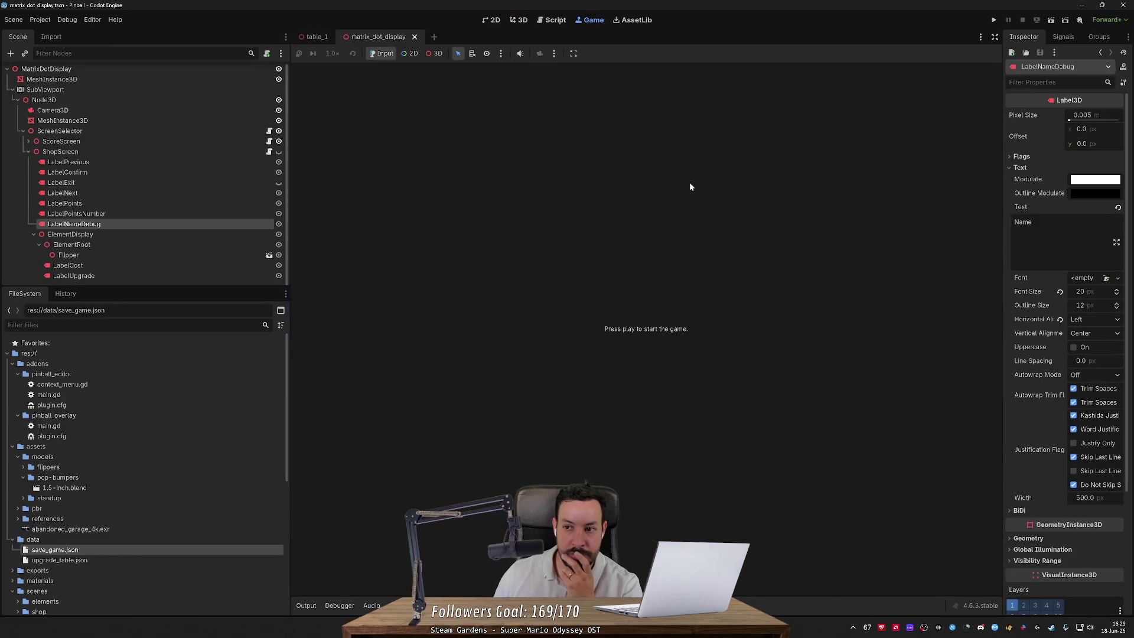
Step: Show the table_1 scene in the 3D view, then switch to the Fork git client
click(318, 38)
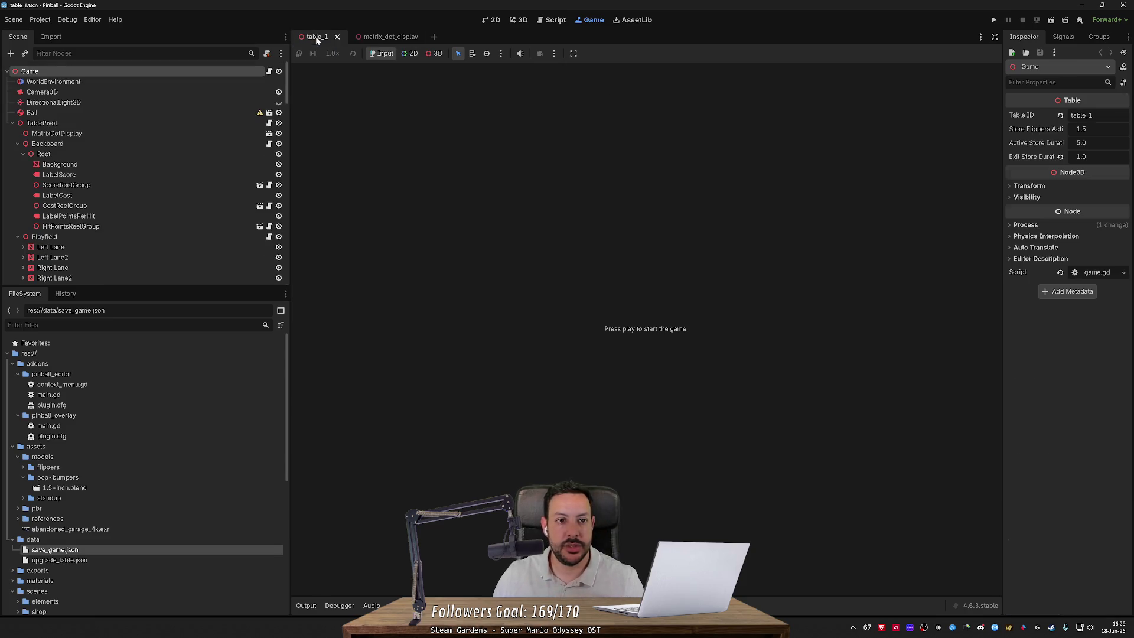
click(544, 20)
click(520, 21)
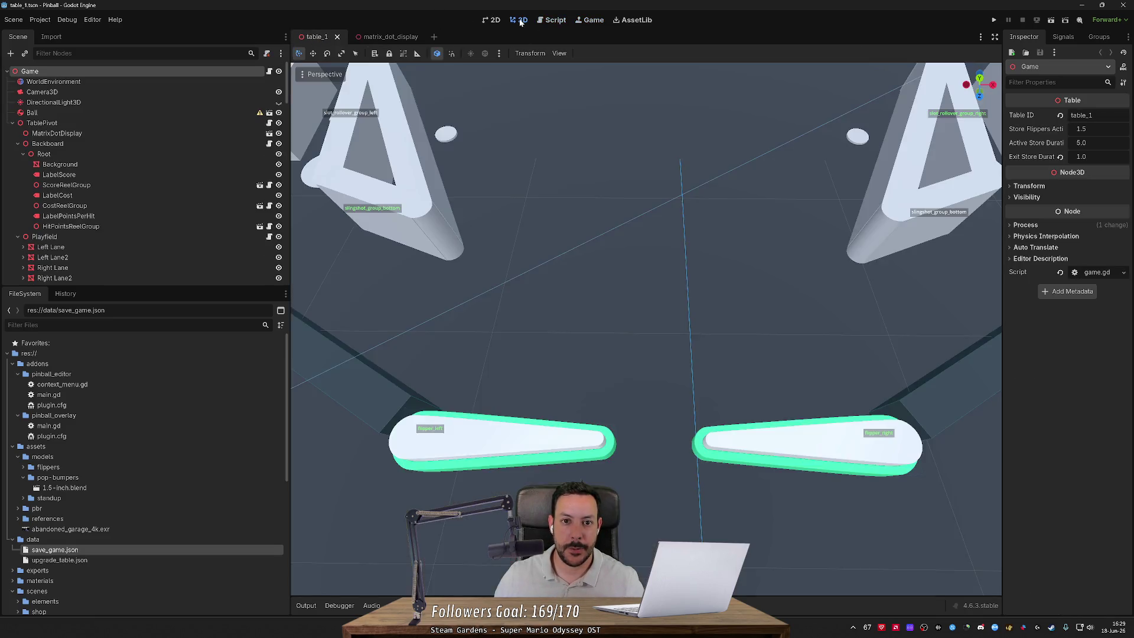
key(alt+Tab)
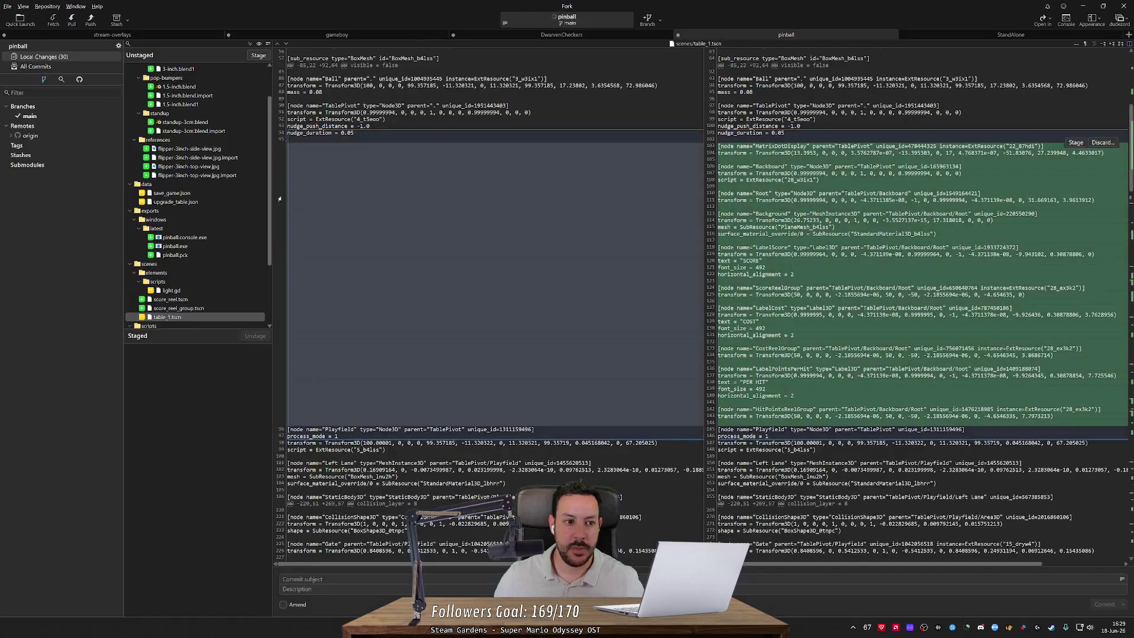
Step: Stage the flipper, pop-bumper and standup model files and the reference images
scroll(217, 250, up, 2)
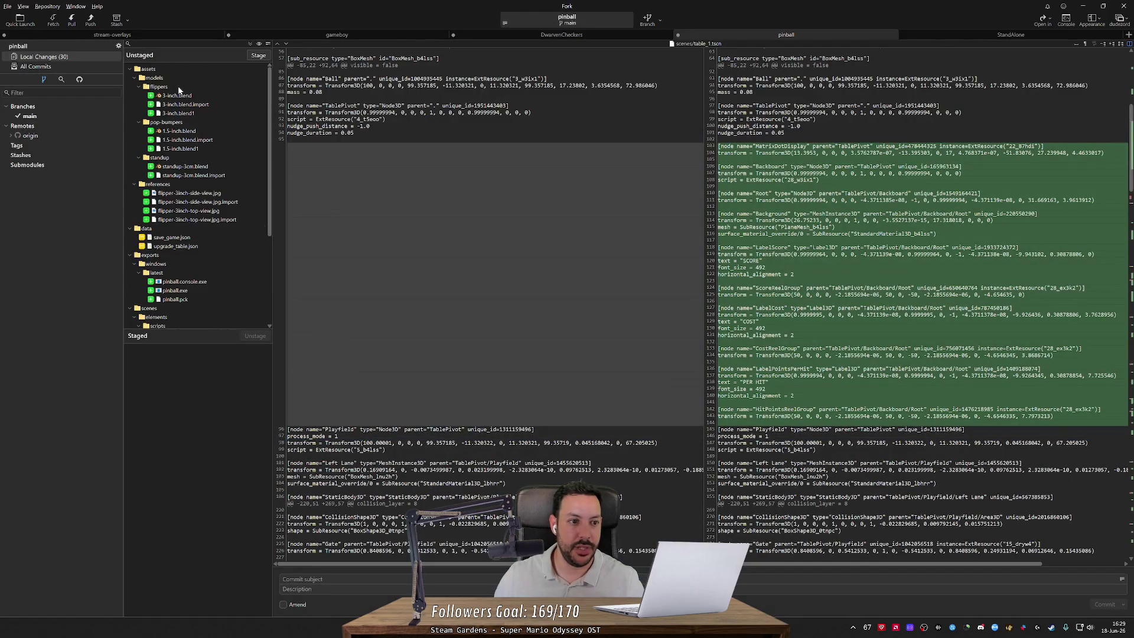
click(178, 88)
double_click(180, 96)
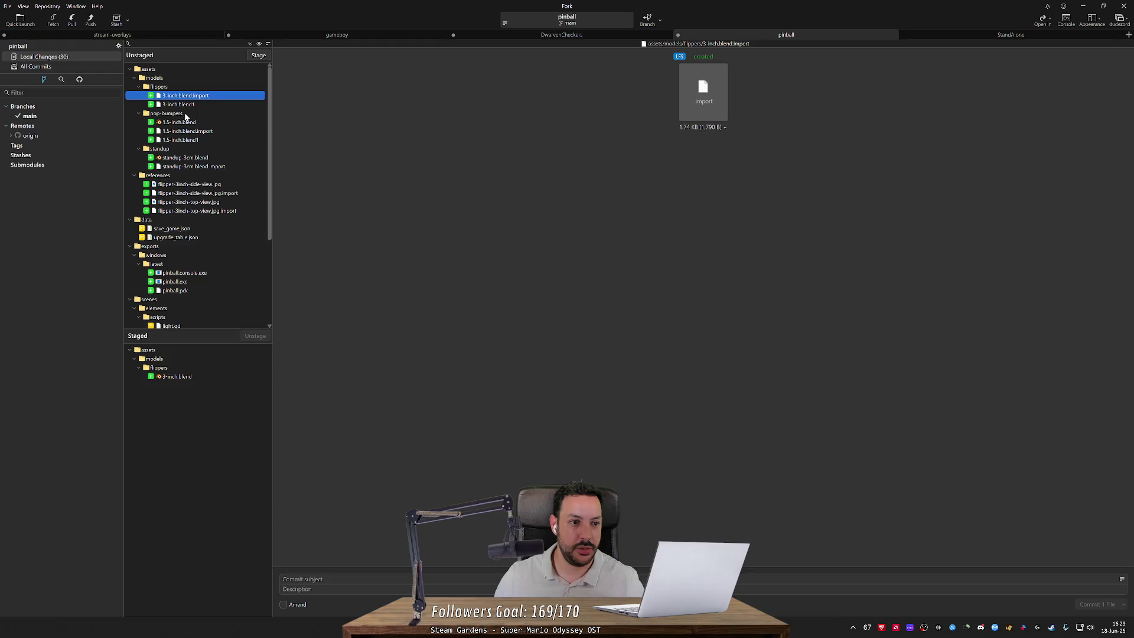
double_click(183, 122)
shift+click(190, 104)
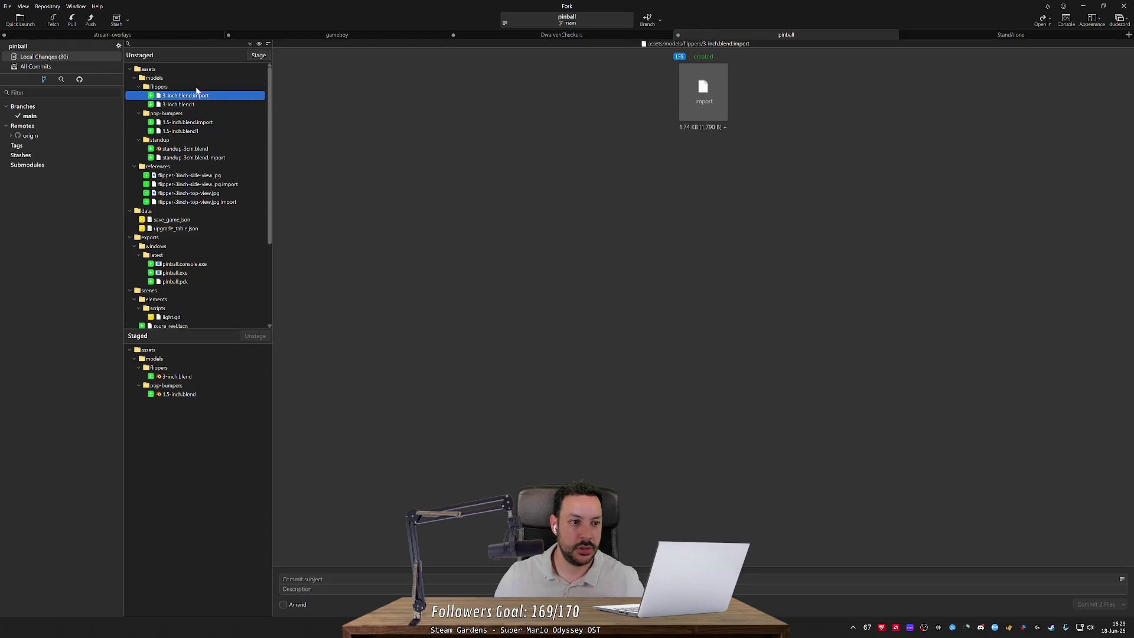
double_click(196, 93)
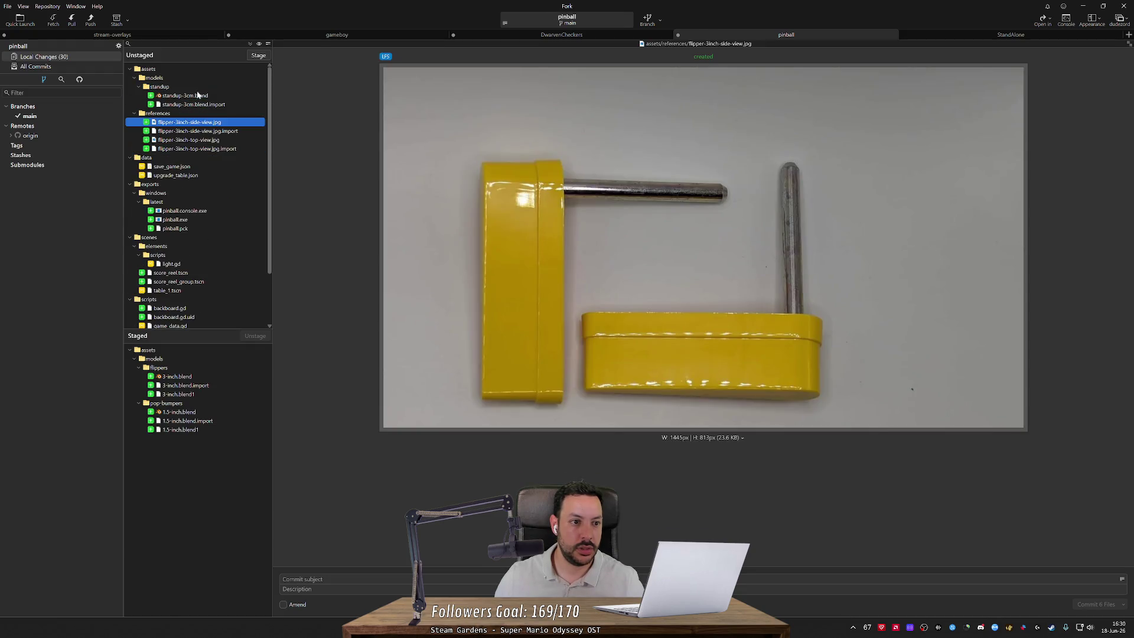
double_click(198, 95)
double_click(197, 95)
double_click(203, 87)
double_click(204, 82)
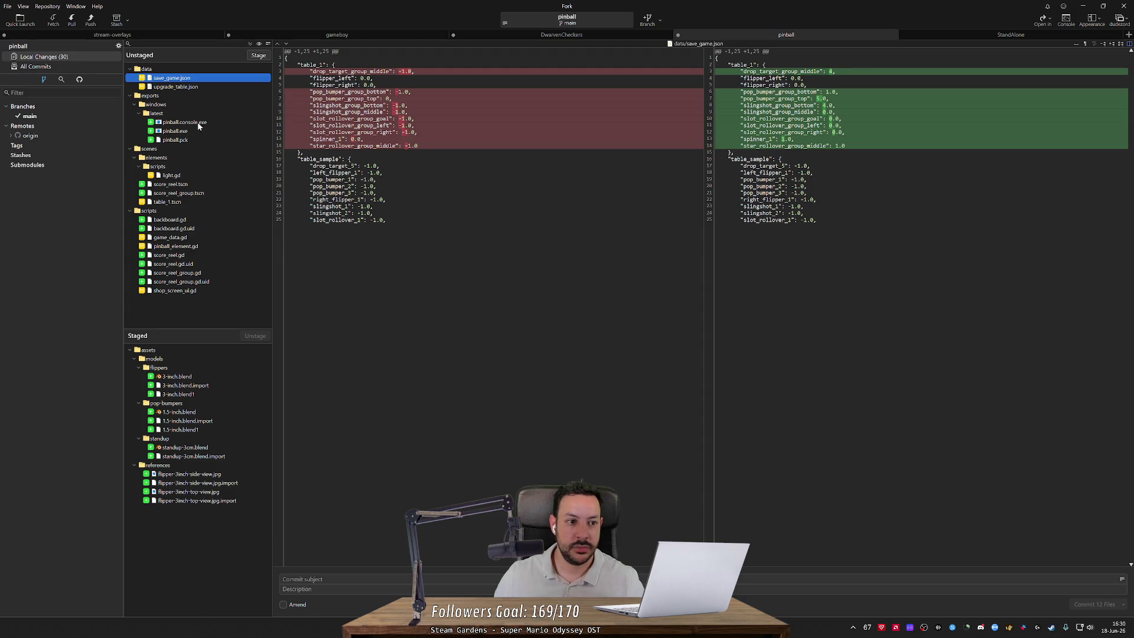
Step: Stage light.gd, the score reel scene files, table_1.tscn, backboard.gd and backboard.gd.uid
click(187, 176)
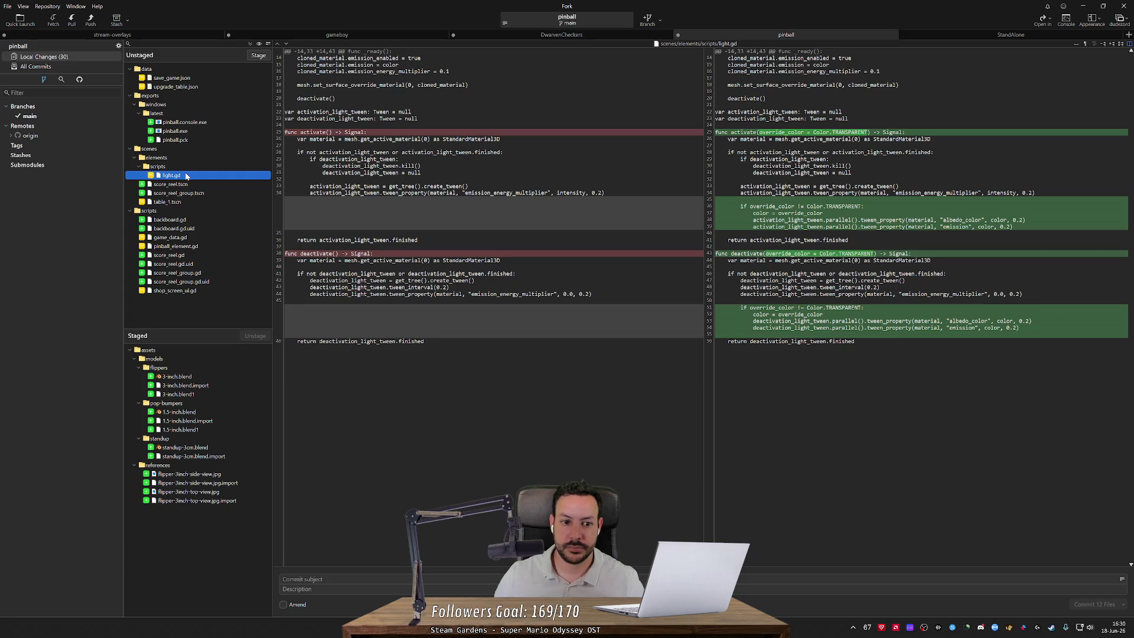
double_click(185, 176)
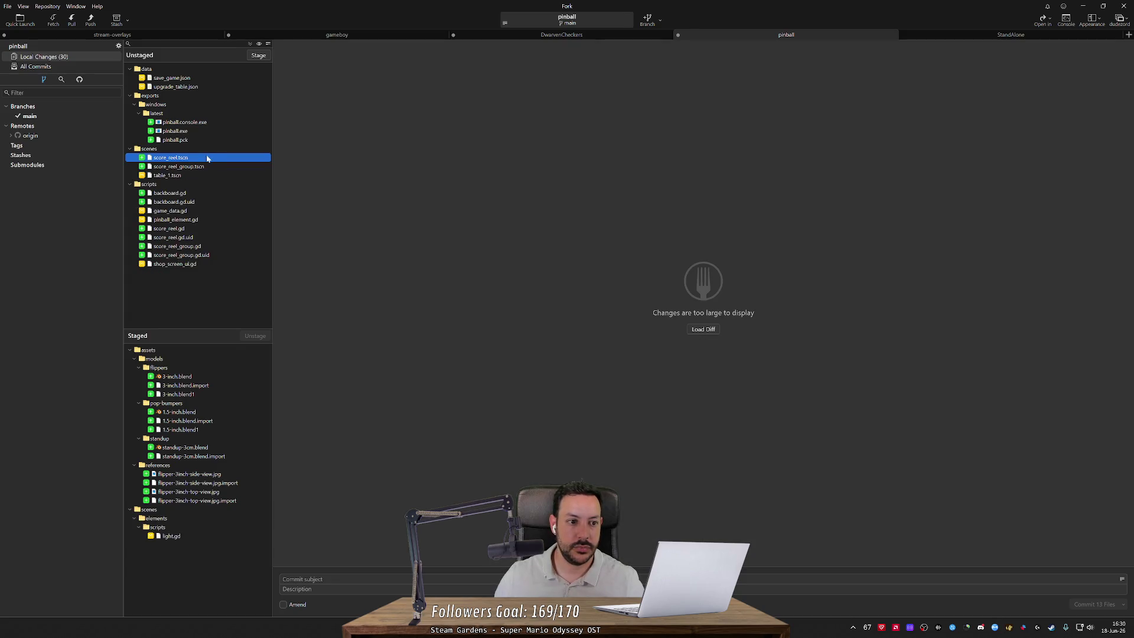
double_click(207, 161)
double_click(208, 161)
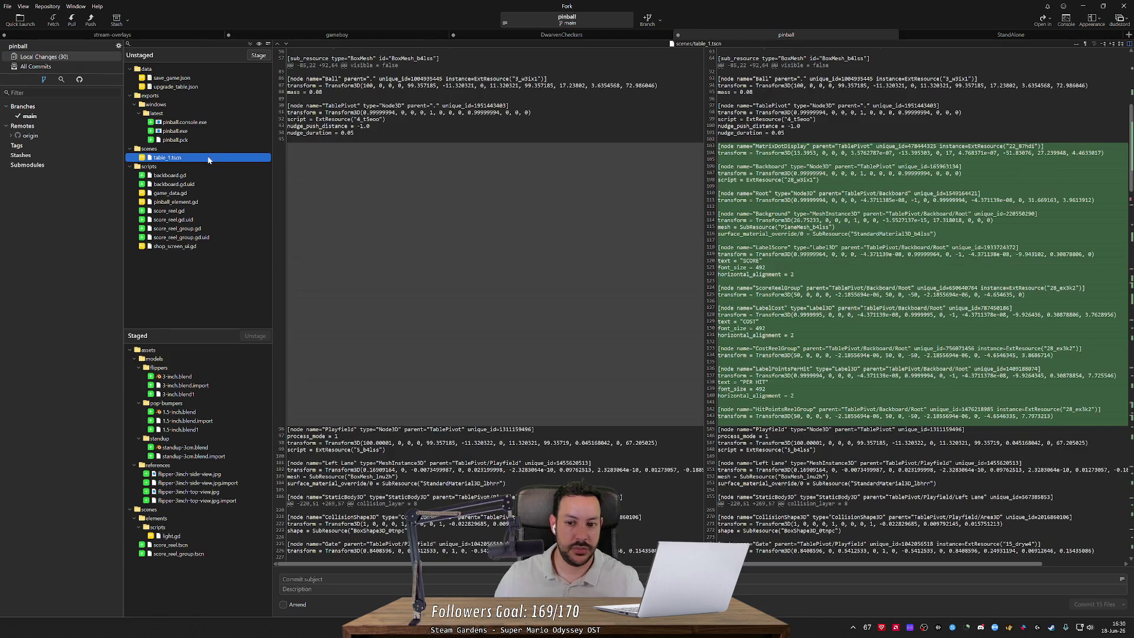
double_click(207, 160)
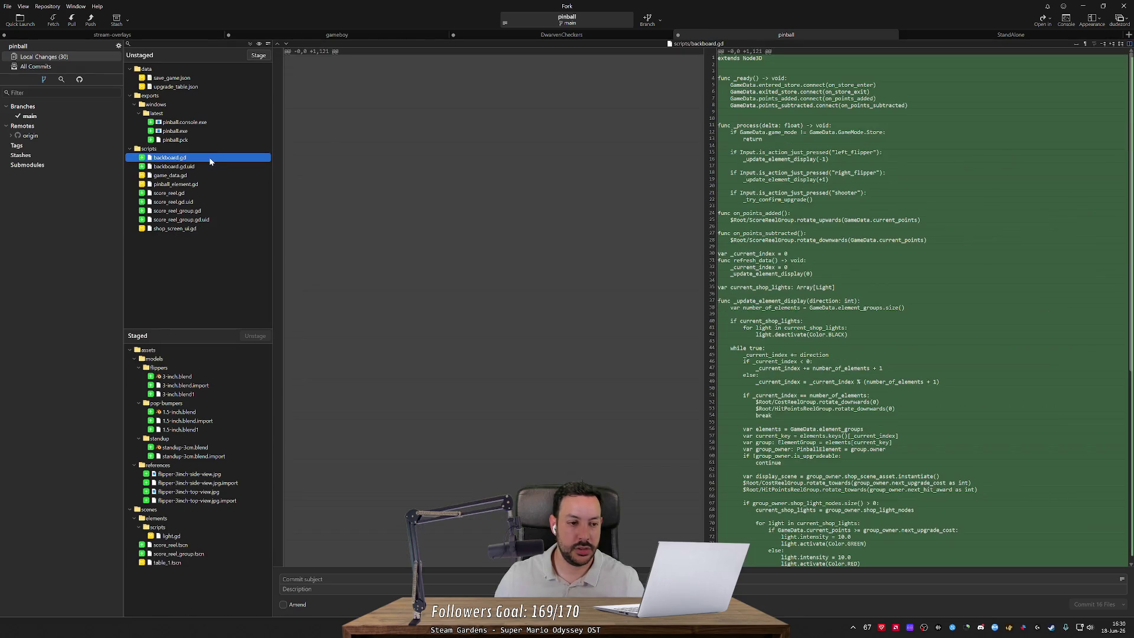
double_click(209, 159)
double_click(209, 158)
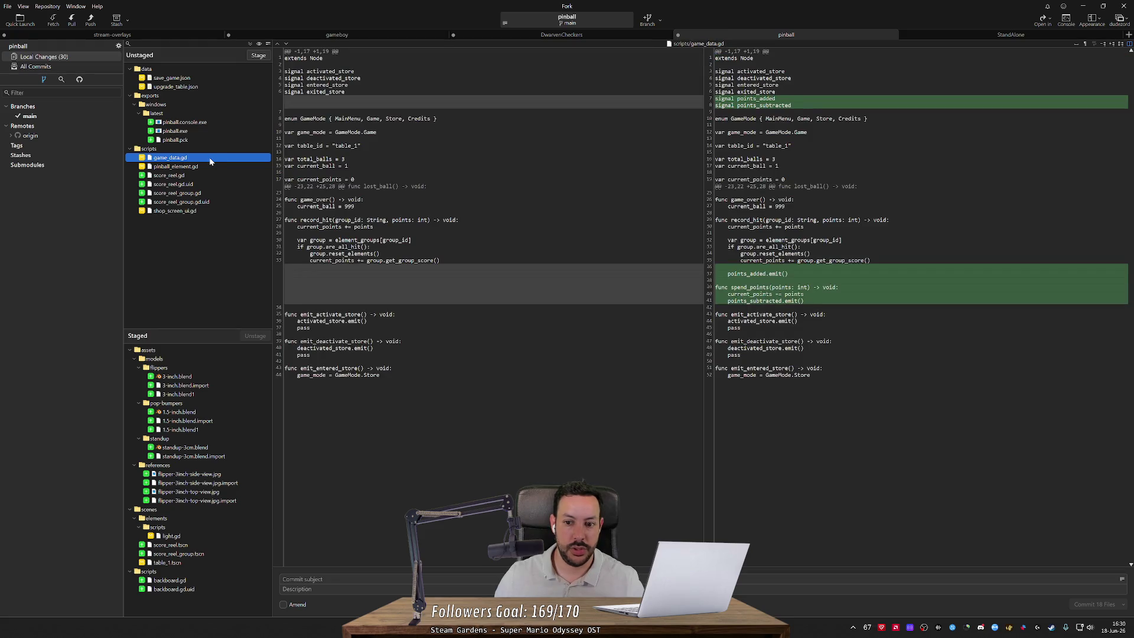
Step: Stage game_data.gd, the score reel scripts and uid files, and shop_screen_ui.gd
double_click(213, 156)
double_click(208, 166)
double_click(208, 168)
double_click(208, 168)
double_click(208, 168)
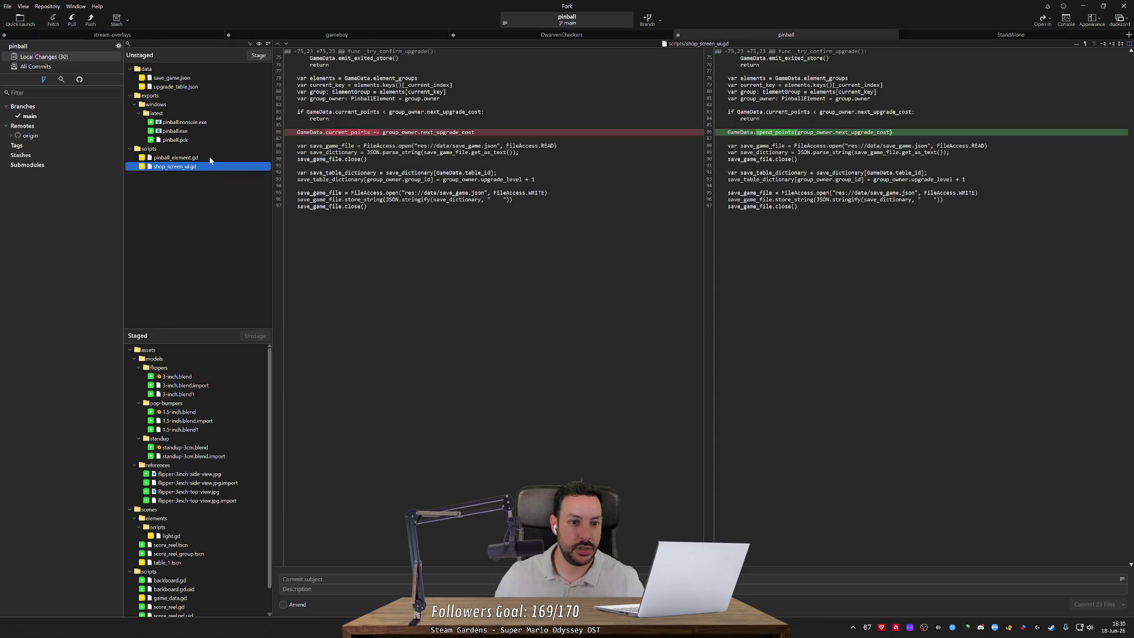
click(210, 159)
click(208, 167)
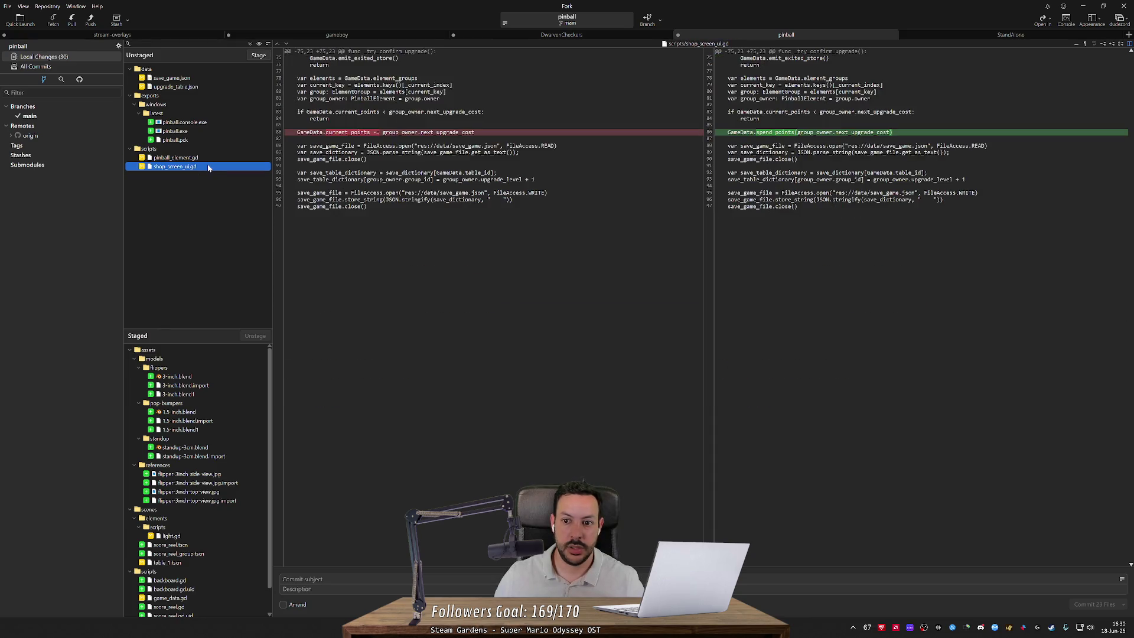
double_click(207, 168)
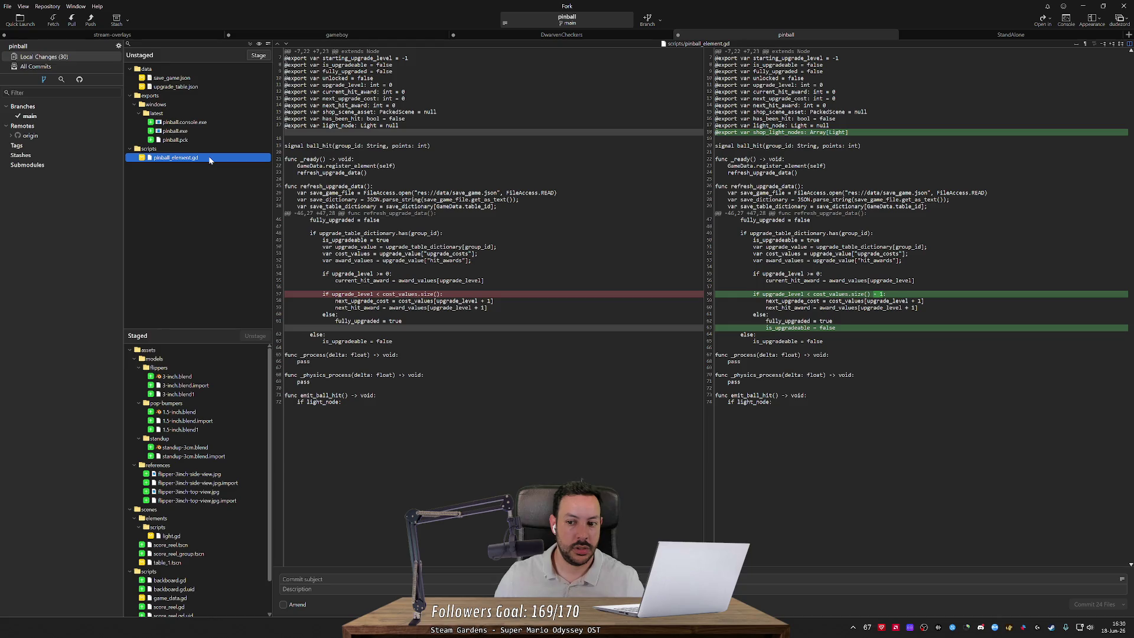
Step: Discard the changed upgrade-check lines in pinball_element.gd, then rerun the game in Godot
click(532, 294)
click(1102, 290)
click(626, 319)
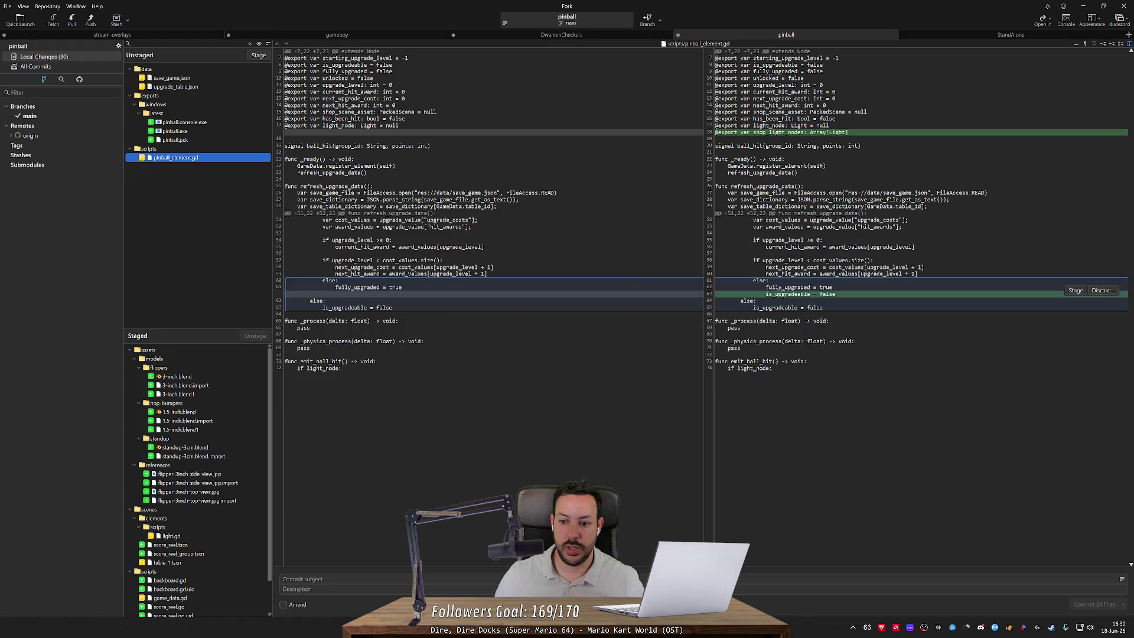
click(1102, 290)
click(633, 320)
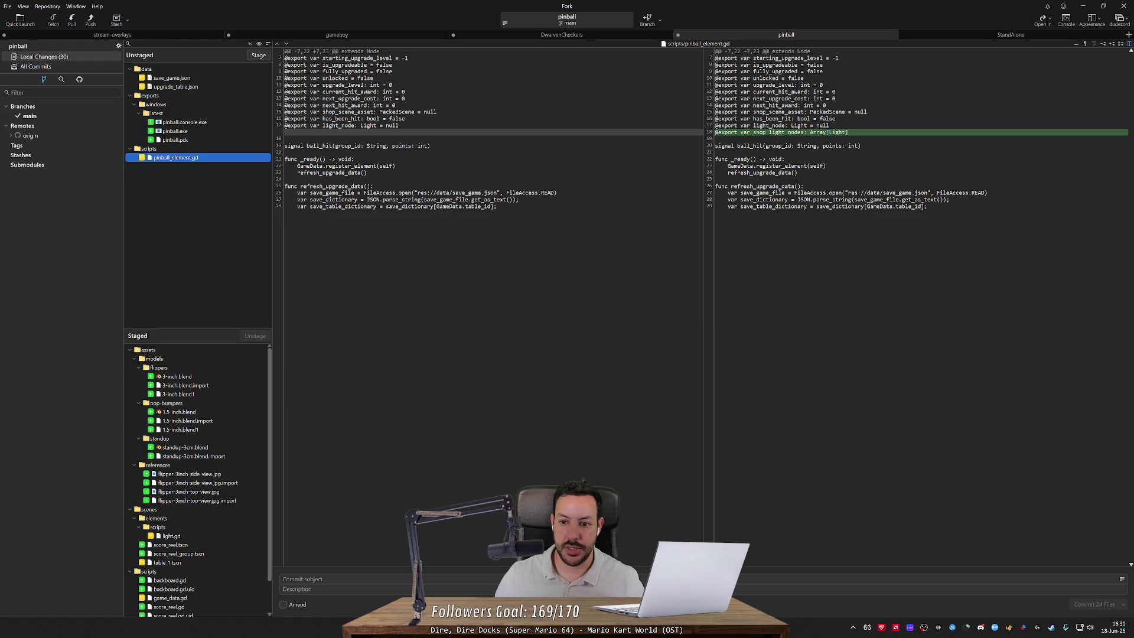
key(alt+Tab)
click(995, 19)
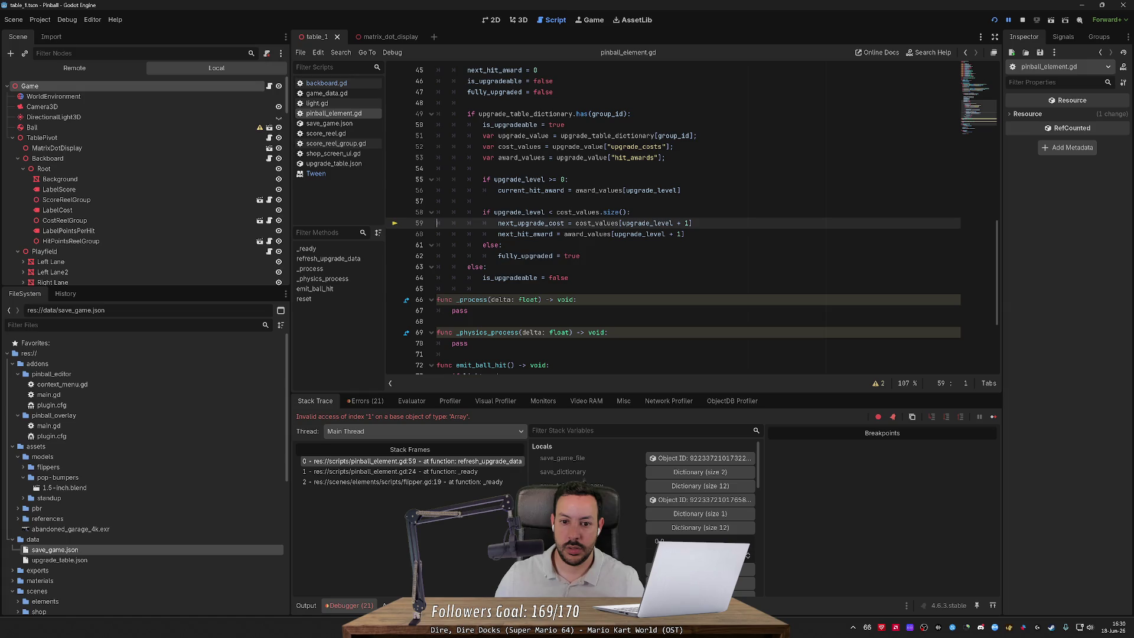
Step: Append ' - 1' to cost_values.size() on line 58 and restart the game
scroll(690, 219, up, 4)
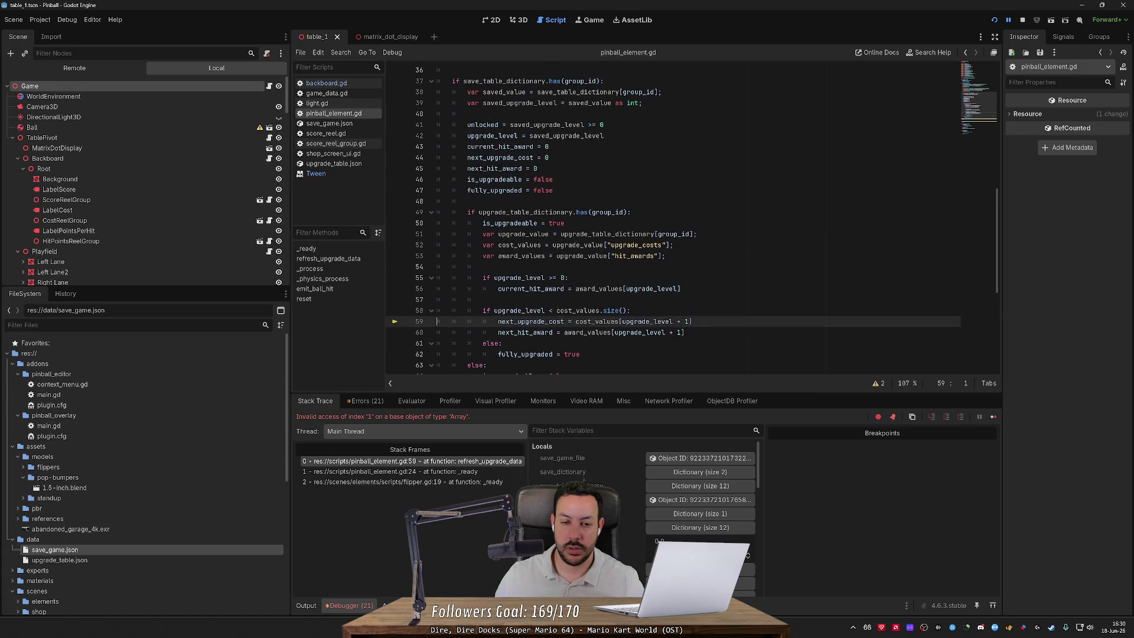
scroll(691, 219, down, 3)
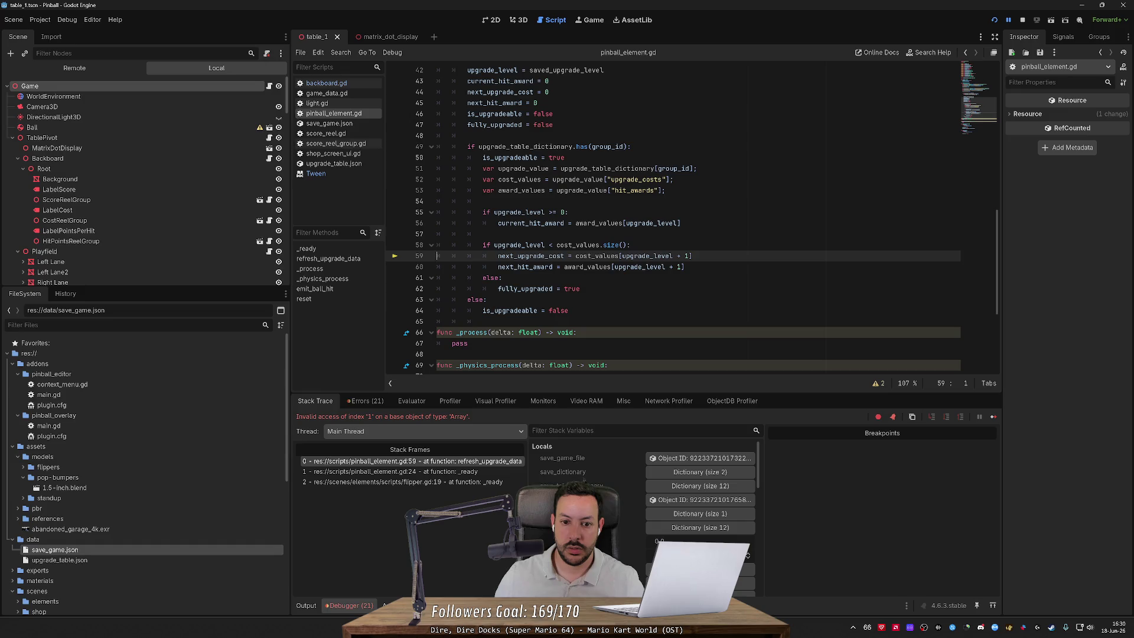
scroll(649, 223, up, 4)
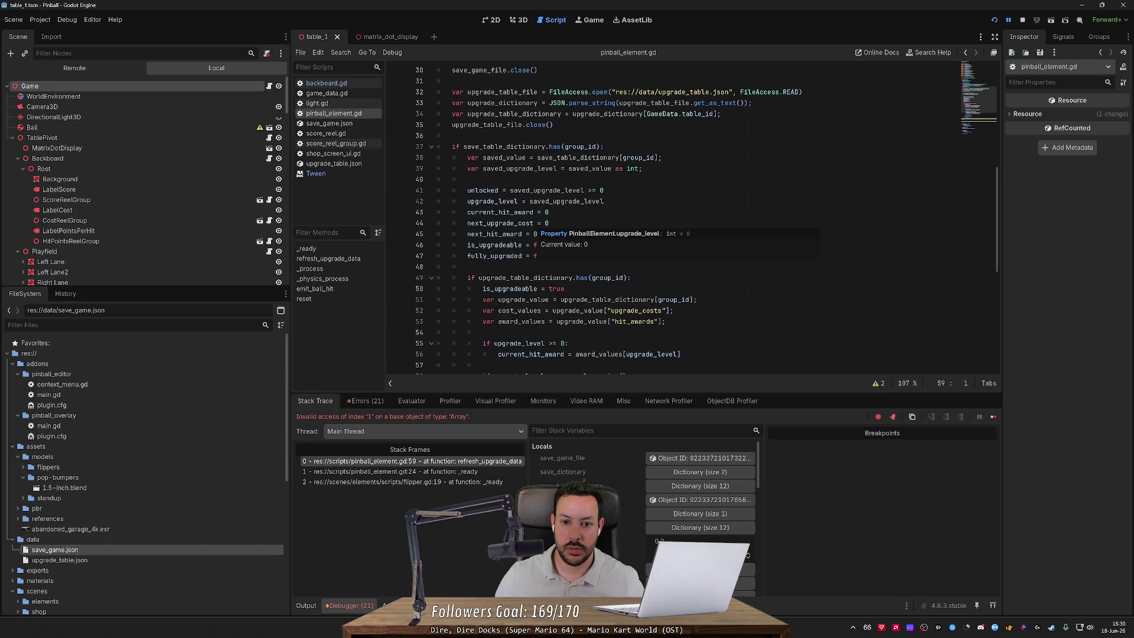
scroll(673, 219, down, 2)
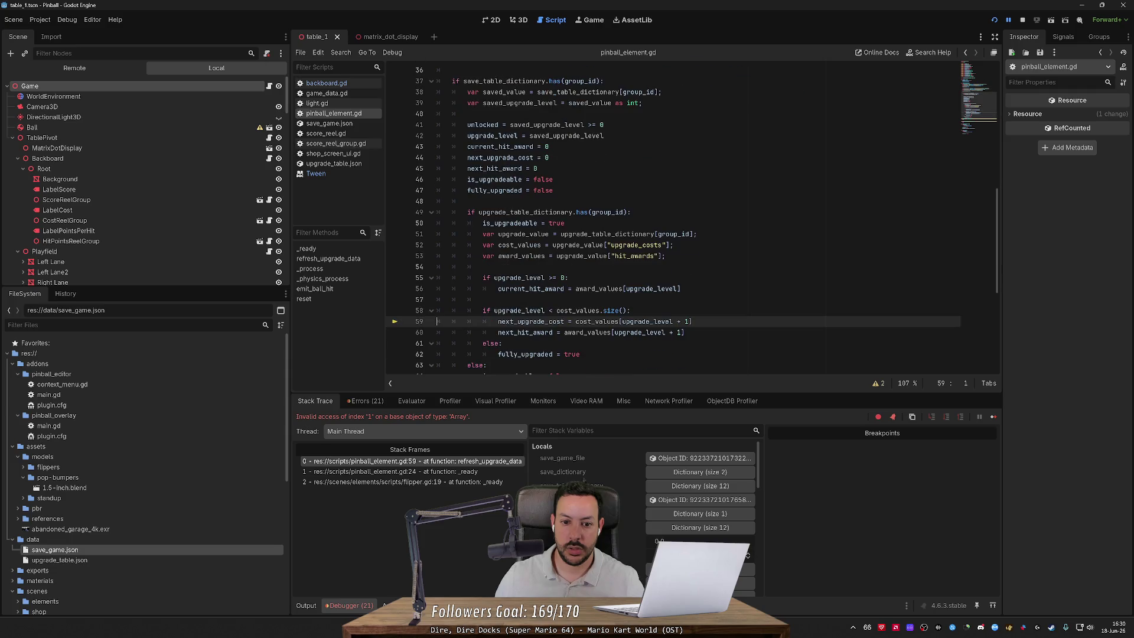
mouse_move(520, 222)
click(629, 310)
text(- 1)
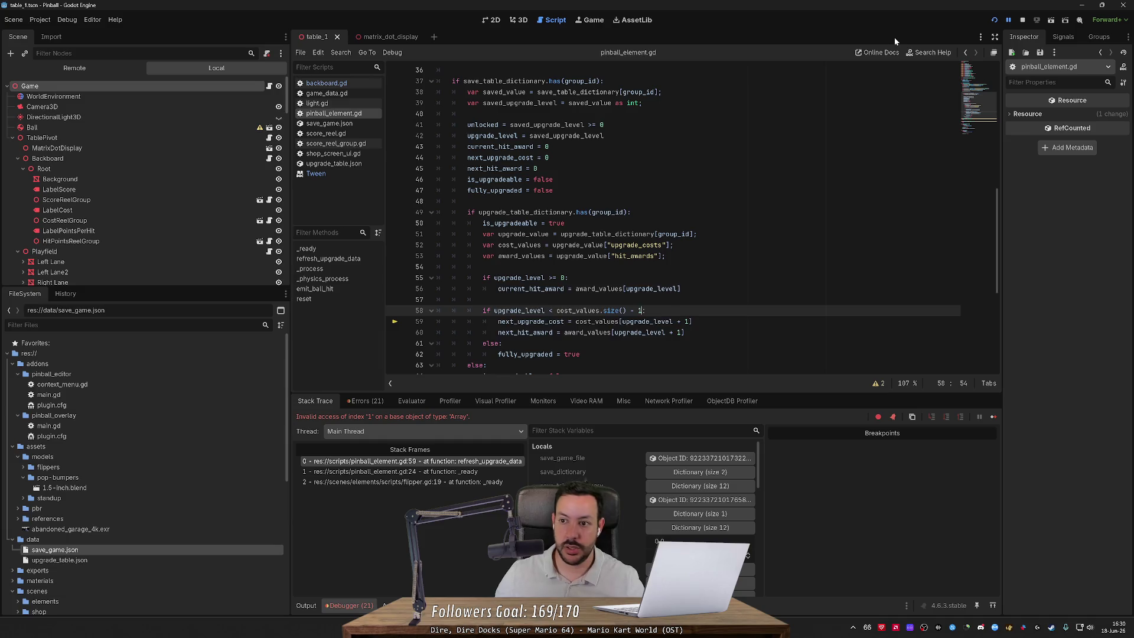
click(995, 20)
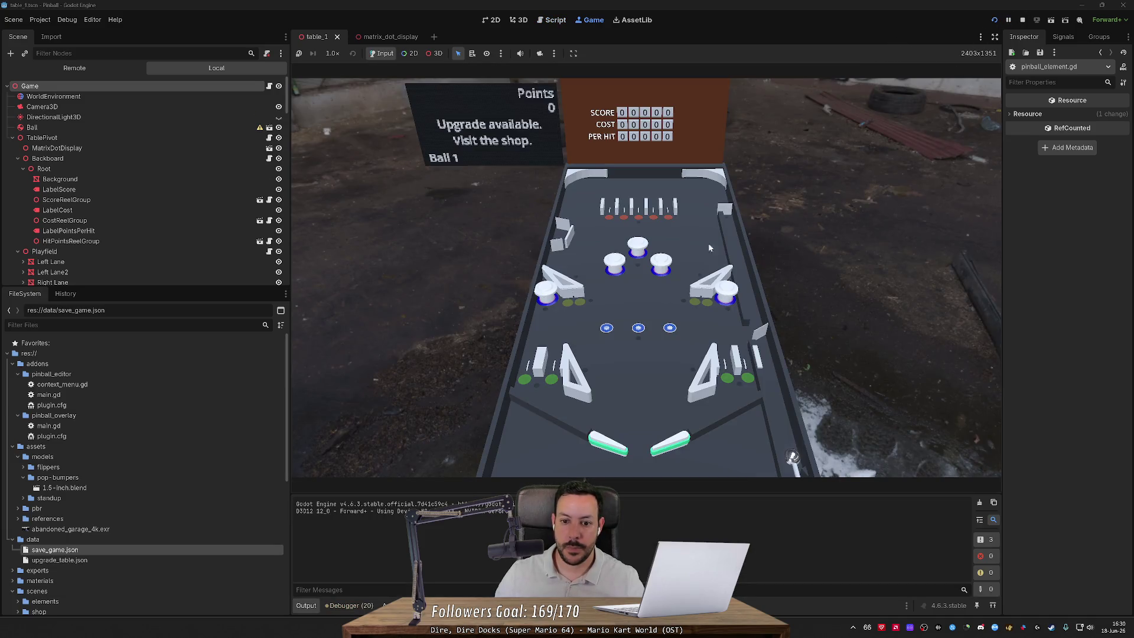
Step: Cycle the shop options left and right back to flipper_left at cost 0, then stop the game
key(Left)
key(Right)
key(Left)
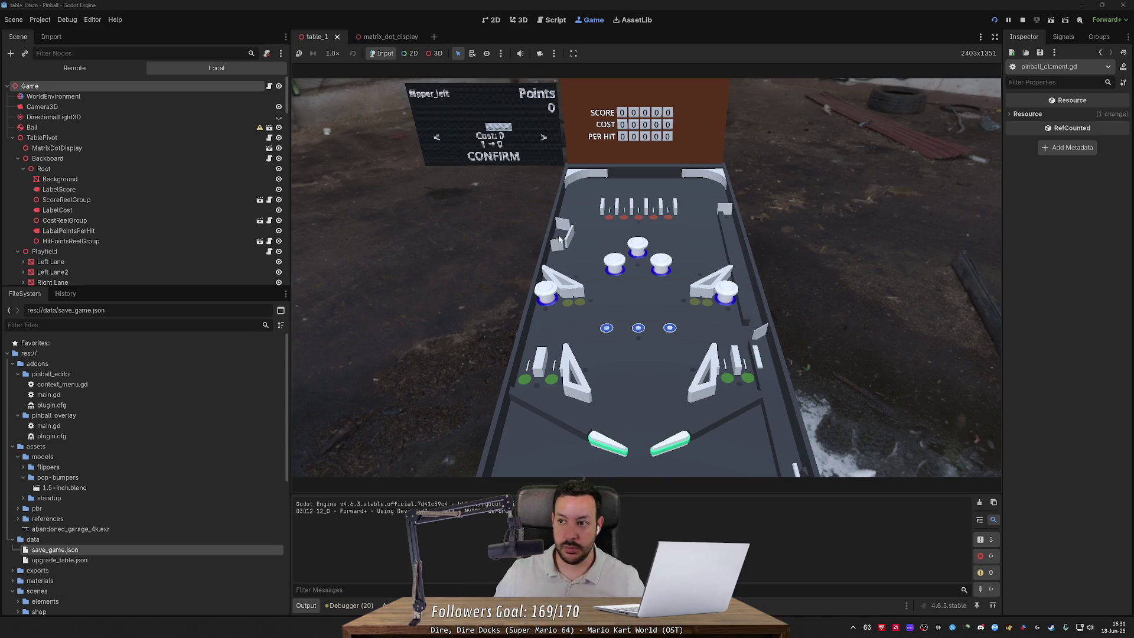
click(1022, 20)
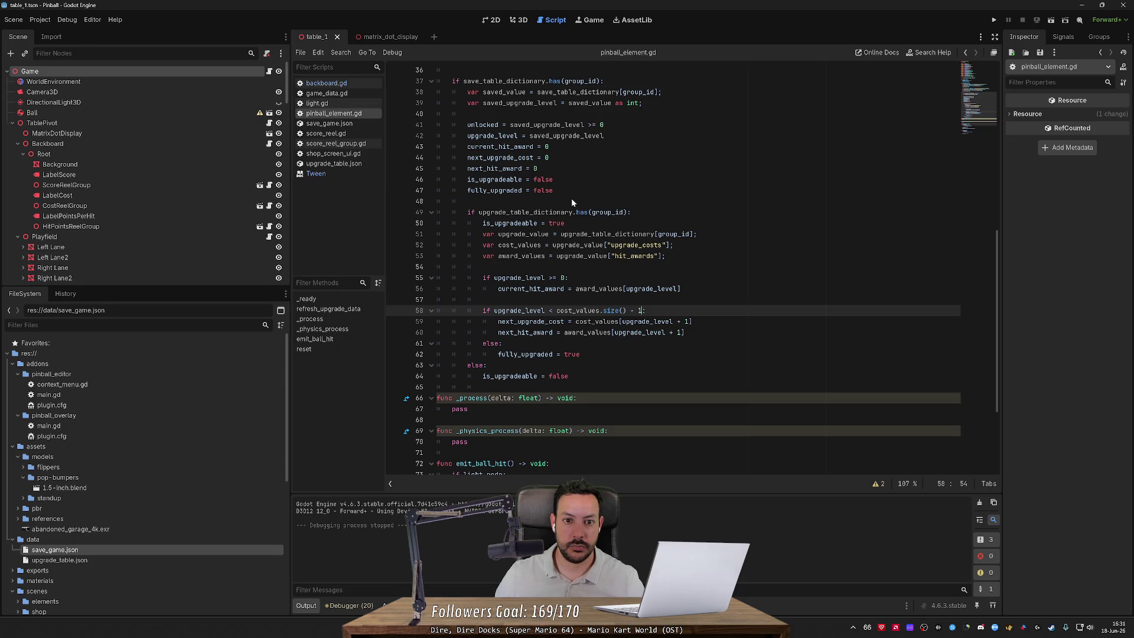
Step: Delete the else branch setting is_upgradeable false and the early is_upgradeable = true line
scroll(571, 202, up, 3)
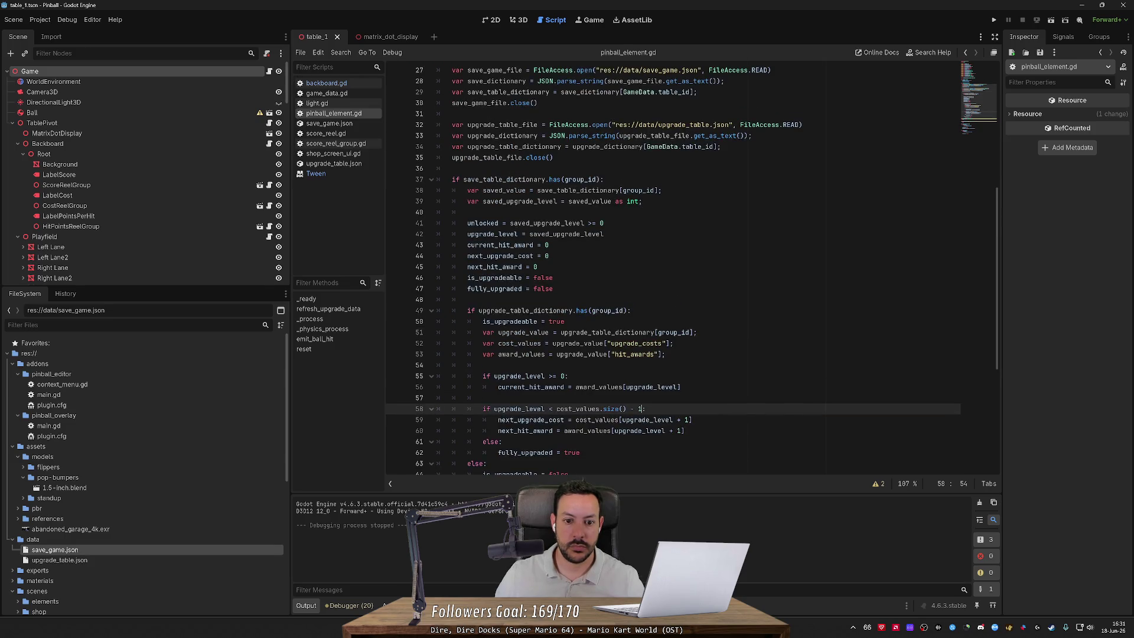
double_click(494, 278)
scroll(494, 278, down, 2)
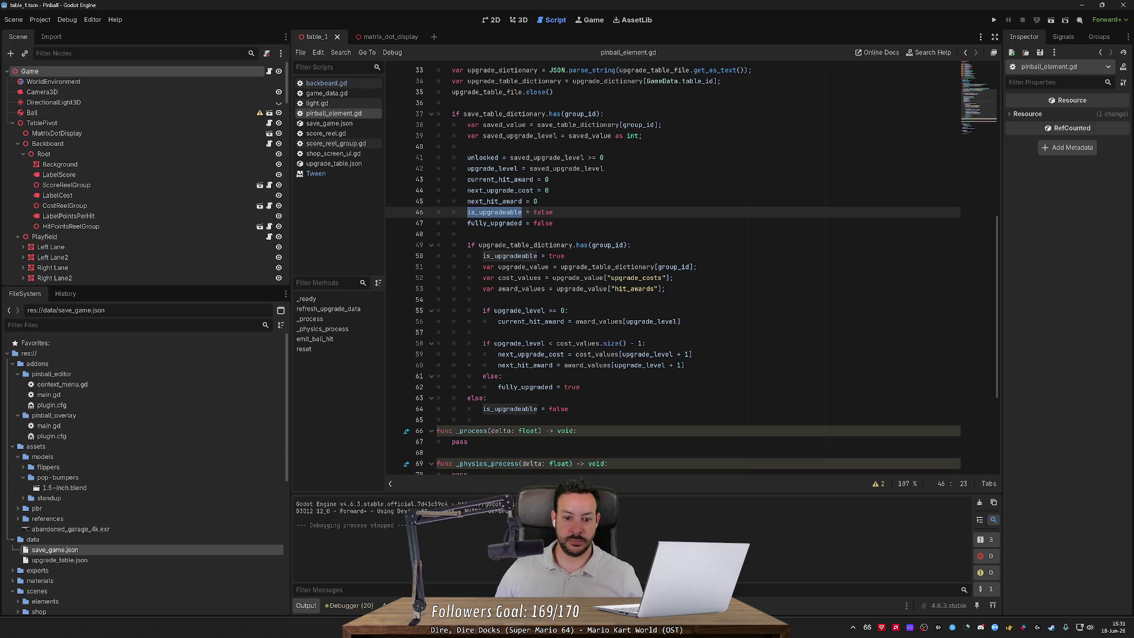
mouse_move(569, 409)
mouse_down()
mouse_move(531, 397)
mouse_move(582, 387)
mouse_up()
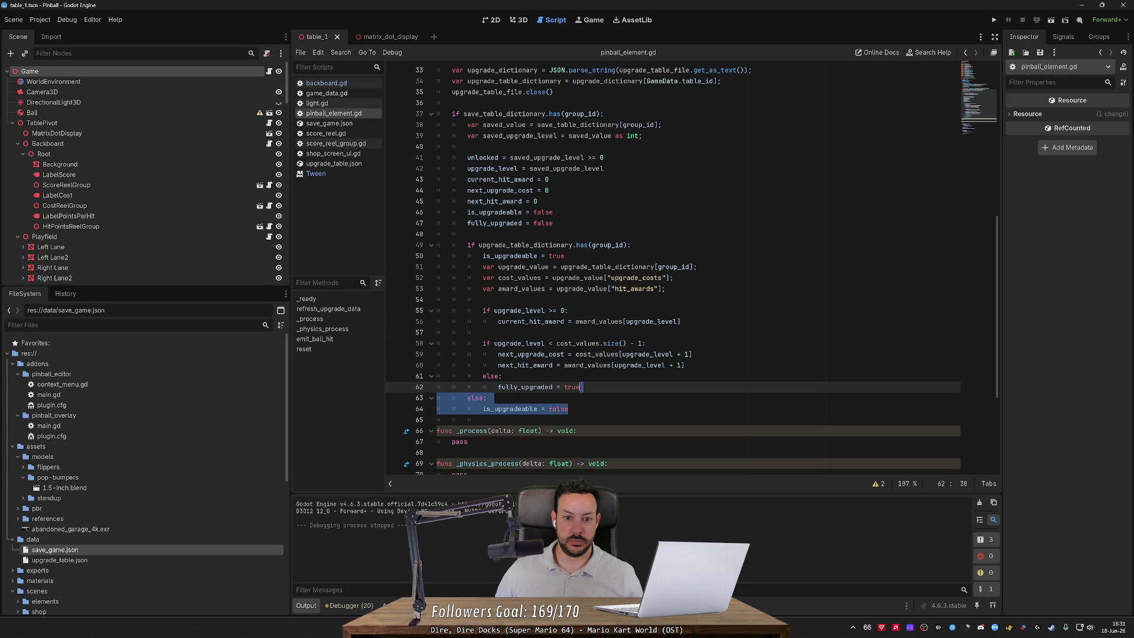
key(BackSpace)
drag(565, 255, 631, 244)
key(BackSpace)
Step: Paste is_upgradeable = true inside the size check, save the script and run the game
click(685, 354)
key(Return)
text(is_upgradeable = true)
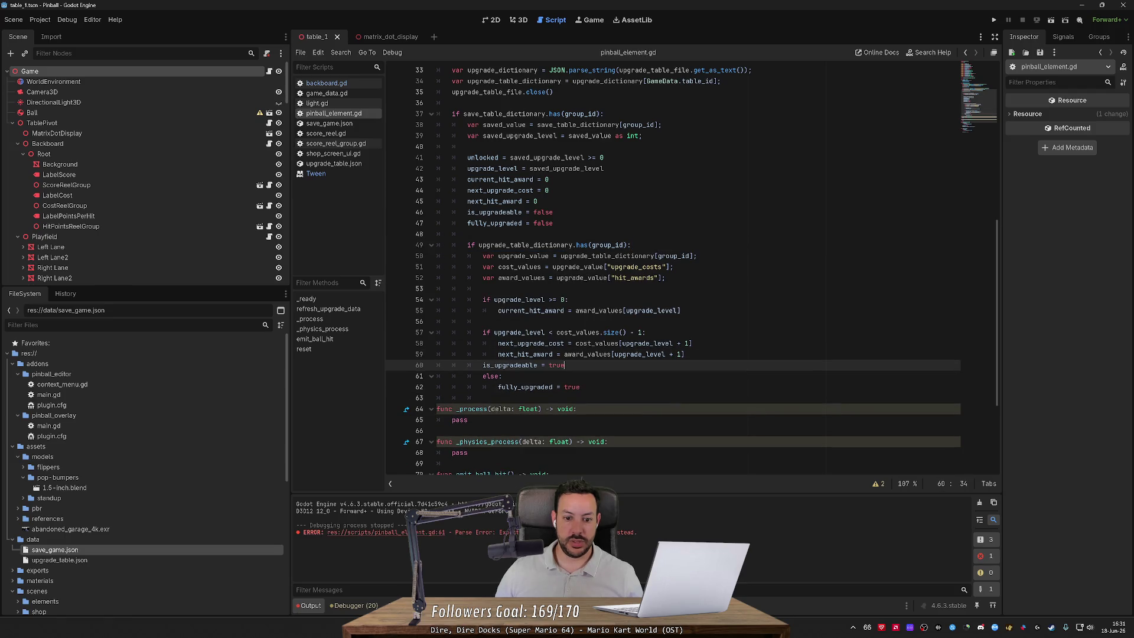
key(ctrl+v)
key(ctrl+s)
click(994, 20)
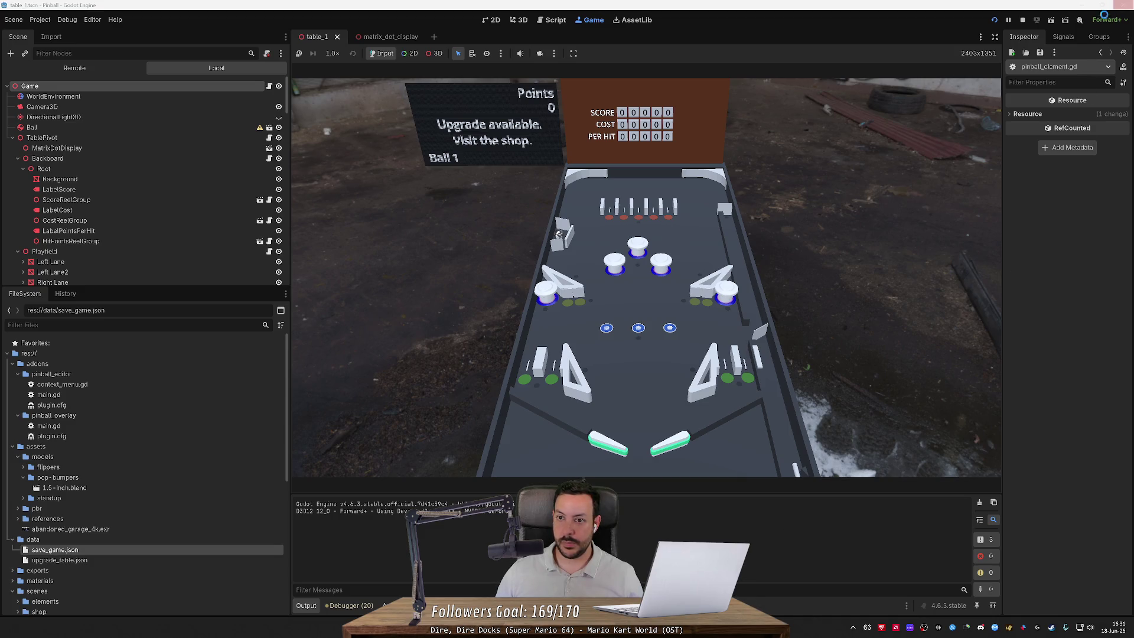
Step: Force-close the unresponsive Godot editor through the not-responding dialog
click(1122, 5)
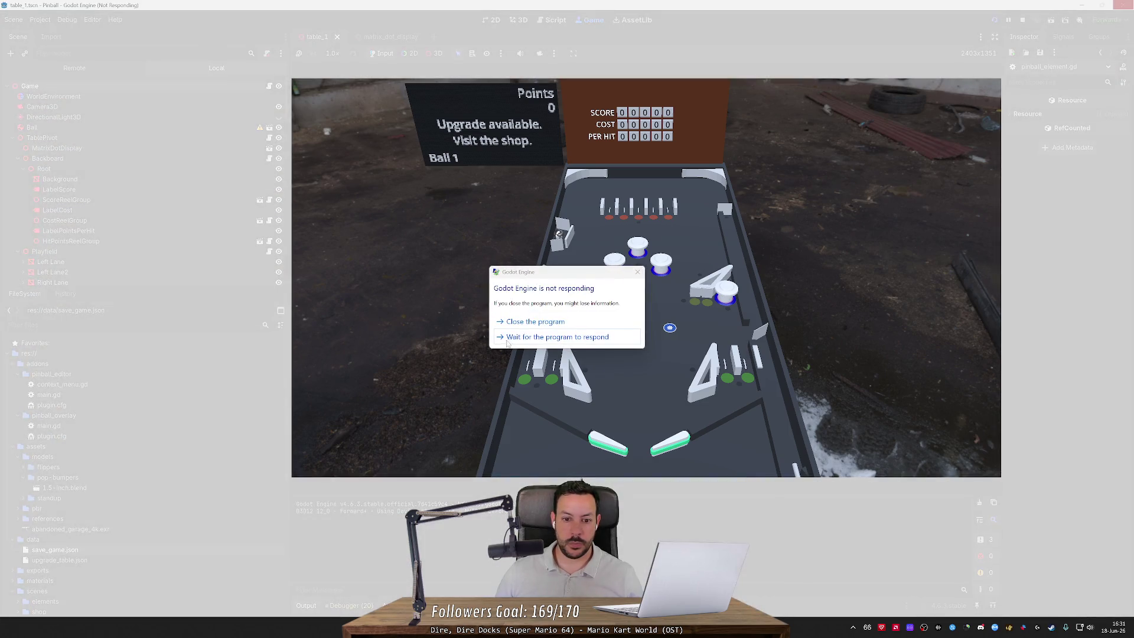
click(531, 335)
click(1121, 6)
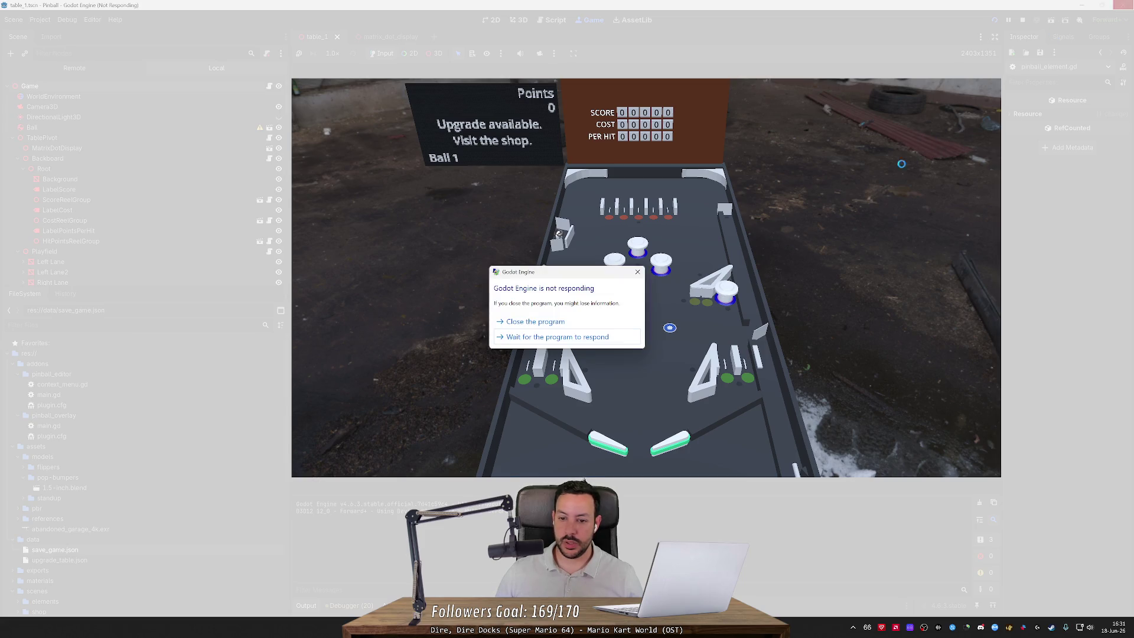
click(547, 321)
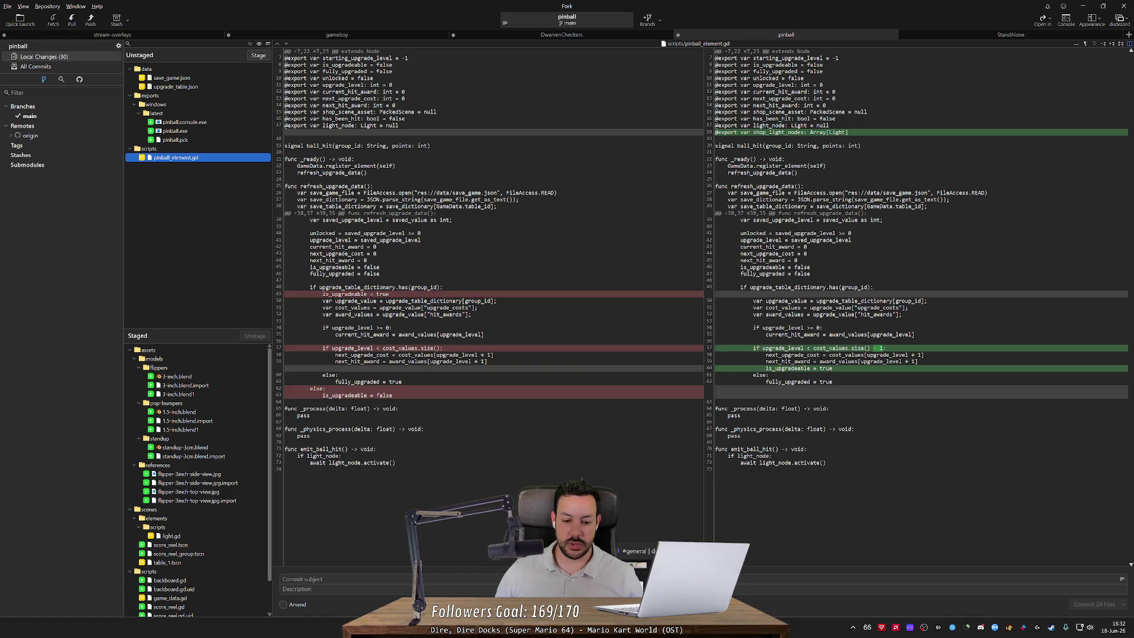
Step: Launch the Godot project manager and open the Pinball project
double_click(633, 217)
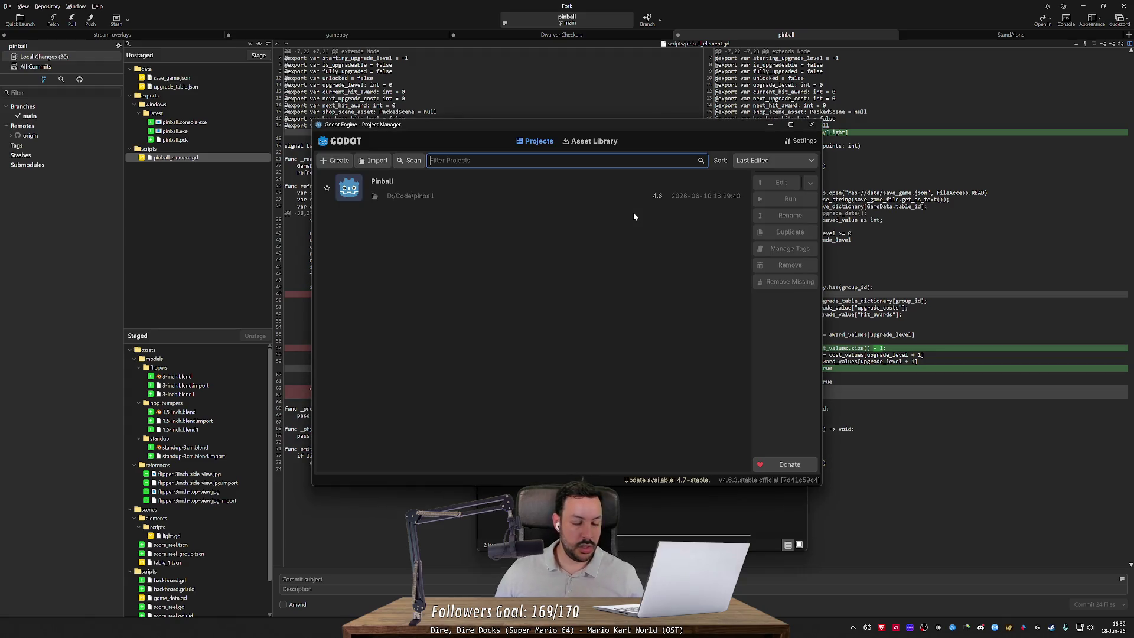
double_click(552, 194)
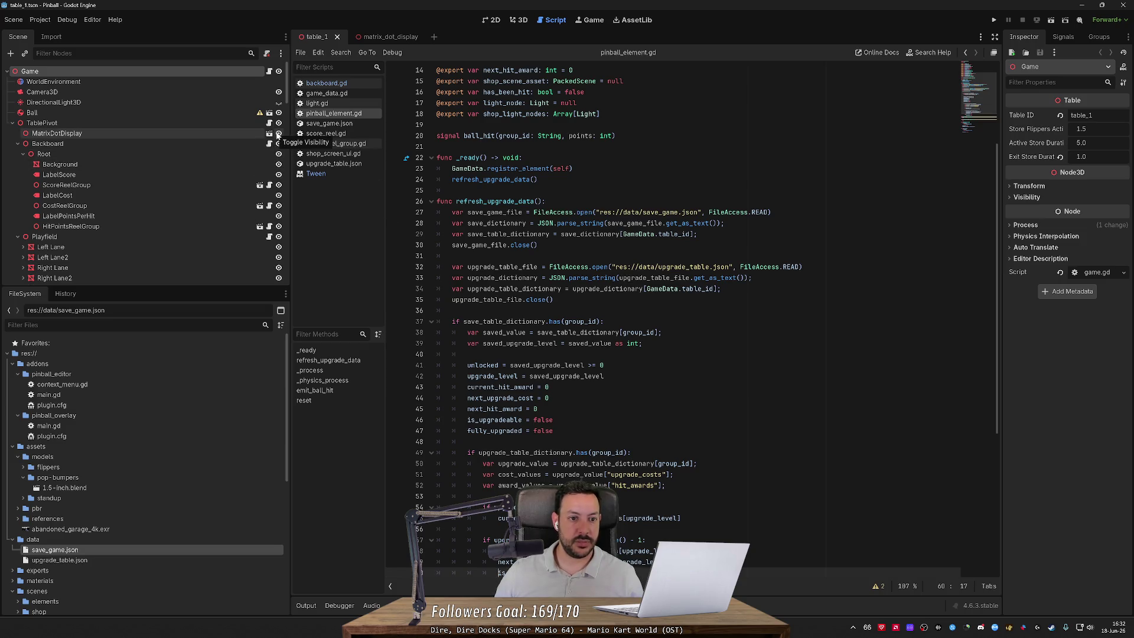
Step: Open MatrixDotDisplay's shop_screen_ui.gd, breakpoint the continue on line 52, then return to pinball_element.gd
click(219, 134)
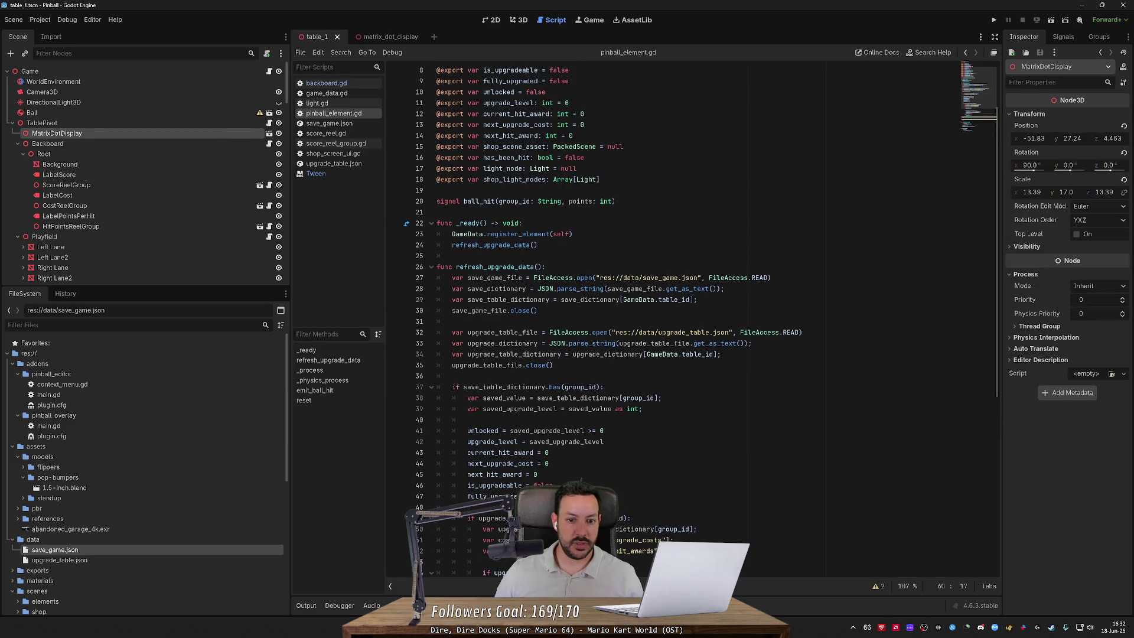
click(269, 133)
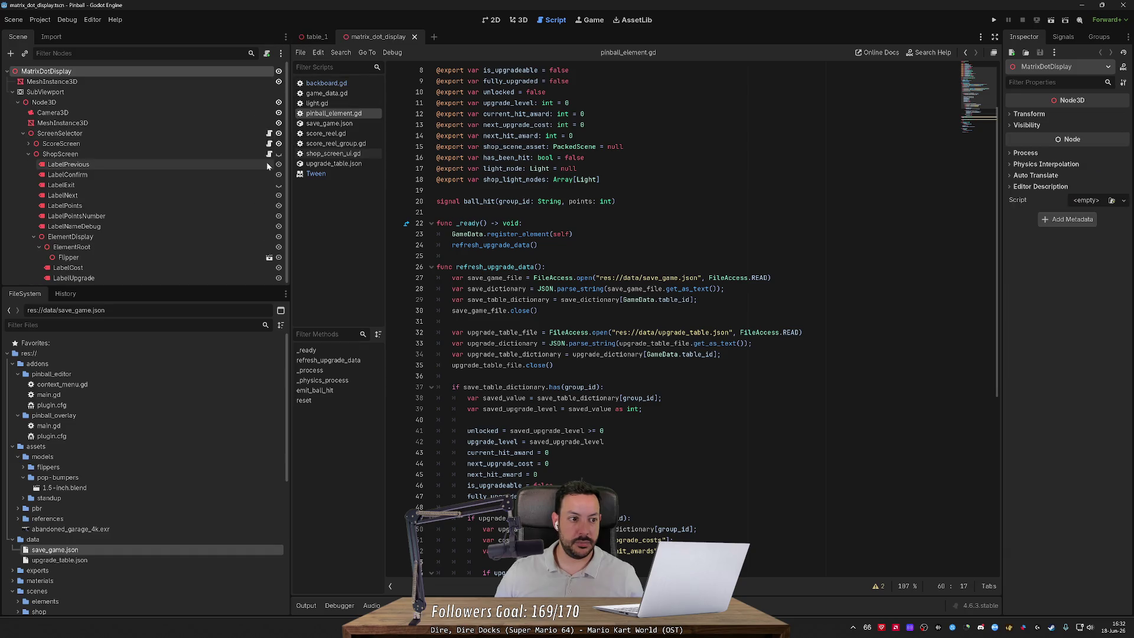
click(268, 154)
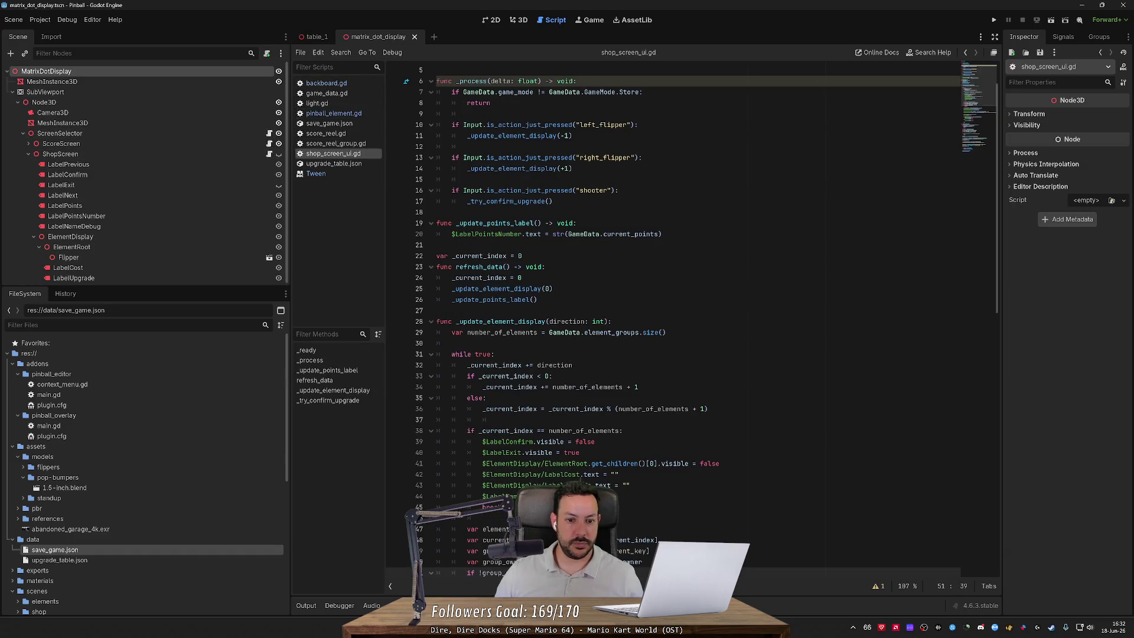
scroll(582, 299, down, 4)
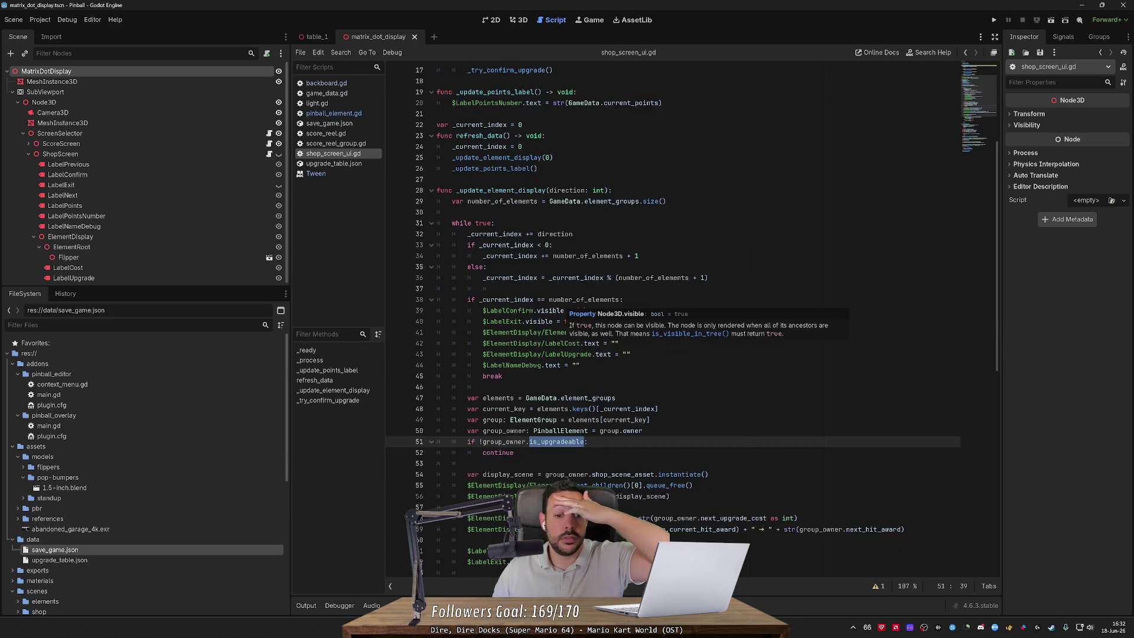
scroll(567, 310, down, 3)
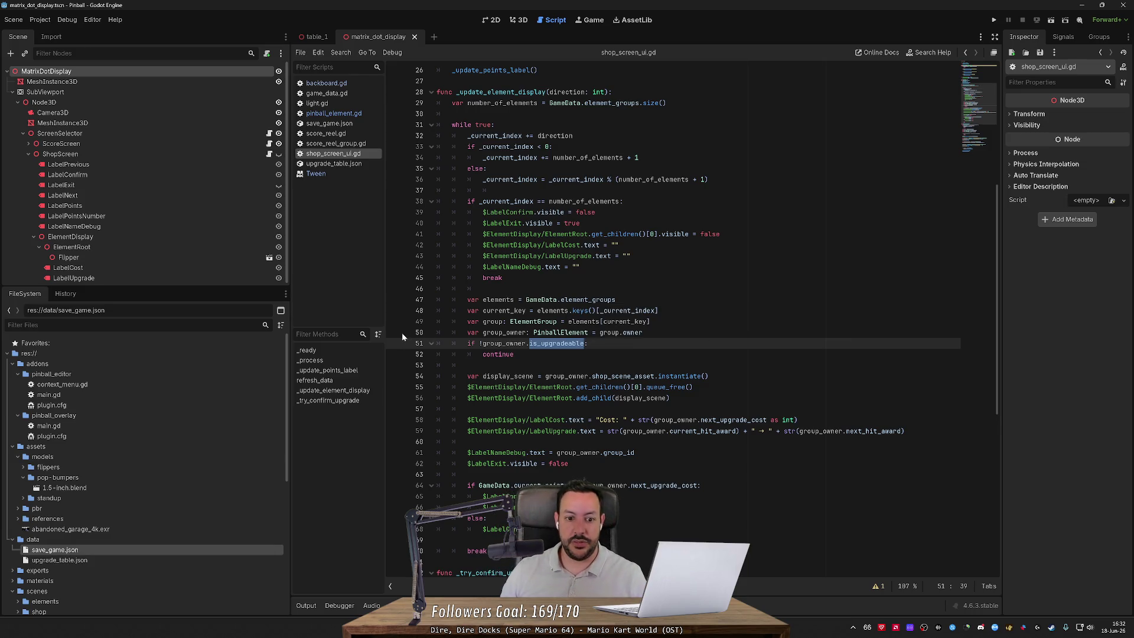
click(395, 354)
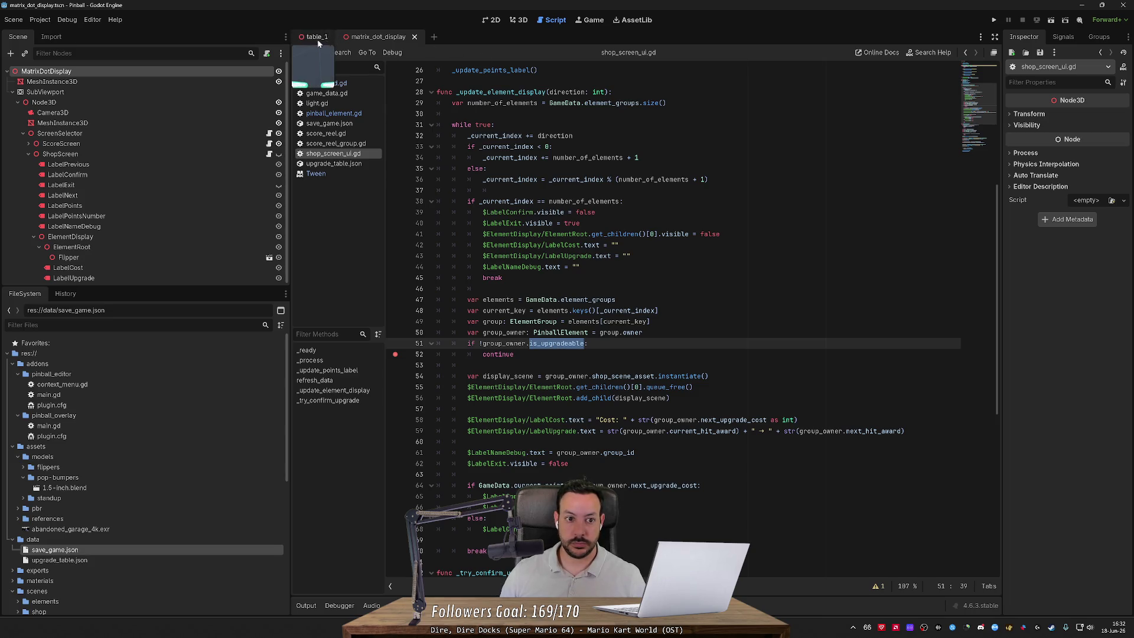
click(333, 113)
scroll(696, 322, down, 4)
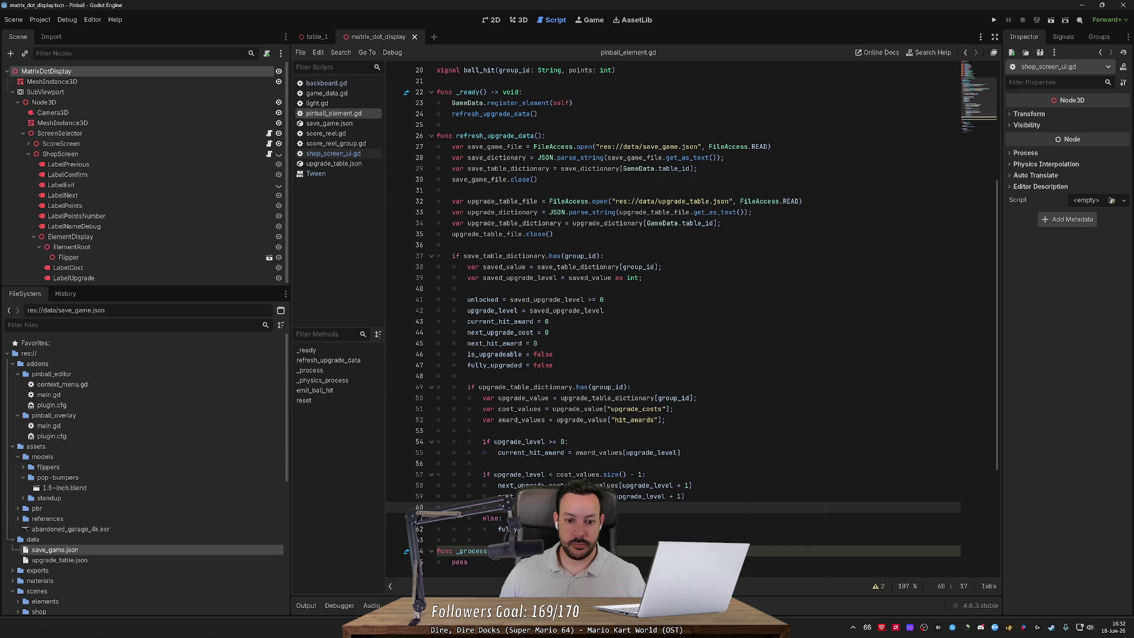
Step: Highlight upgrade_table_dictionary, upgrade_level, is_upgradeable and fully_upgraded in pinball_element.gd to trace their uses
double_click(525, 387)
scroll(525, 386, down, 2)
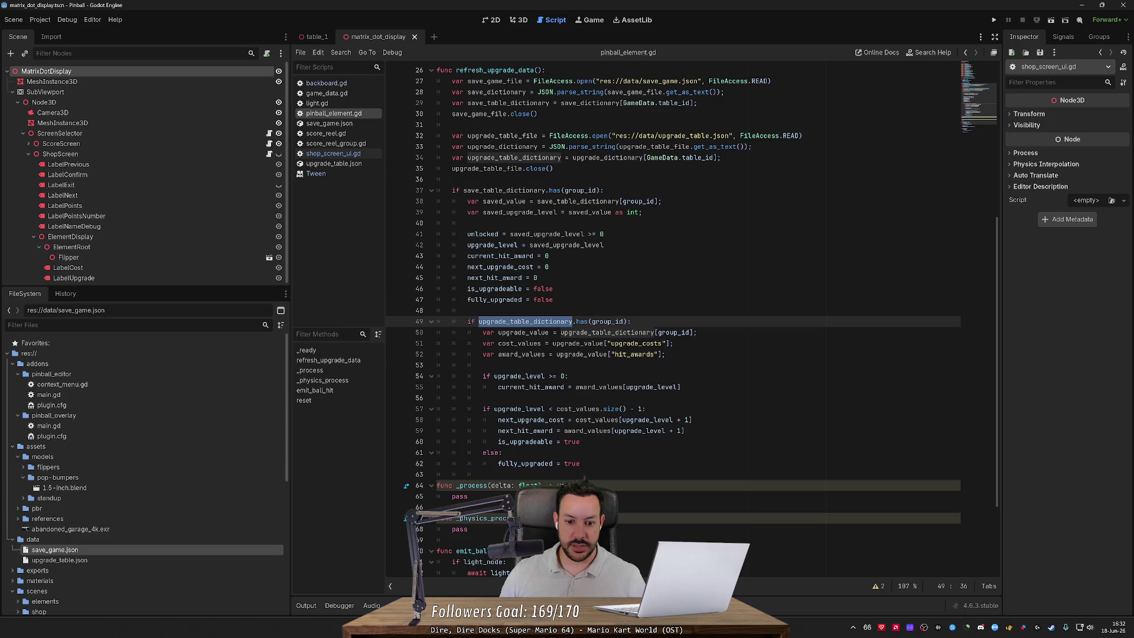
double_click(518, 408)
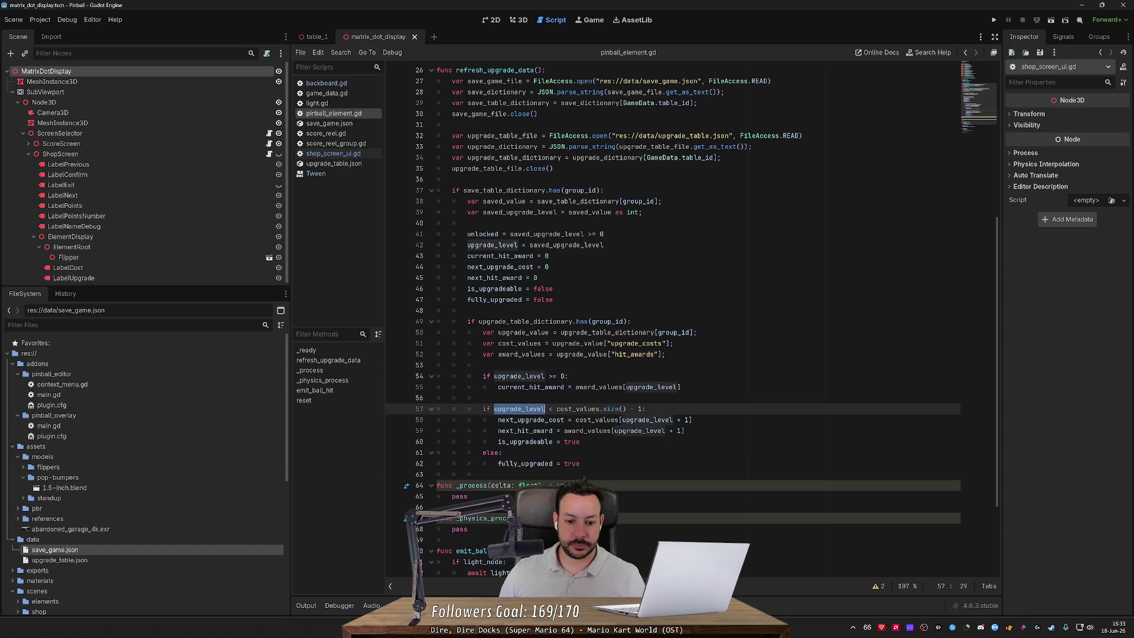
double_click(525, 442)
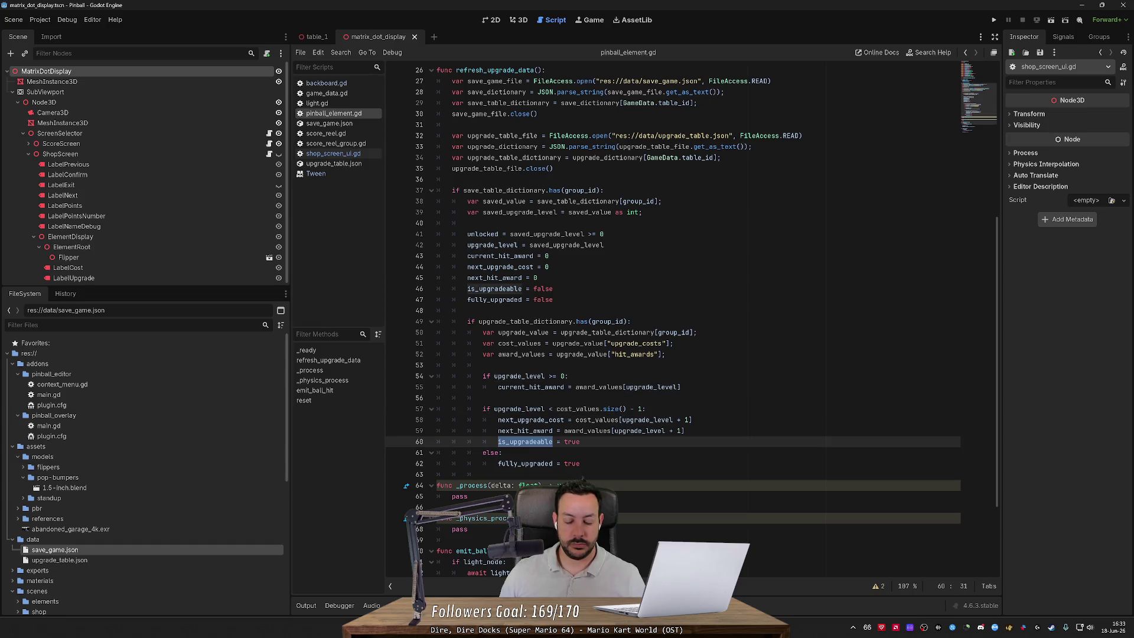
double_click(525, 463)
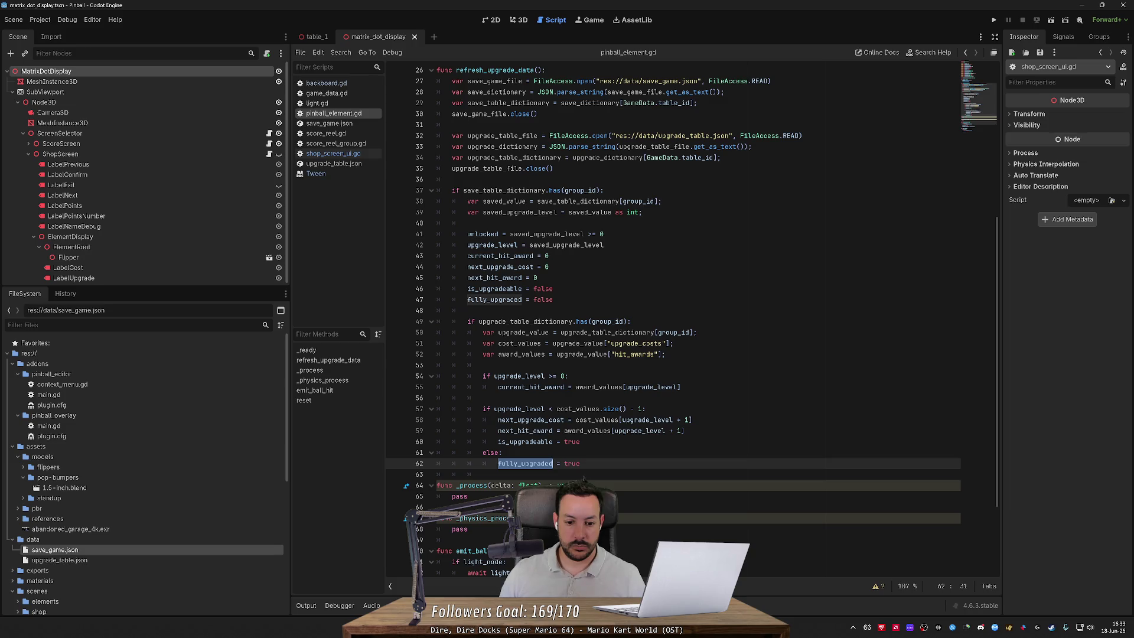
Step: Back in the matrix_dot_display scene, open shop_screen_ui.gd, select lines 51–52 and run the game
click(304, 39)
key(ctrl+Tab)
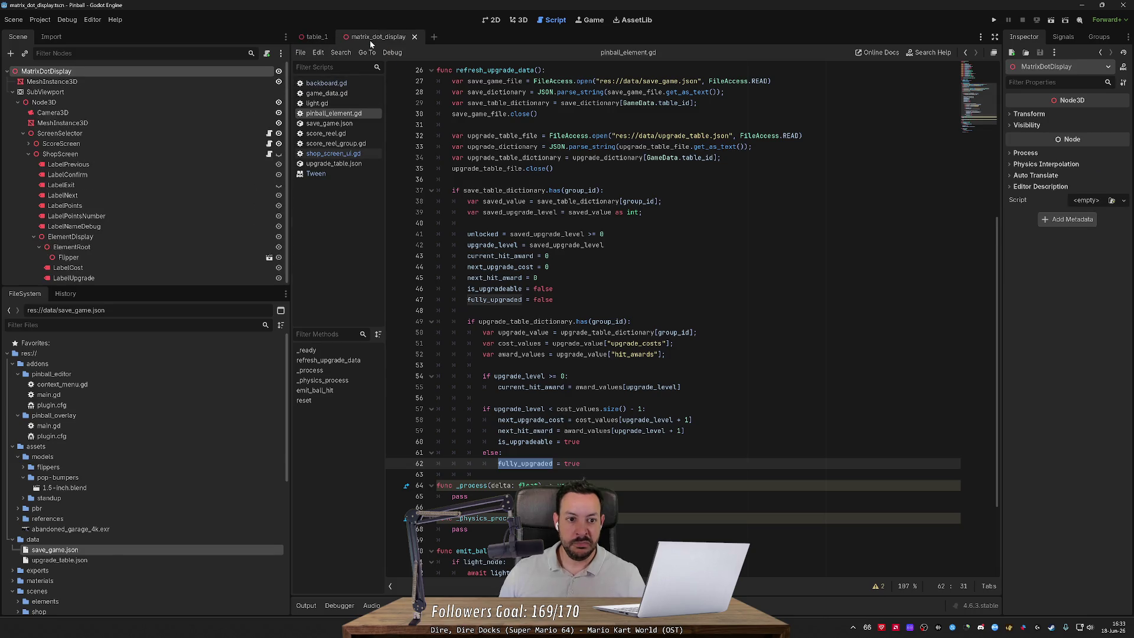
click(314, 37)
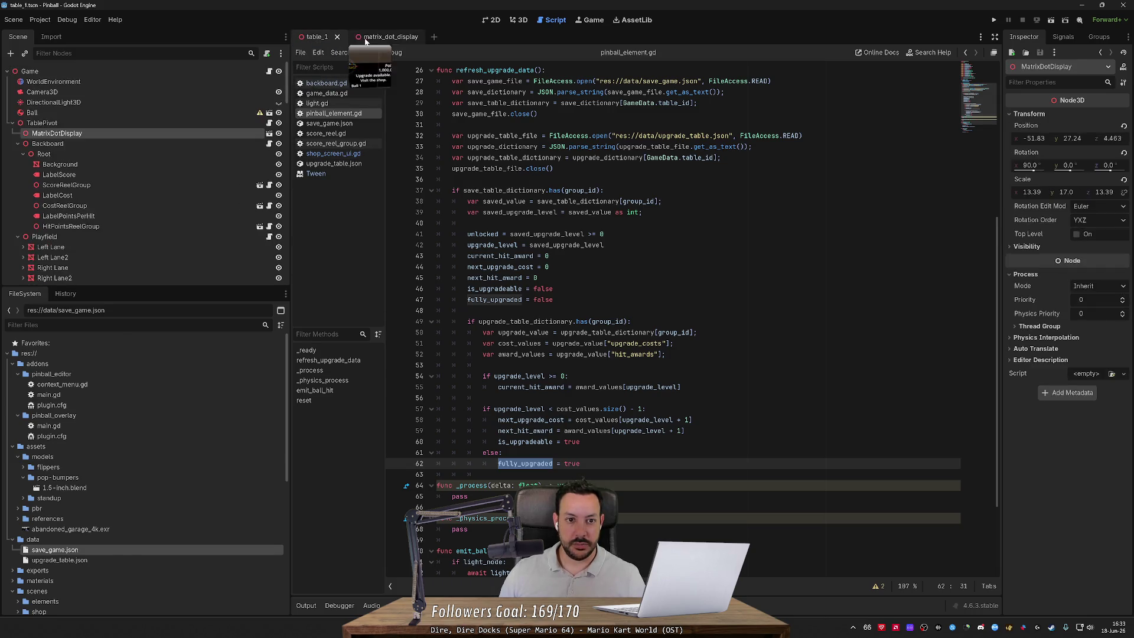
click(378, 37)
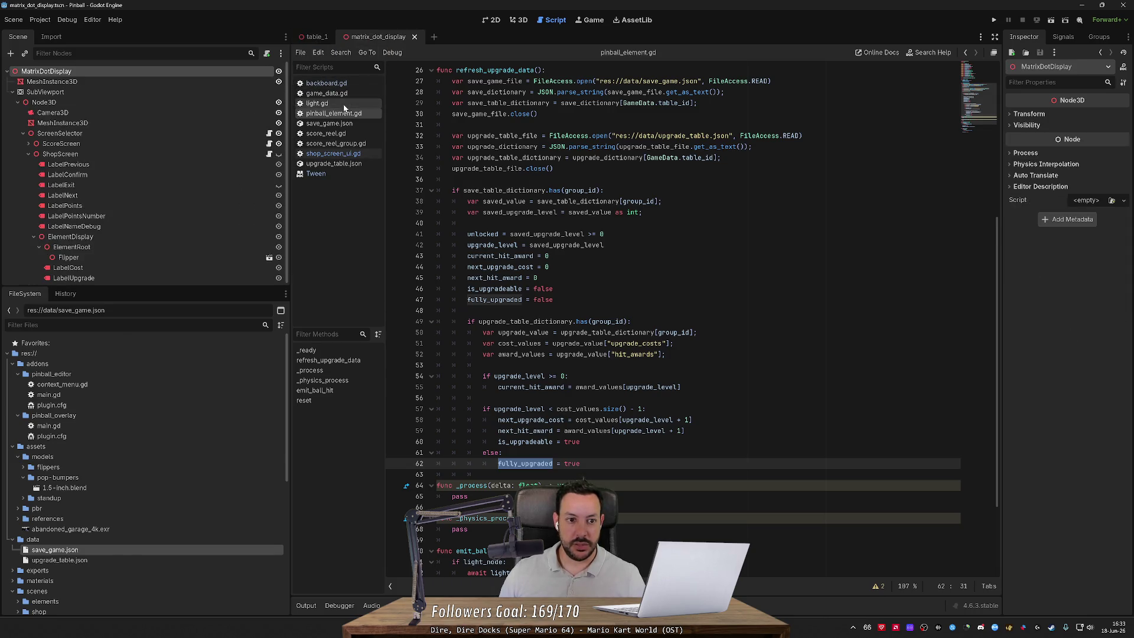
click(333, 153)
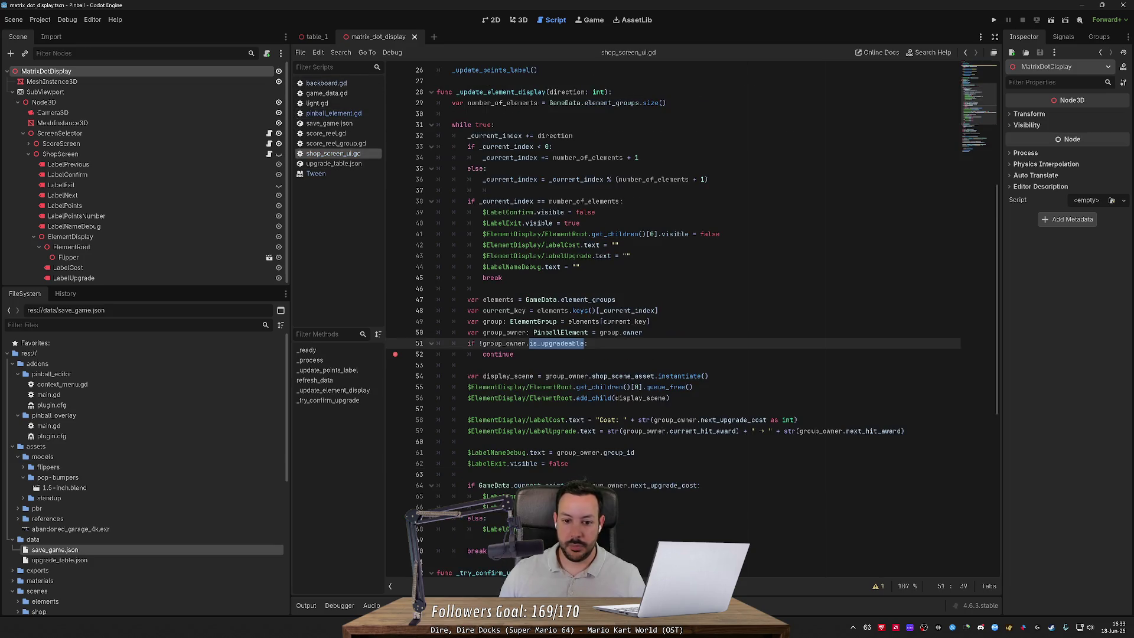
drag(514, 354, 438, 343)
click(993, 20)
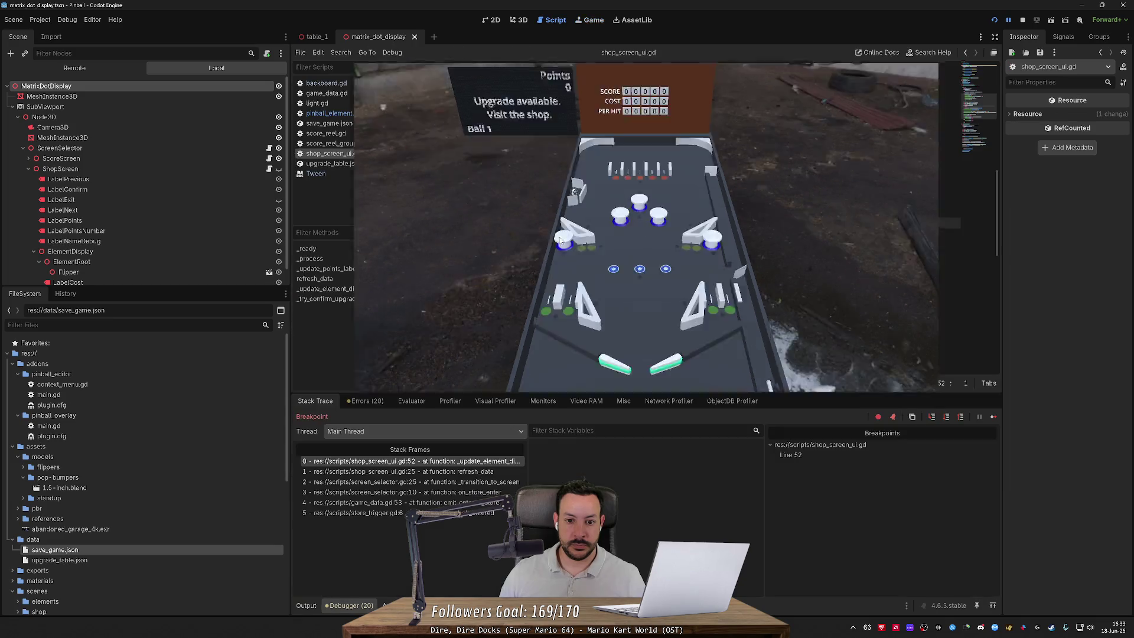
Step: Continue until the line 52 breakpoint hits again, then inspect the direction parameter
click(992, 417)
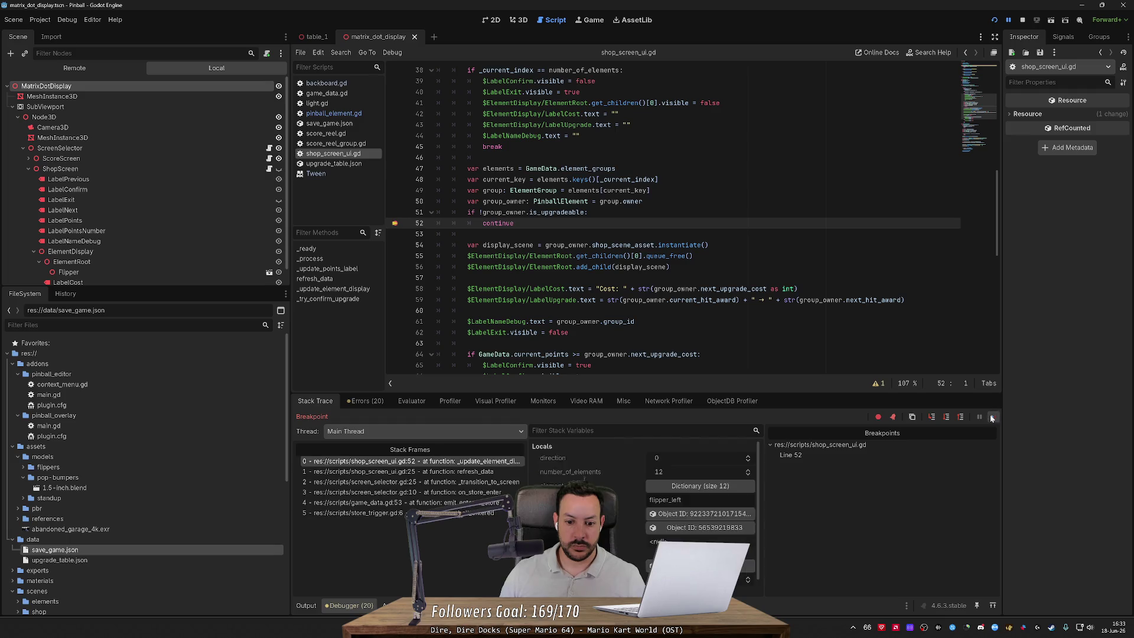
click(992, 417)
click(992, 418)
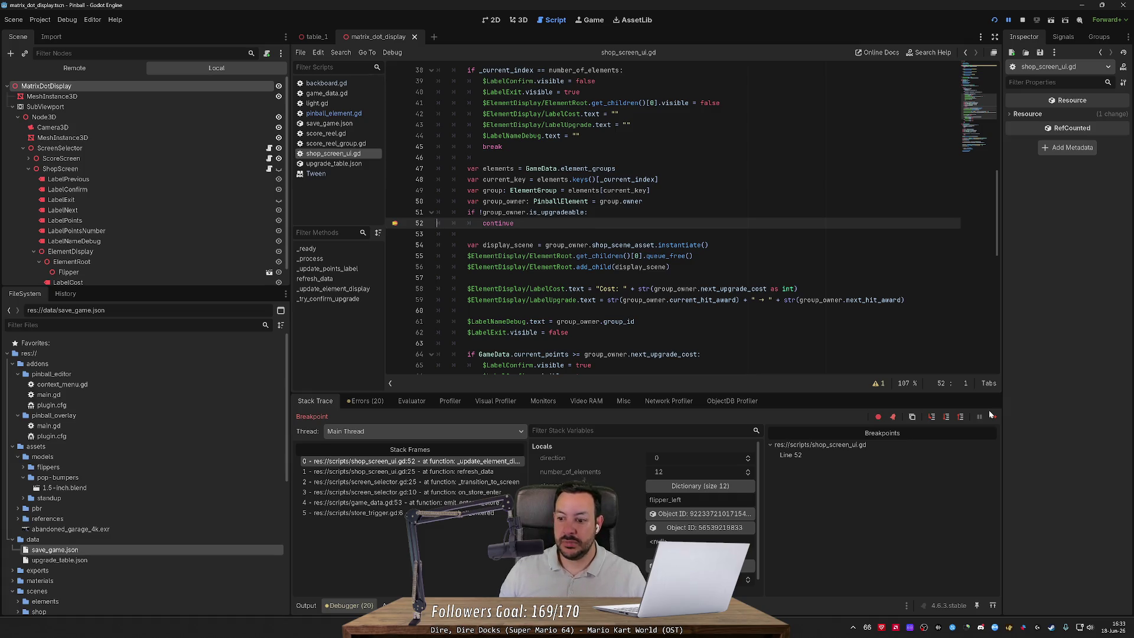
scroll(673, 219, up, 2)
scroll(673, 219, up, 4)
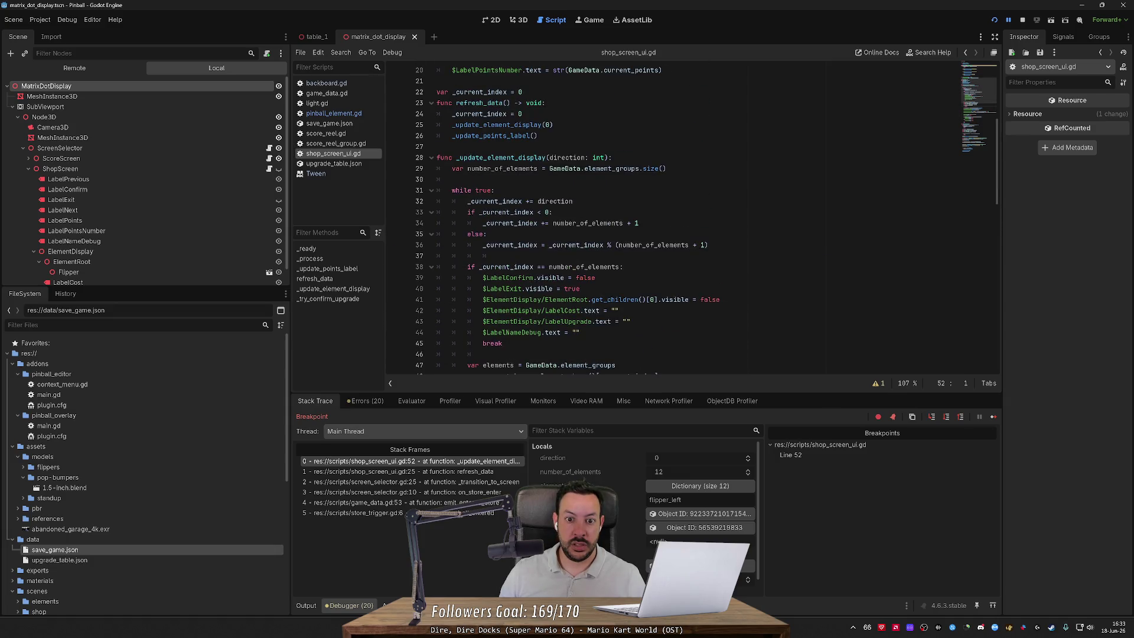
double_click(567, 158)
scroll(691, 218, down, 2)
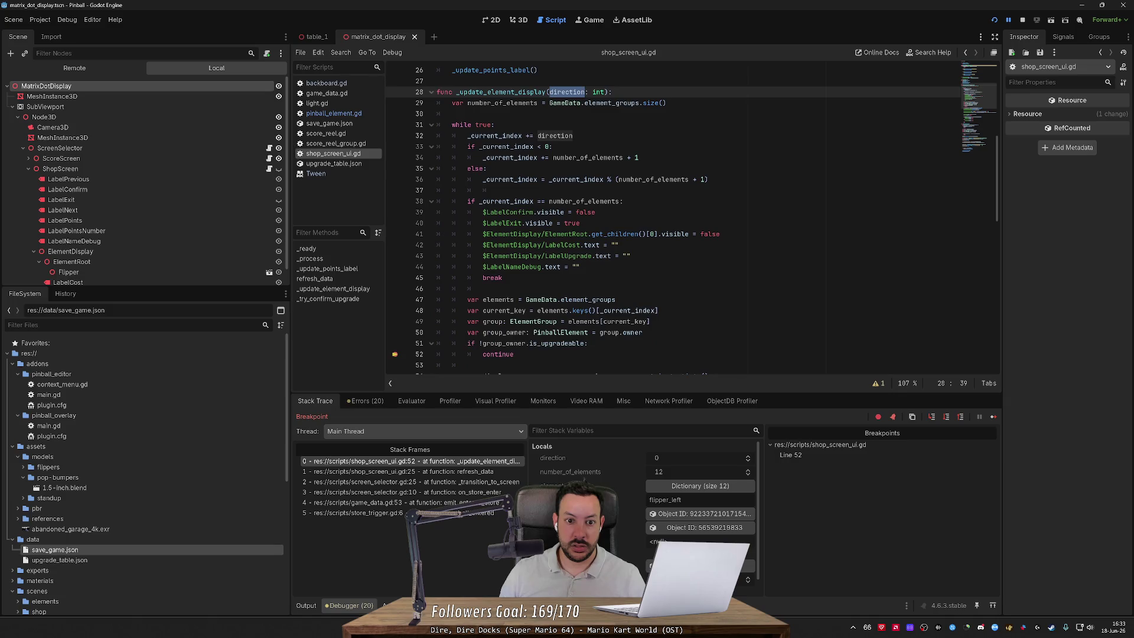
scroll(691, 219, down, 2)
click(590, 277)
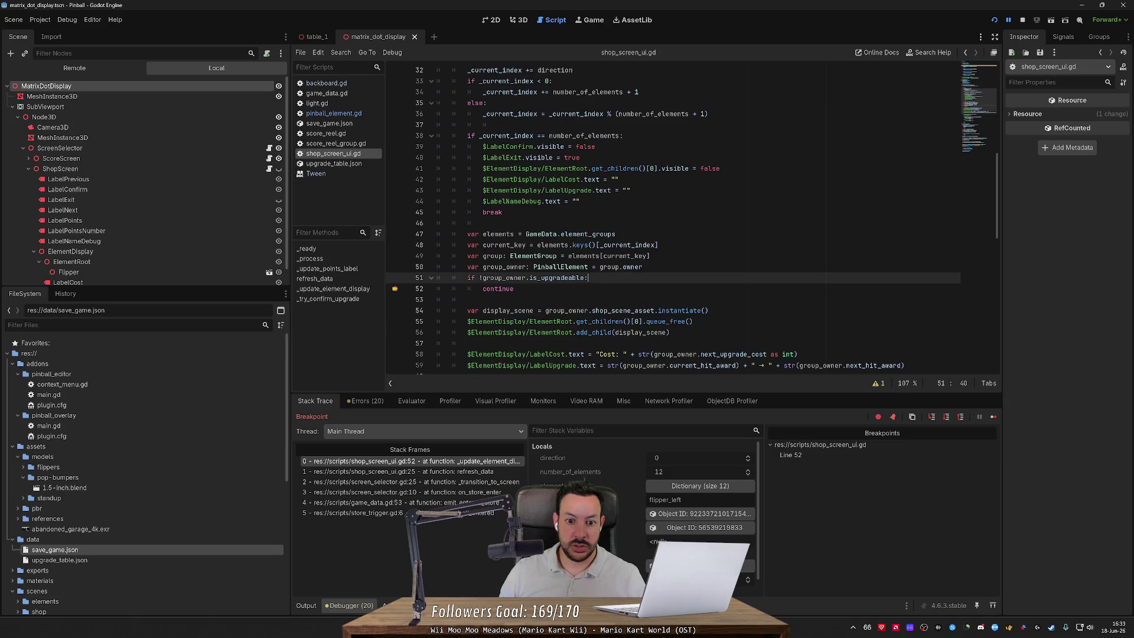
Step: Add 'if direction == 0: direction = 1' below the is_upgradeable check in shop_screen_ui.gd
key(Return)
text(if)
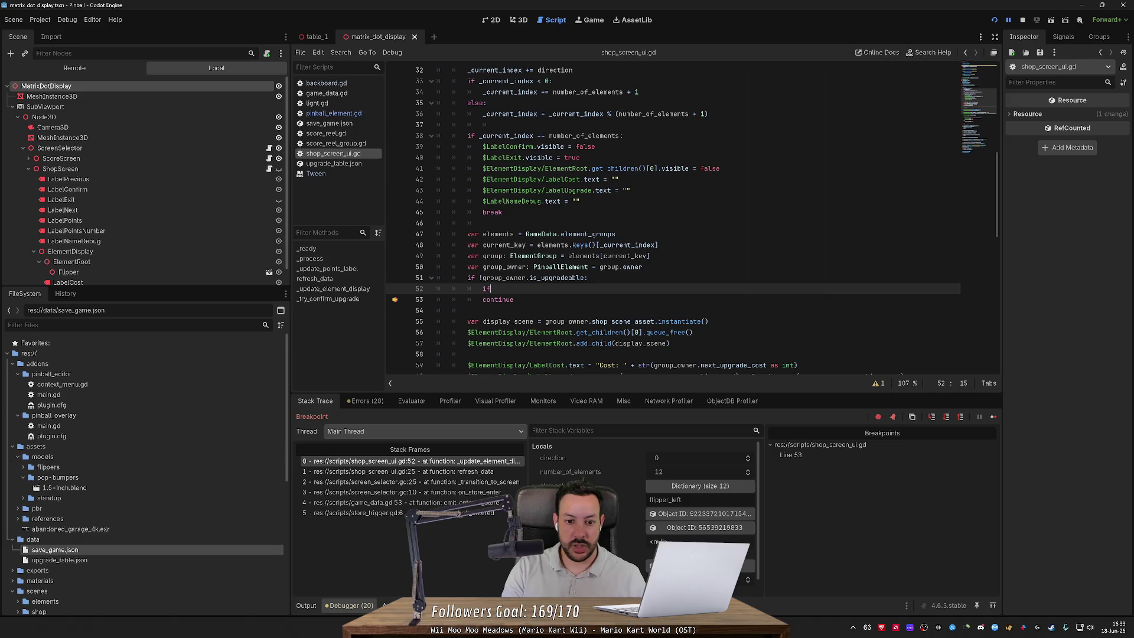
text( direction == 0)
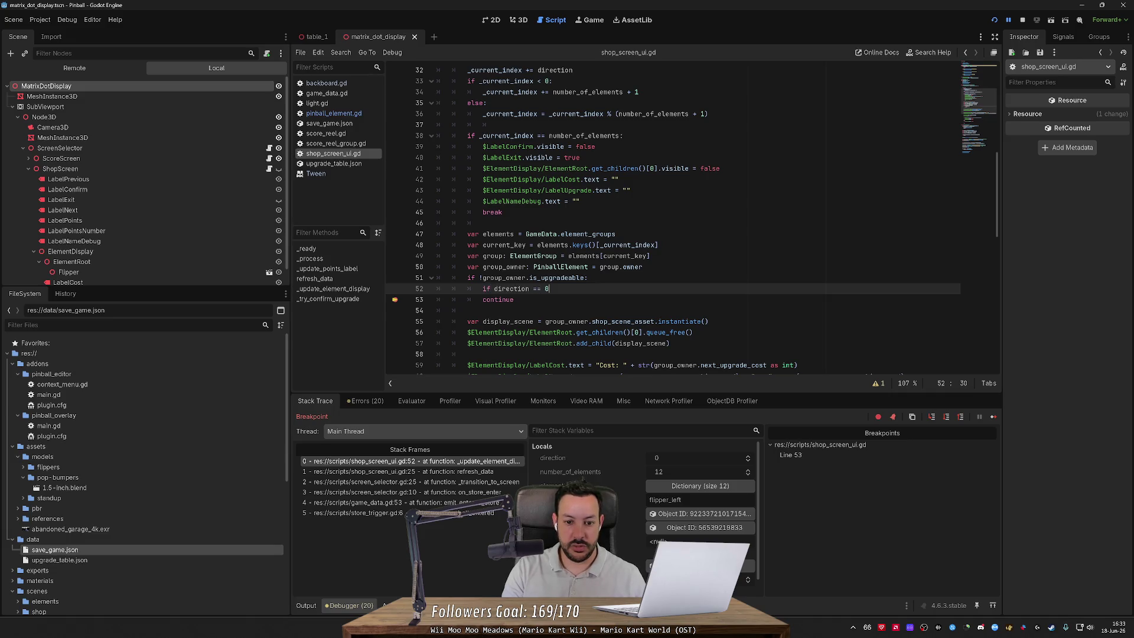
text(:)
key(Return)
key(Return)
text(is_upgradeable = true)
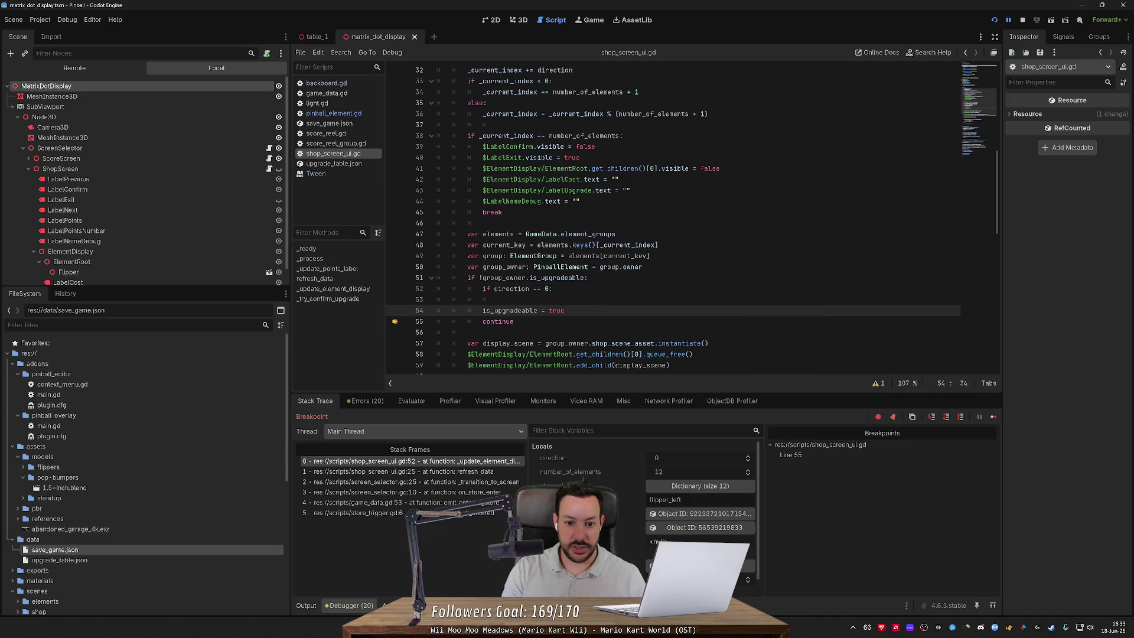
key(ctrl+shift+k)
text(direciton )
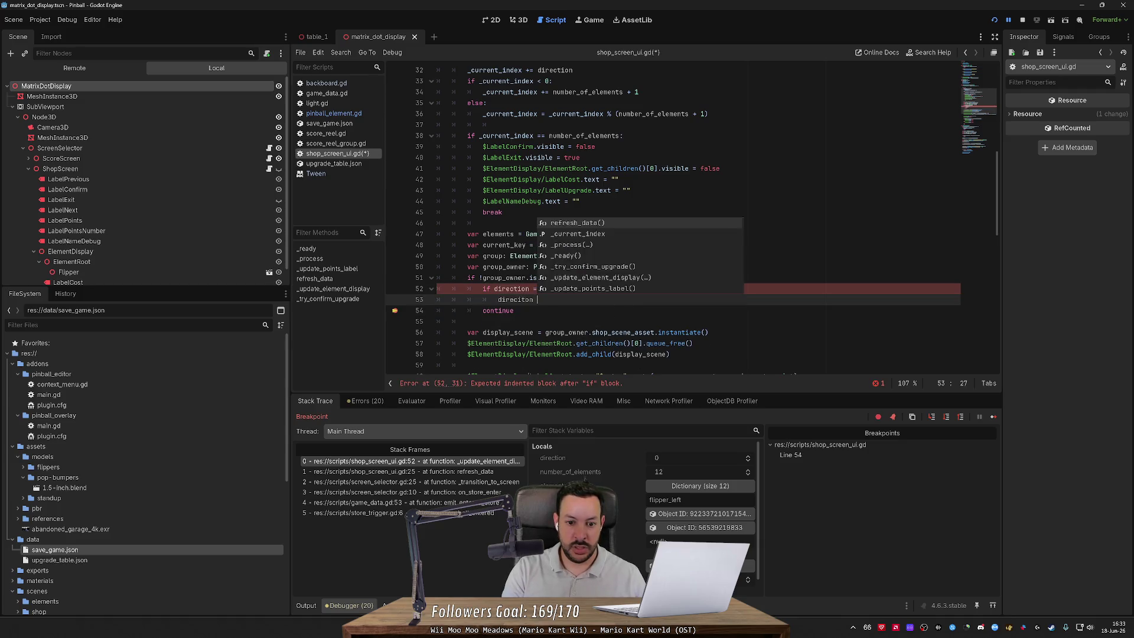
text(= 1)
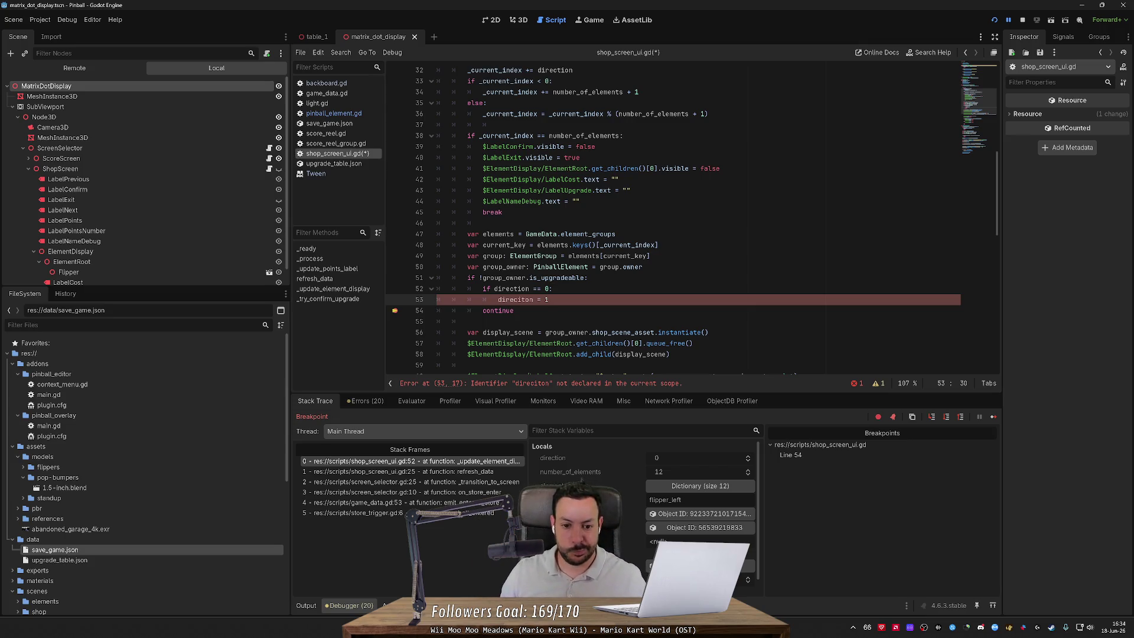
key(BackSpace)
key(Right)
text(i)
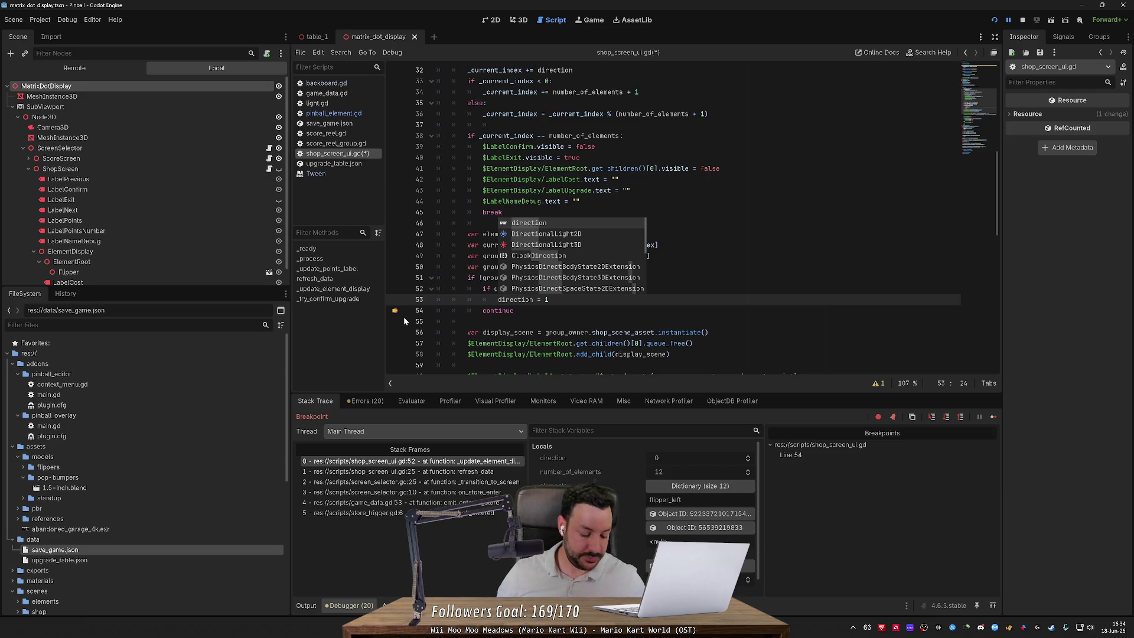
key(Escape)
key(Down)
key(Down)
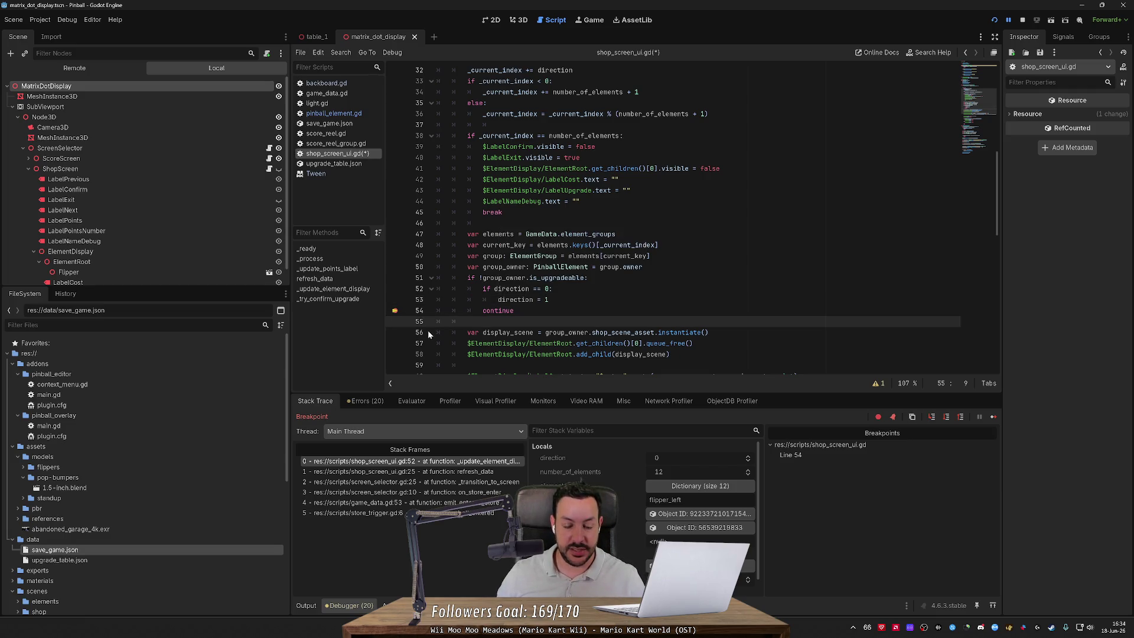
Step: Step the paused game three times through the loop, then stop the debug session
click(945, 417)
click(945, 418)
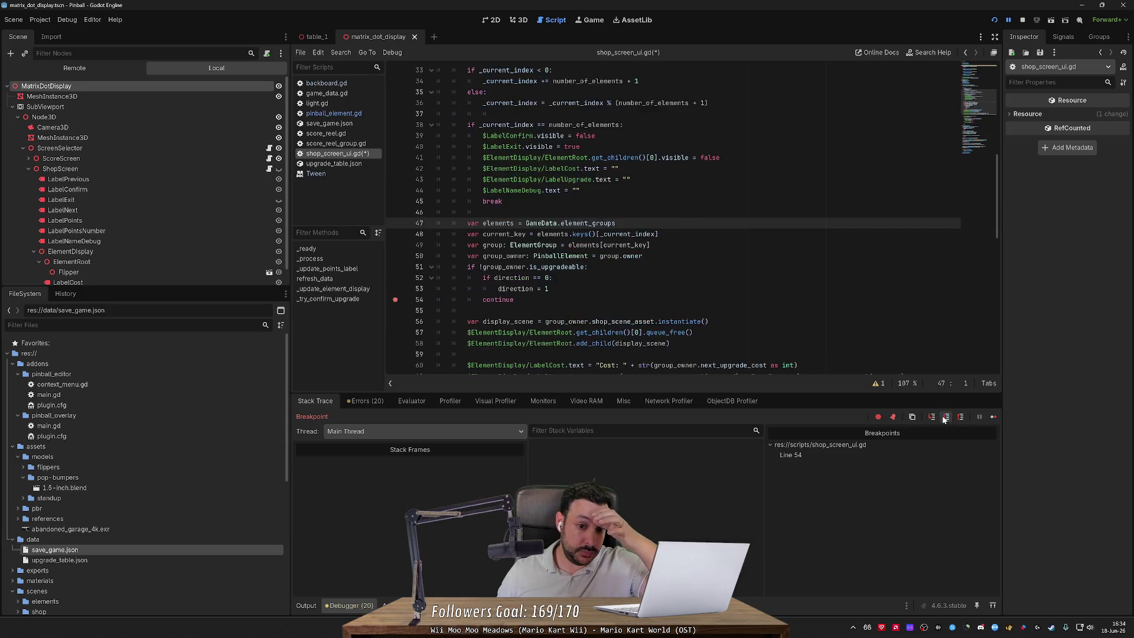
click(945, 417)
click(945, 417)
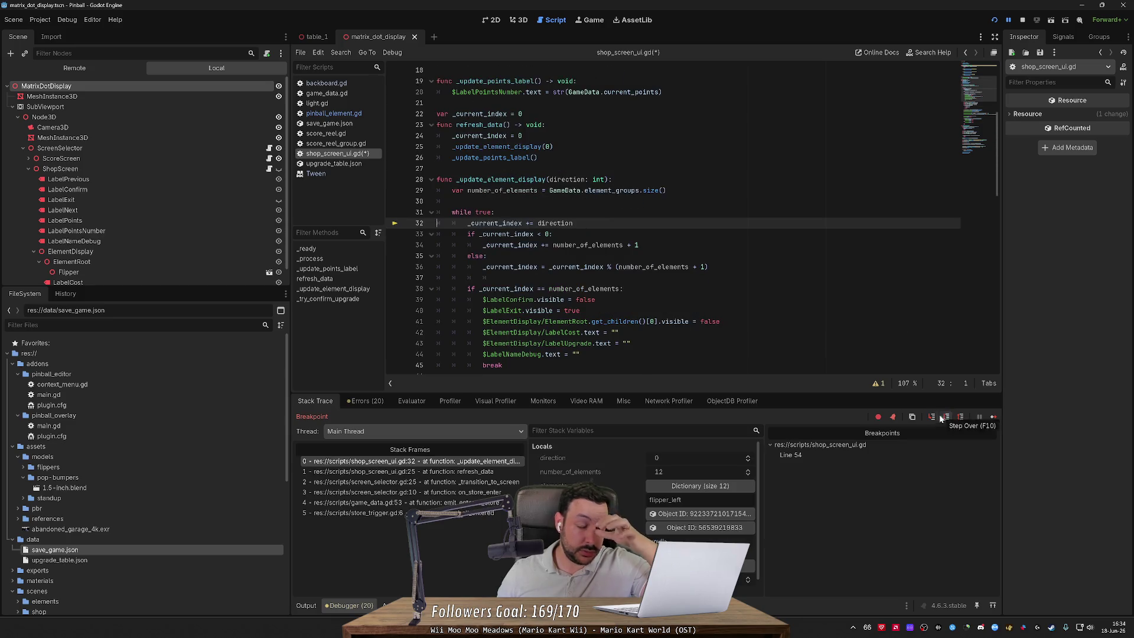
click(1022, 21)
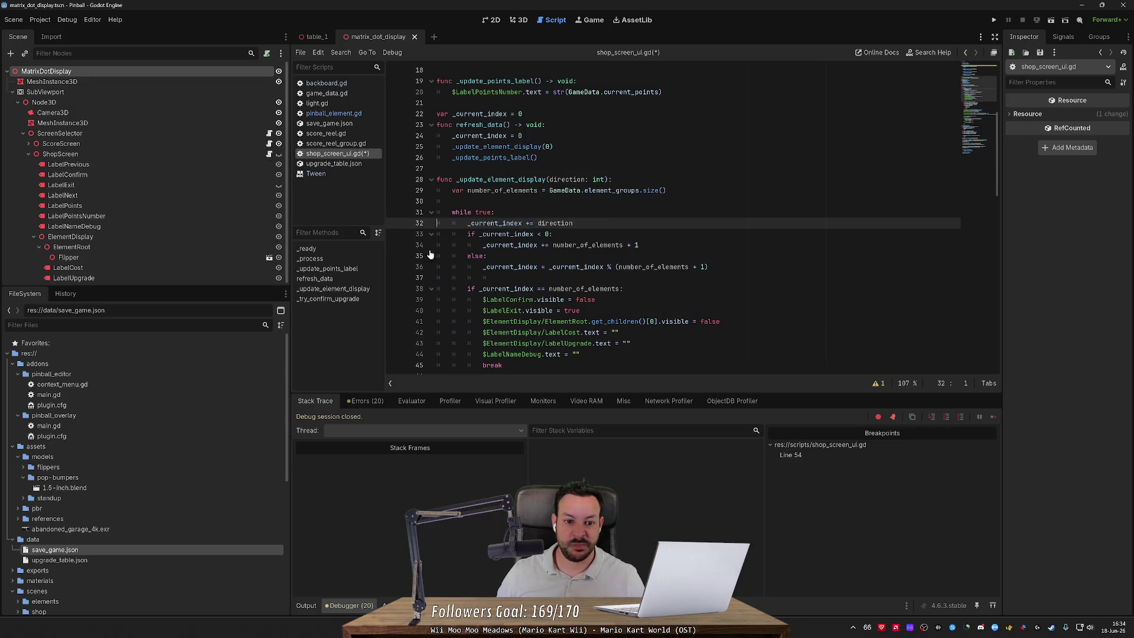
Step: Remove the line 54 breakpoint and cut the two 'if direction == 0' check lines
scroll(673, 219, down, 4)
click(395, 332)
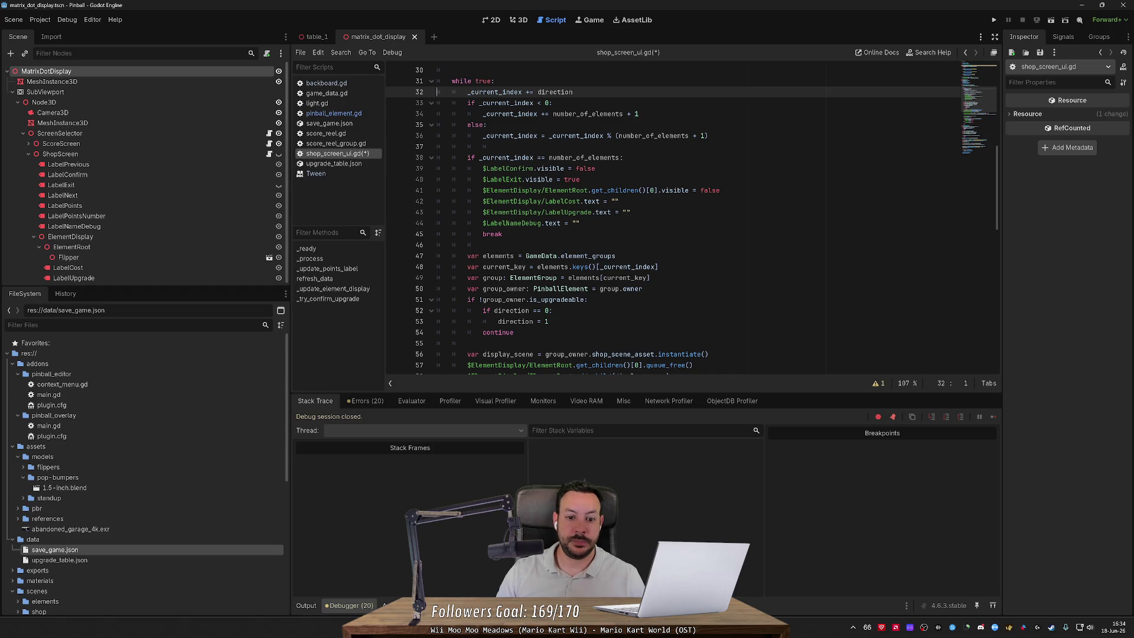
drag(549, 322, 590, 299)
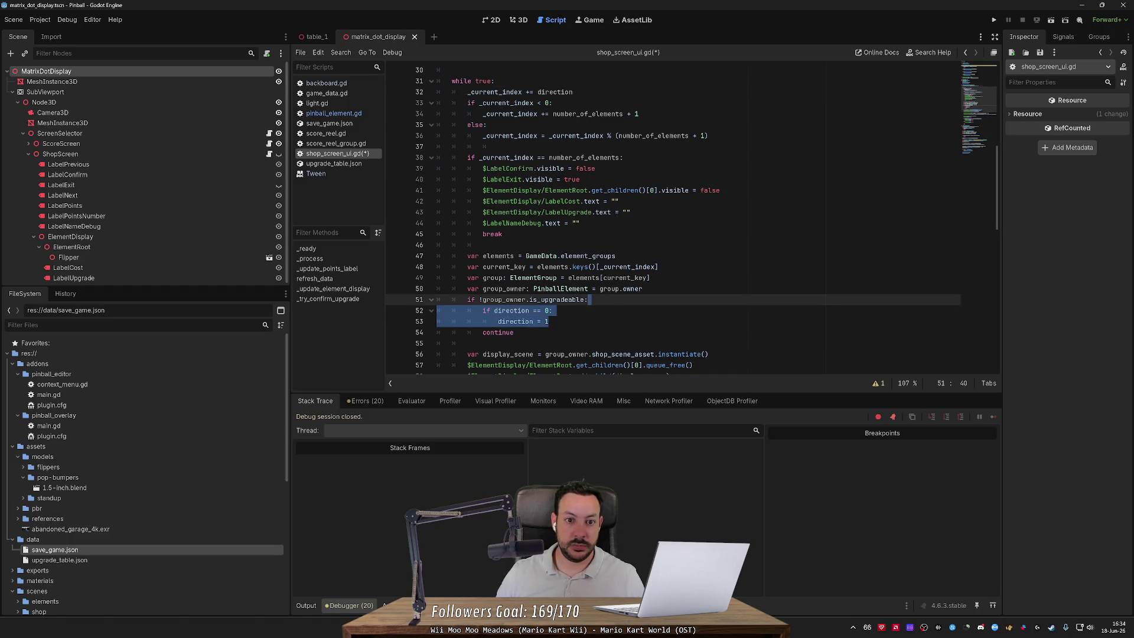
scroll(589, 299, up, 2)
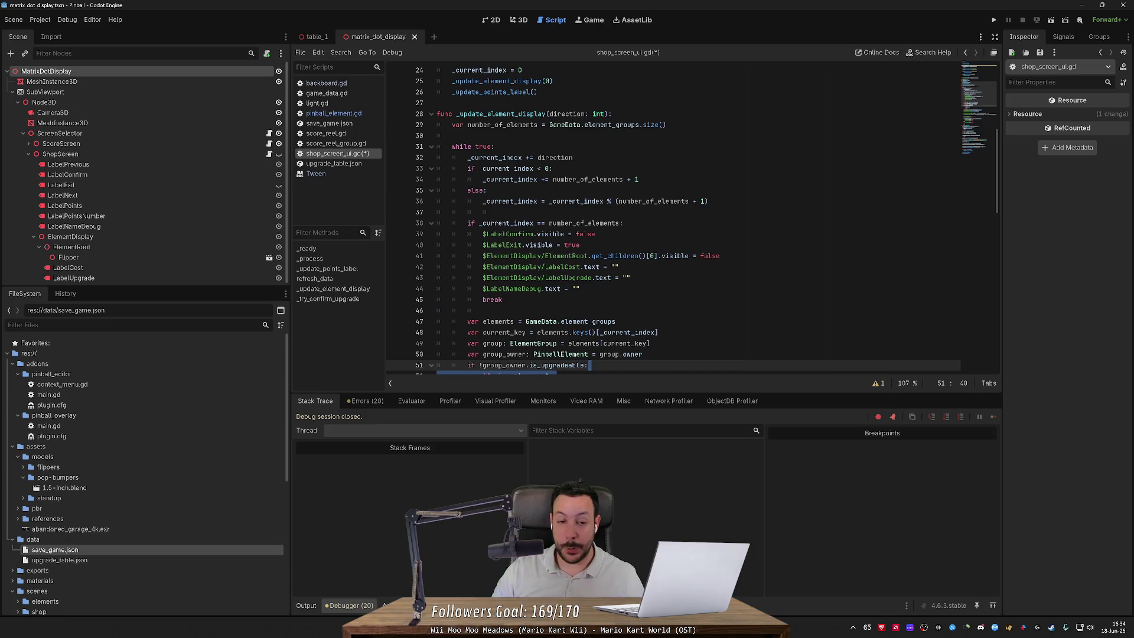
scroll(673, 219, down, 3)
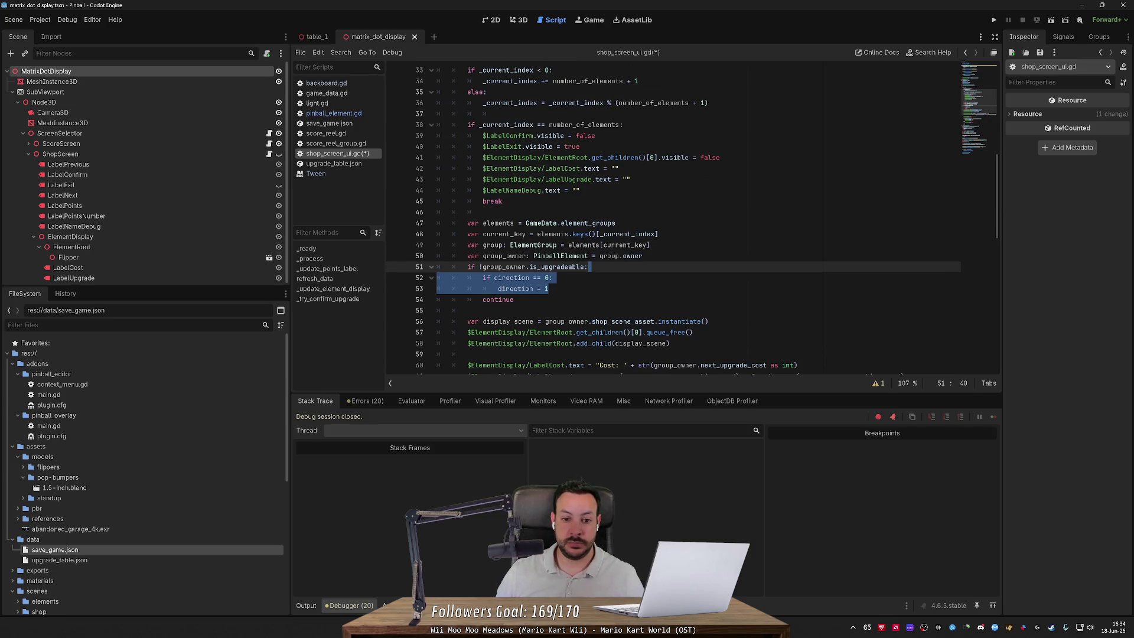
click(549, 289)
drag(549, 289, 589, 267)
key(ctrl+c)
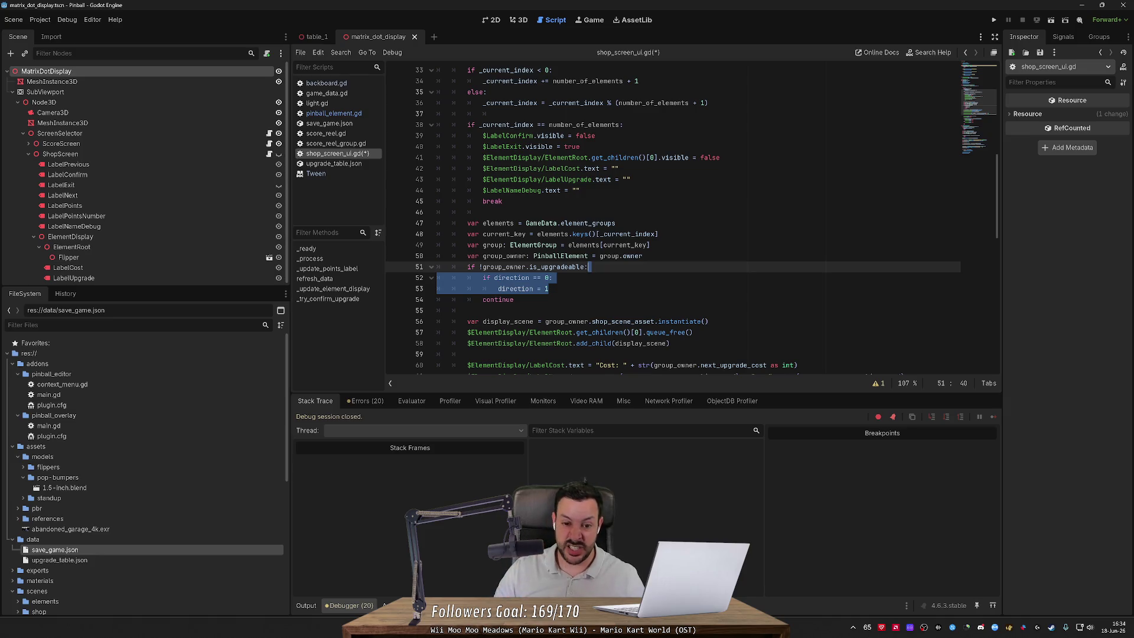
drag(437, 278, 549, 288)
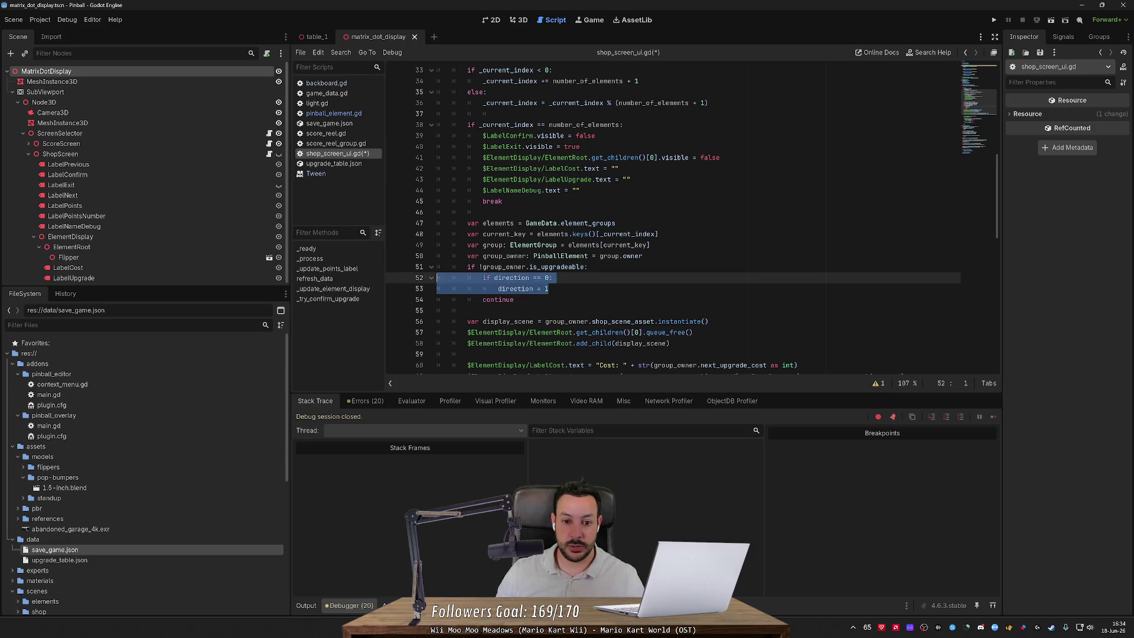
key(Delete)
Step: Restore the direction check, add a blank line after 'direction = 1', and save the shop script
scroll(691, 218, up, 1)
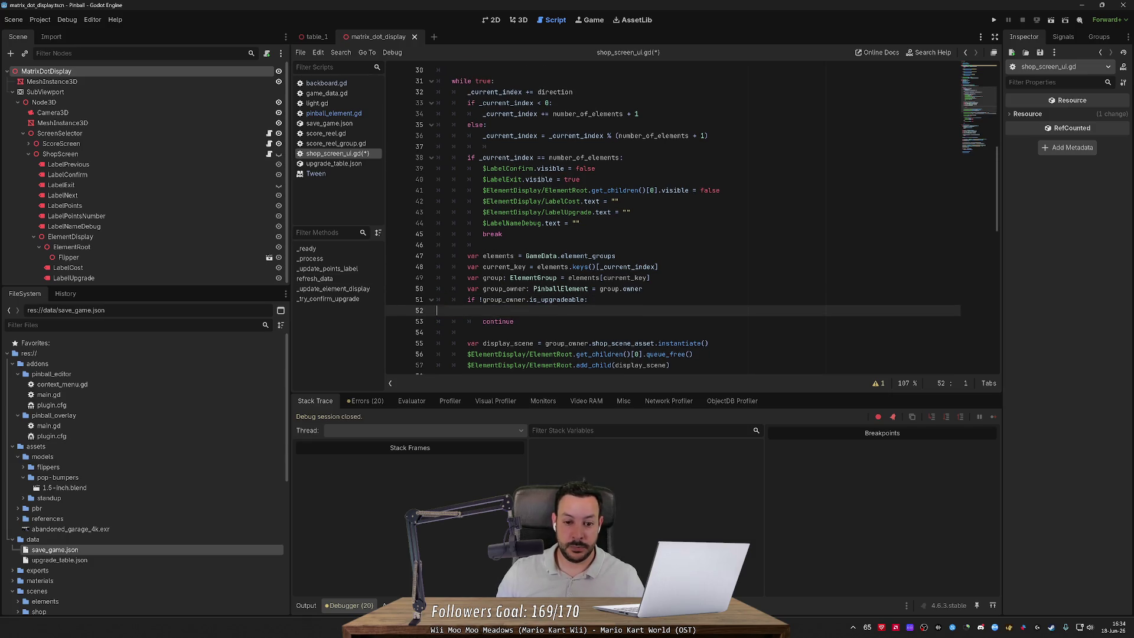
key(BackSpace)
scroll(673, 218, up, 2)
double_click(554, 157)
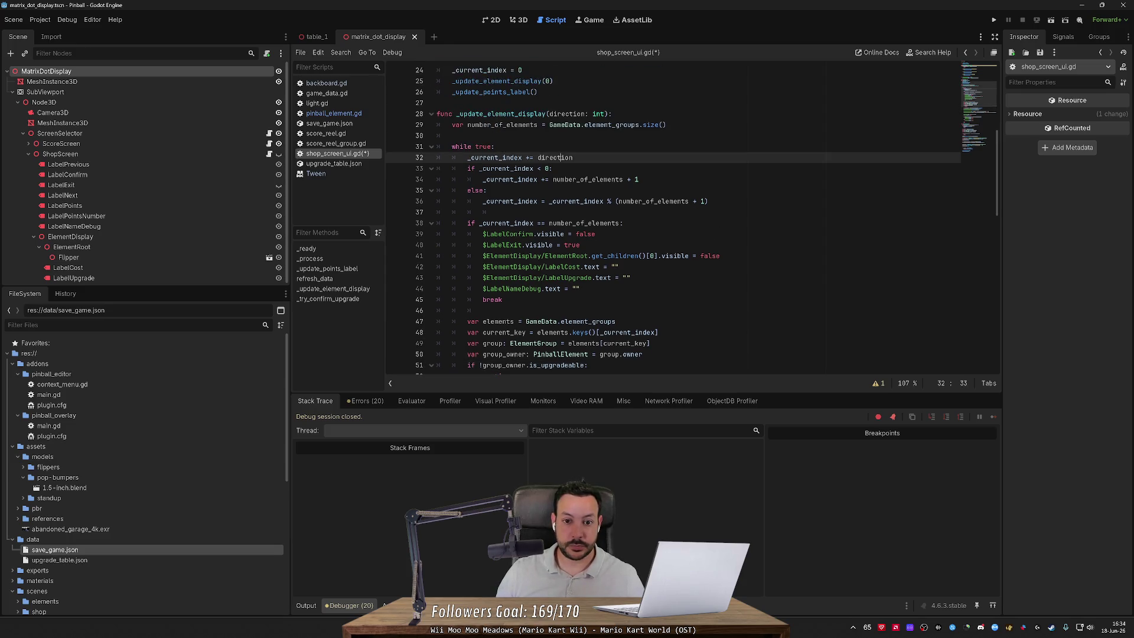
click(573, 157)
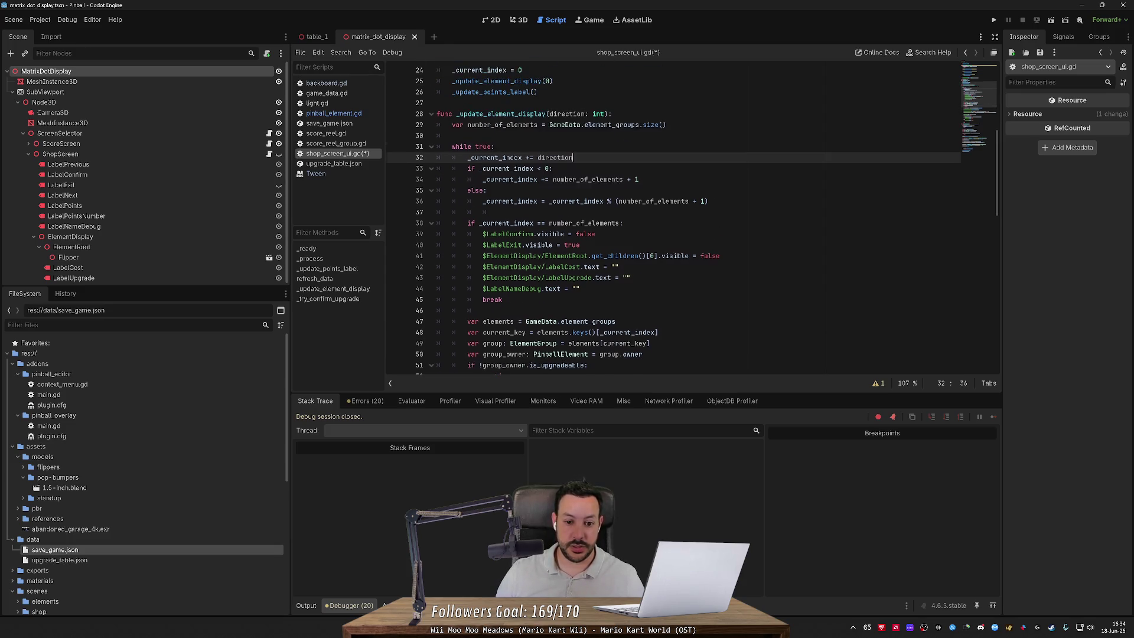
key(ctrl+z)
key(ctrl+z)
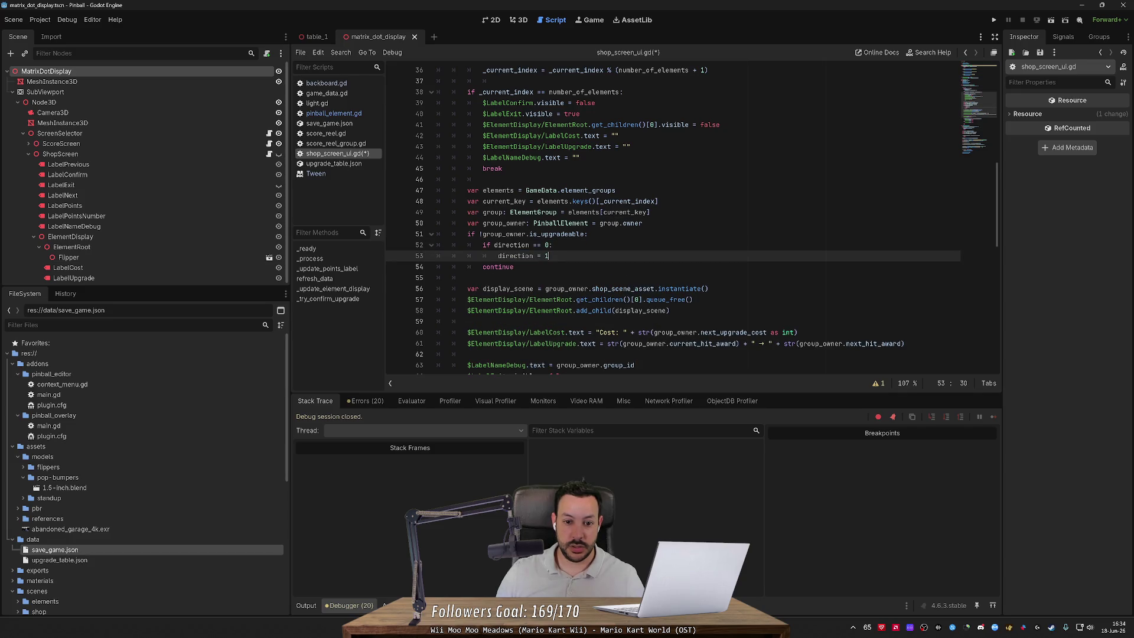
key(Return)
key(ctrl+s)
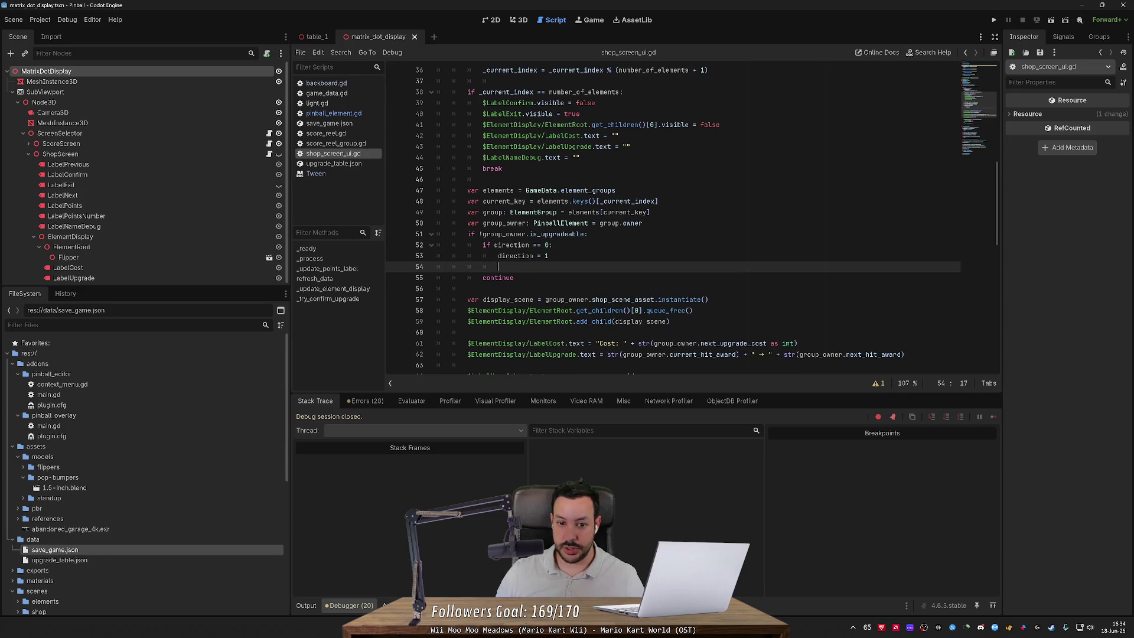
Step: Paste the 'if direction == 0' check into backboard.gd, fix its indentation, and run the game
drag(552, 245, 486, 245)
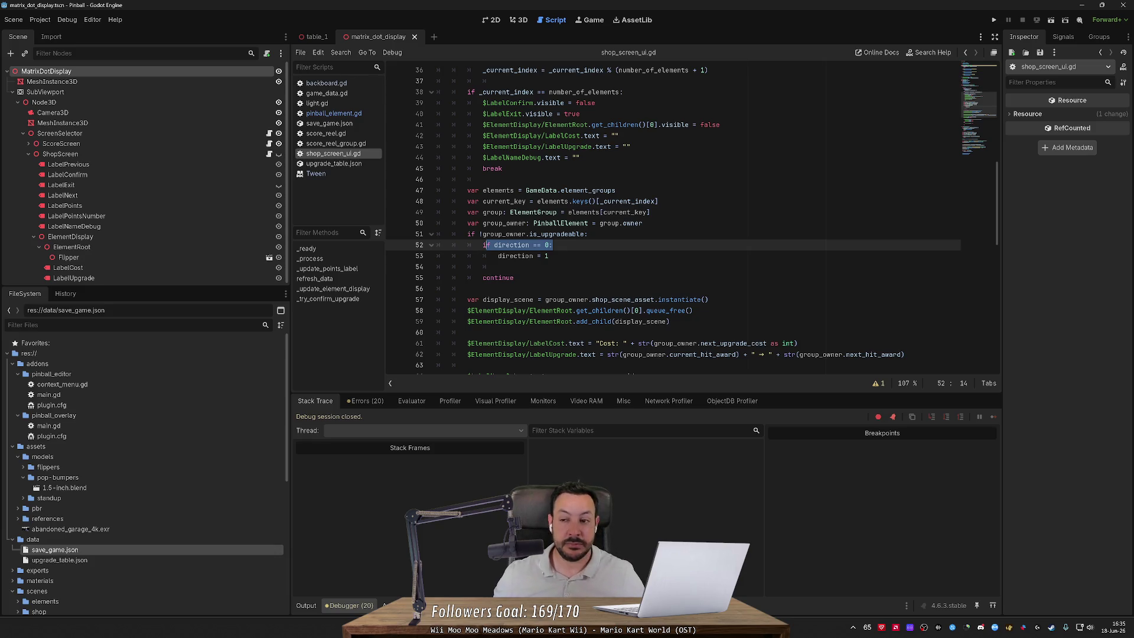
drag(549, 256, 415, 247)
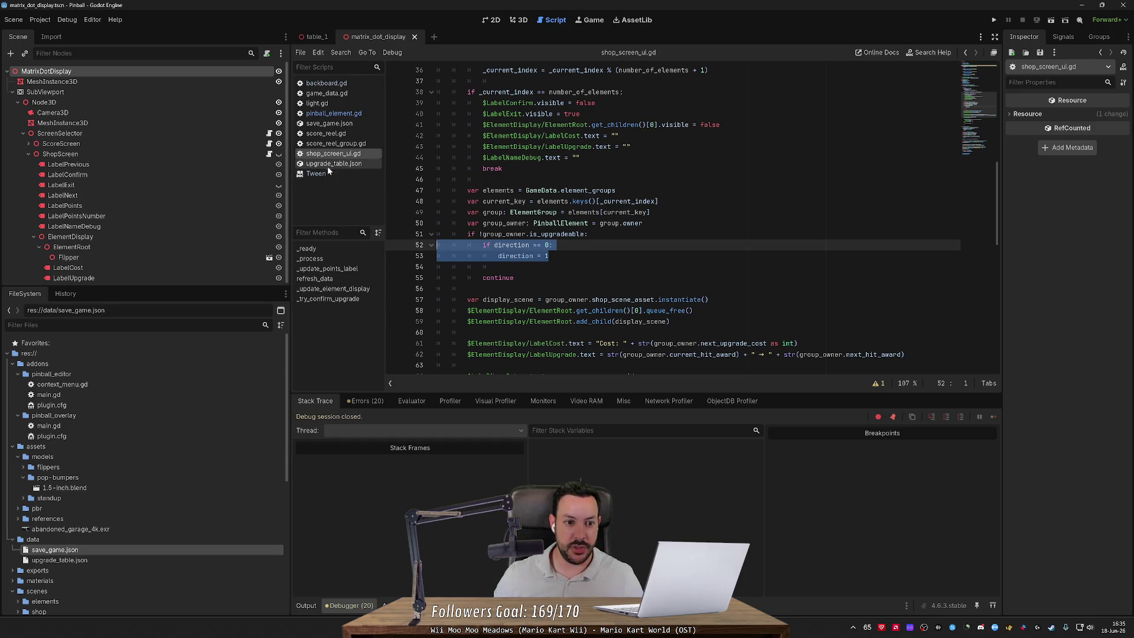
click(358, 84)
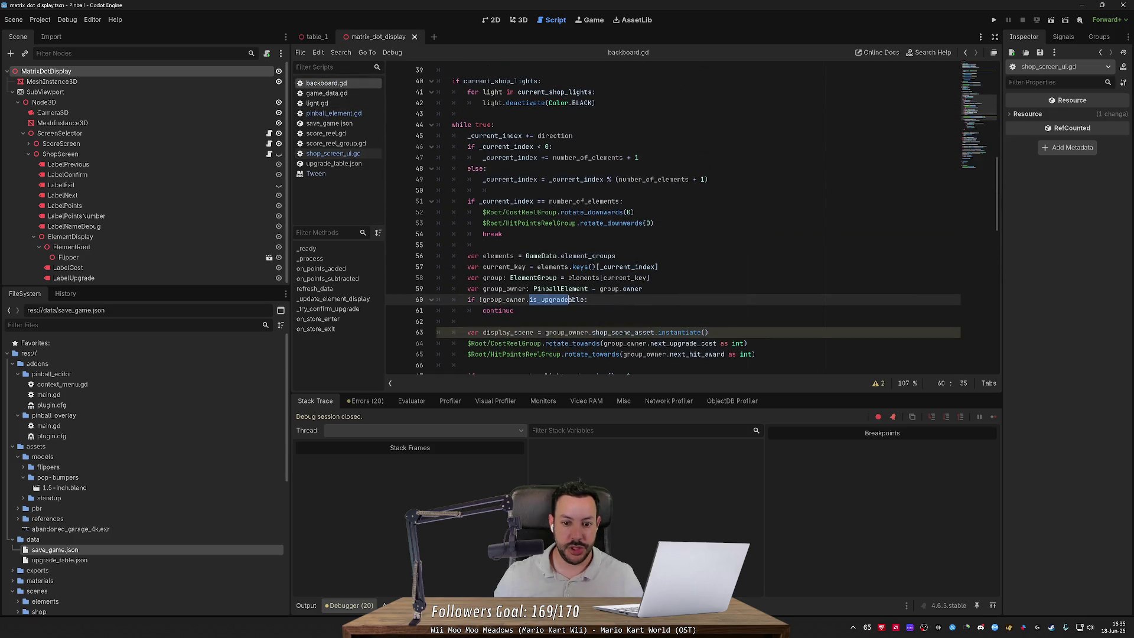
key(Return)
key(ctrl+v)
key(Return)
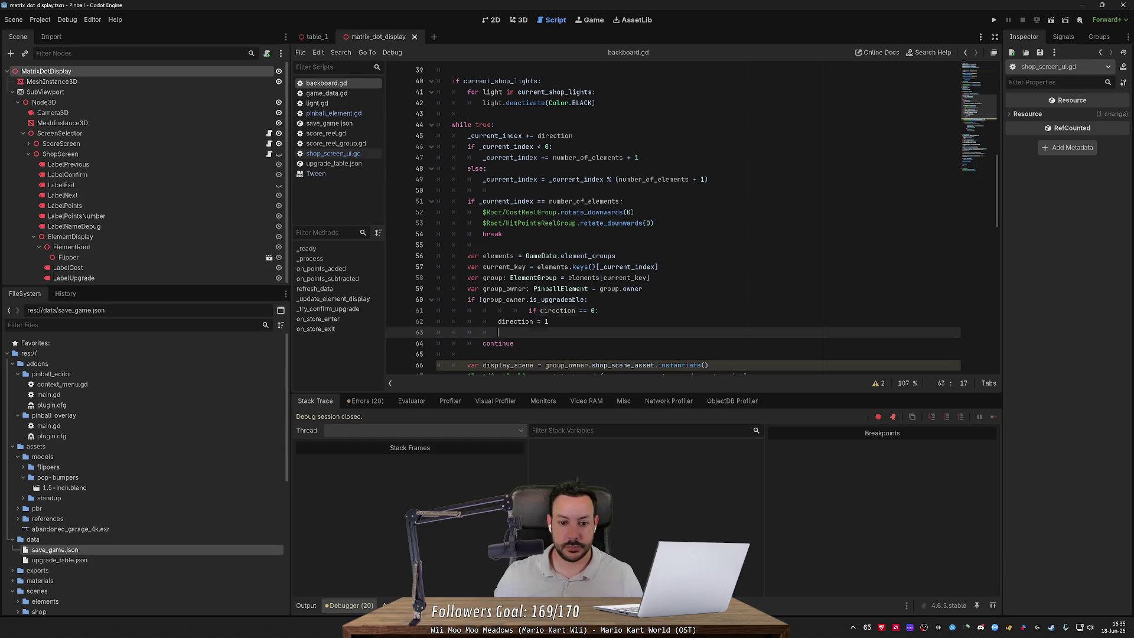
click(528, 311)
key(BackSpace)
key(BackSpace)
key(BackSpace)
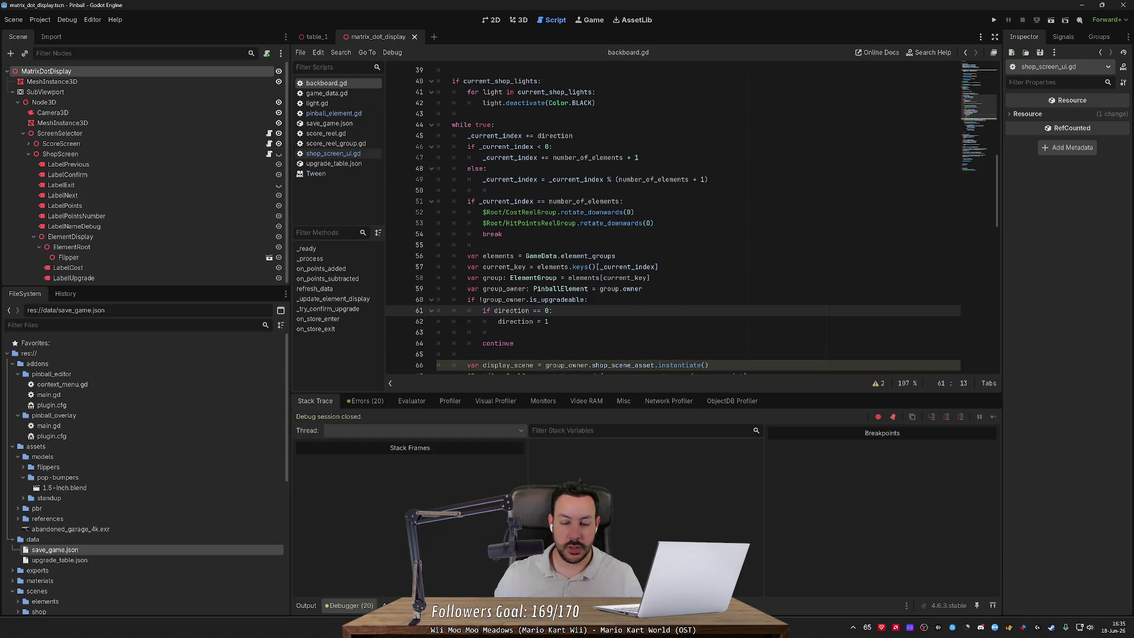
click(994, 20)
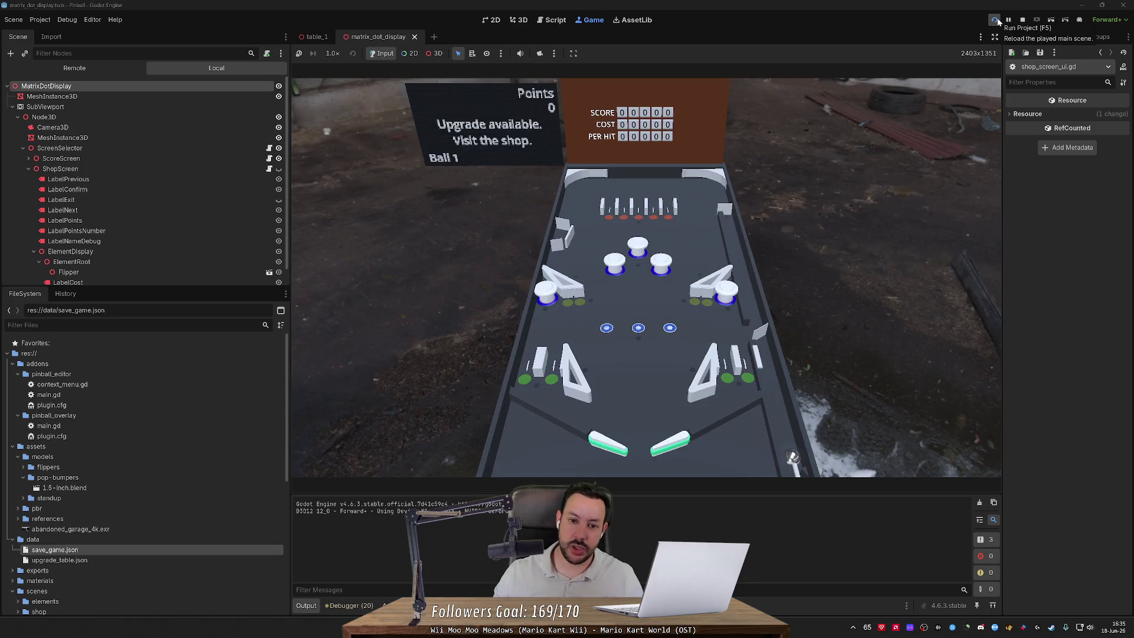
key(s)
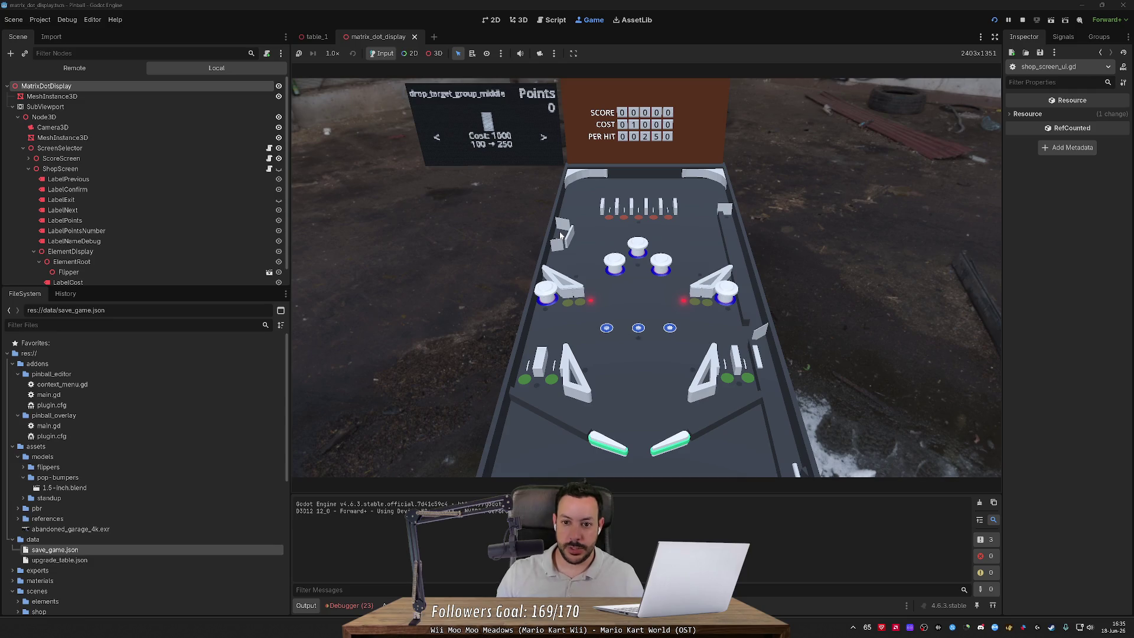
key(Right)
key(Left)
key(Left)
key(Right)
key(Right)
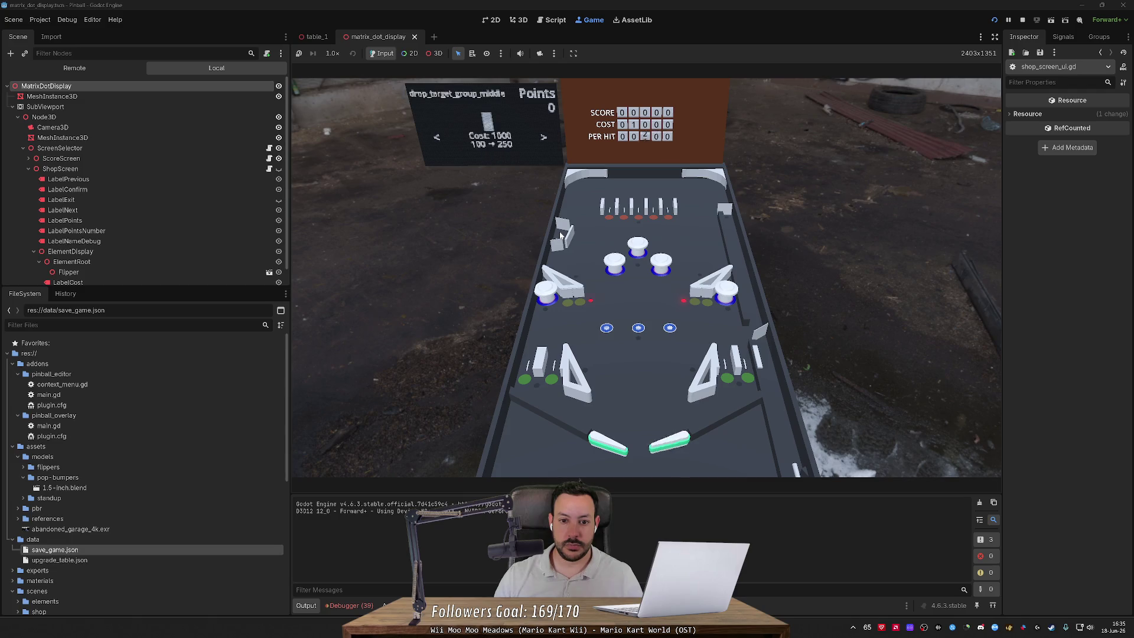
key(Right)
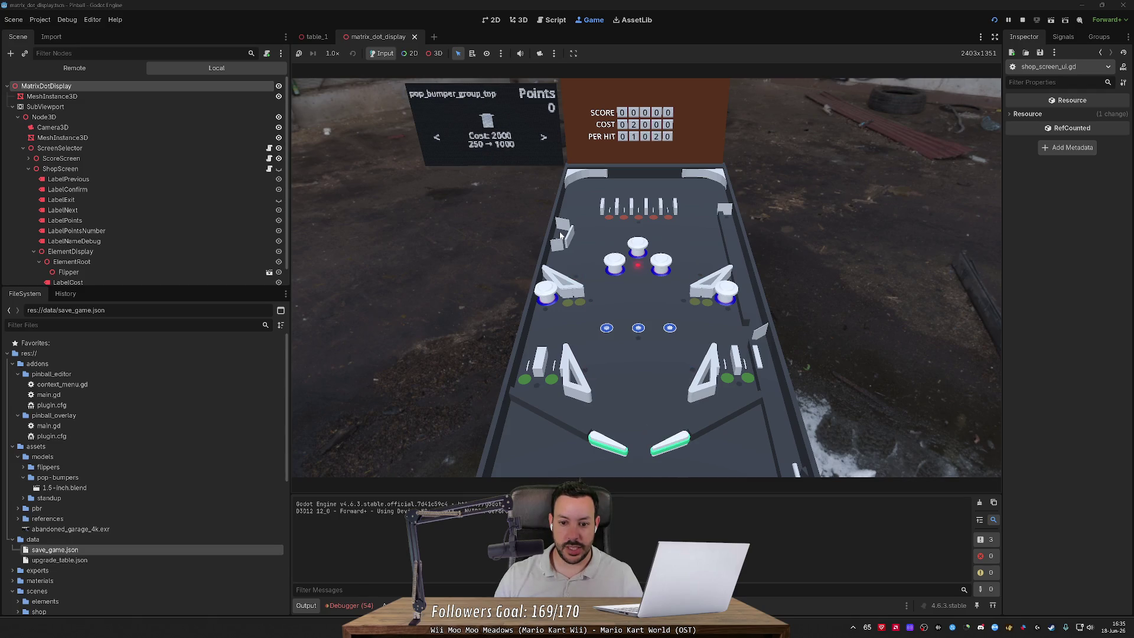
key(Left)
key(Right)
key(Right)
key(Right)
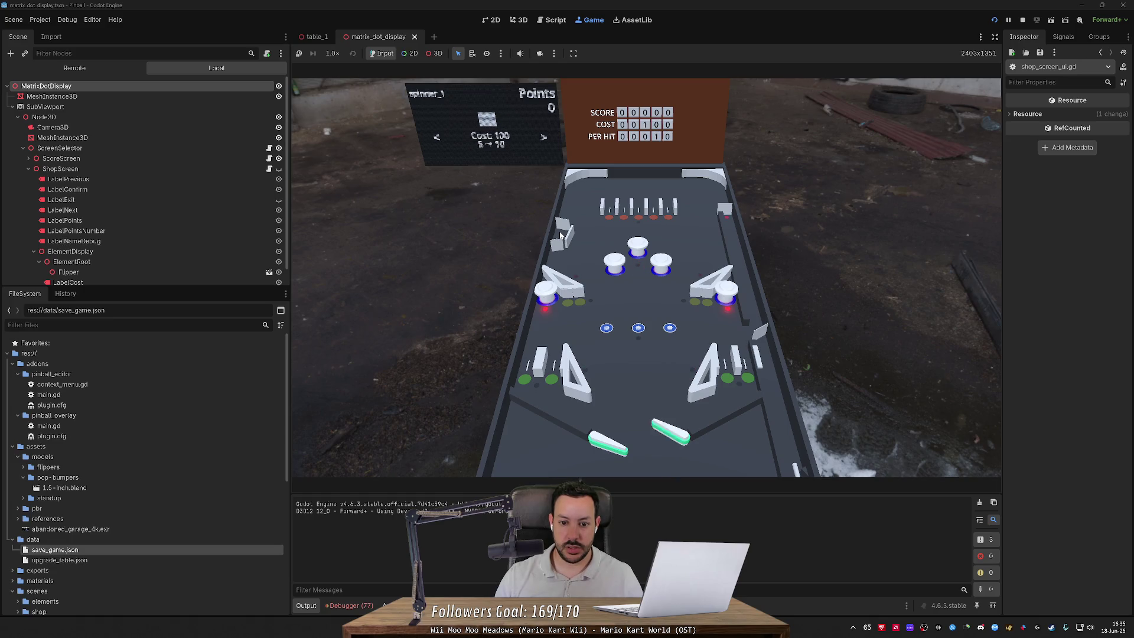
key(Right)
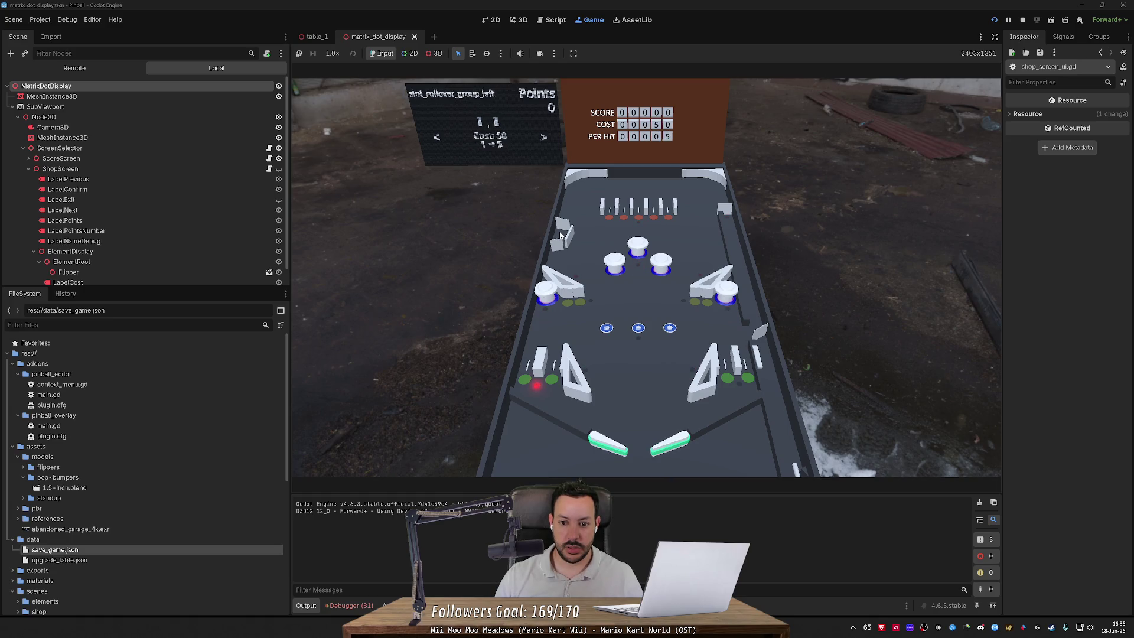
key(Right)
key(Right)
key(Right)
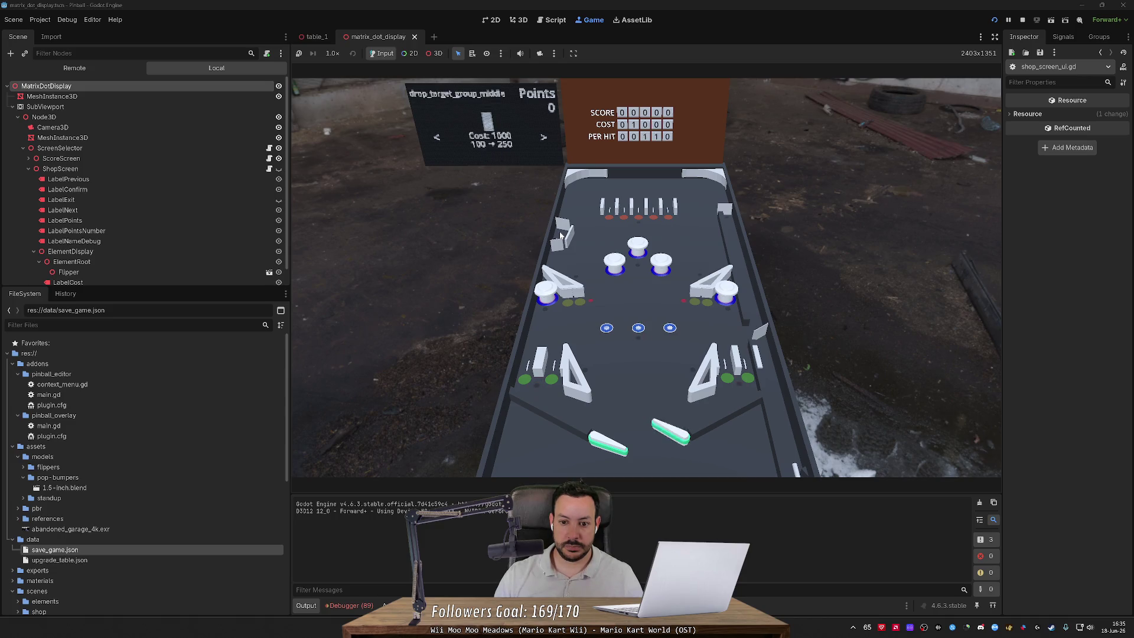
key(Right)
key(Right)
key(Right)
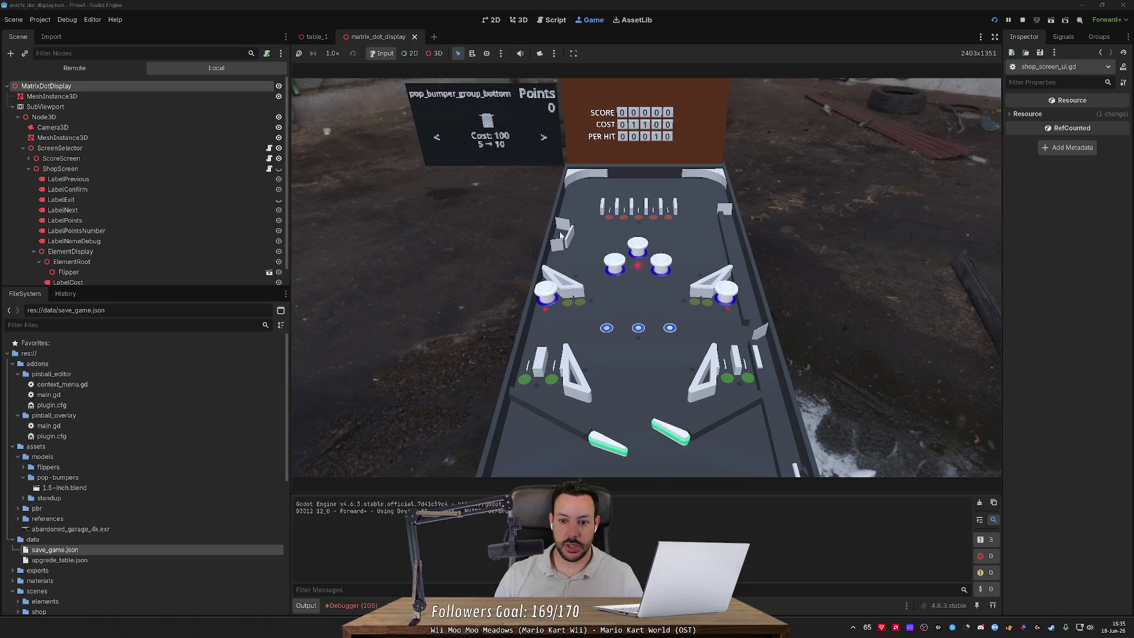
key(Right)
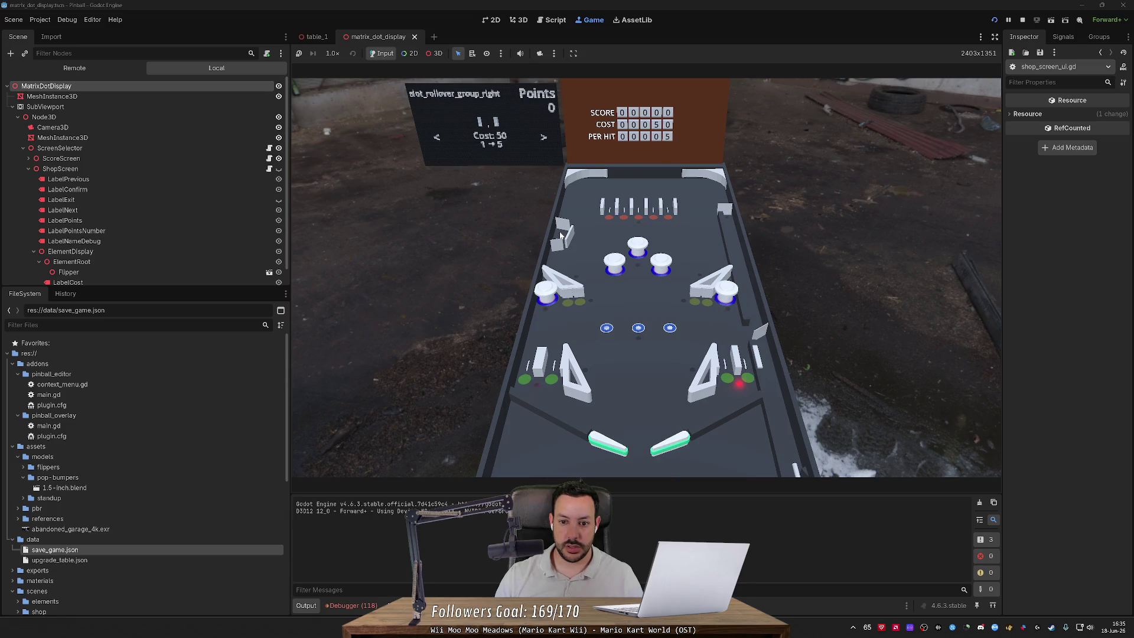
key(Left)
key(Left)
key(Left)
key(Left)
key(Right)
key(Right)
key(Right)
key(Right)
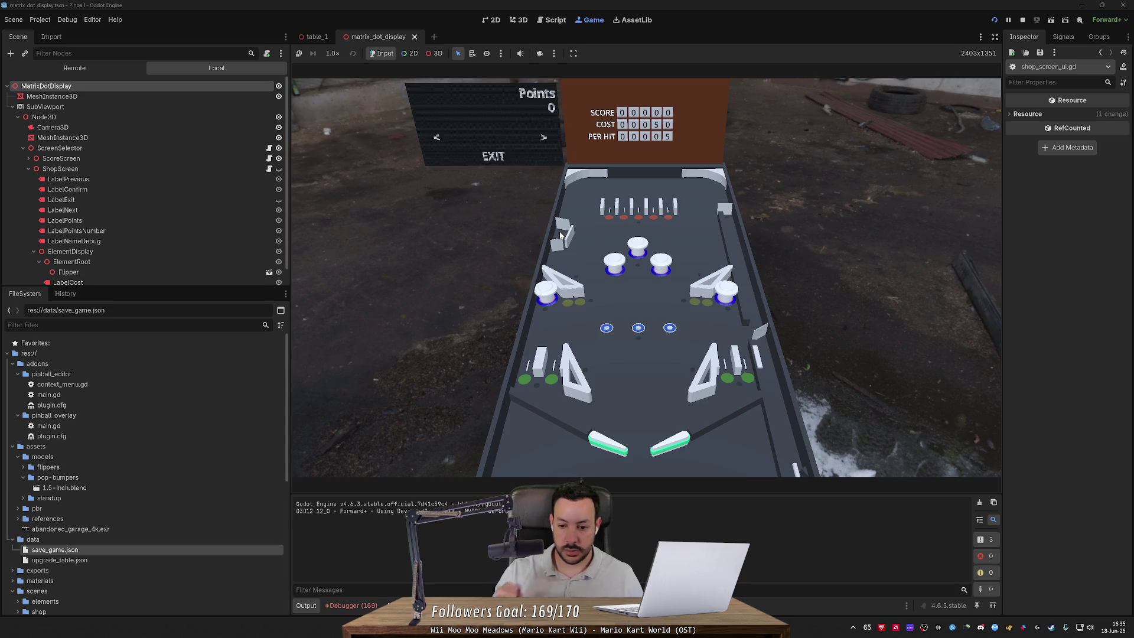
key(Return)
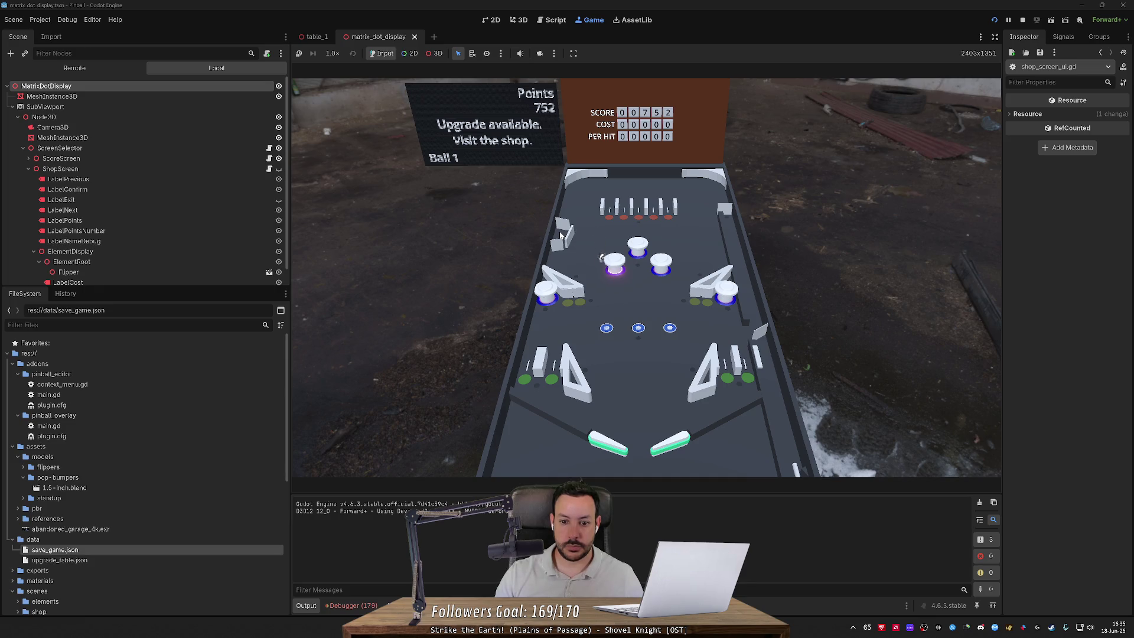
Step: Open the shop with S and flip back and forth through the upgradeable elements
key(Left)
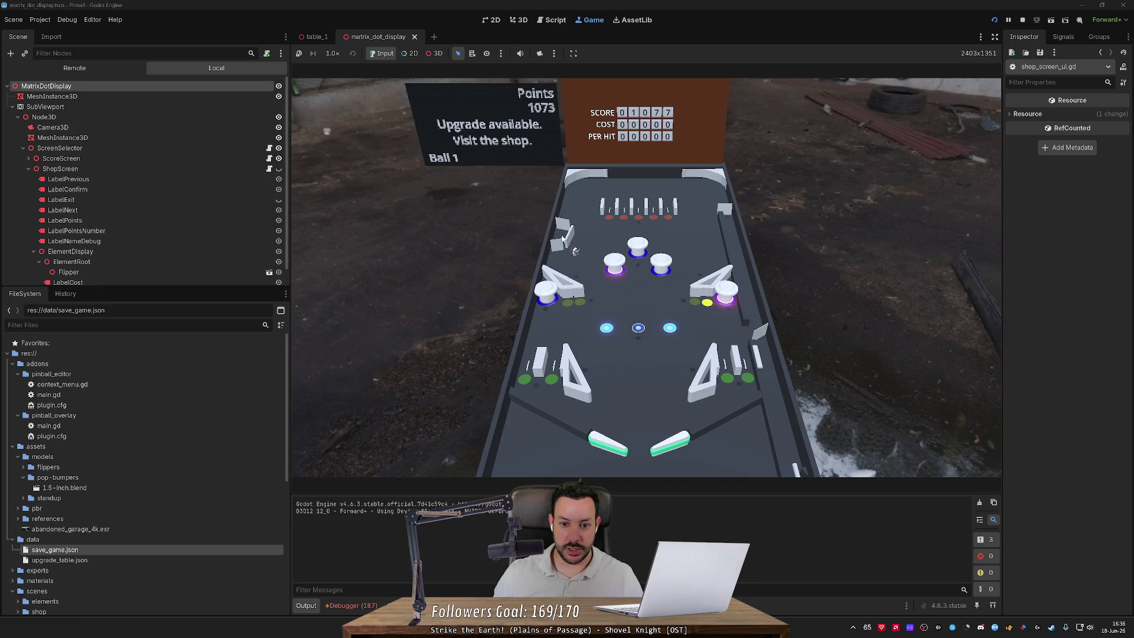
key(s)
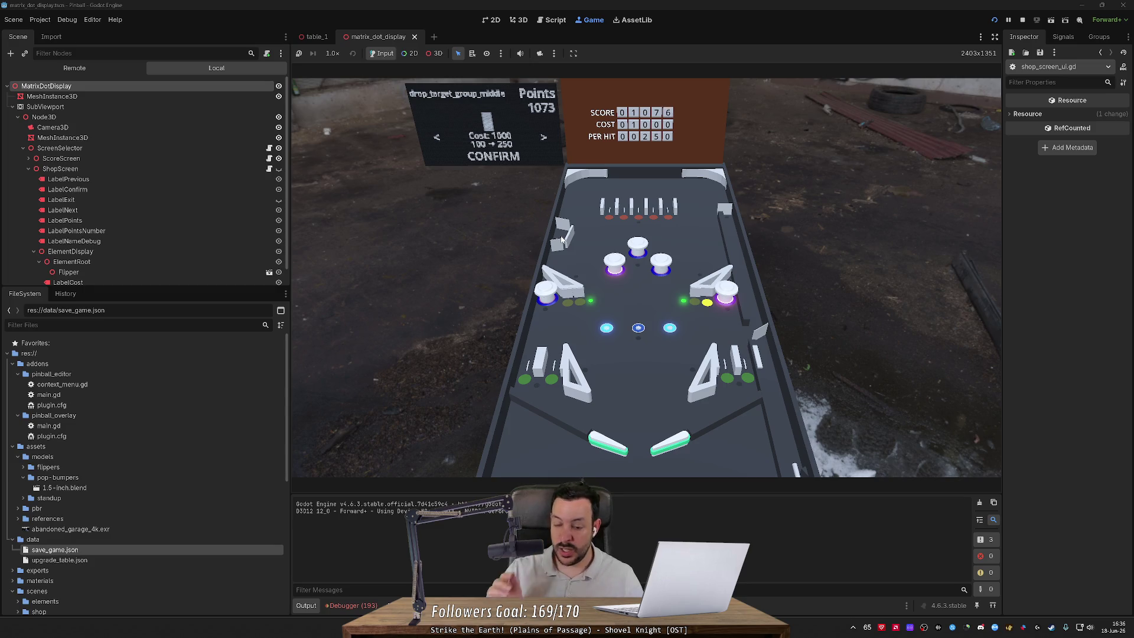
key(Right)
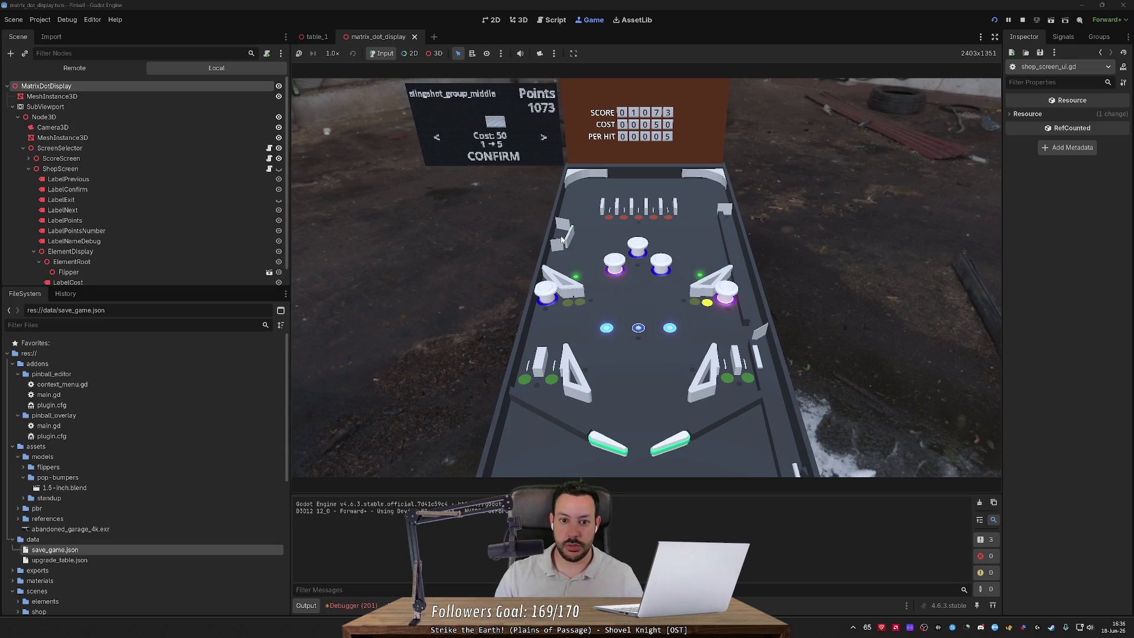
key(Left)
key(Right)
key(Right)
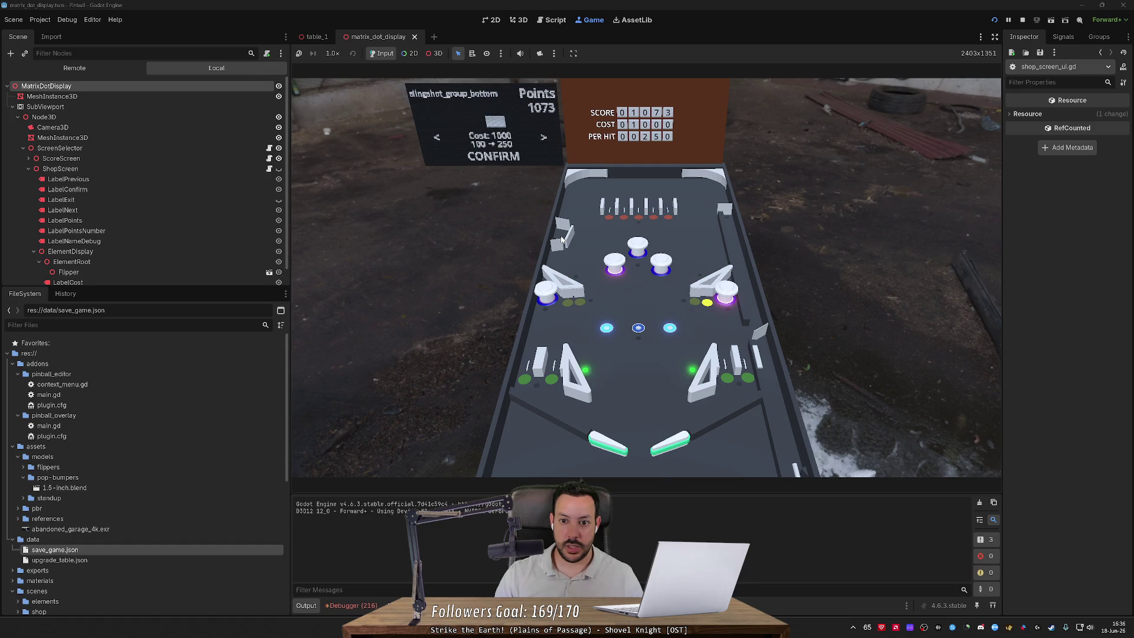
key(Right)
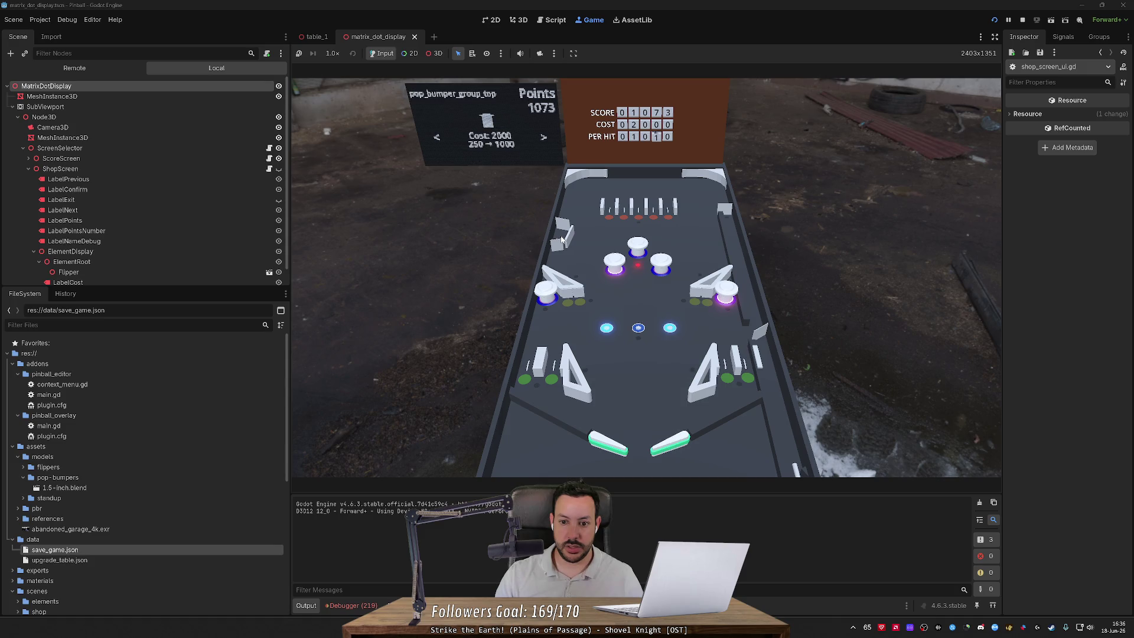
key(Left)
key(Right)
key(Left)
key(Right)
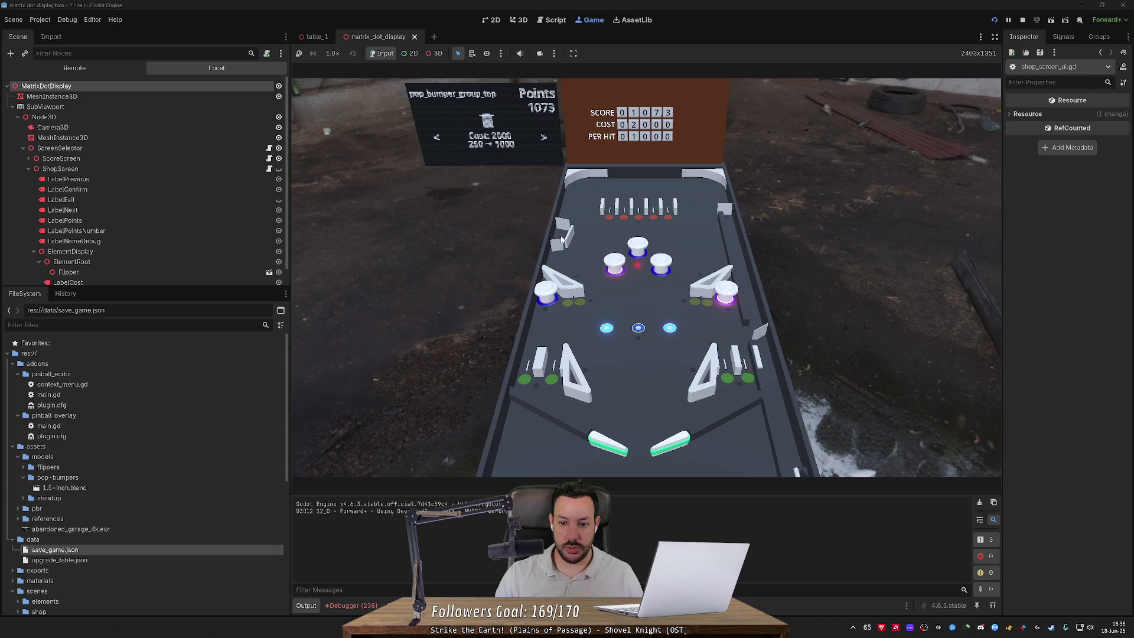
Step: Buy the slingshot_group_bottom upgrade for 1000 points, then stop the game
key(Left)
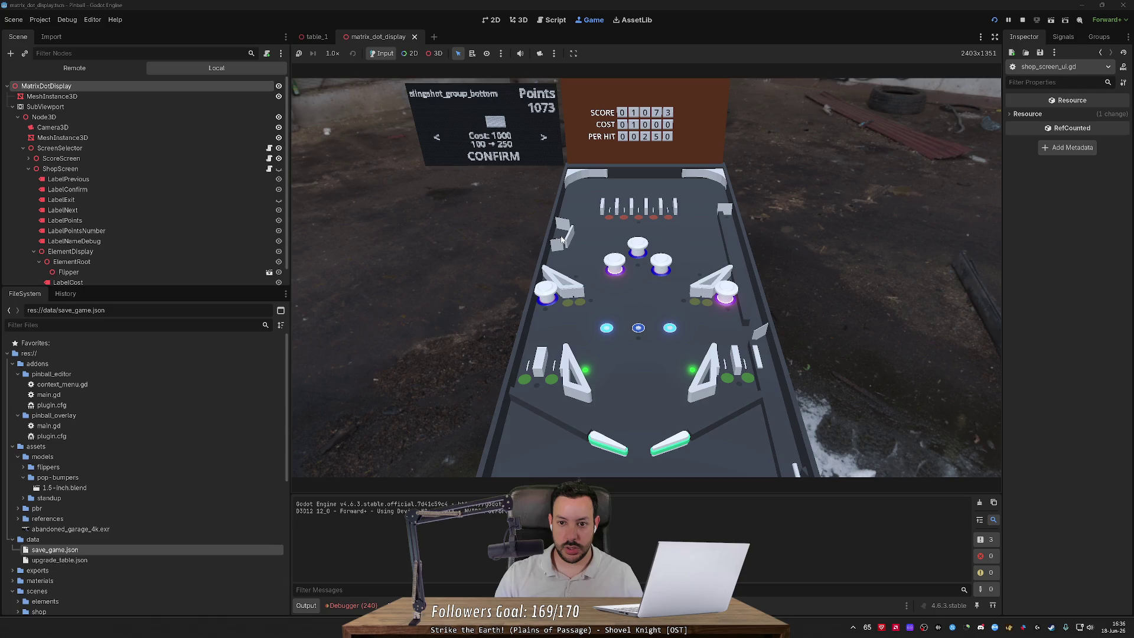
key(Return)
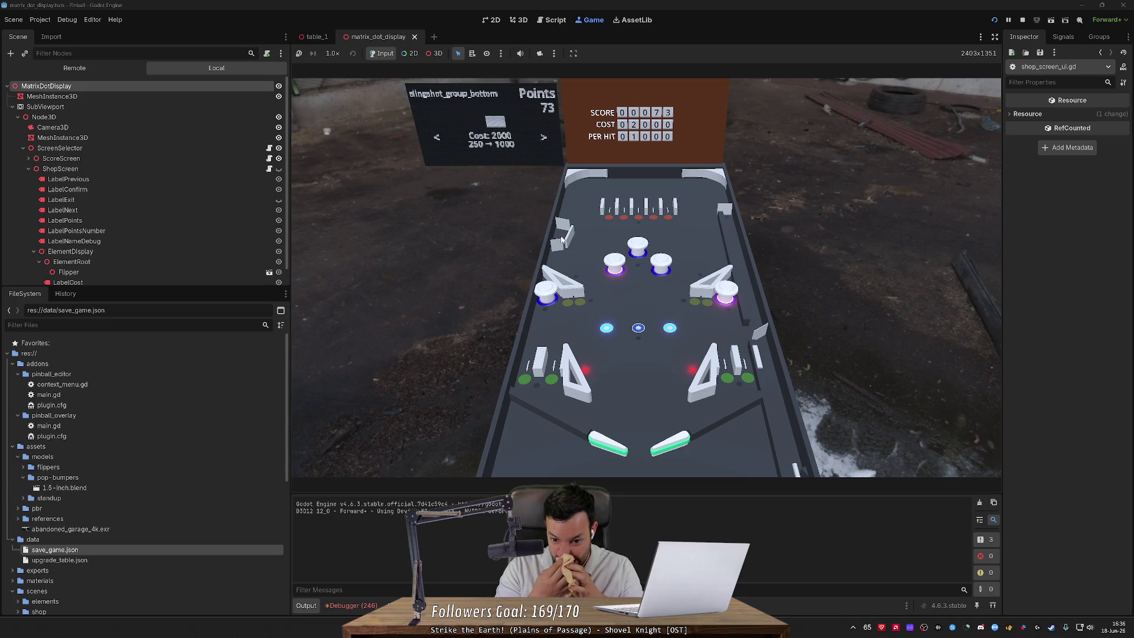
click(1022, 20)
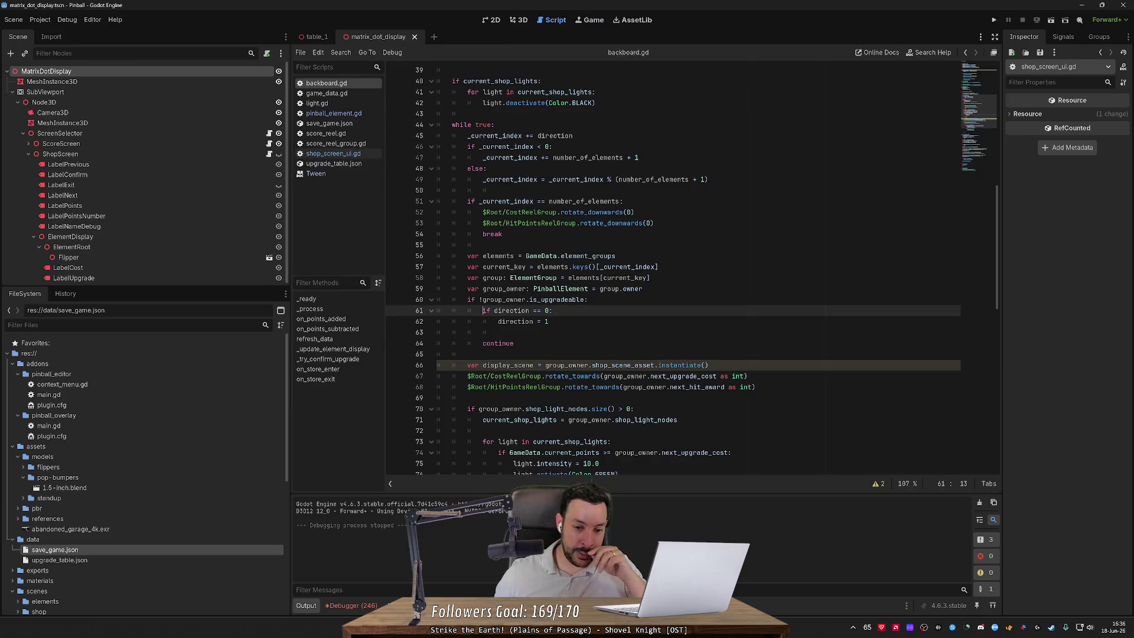
mouse_move(519, 92)
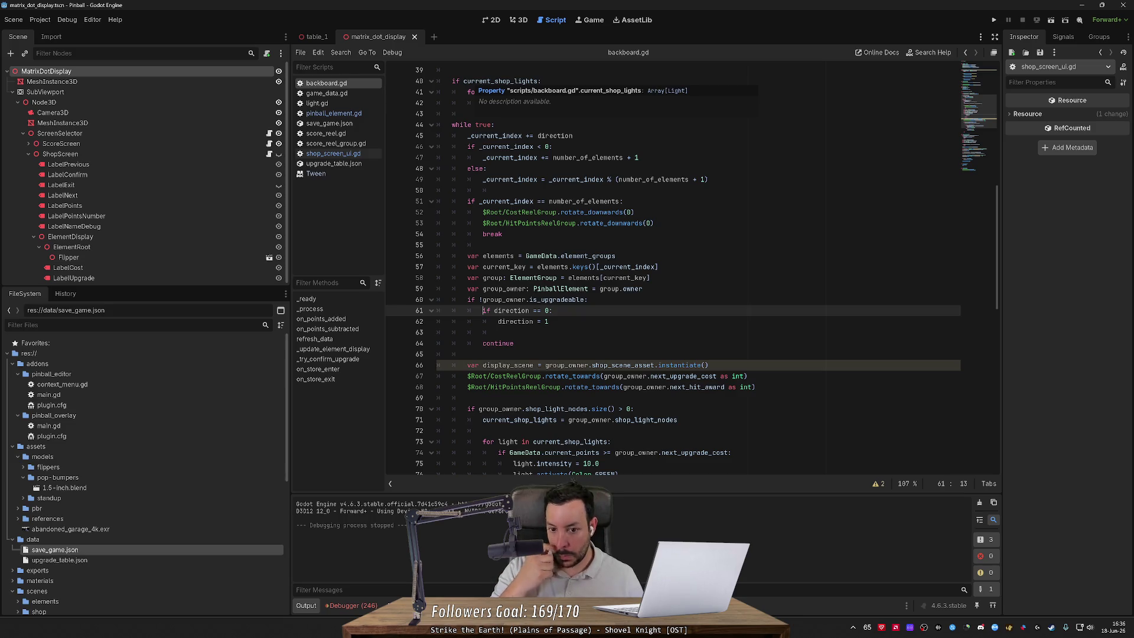
scroll(703, 265, down, 15)
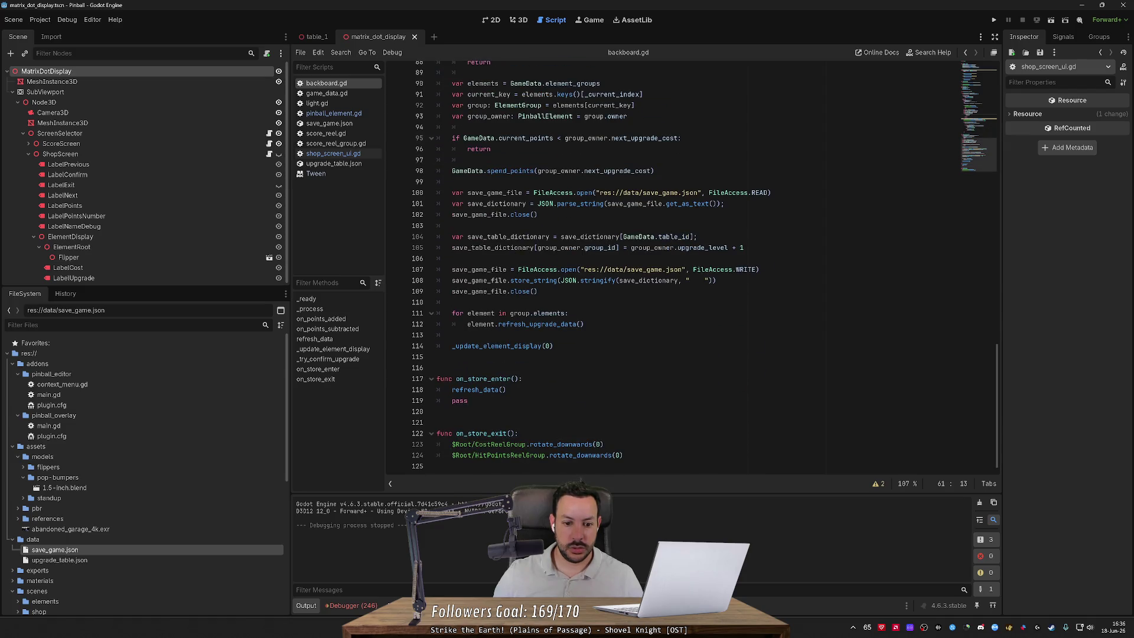
scroll(703, 266, up, 5)
double_click(496, 181)
scroll(690, 265, down, 5)
double_click(496, 346)
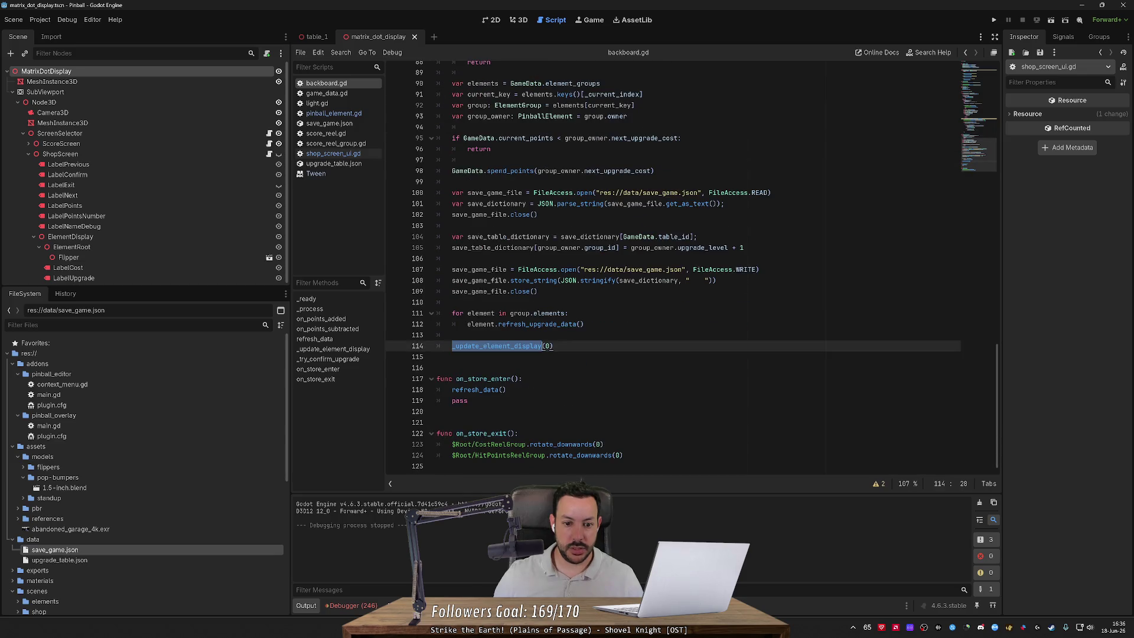
mouse_move(496, 346)
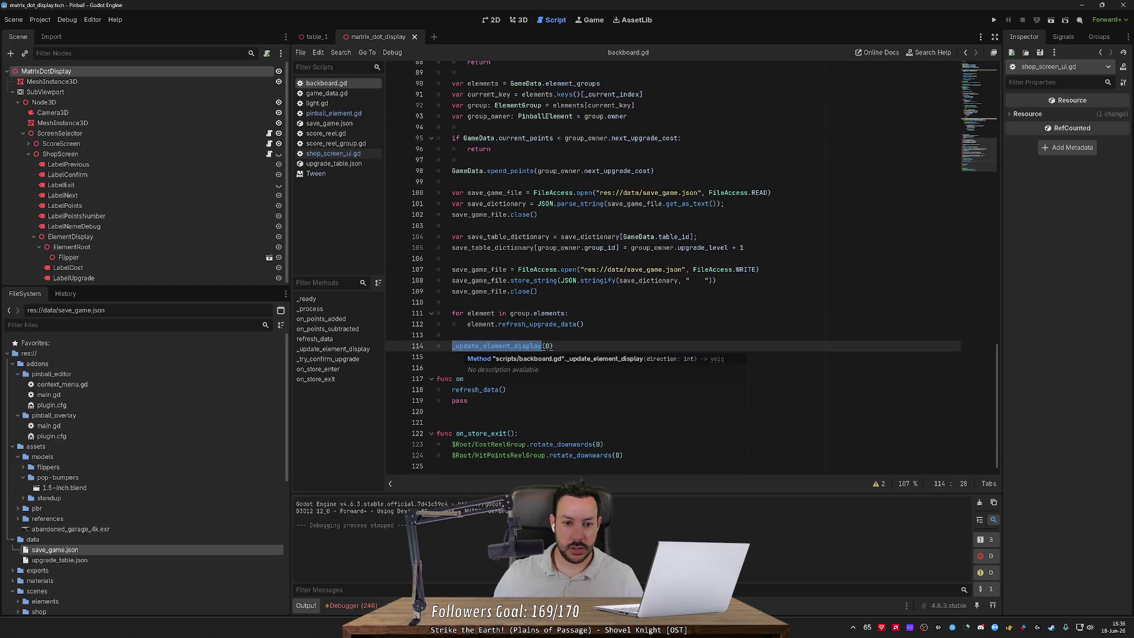
scroll(518, 361, up, 15)
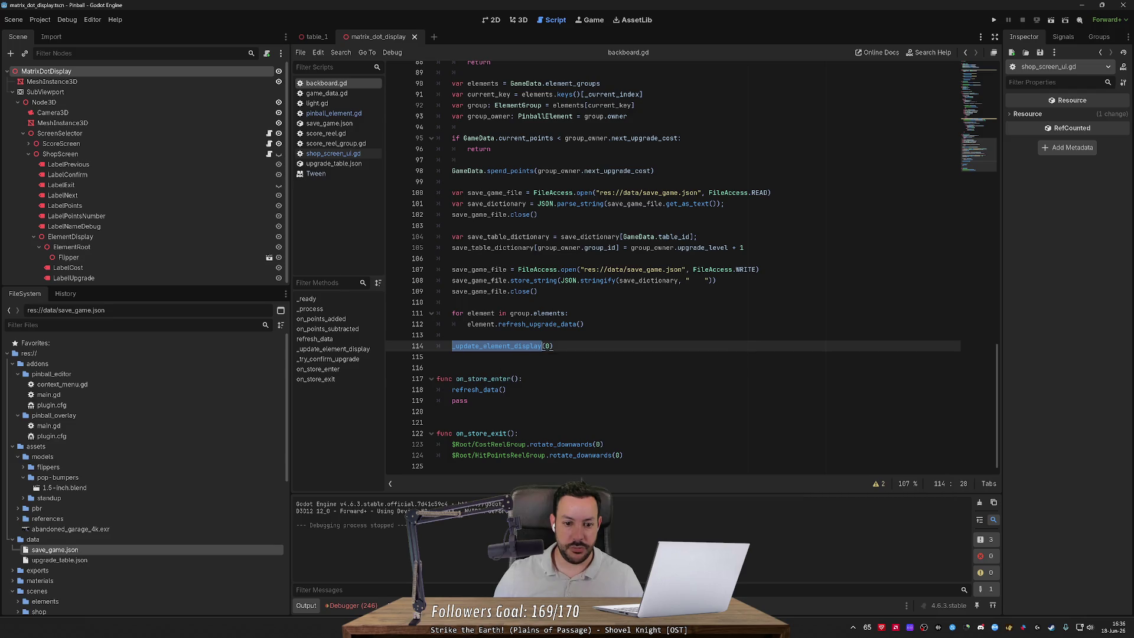
scroll(688, 267, up, 6)
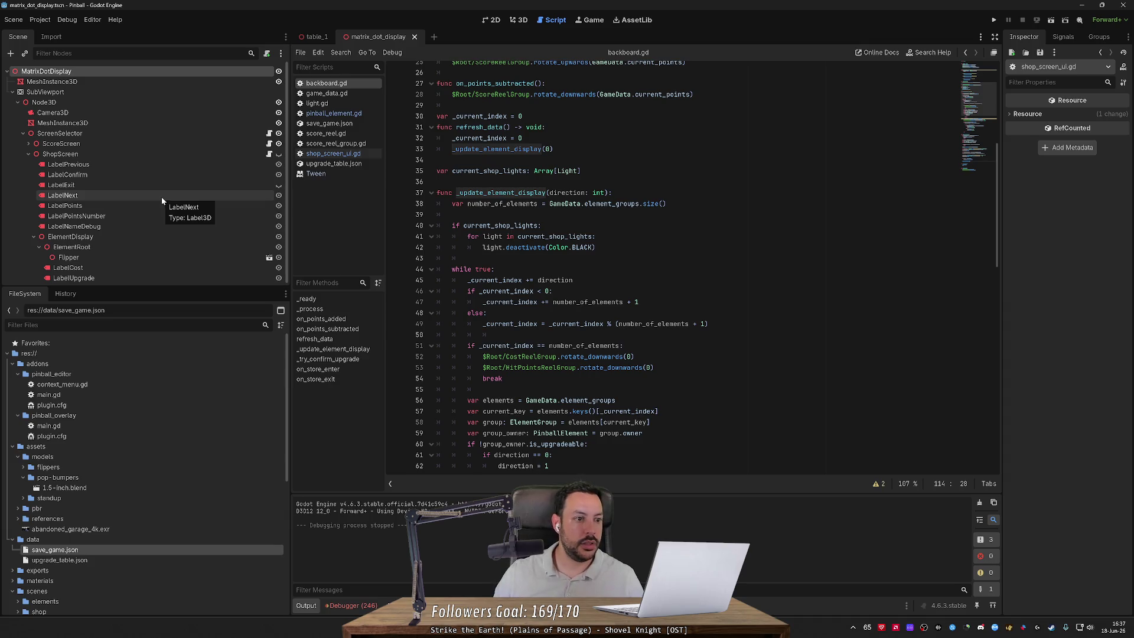
click(313, 36)
Step: Hide MatrixDotDisplay, set its Process Mode to Disabled, and run the game with F5
click(278, 134)
click(240, 132)
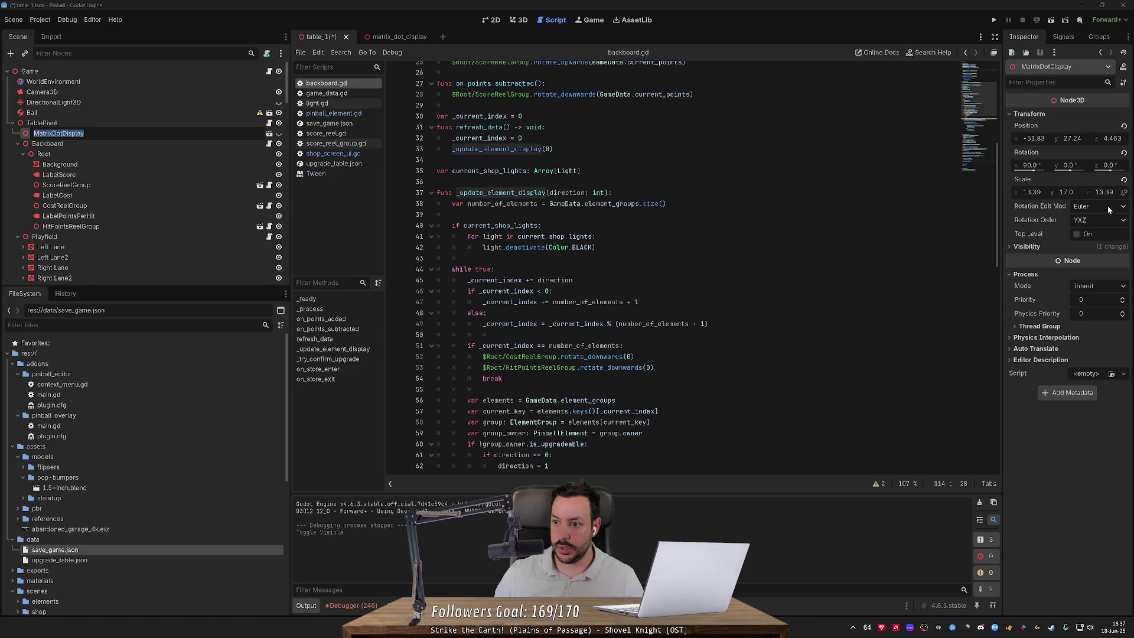
click(1095, 287)
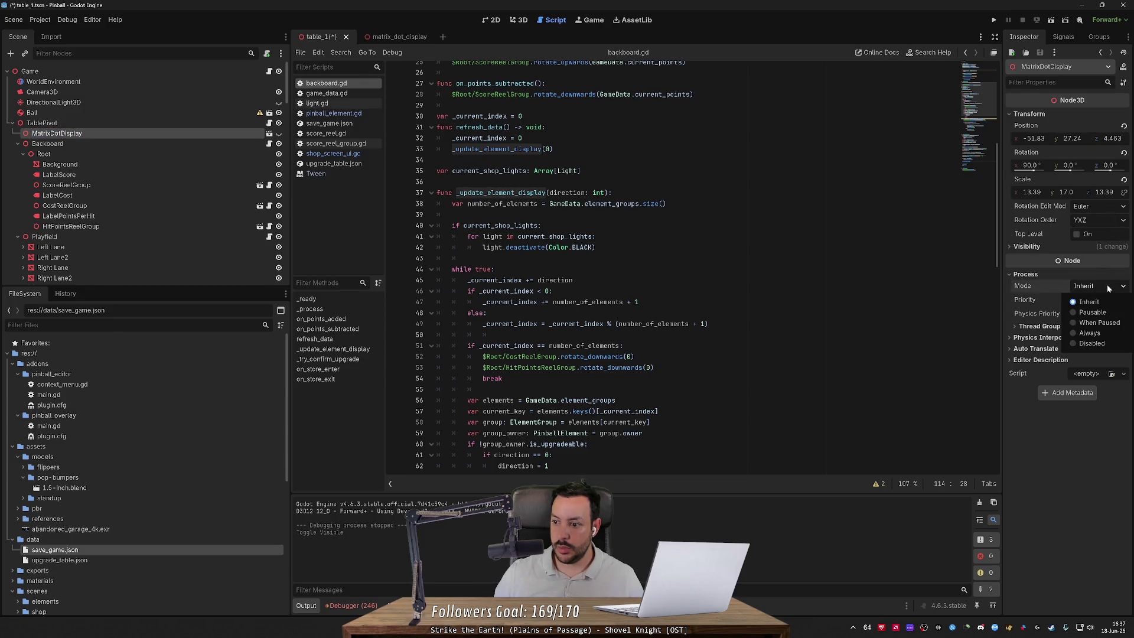
click(1091, 343)
key(F5)
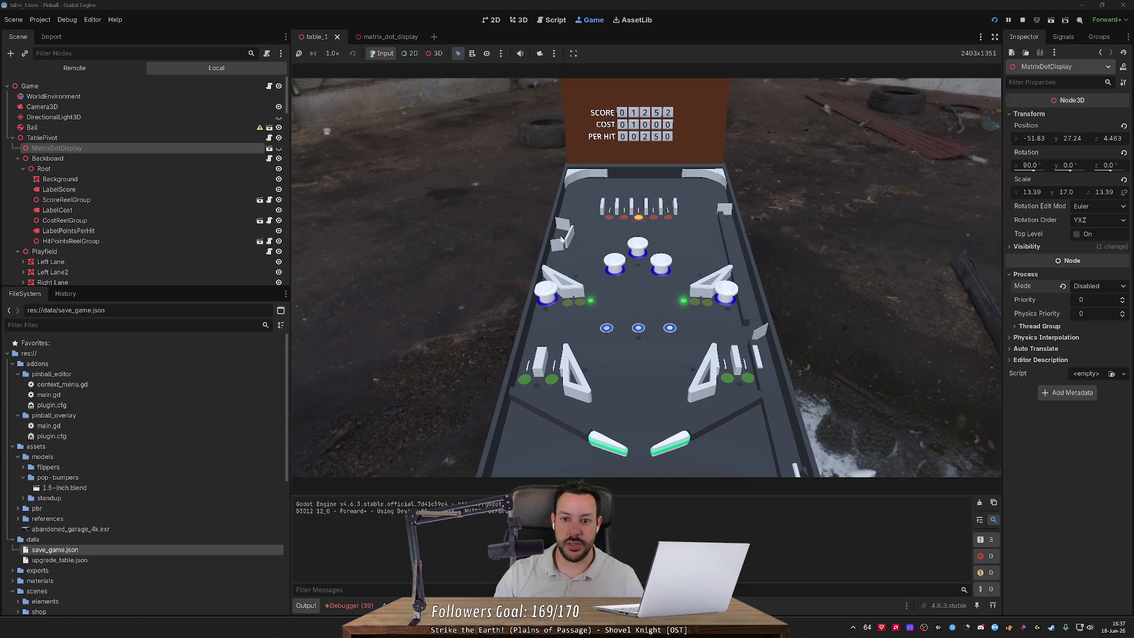
Step: Buy a 1000-point upgrade, cycle through elements, then buy a 50-point upgrade
key(Left)
key(Right)
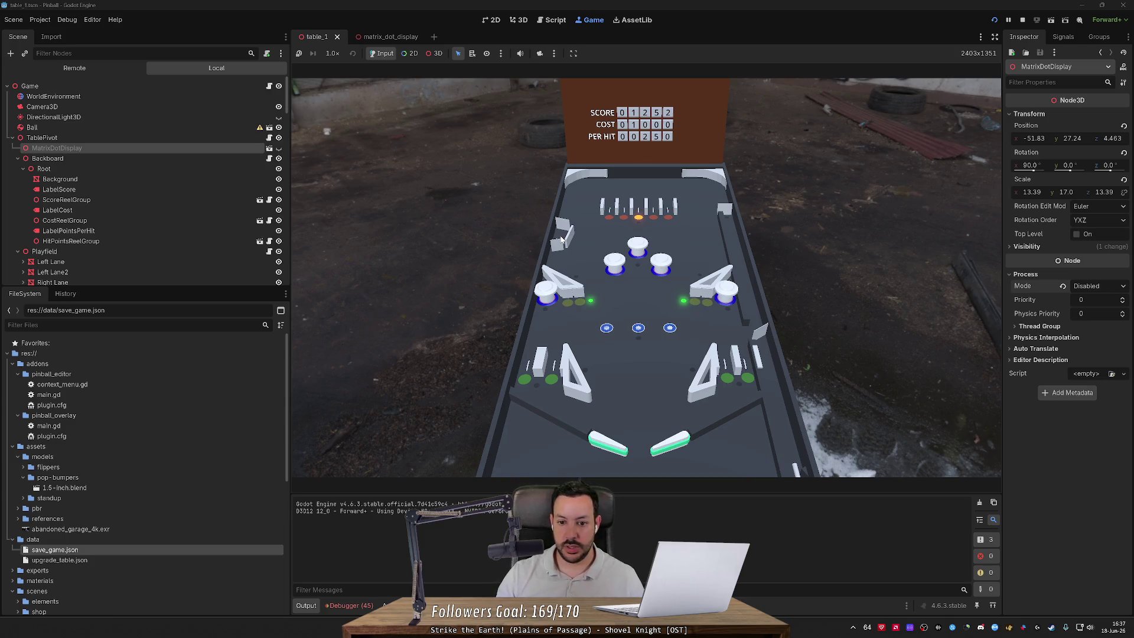
key(u)
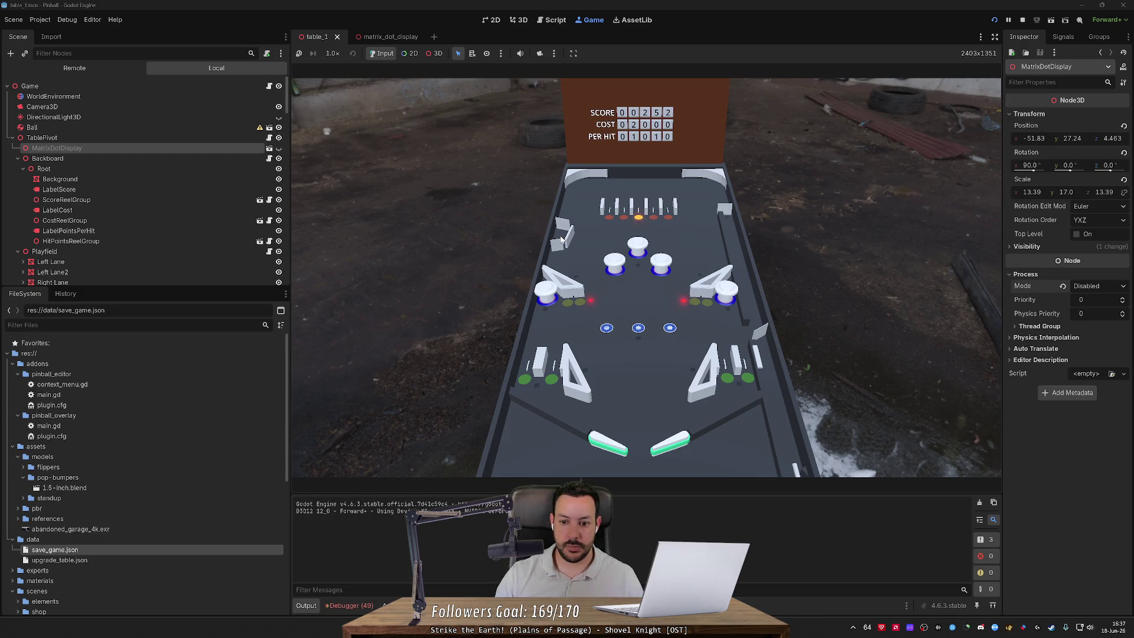
key(Right)
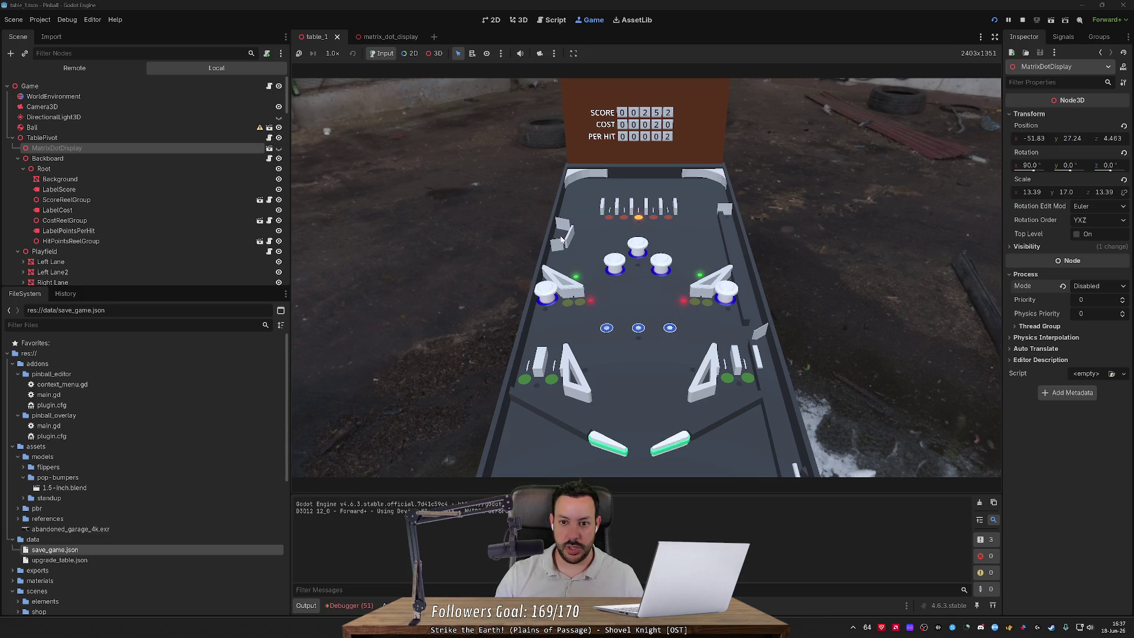
key(Right)
key(Right)
key(Right)
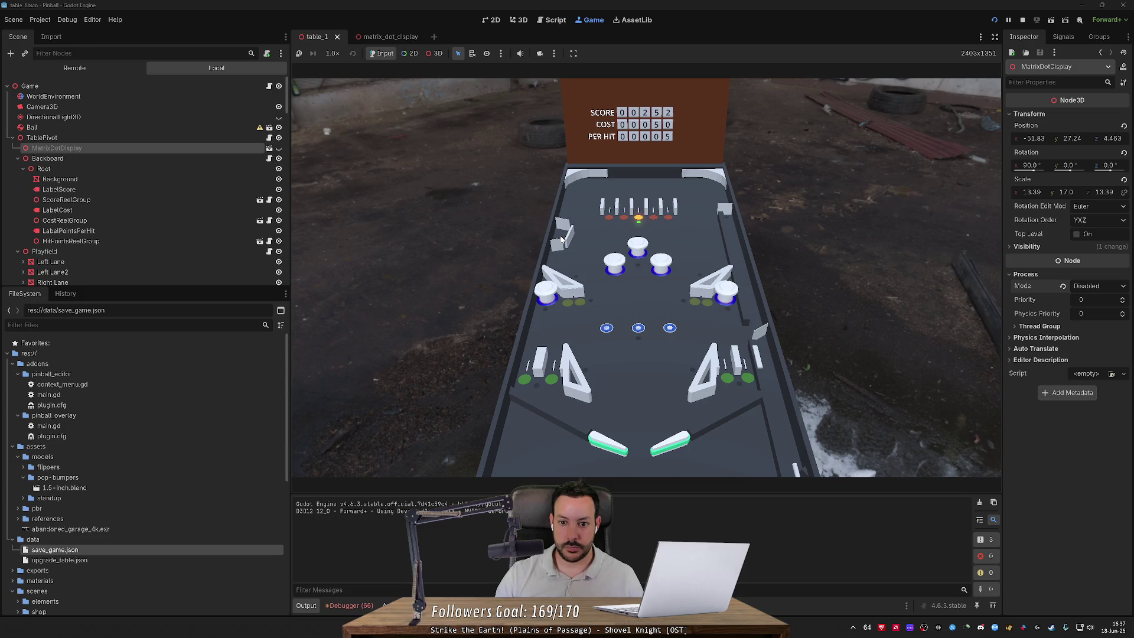
key(Right)
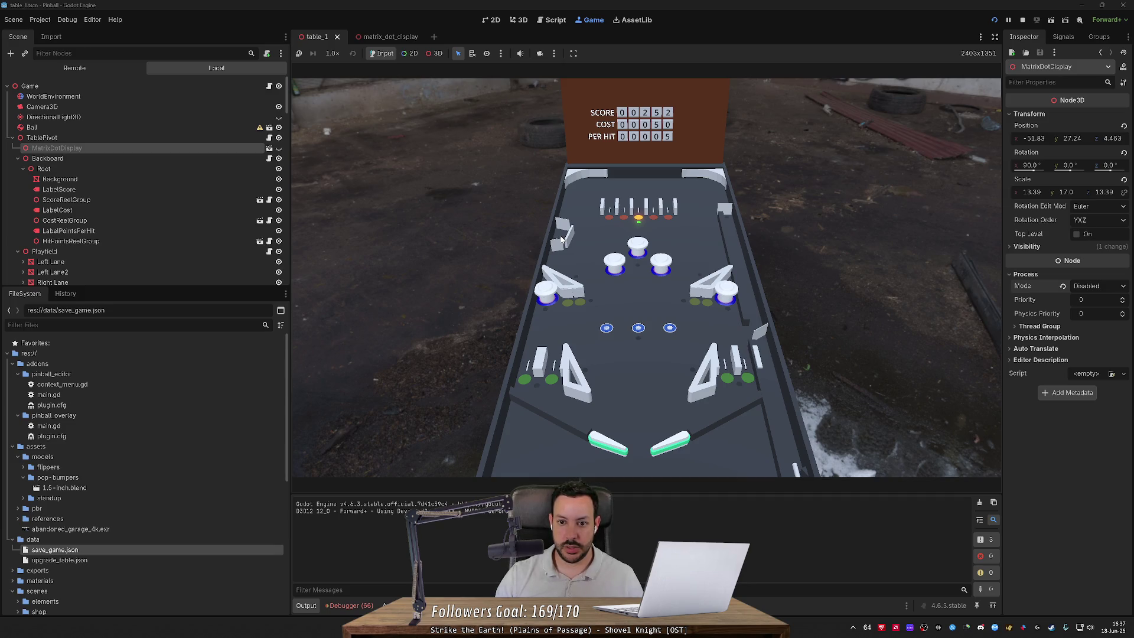
key(u)
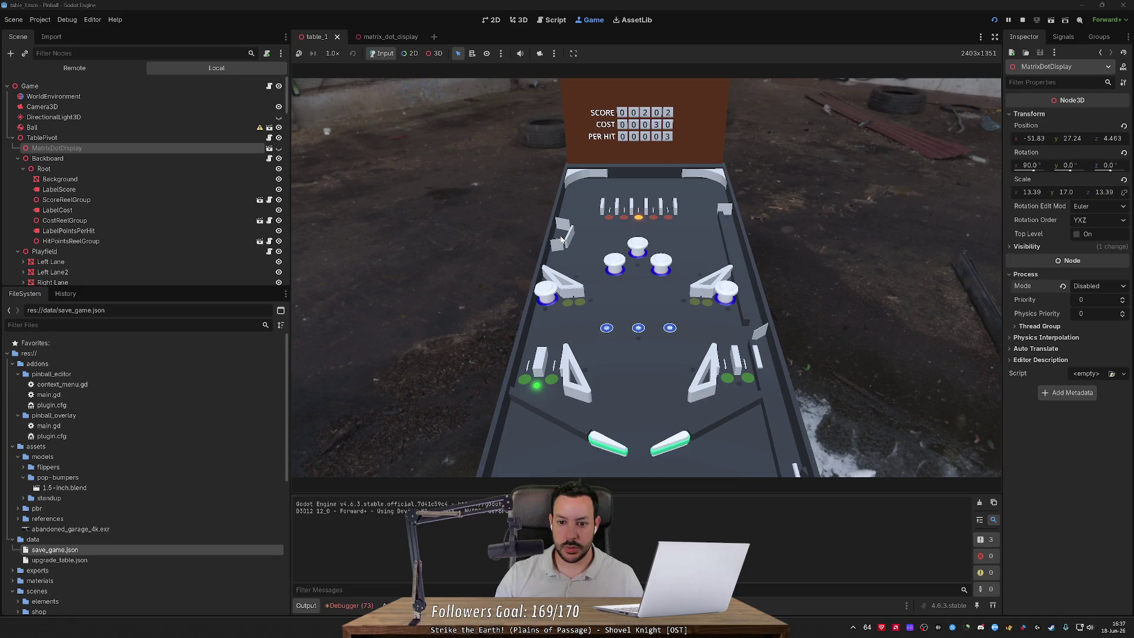
Step: Flip the flippers until the score reels reach 555, then stop the game to return to backboard.gd
key(Right)
key(Left)
key(Right)
key(Right)
key(Right)
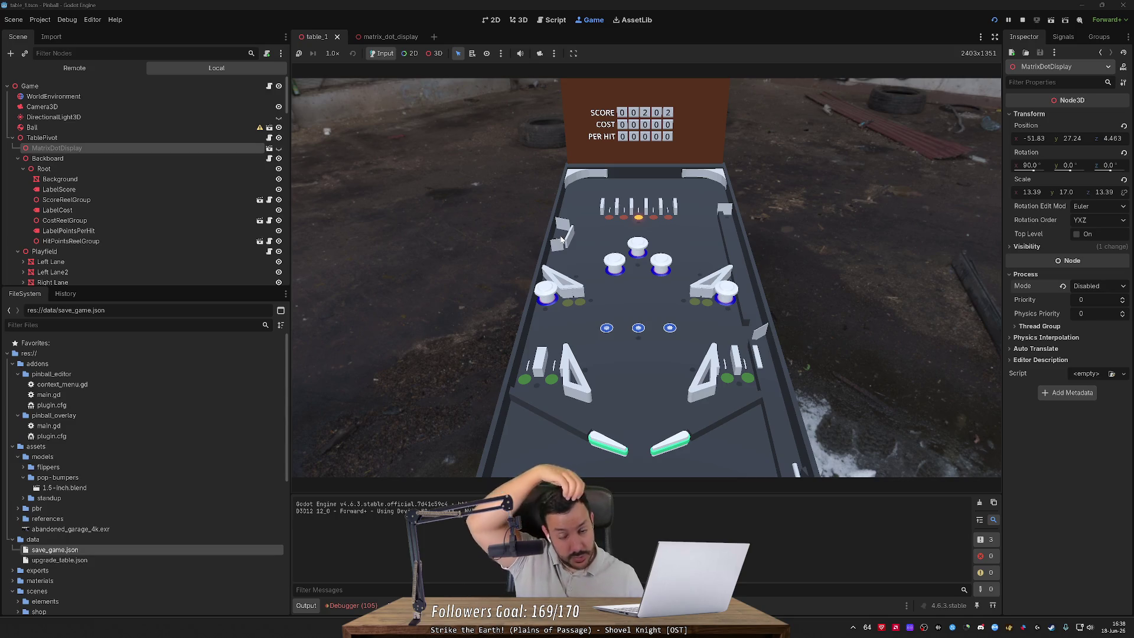
key(Left)
key(Right)
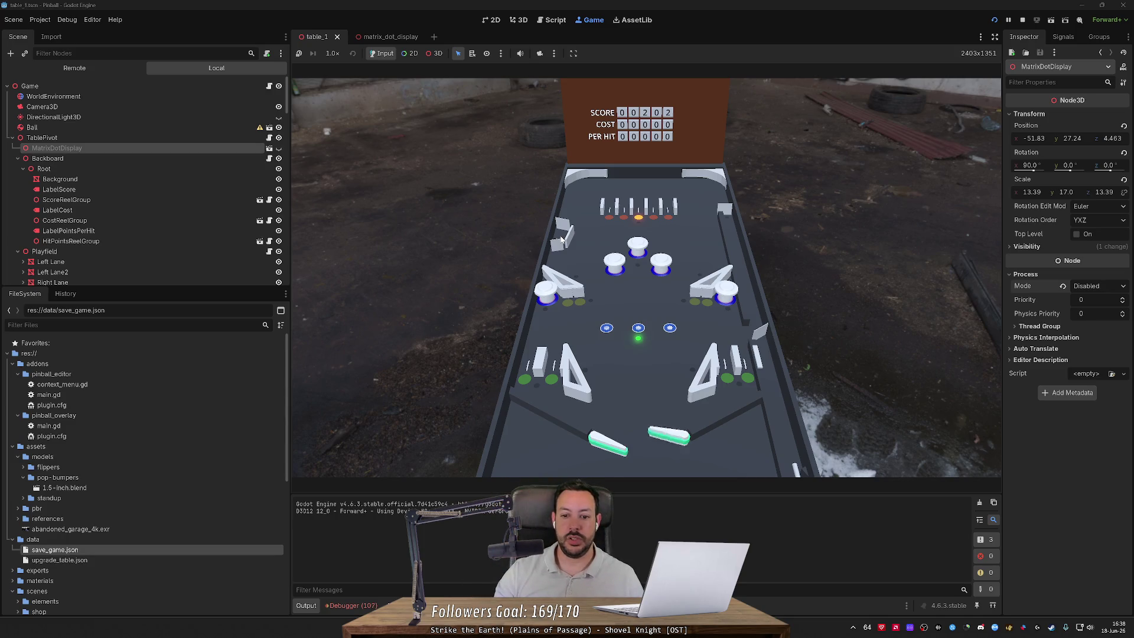
key(Left)
key(Right)
key(Left)
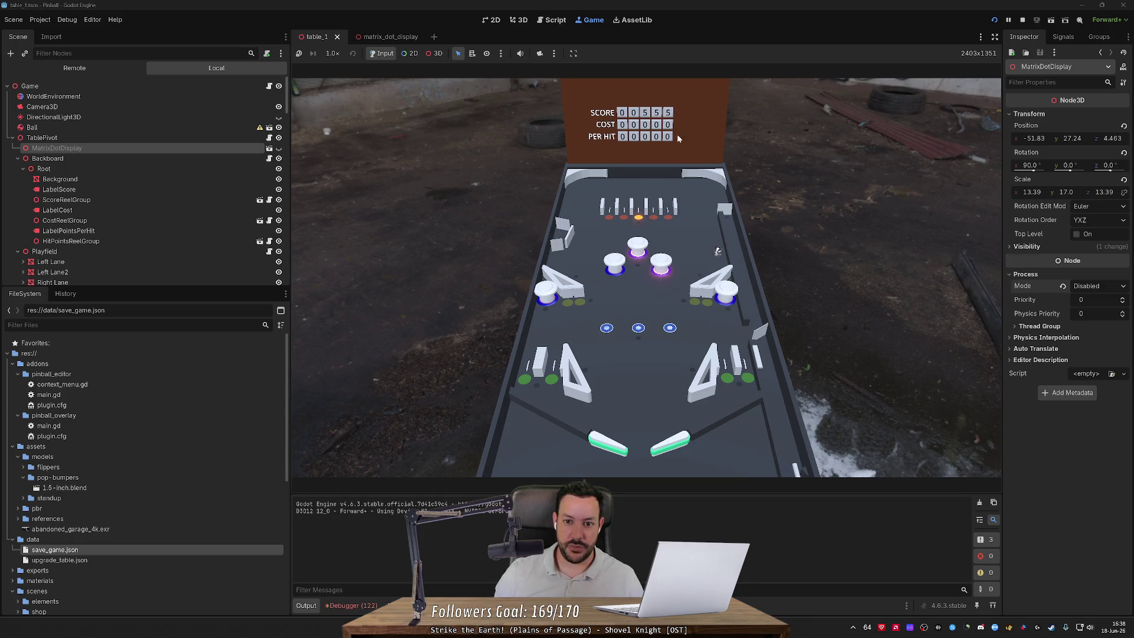
click(1023, 21)
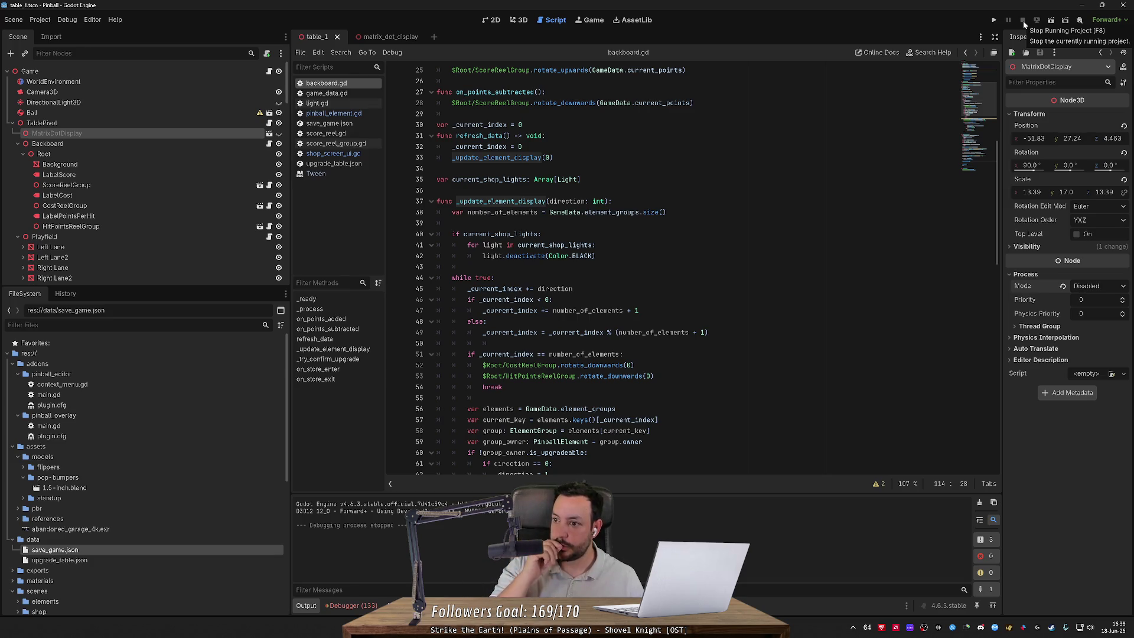
Step: Fly the 3D camera over the pinball table from the flippers toward the backboard
click(519, 20)
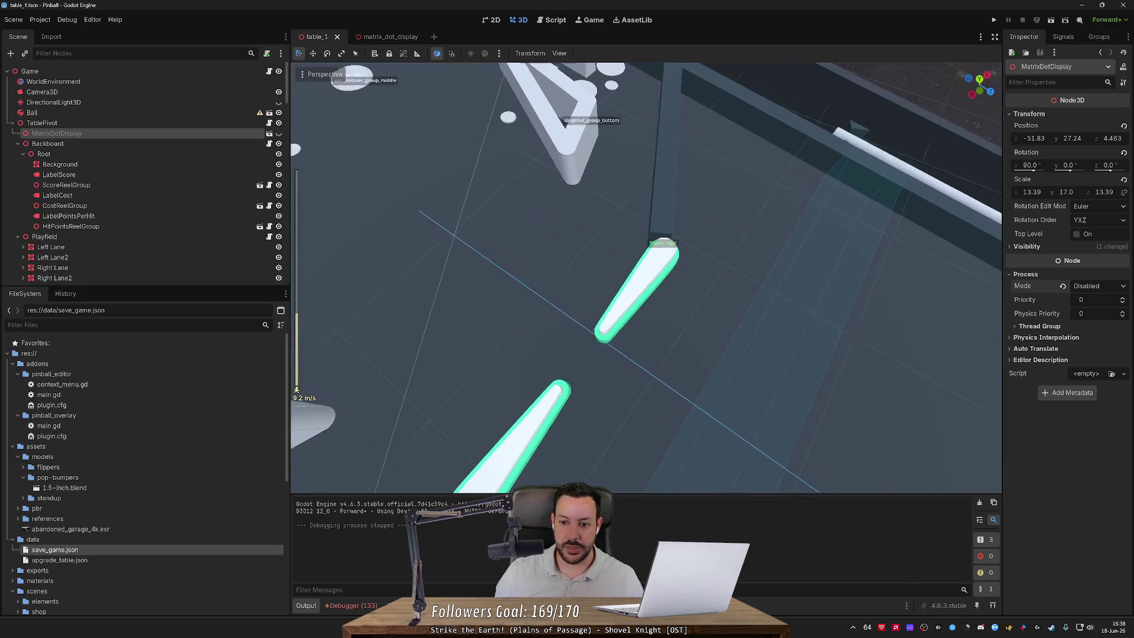
key(s)
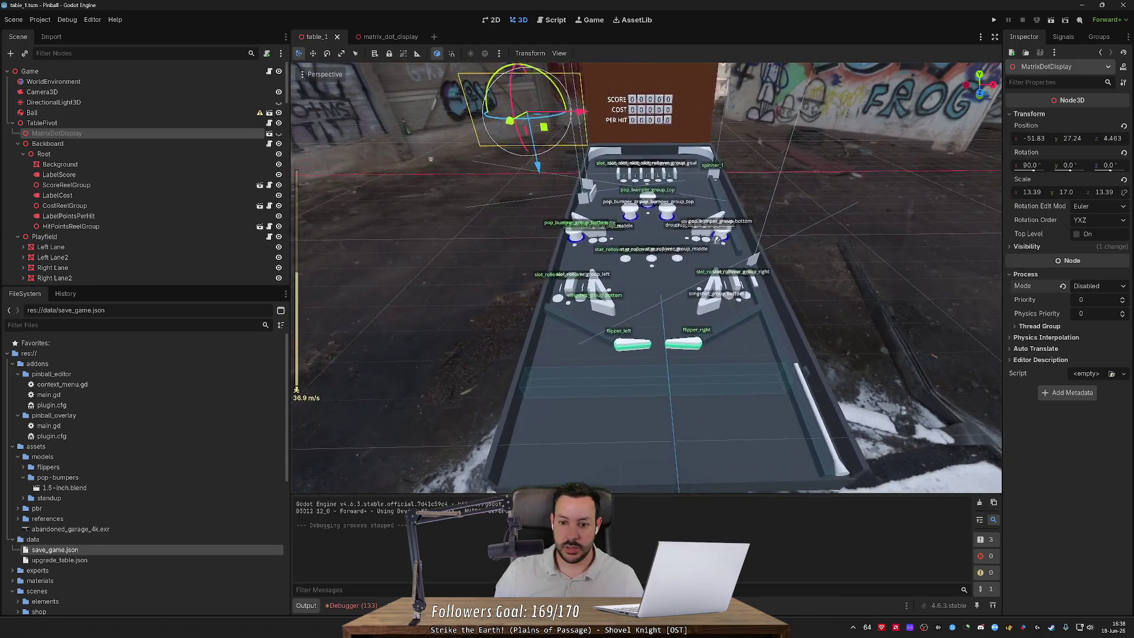
key(w)
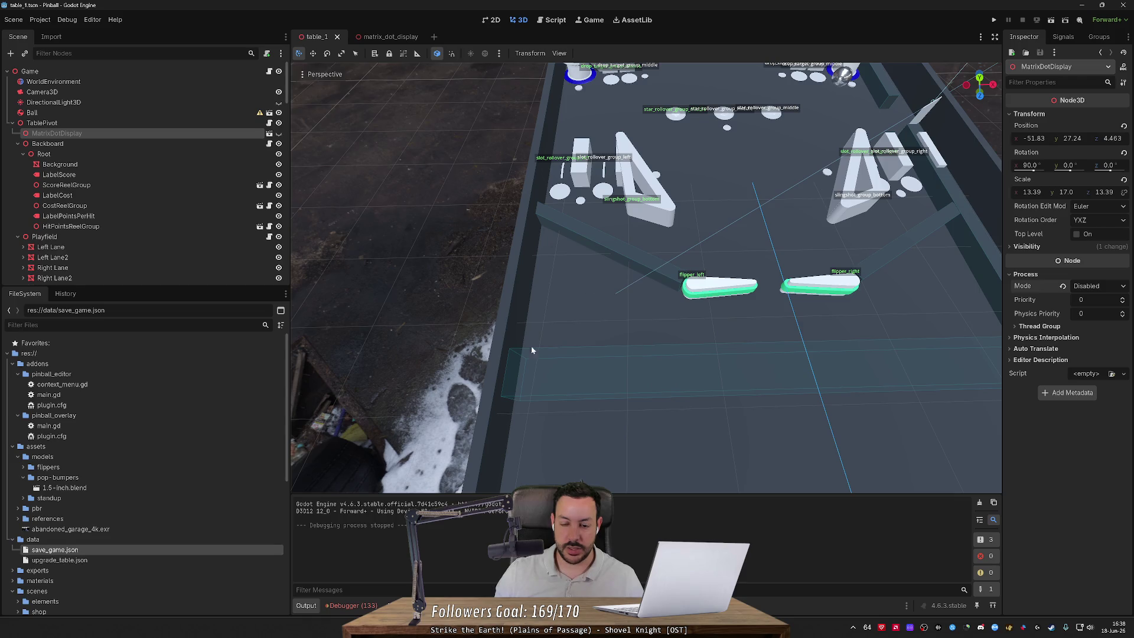
key(s)
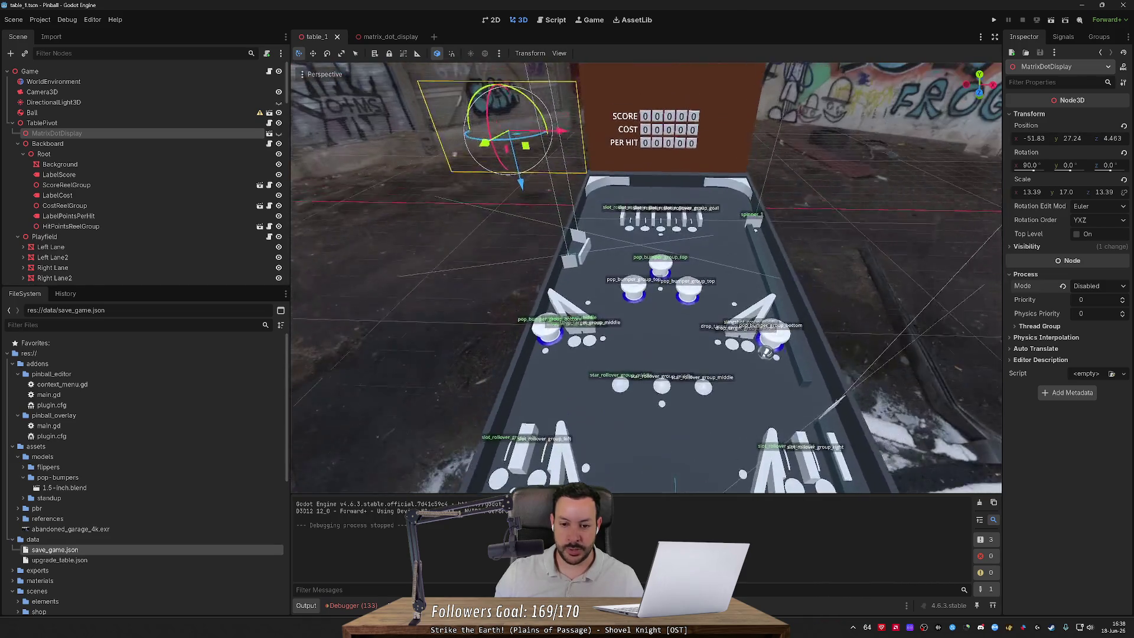
key(w)
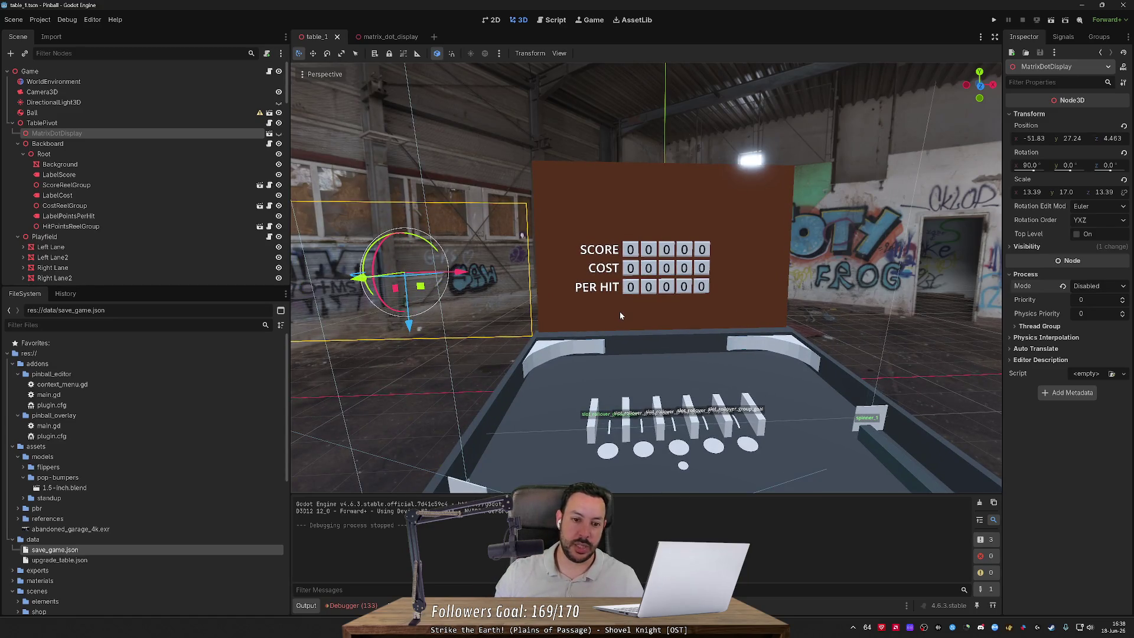
Step: Check the backbox SCORE, COST and PER HIT reels at 00000, then run the game again
scroll(620, 314, up, 5)
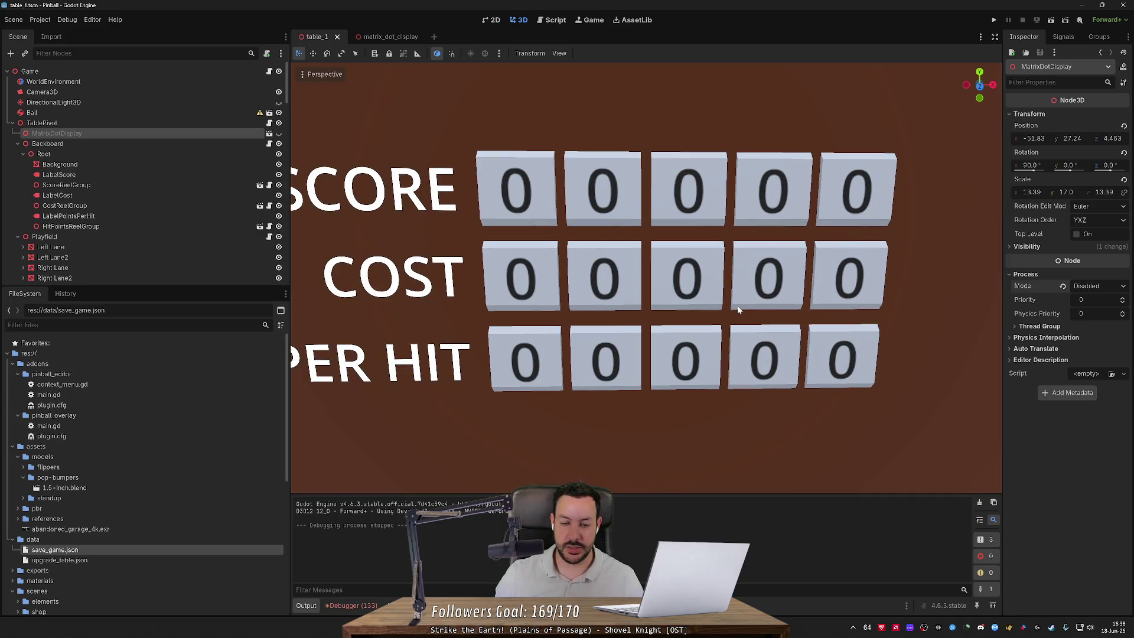
scroll(737, 309, down, 5)
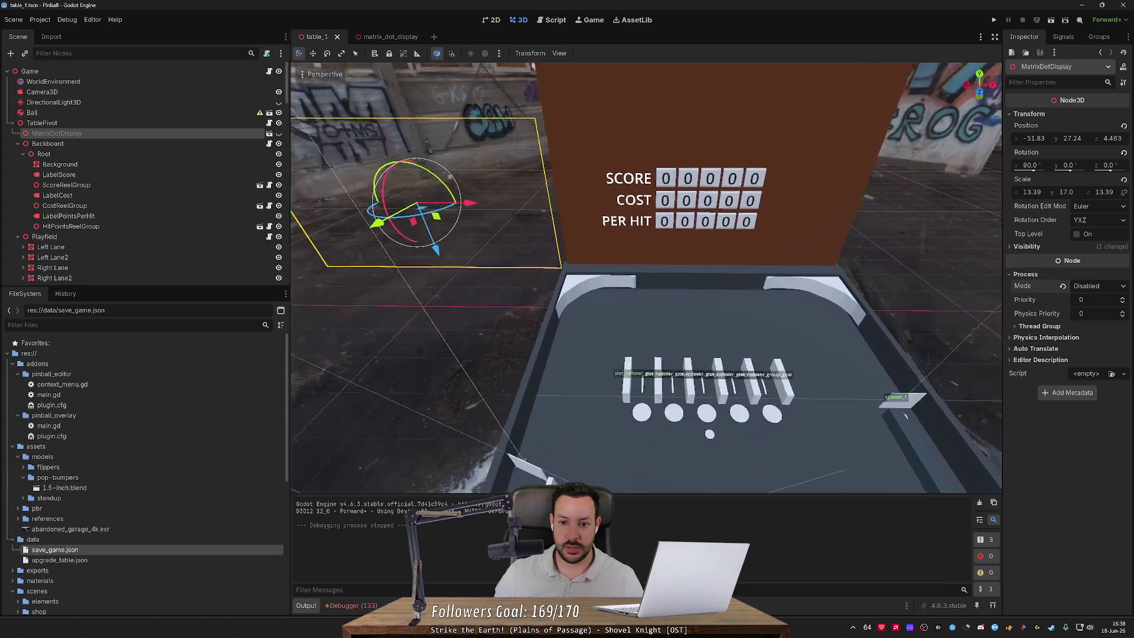
key(KP_7)
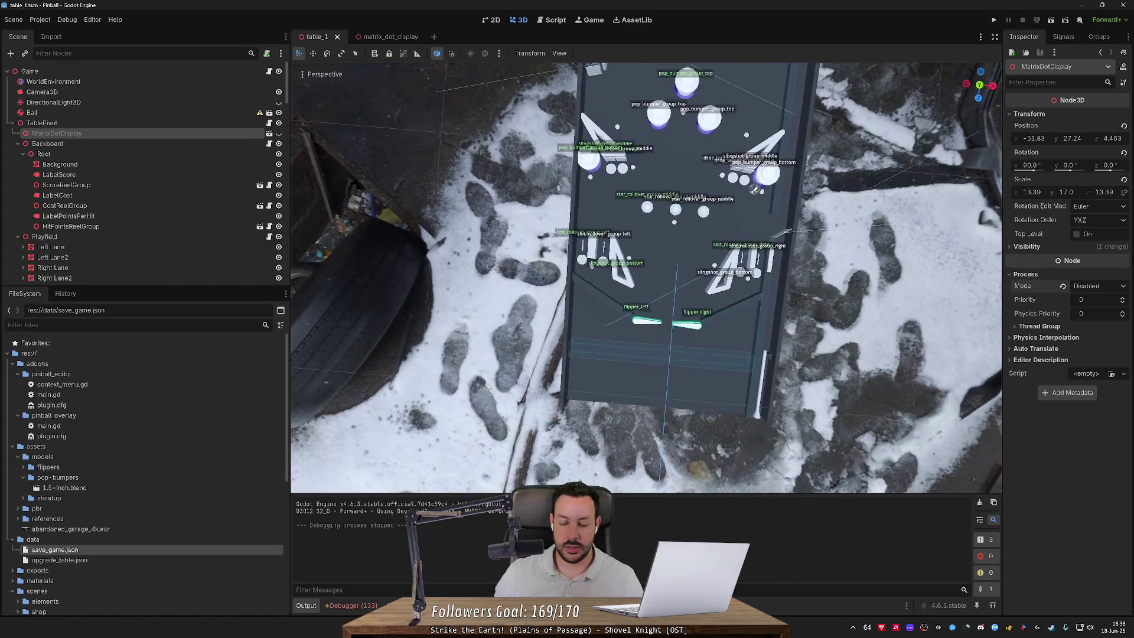
drag(650, 277, 709, 315)
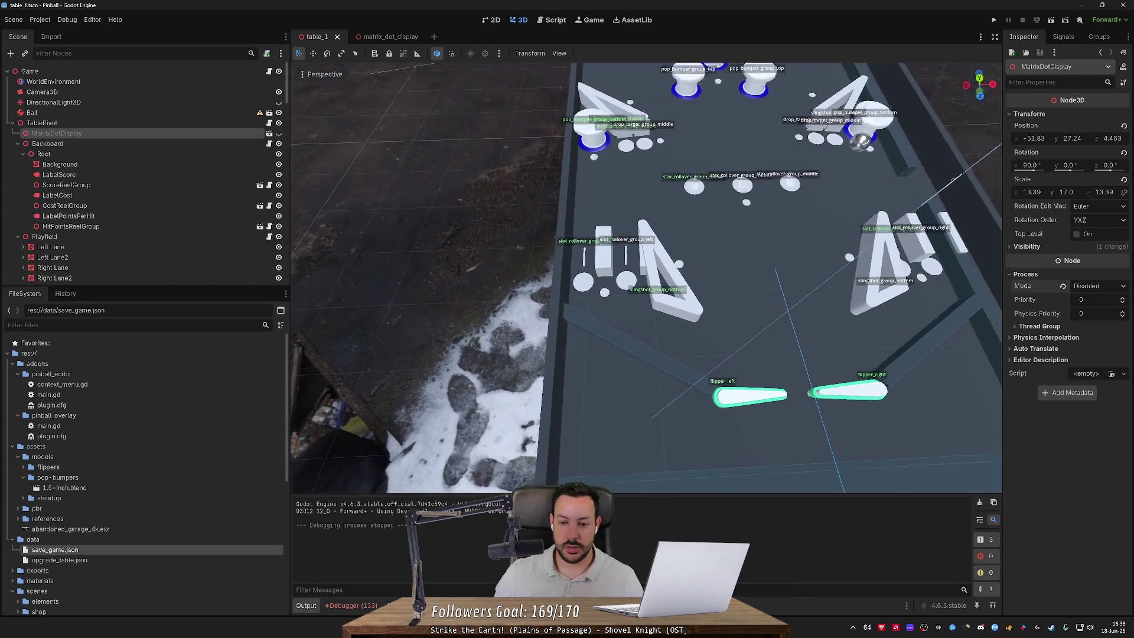
drag(721, 288, 886, 118)
click(994, 20)
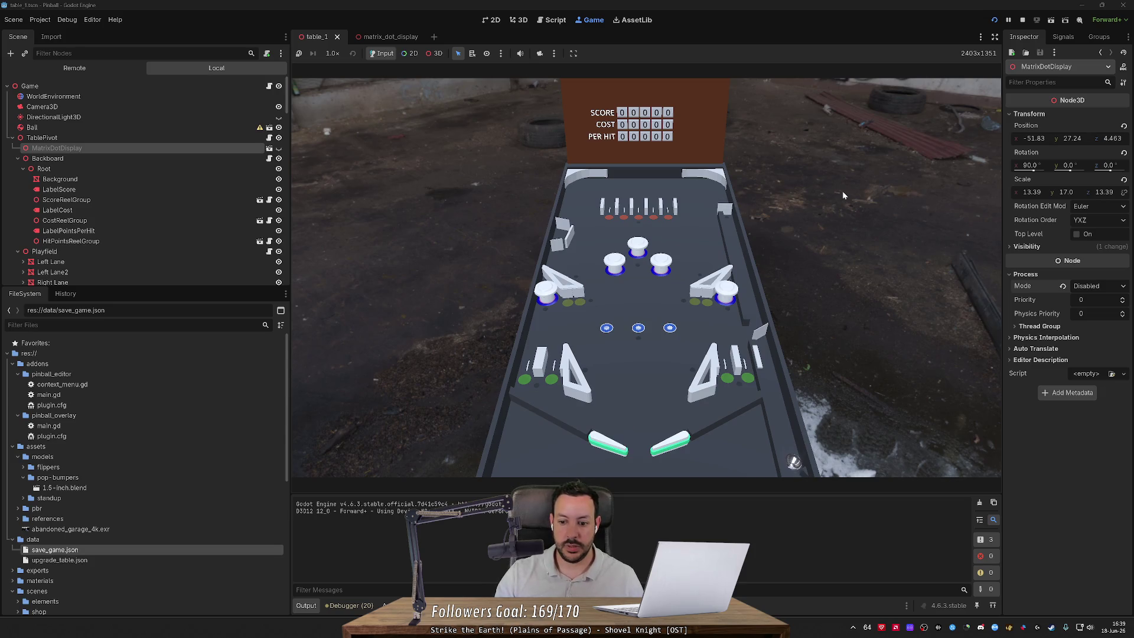
Step: Launch the ball and work both flippers so the score climbs from about 7,600
key(Left)
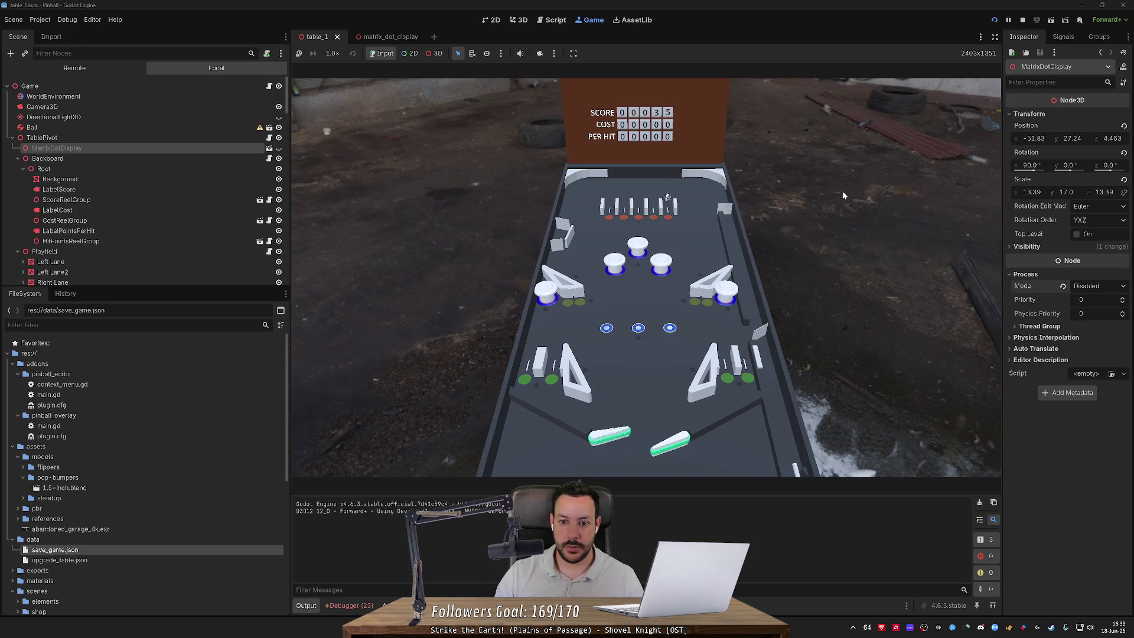
key(Right)
key(Left)
key(Right)
key(Right)
key(Left)
key(Left)
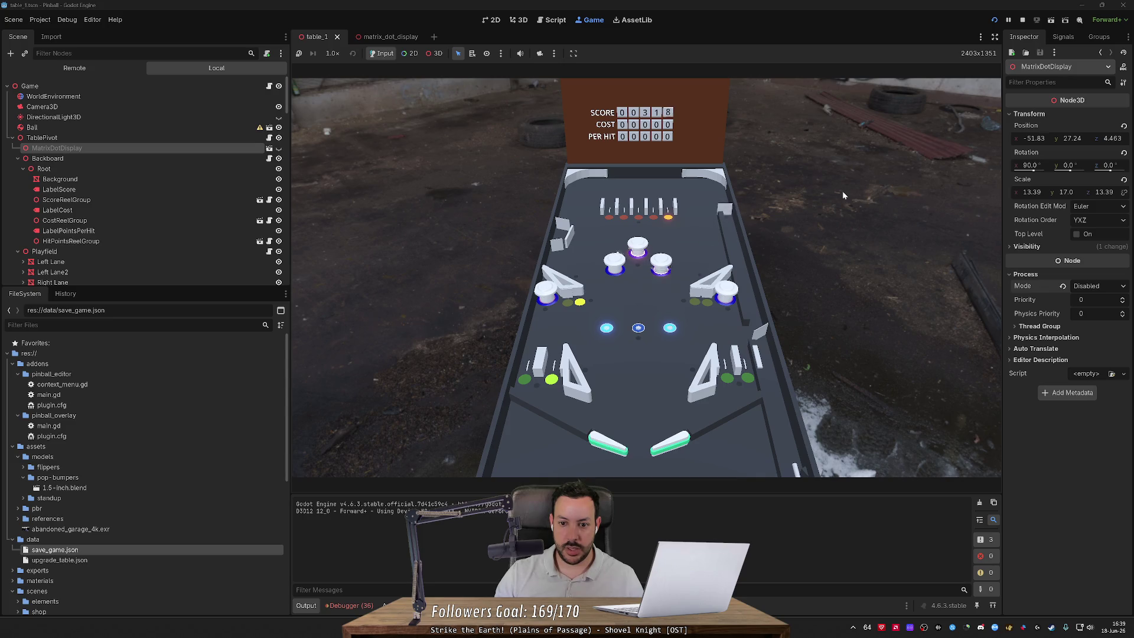
key(Left)
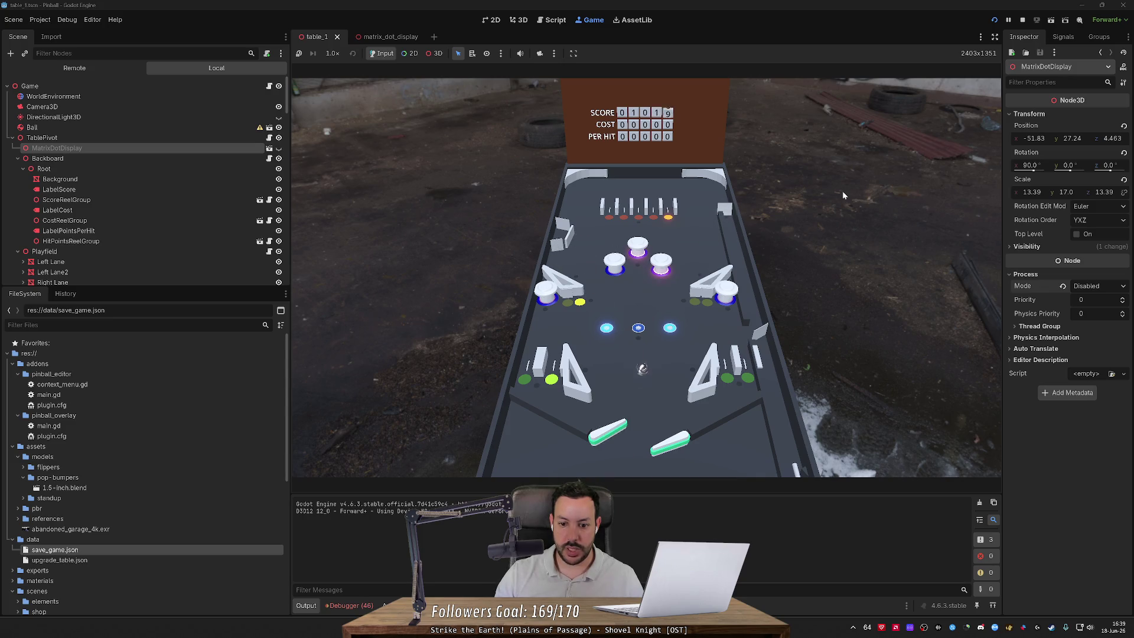
key(Right)
key(Left)
key(Left)
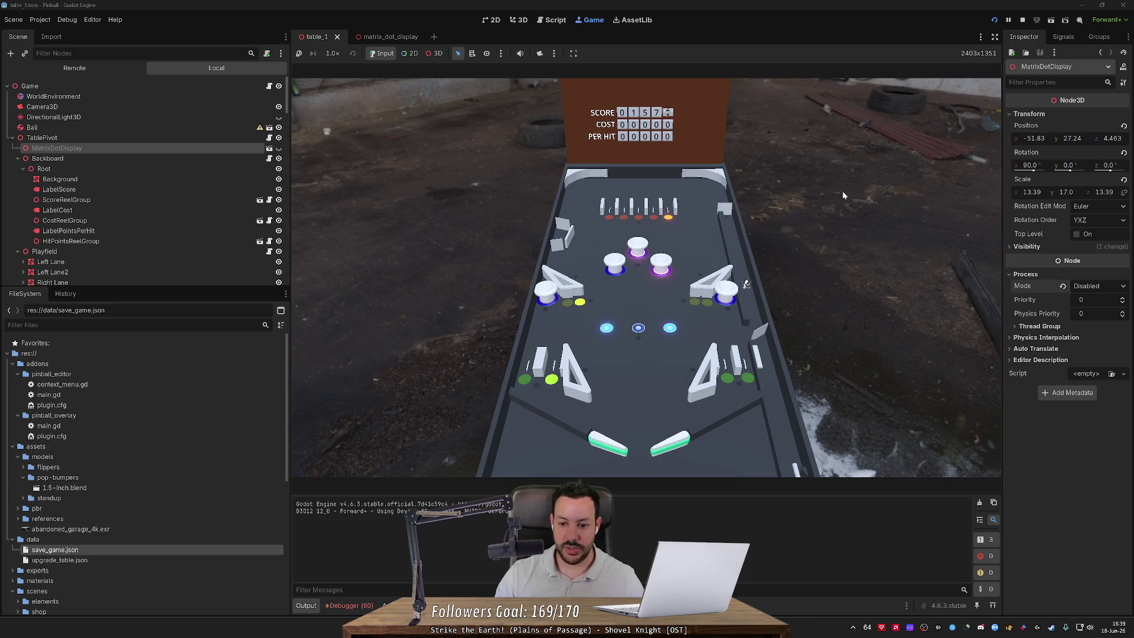
key(Left)
key(Right)
key(Right)
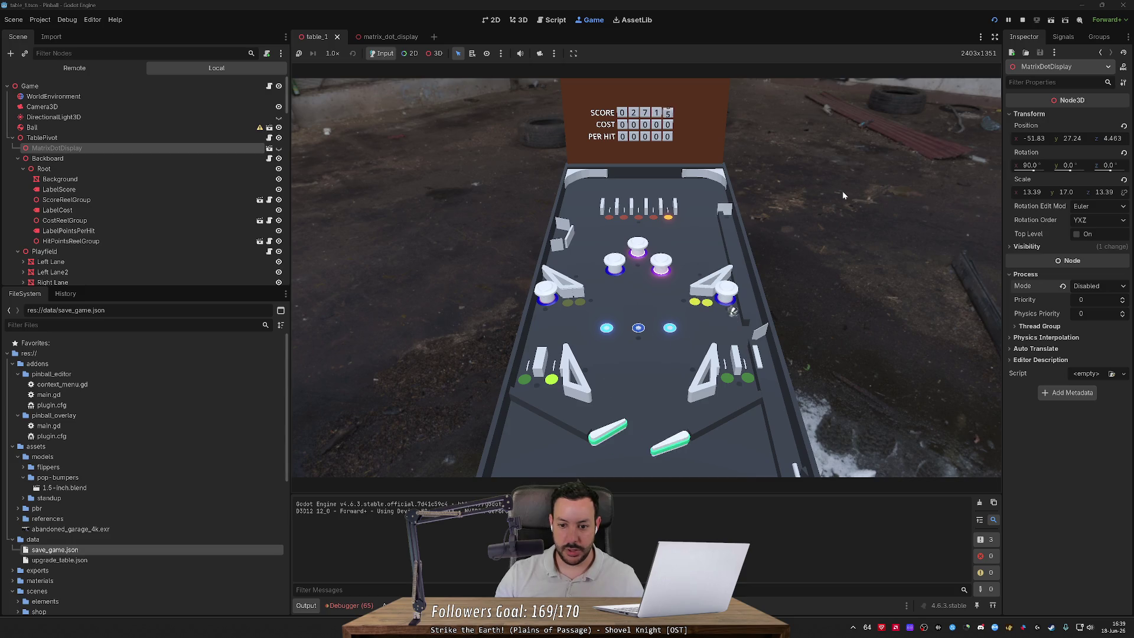
key(Left)
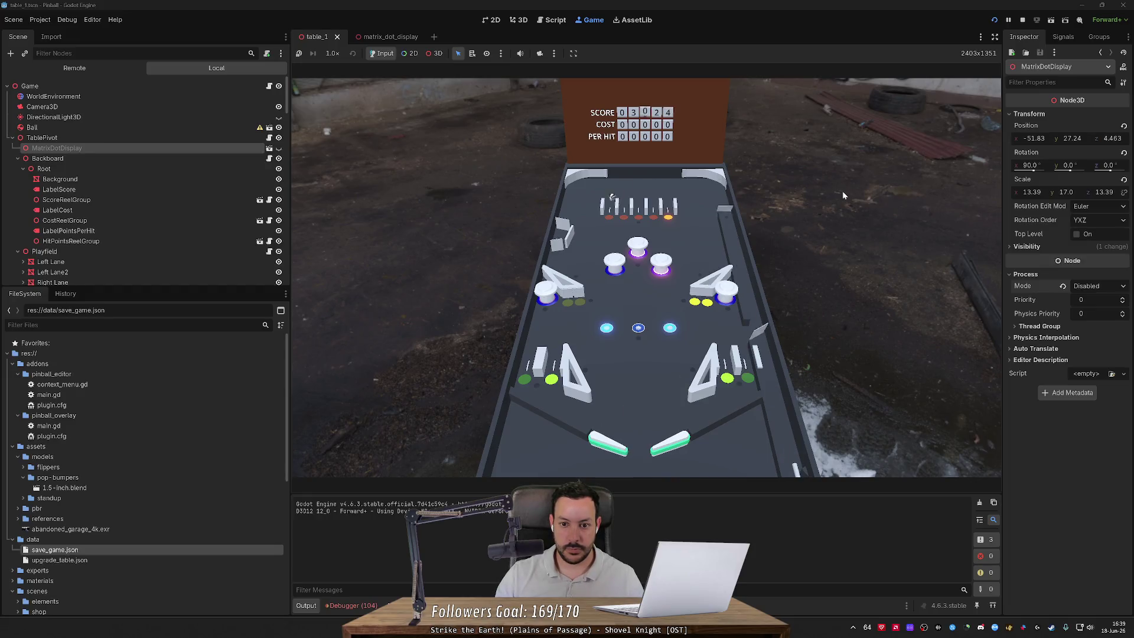
key(Left)
key(Right)
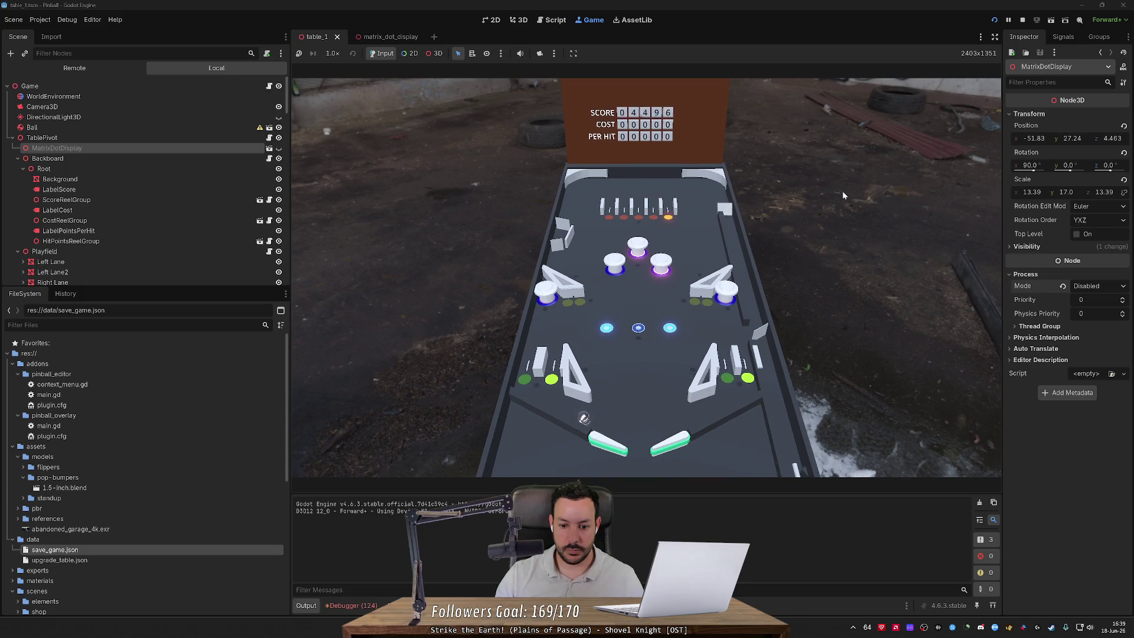
key(Right)
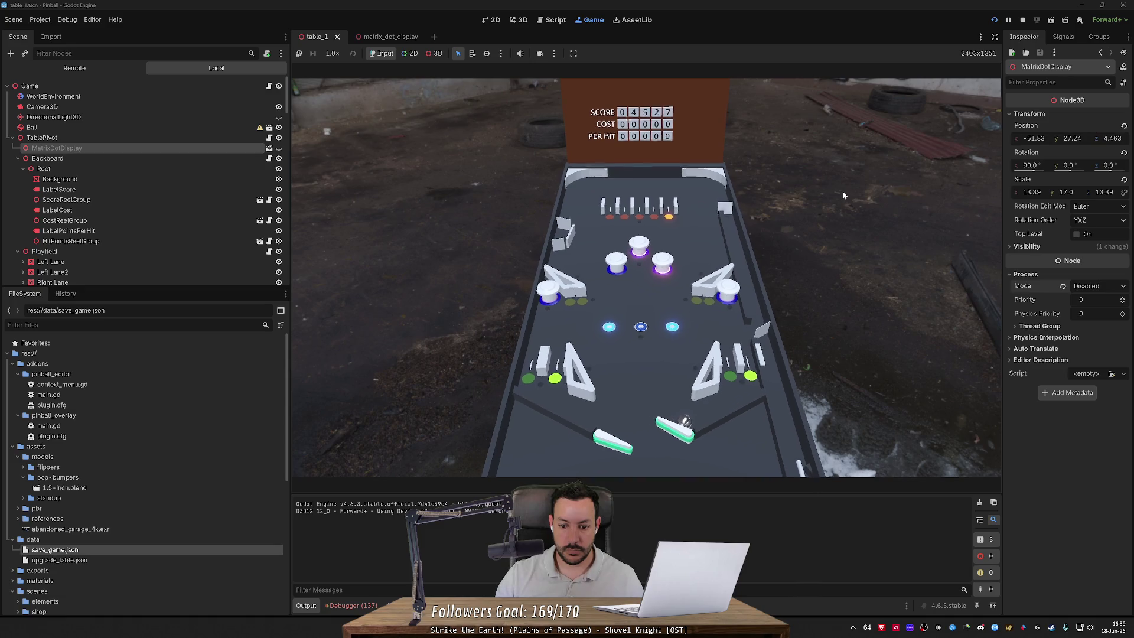
key(Right)
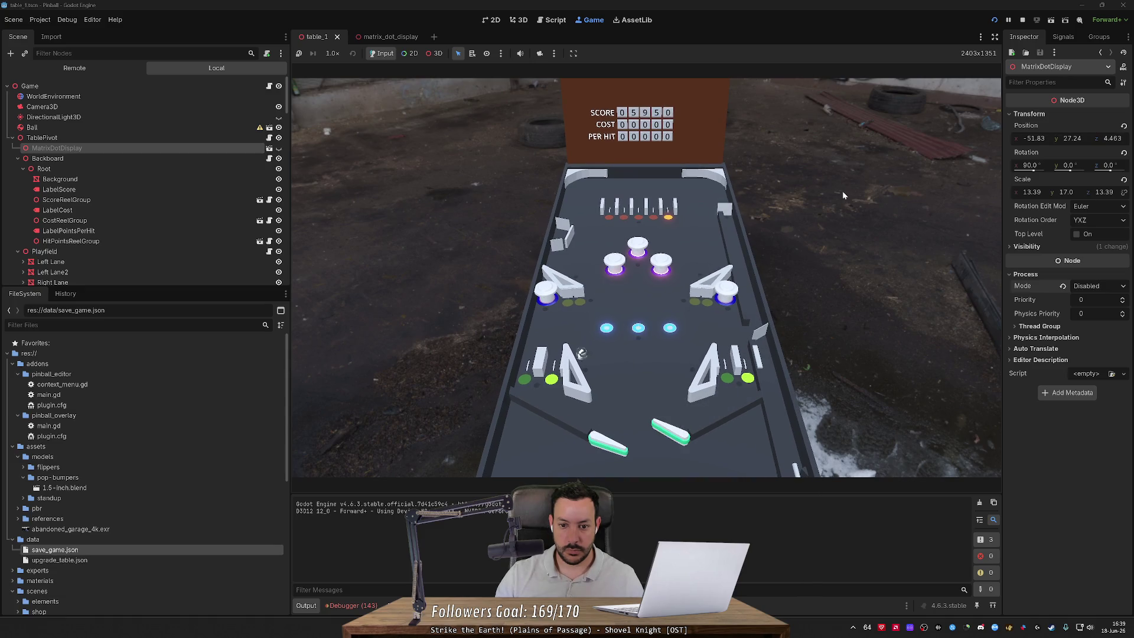
key(Left)
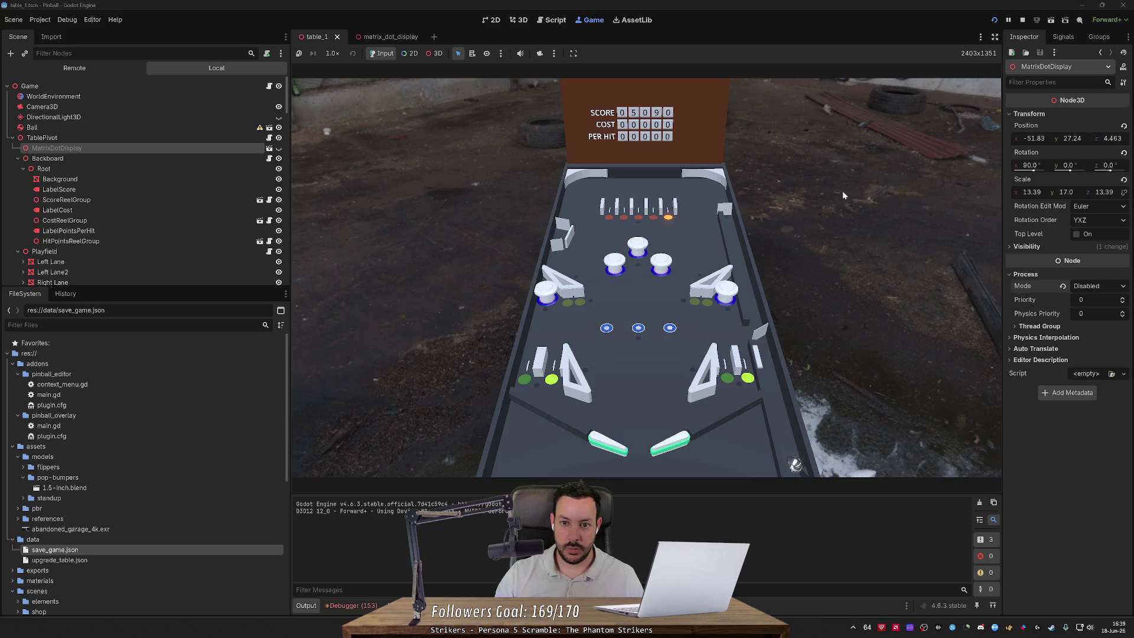
Step: Relaunch the ball with Down and keep it alive until the score nears 9,500
key(Down)
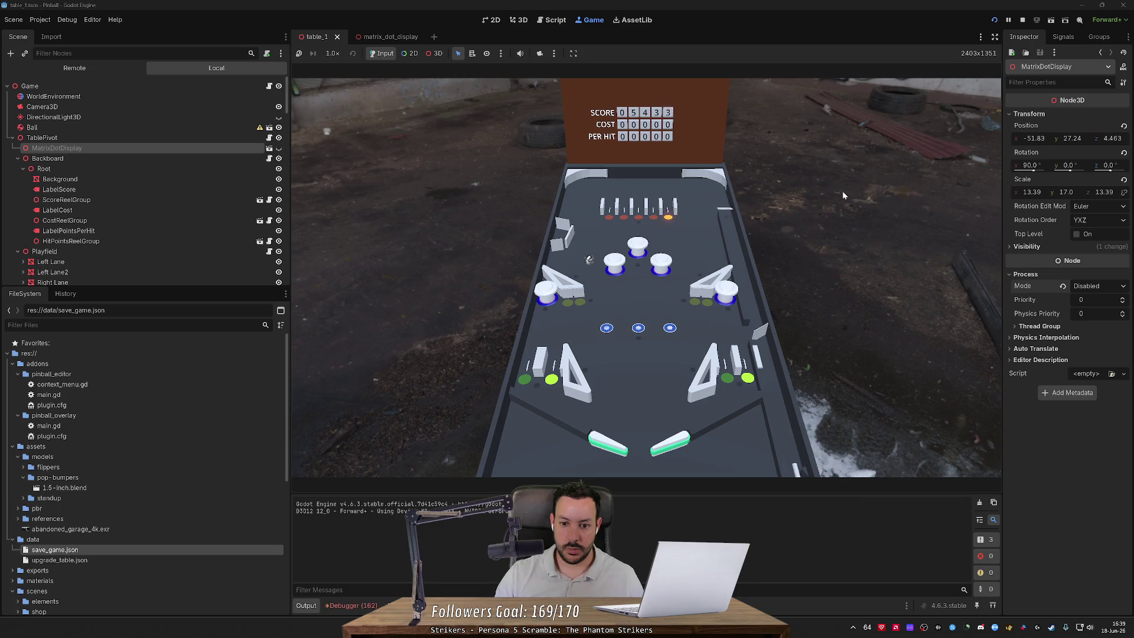
key(Left)
key(Left)
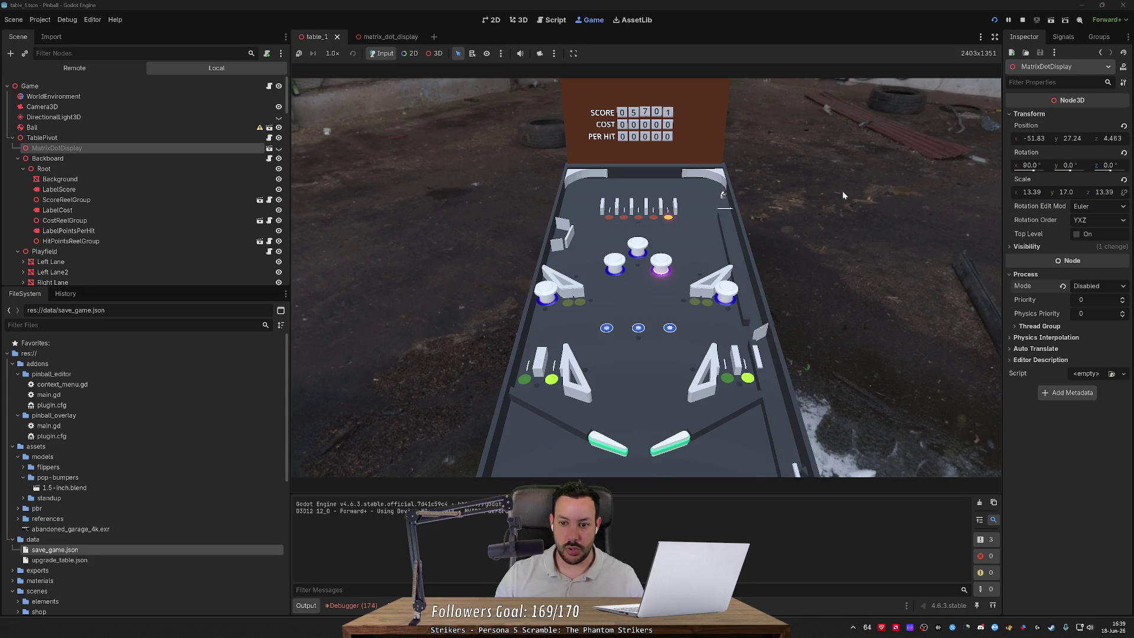
key(Left)
key(Left)
key(Right)
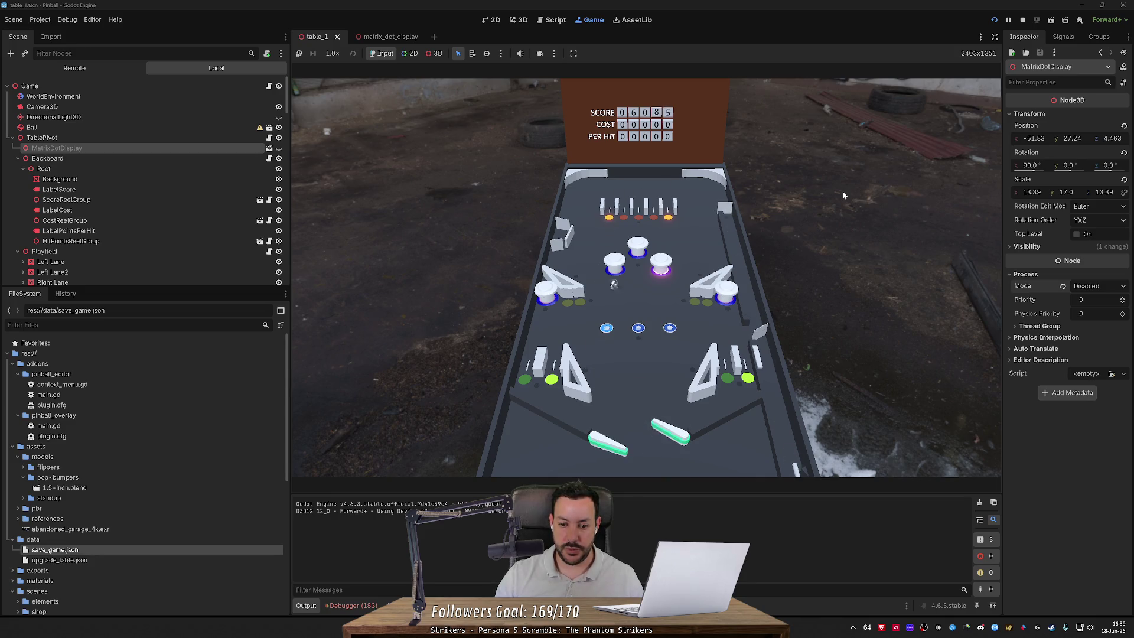
key(Left)
key(Right)
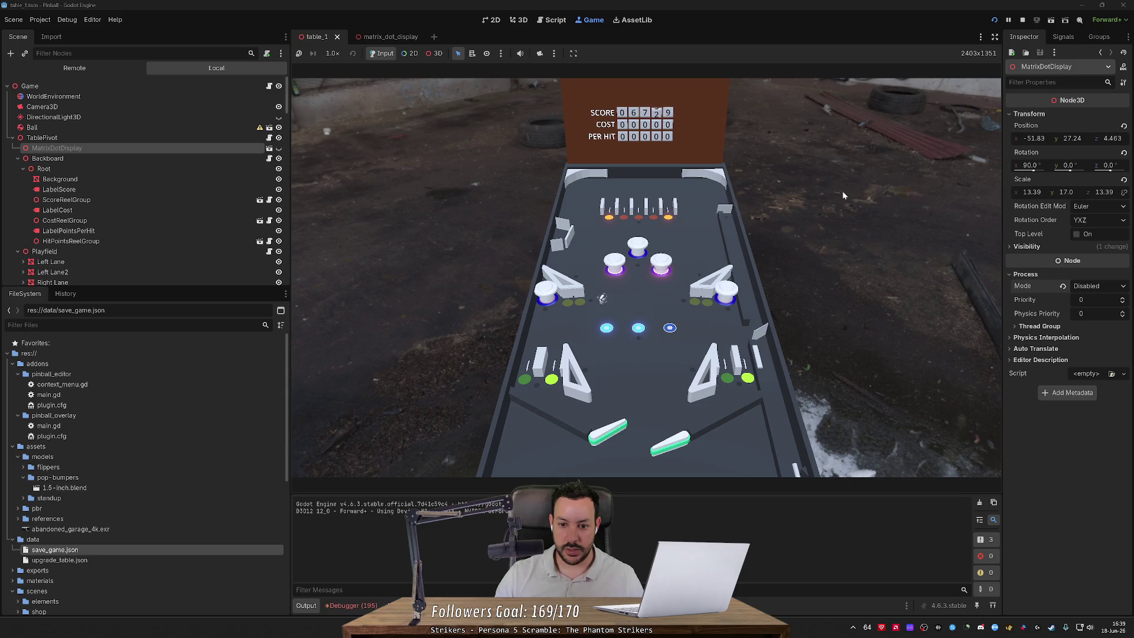
key(Left)
key(Right)
key(Left)
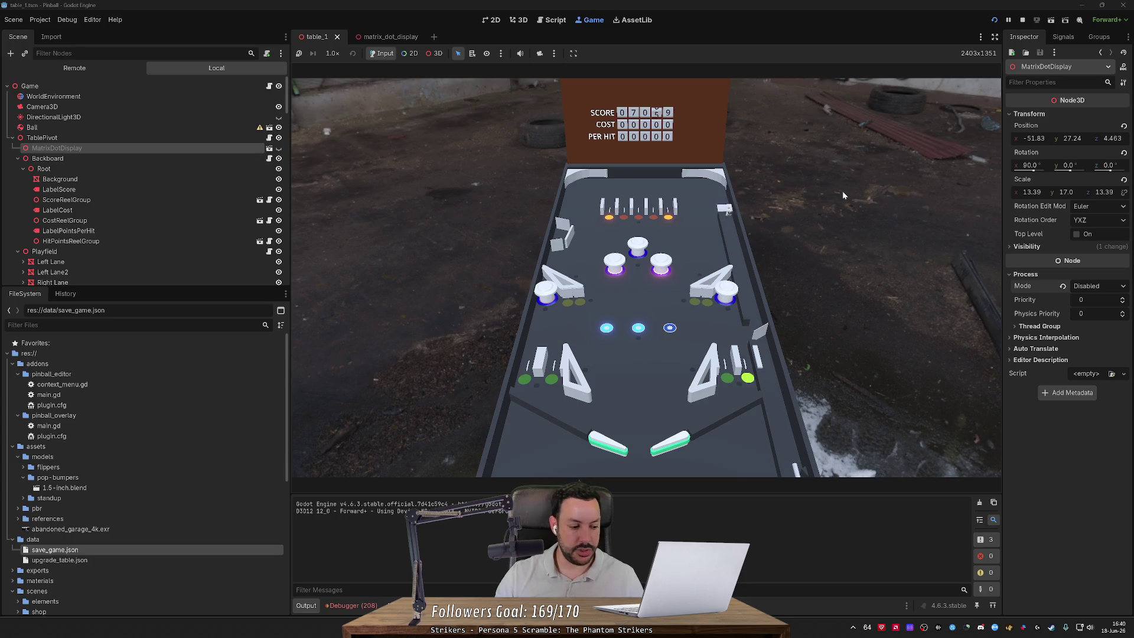
key(Left)
key(Right)
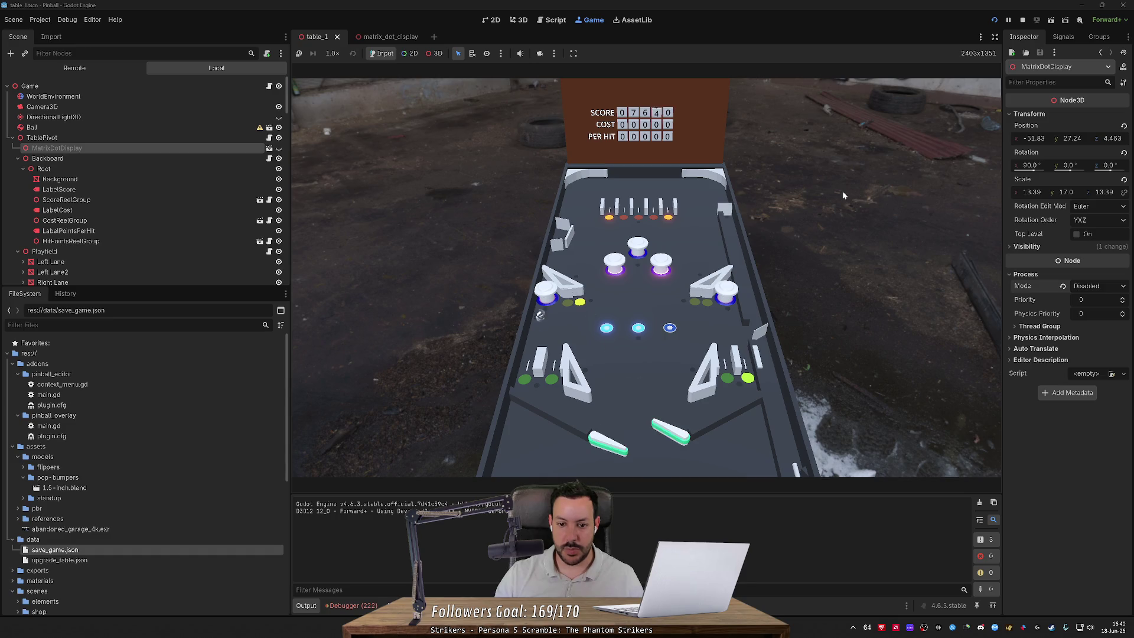
key(Left)
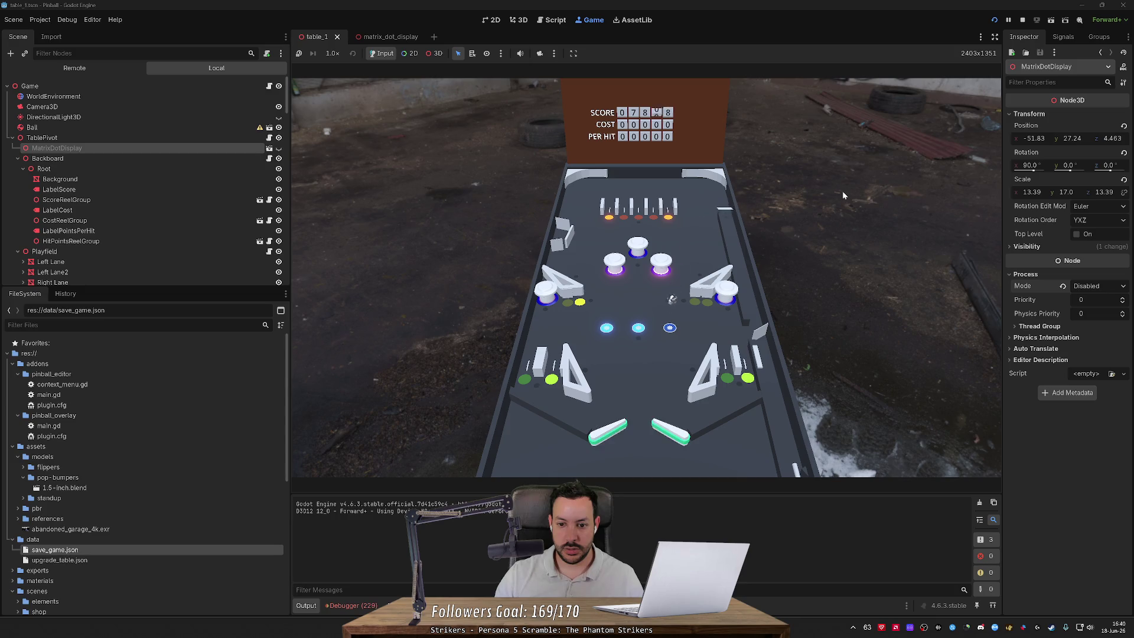
key(Left)
key(Right)
key(Right)
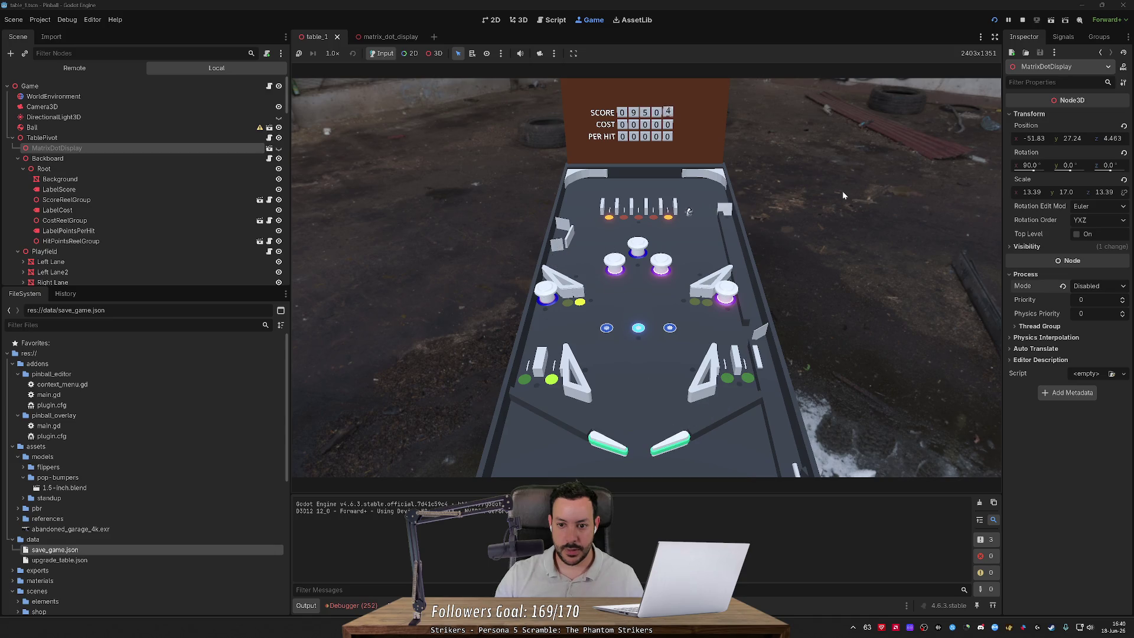
Step: Flick both flippers to send the ball to the centre and top lanes, raising the score
key(Left)
key(Right)
key(Left)
key(Right)
key(Right)
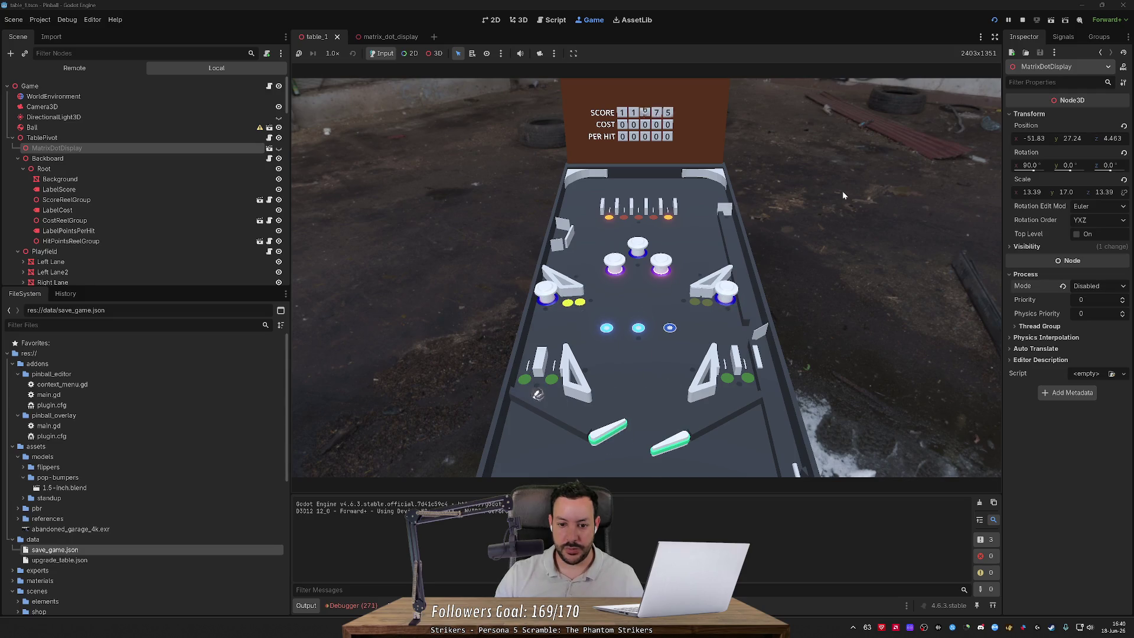
key(Left)
key(Left)
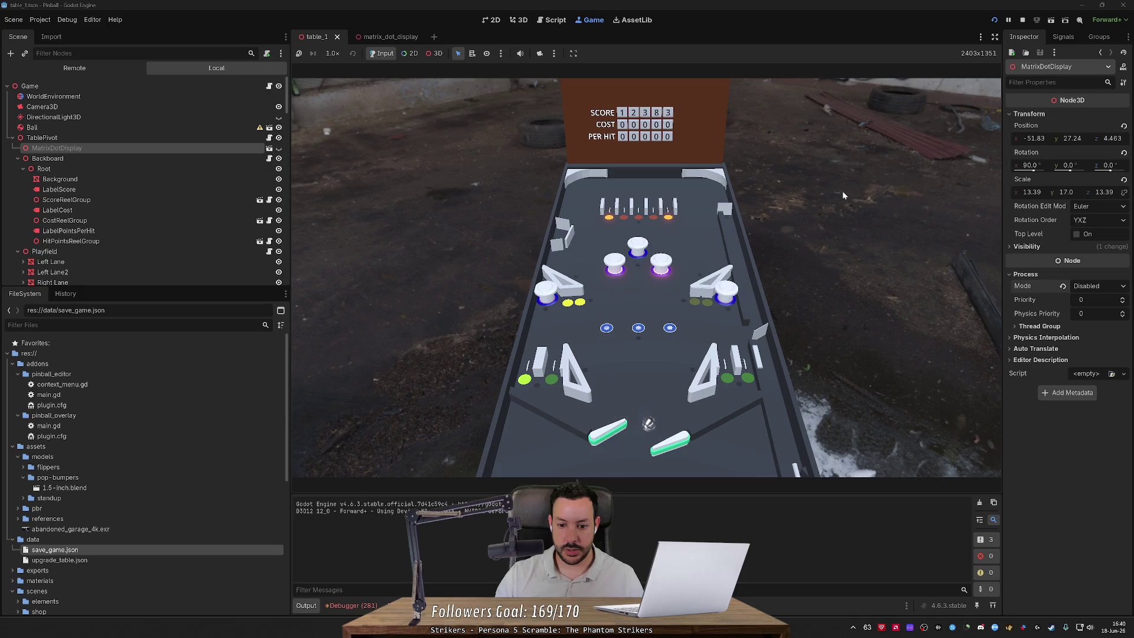
key(Right)
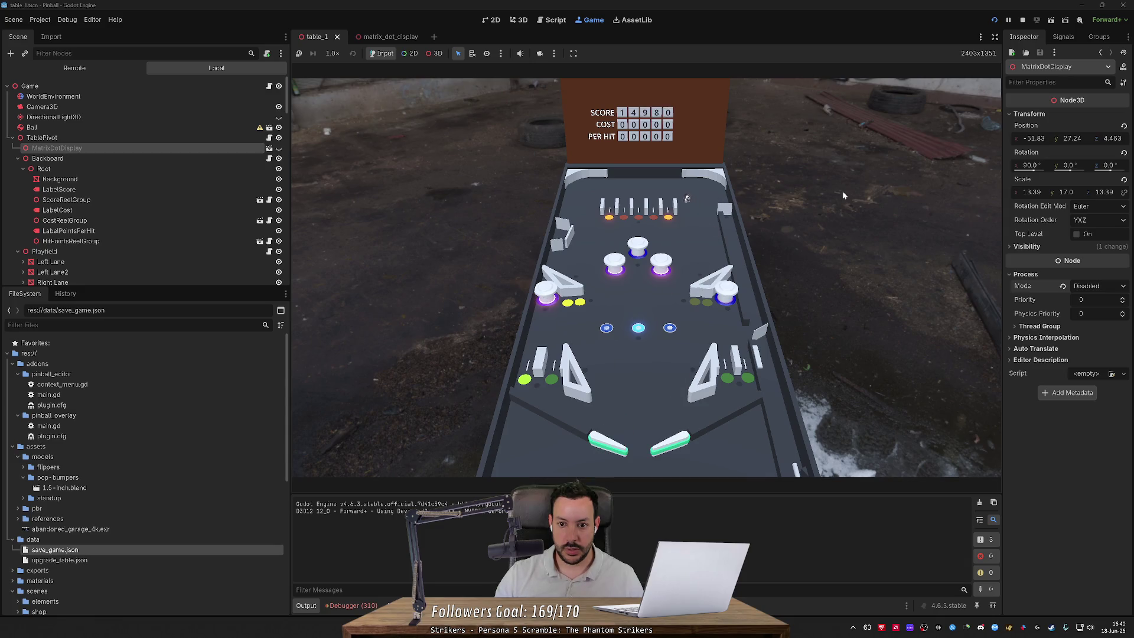
key(Left)
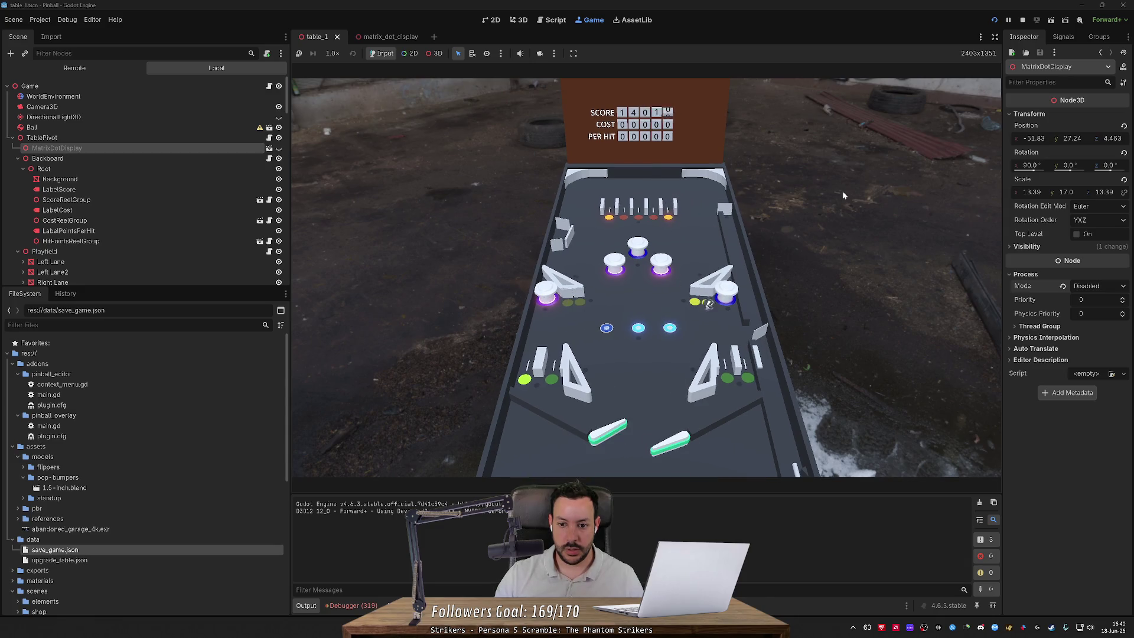
key(Right)
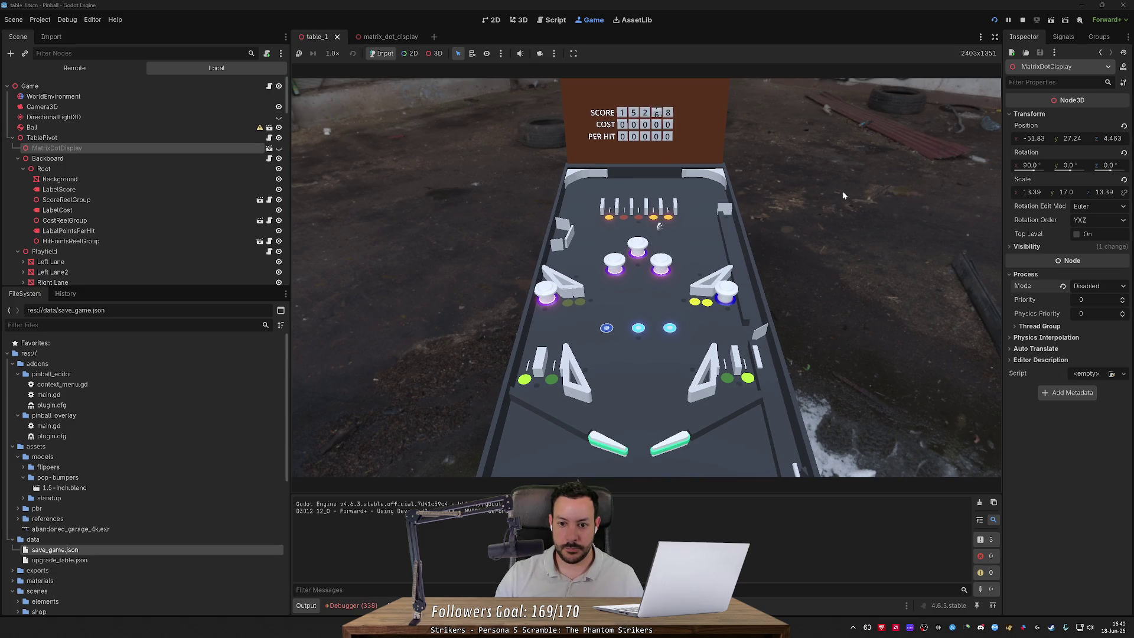
key(Left)
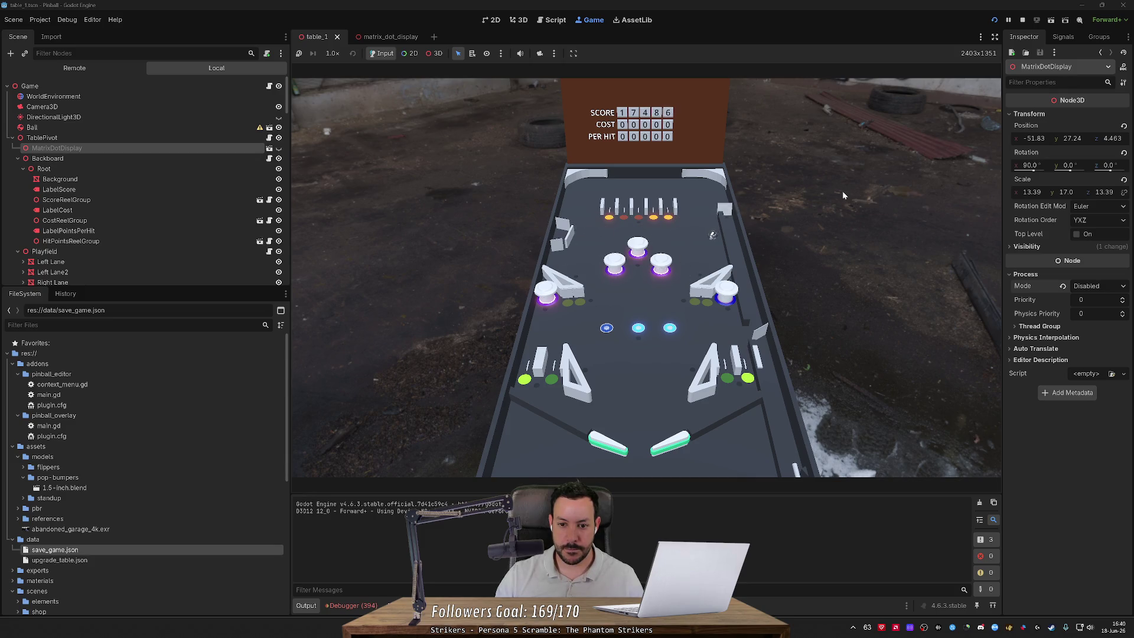
key(Left)
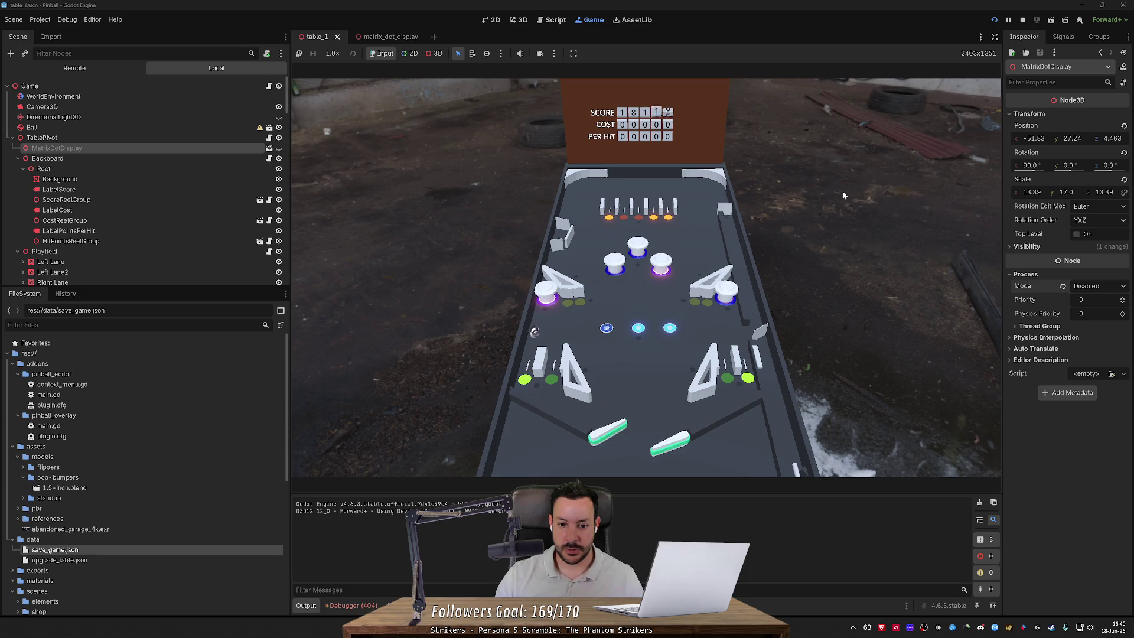
key(Left)
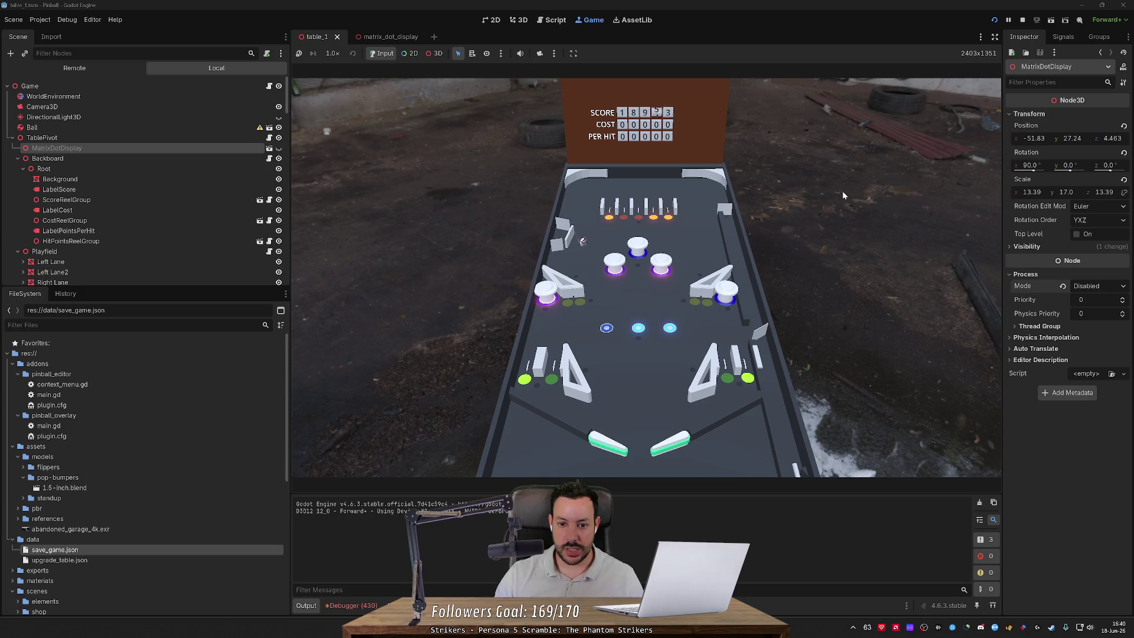
key(Left)
key(Left)
key(Left)
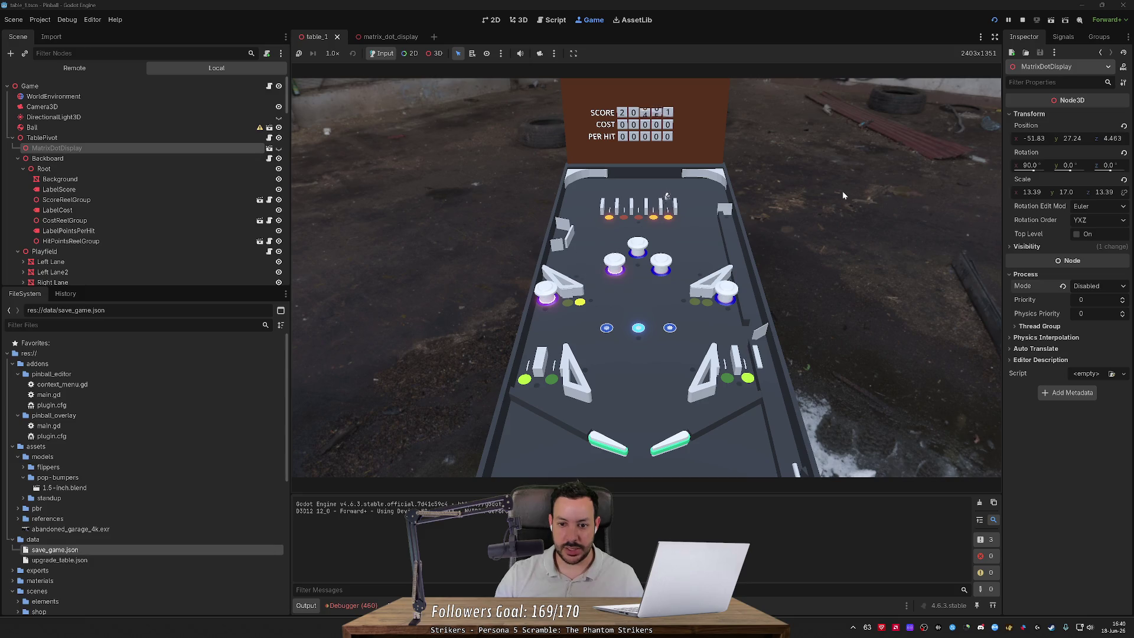
key(Left)
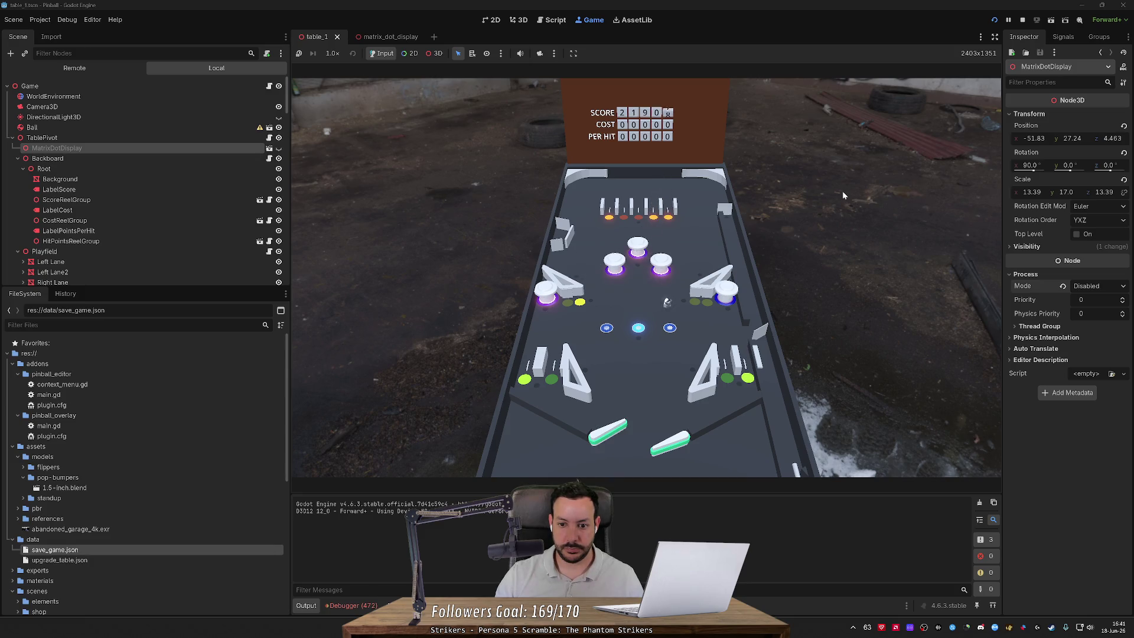
key(Right)
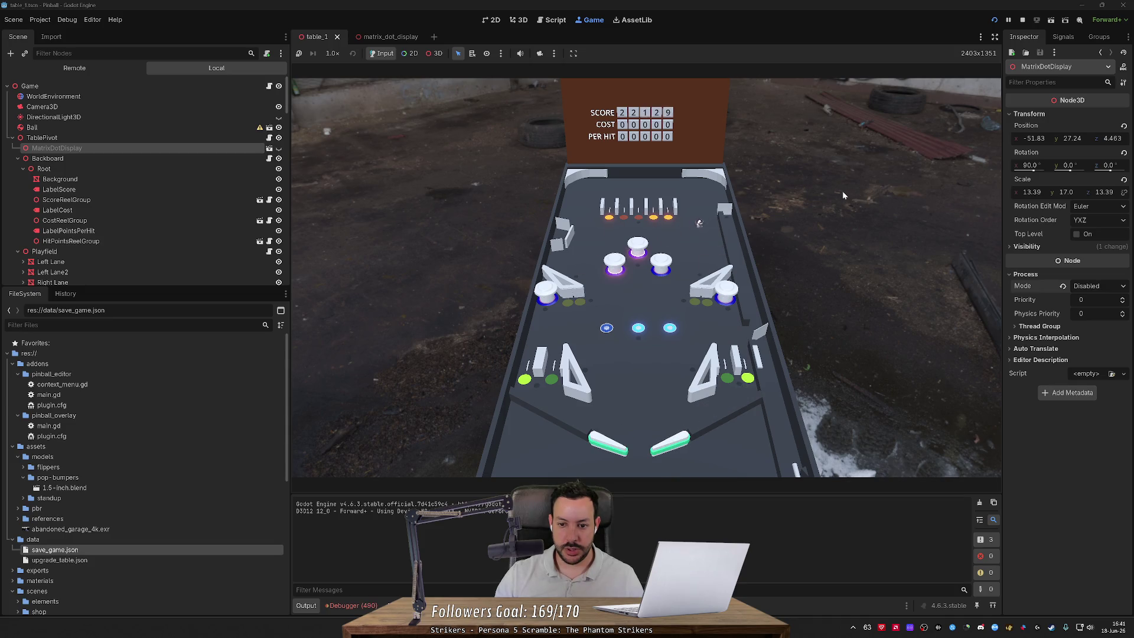
key(Left)
key(Right)
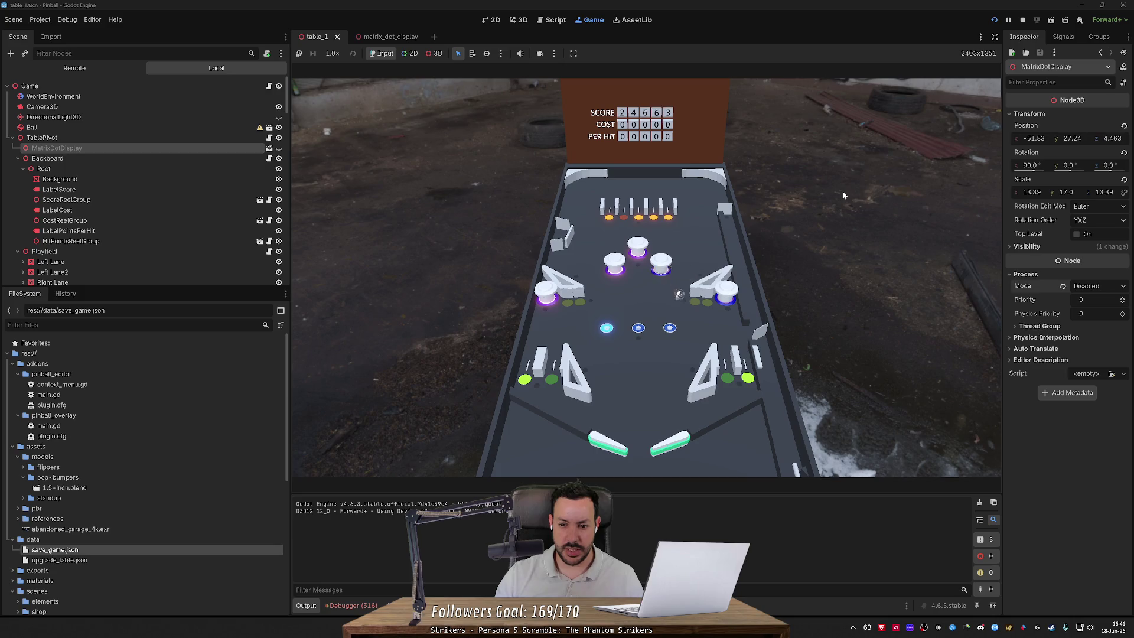
key(Left)
key(Right)
key(Left)
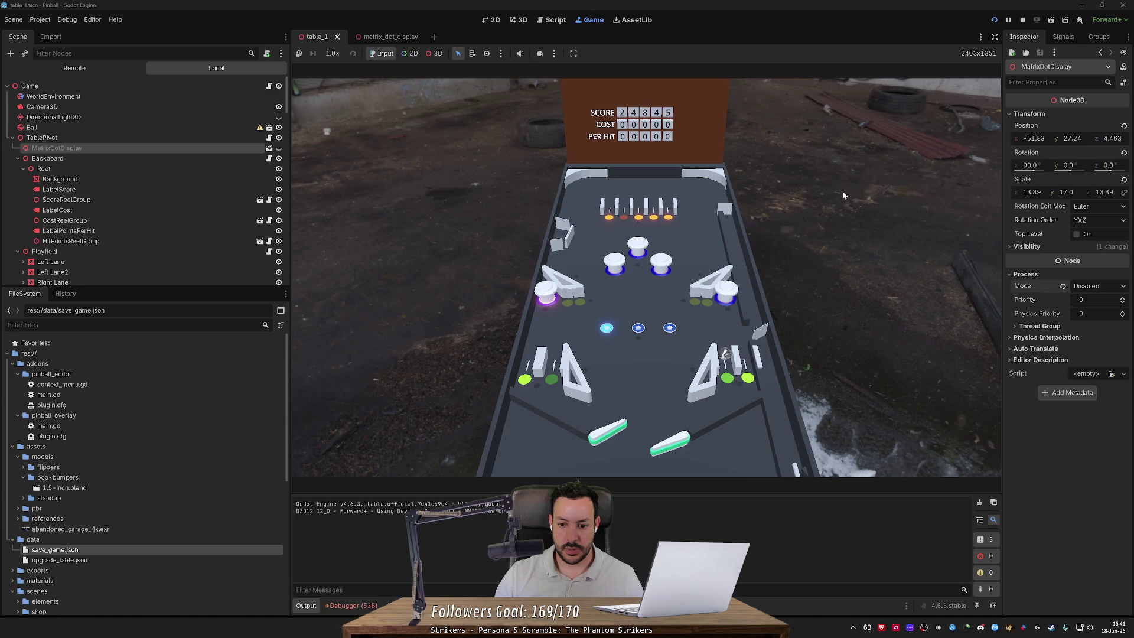
key(Right)
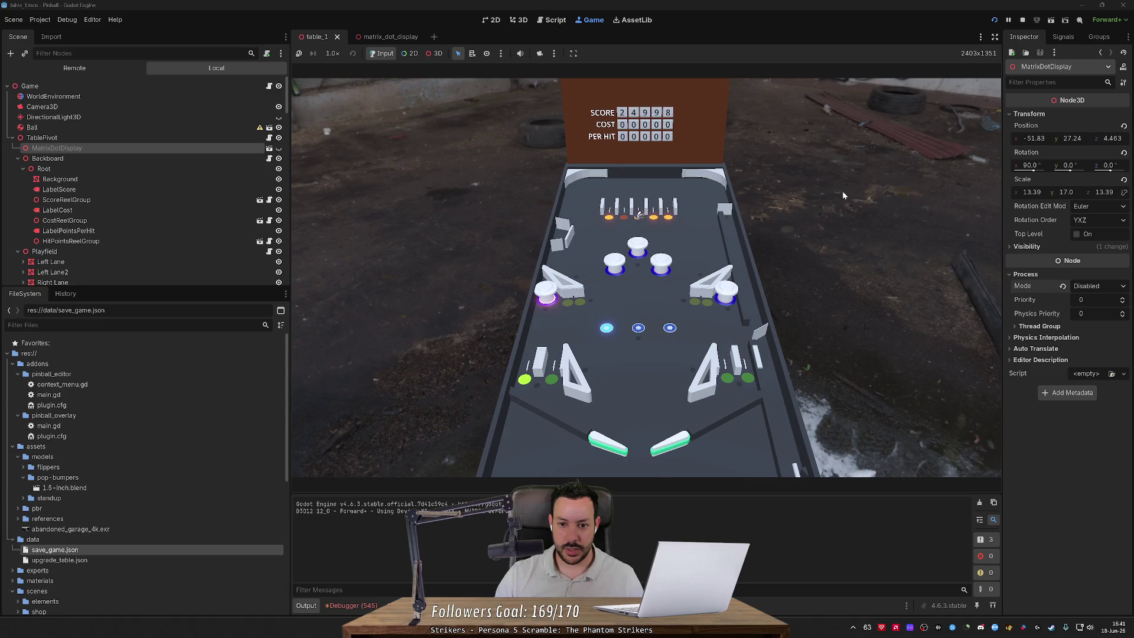
key(Left)
key(Right)
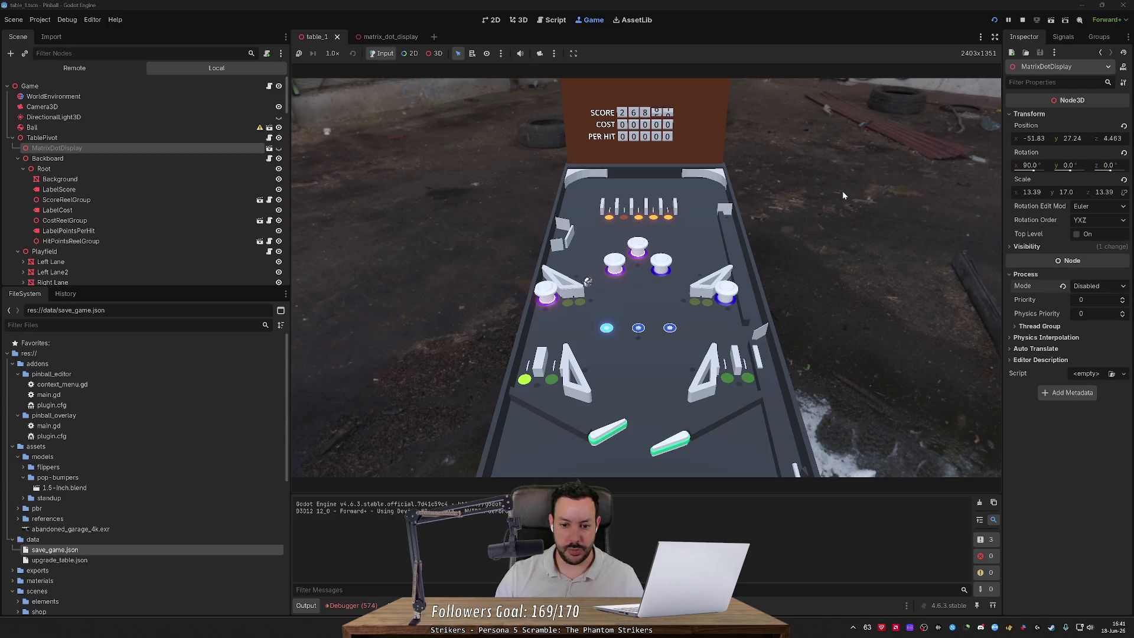
key(Right)
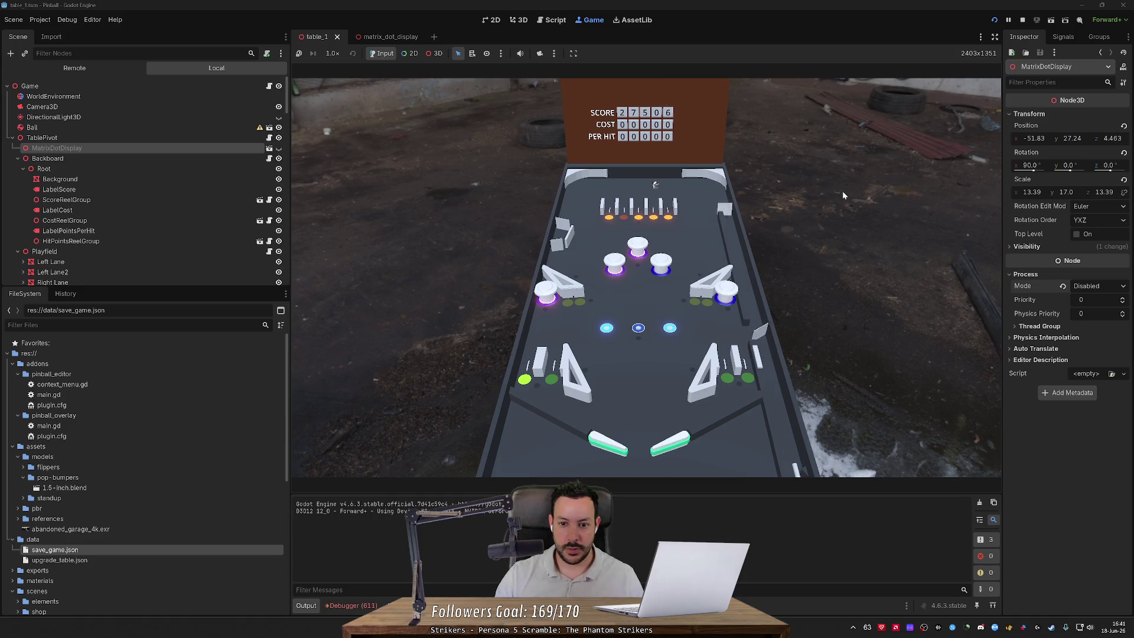
Step: Keep firing the ball through the pop bumpers until the score passes 40,000
key(Left)
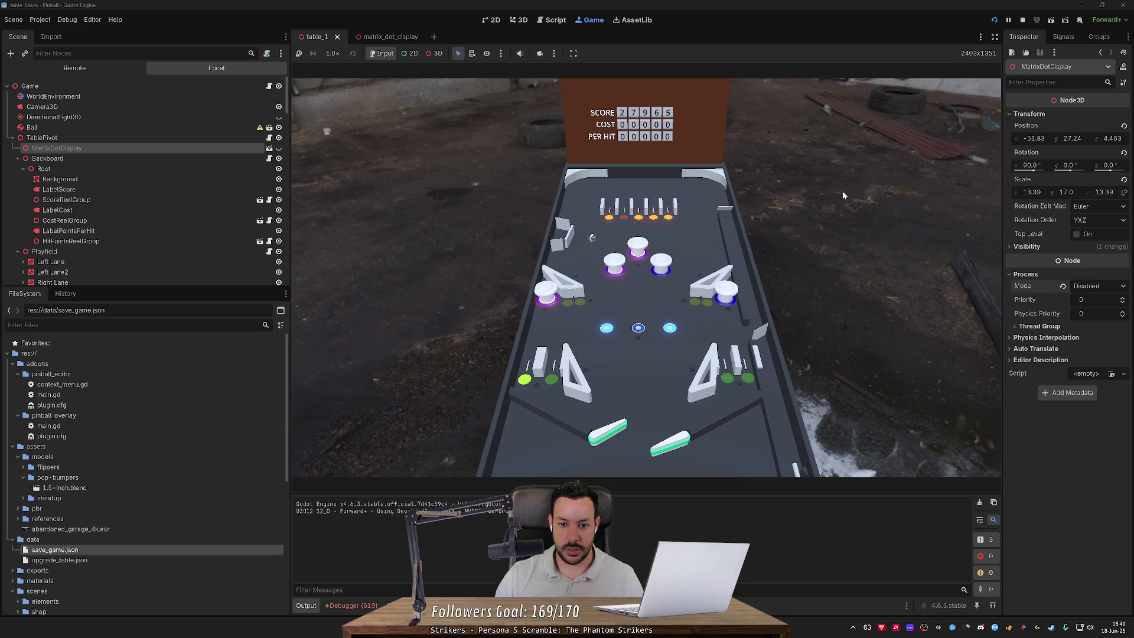
key(Left)
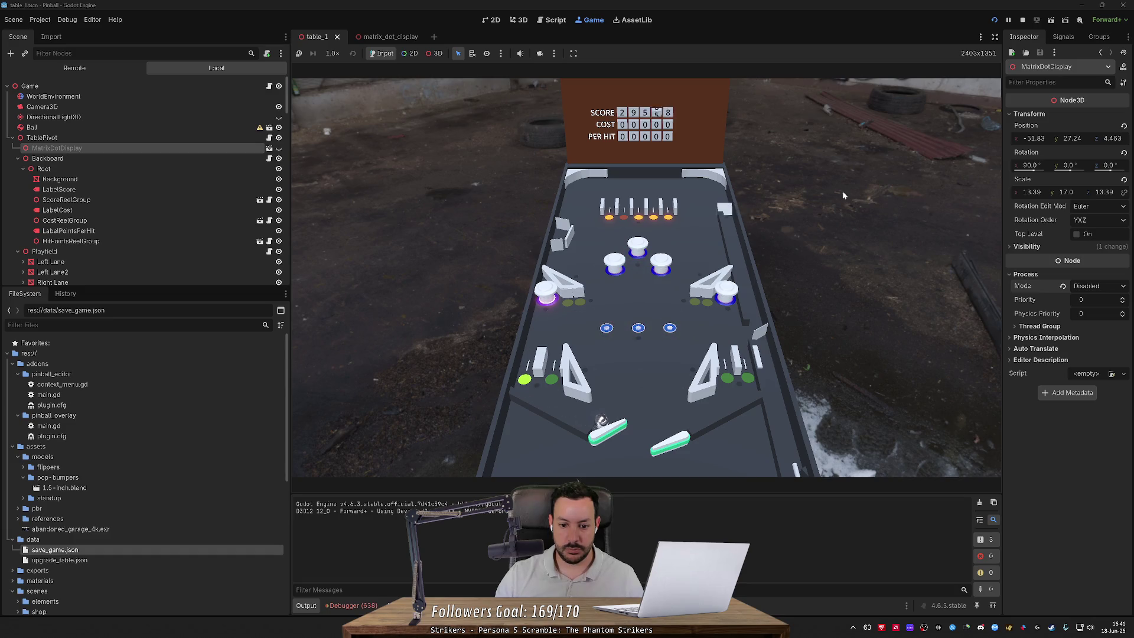
key(Left)
key(Right)
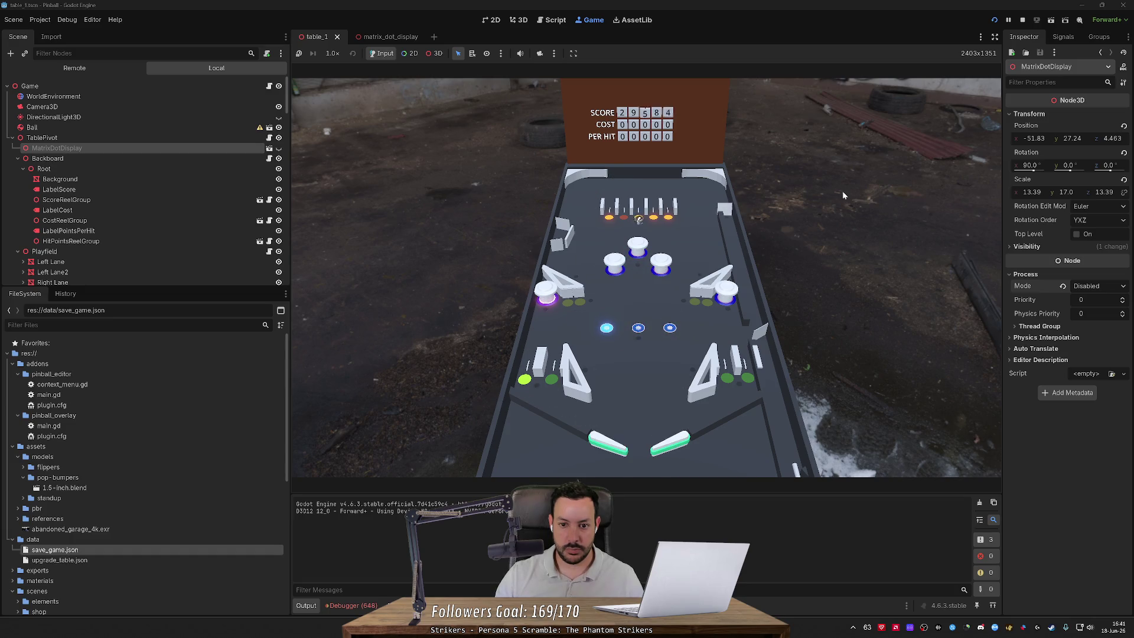
key(Left)
key(Right)
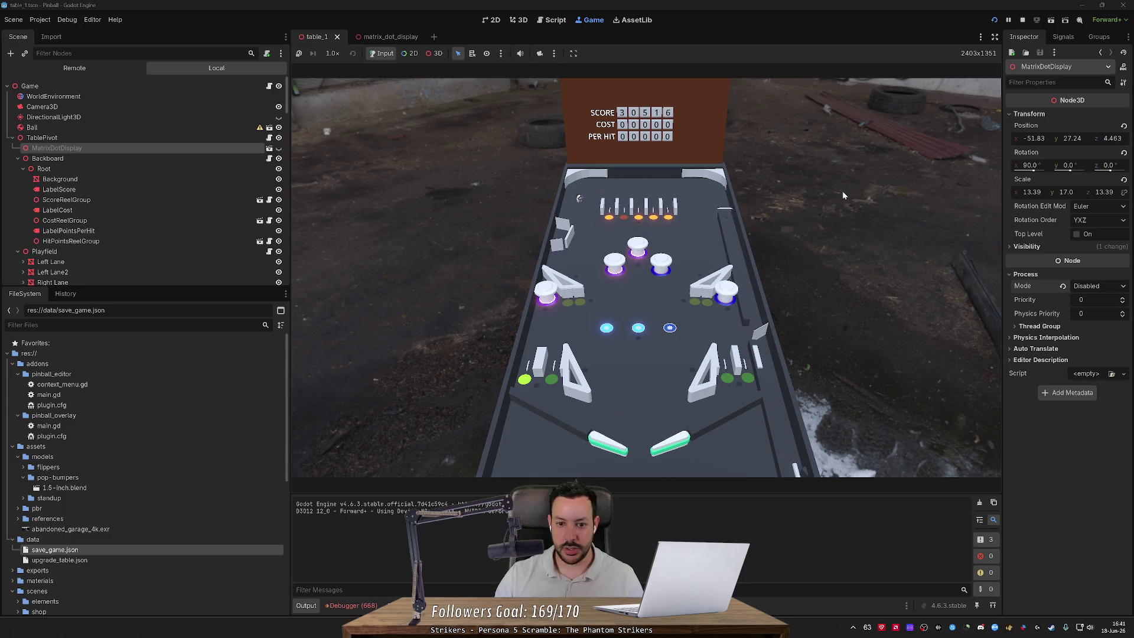
key(Left)
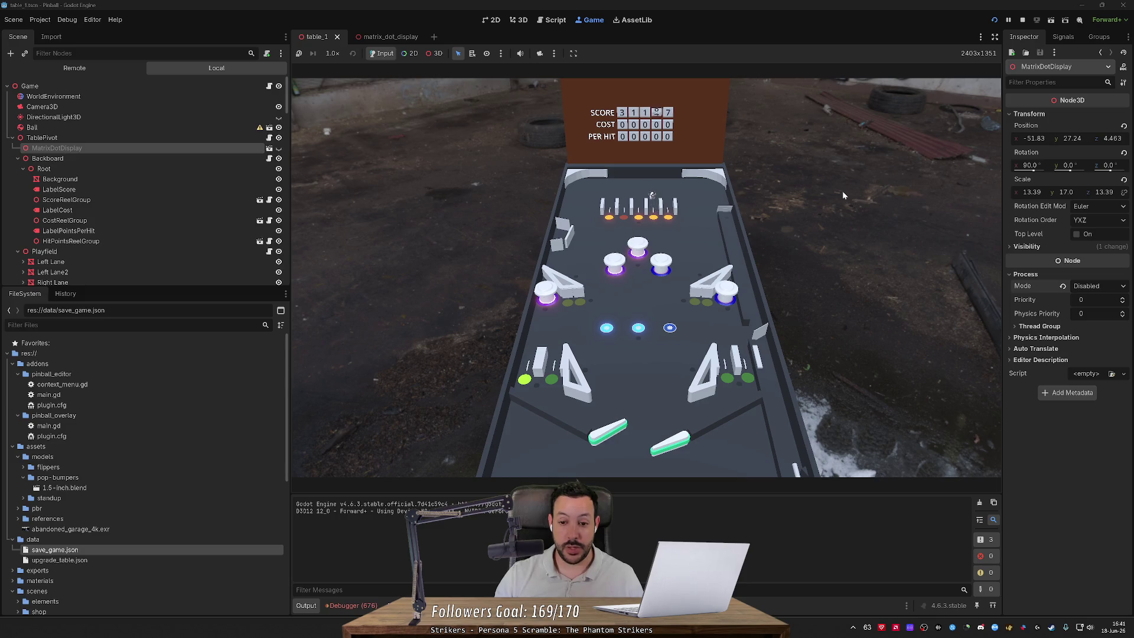
key(Left)
key(Right)
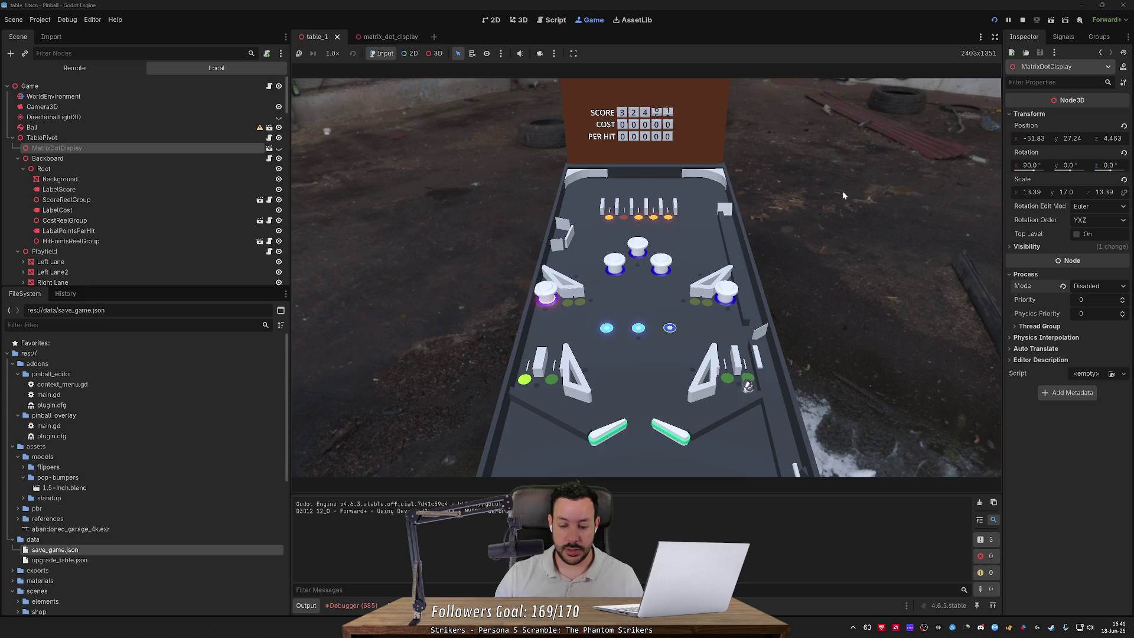
key(Right)
key(Left)
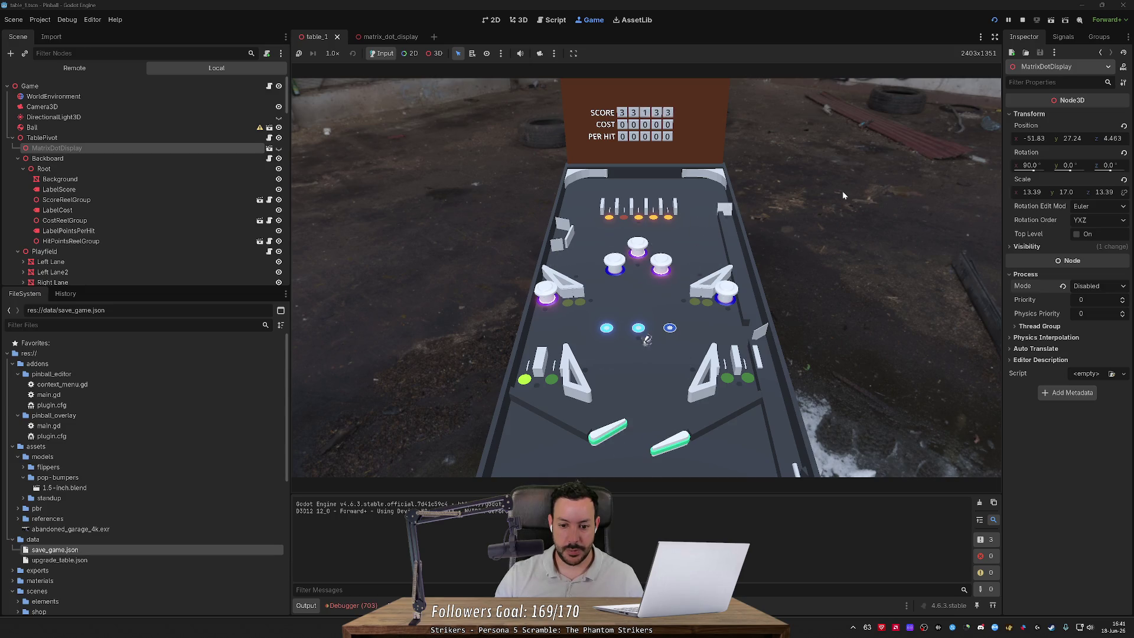
key(Right)
key(Right)
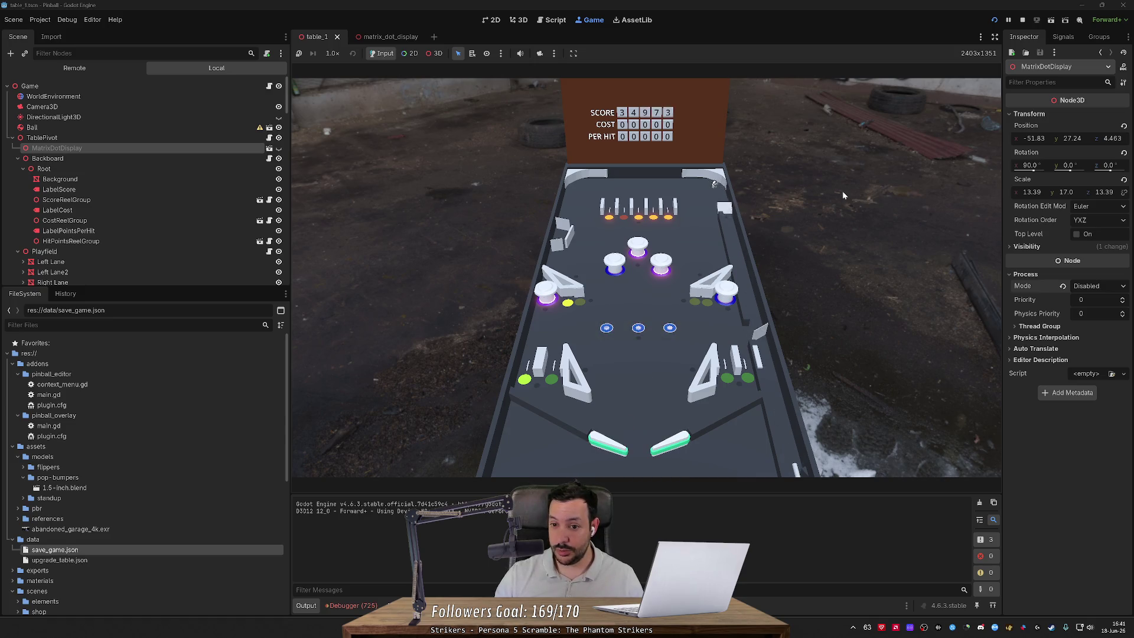
key(Left)
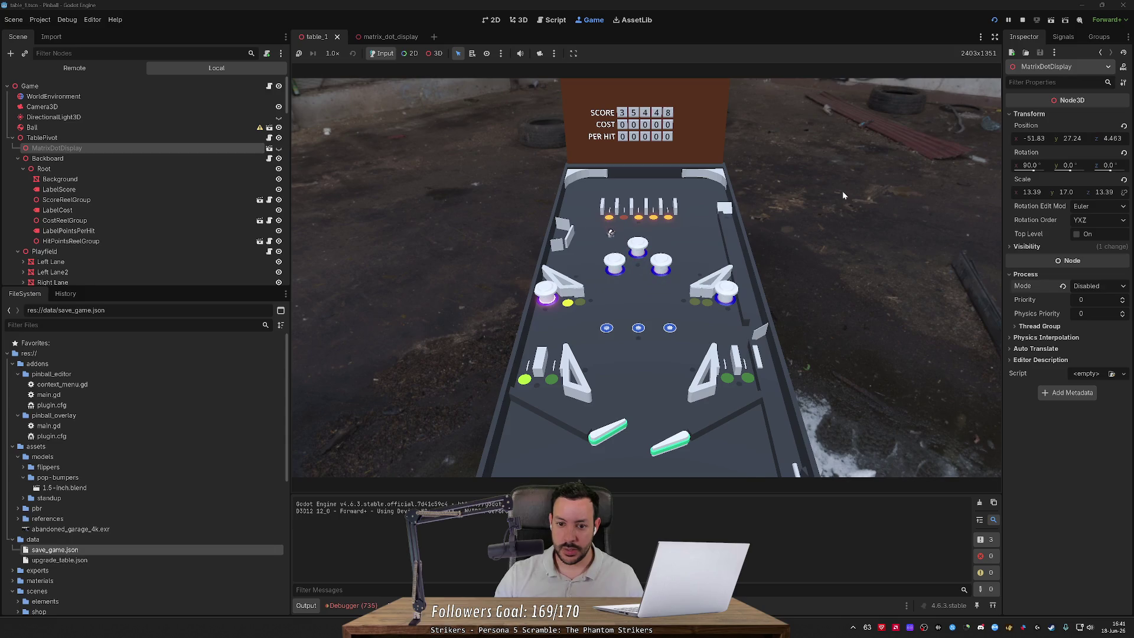
key(Right)
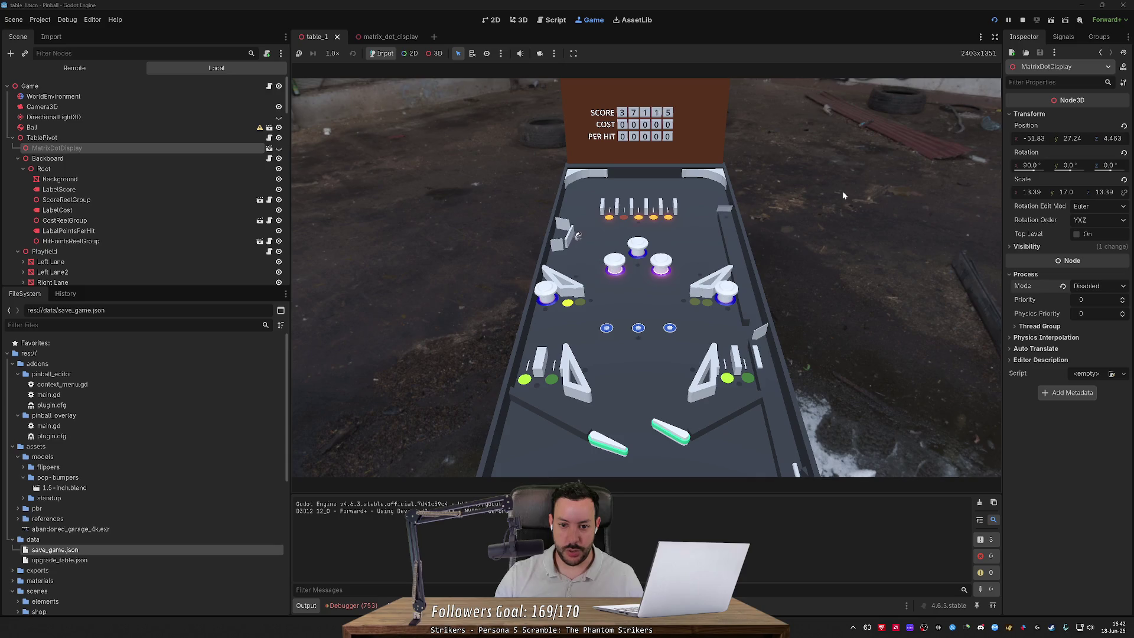
key(Left)
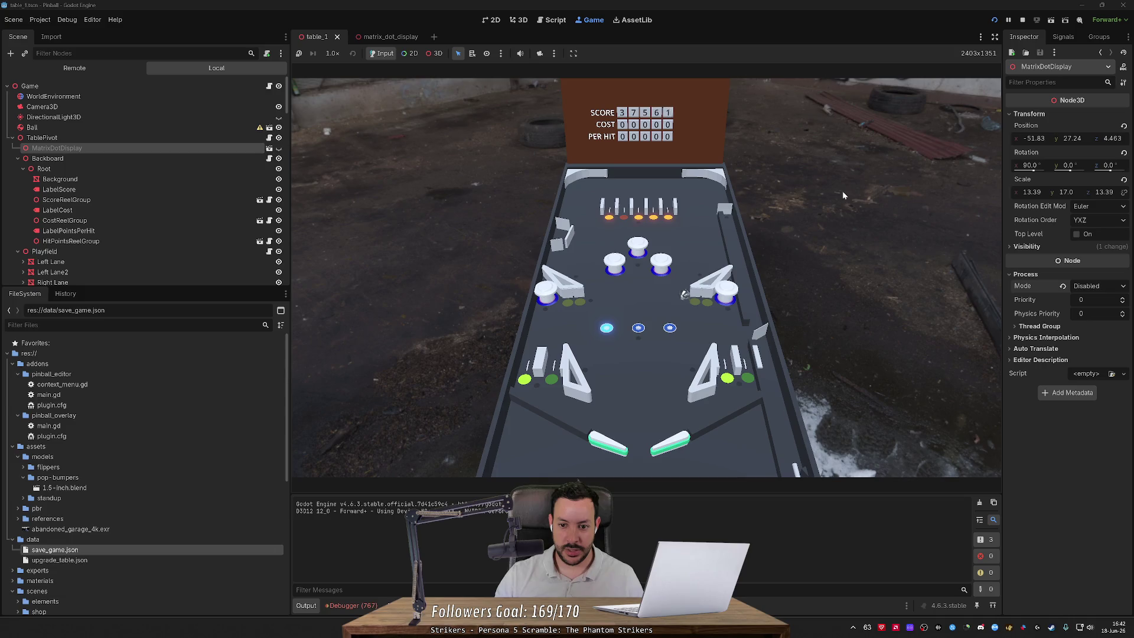
key(Left)
key(Right)
key(Right)
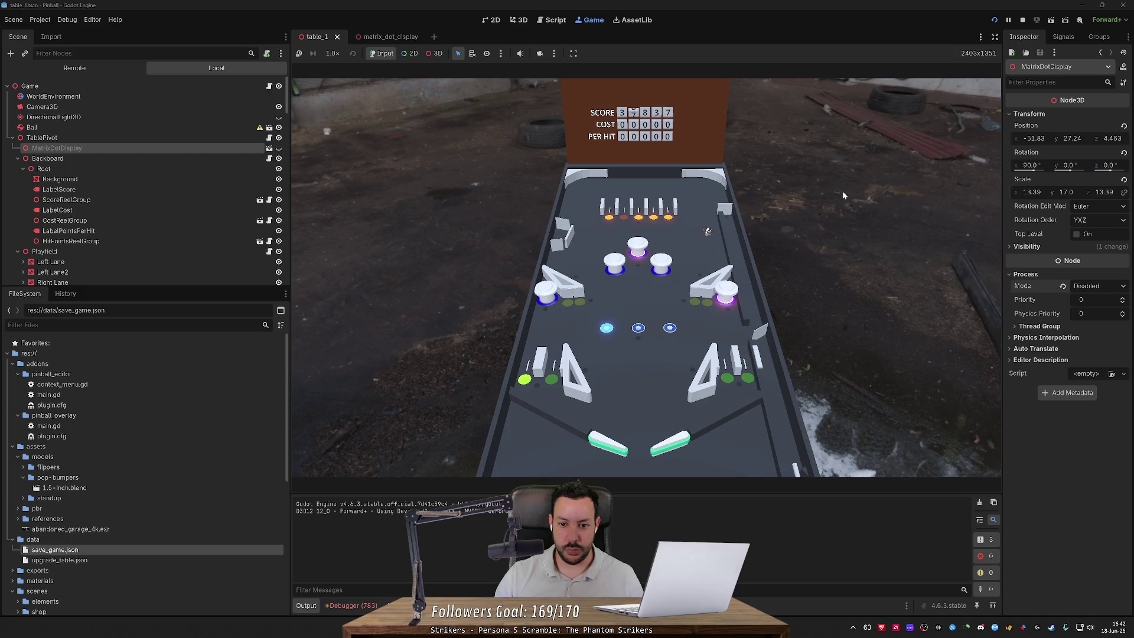
key(Left)
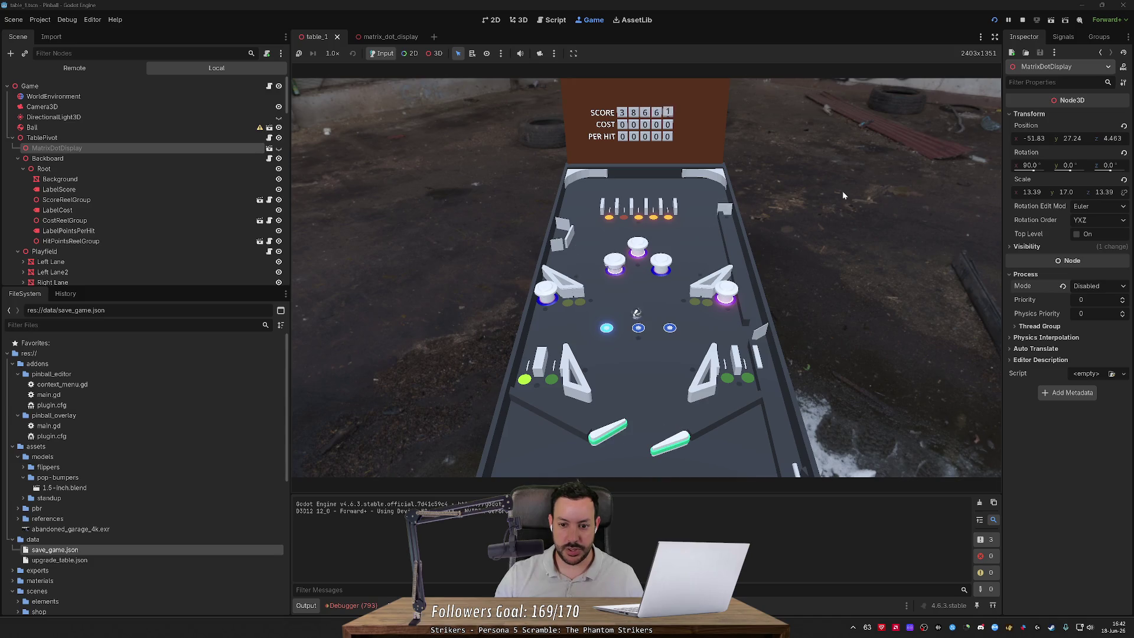
key(Right)
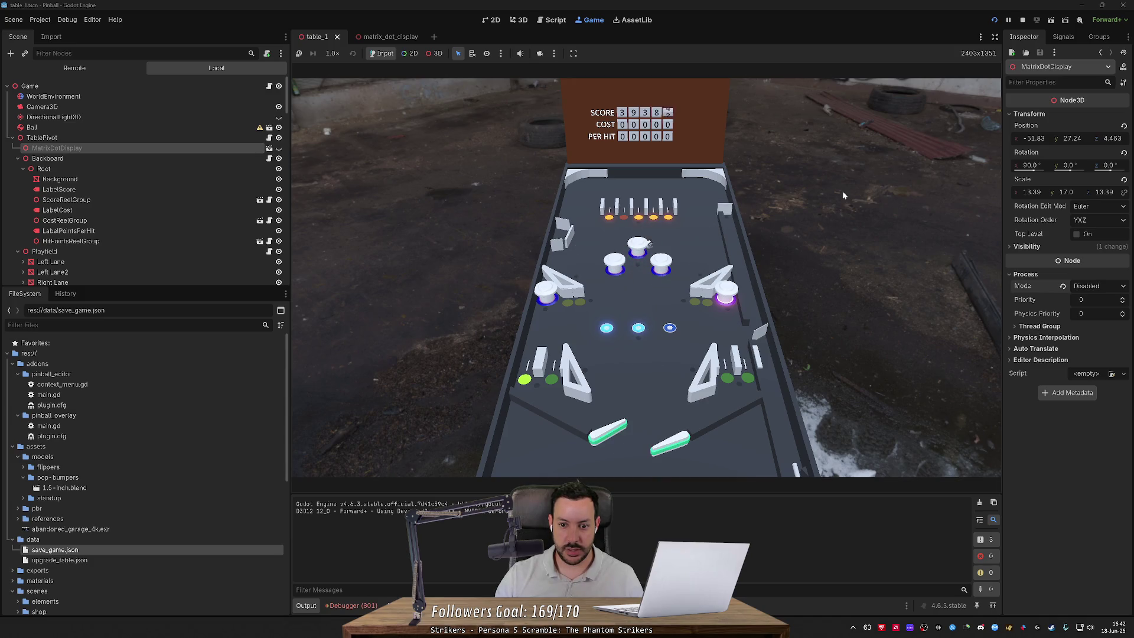
key(Left)
key(Right)
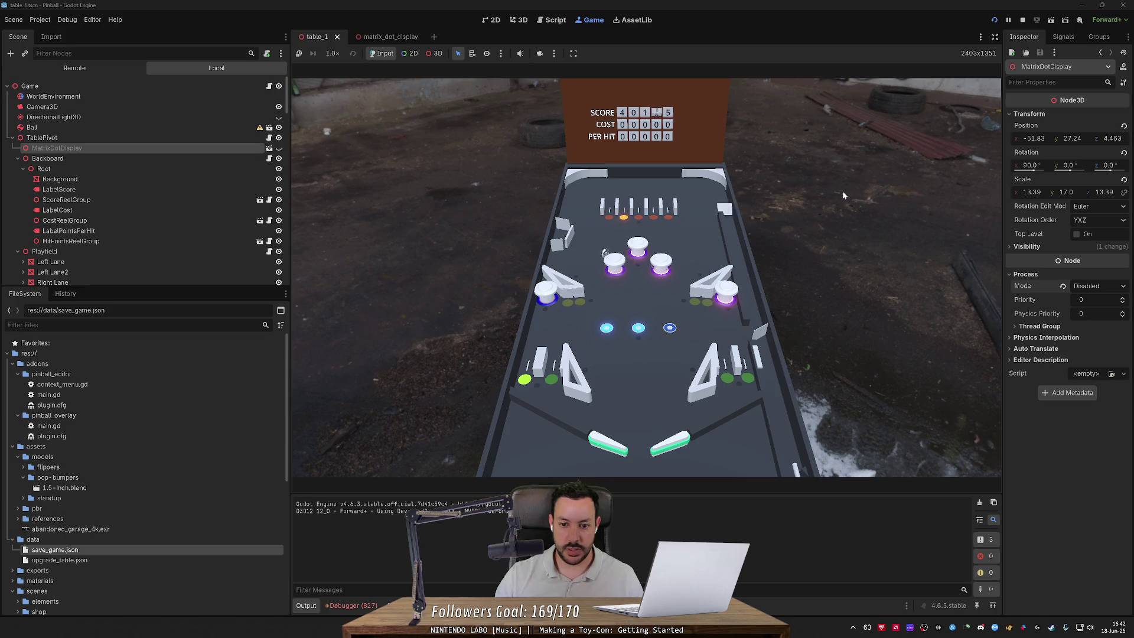
Step: Bat the ball back among the bumpers with both flippers to keep it alive
key(Left)
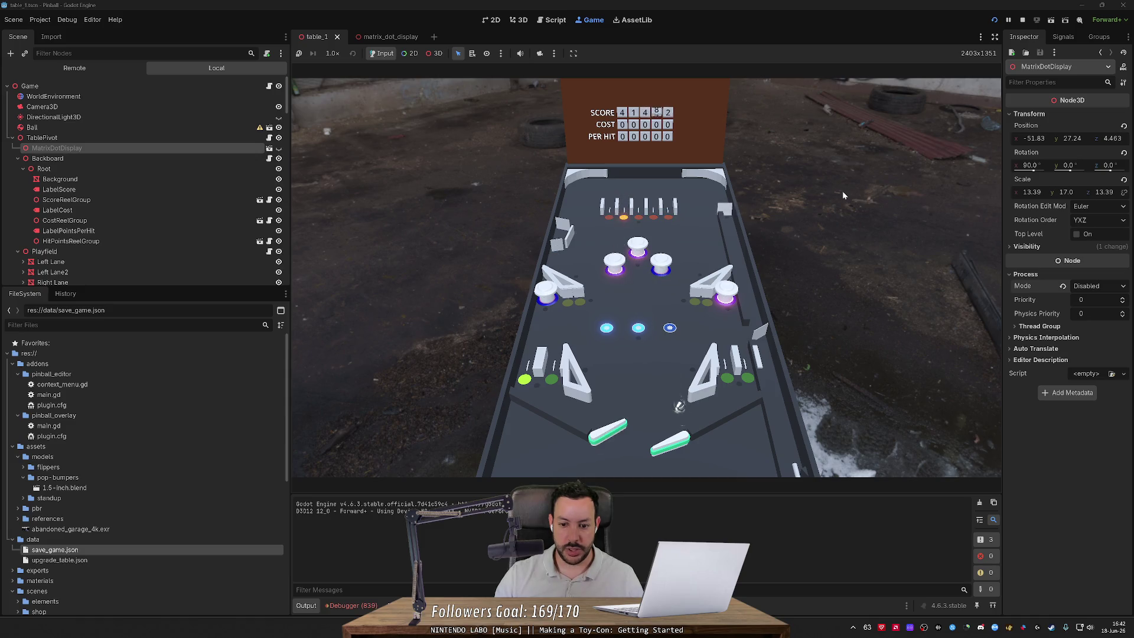
key(Right)
key(Left)
key(Right)
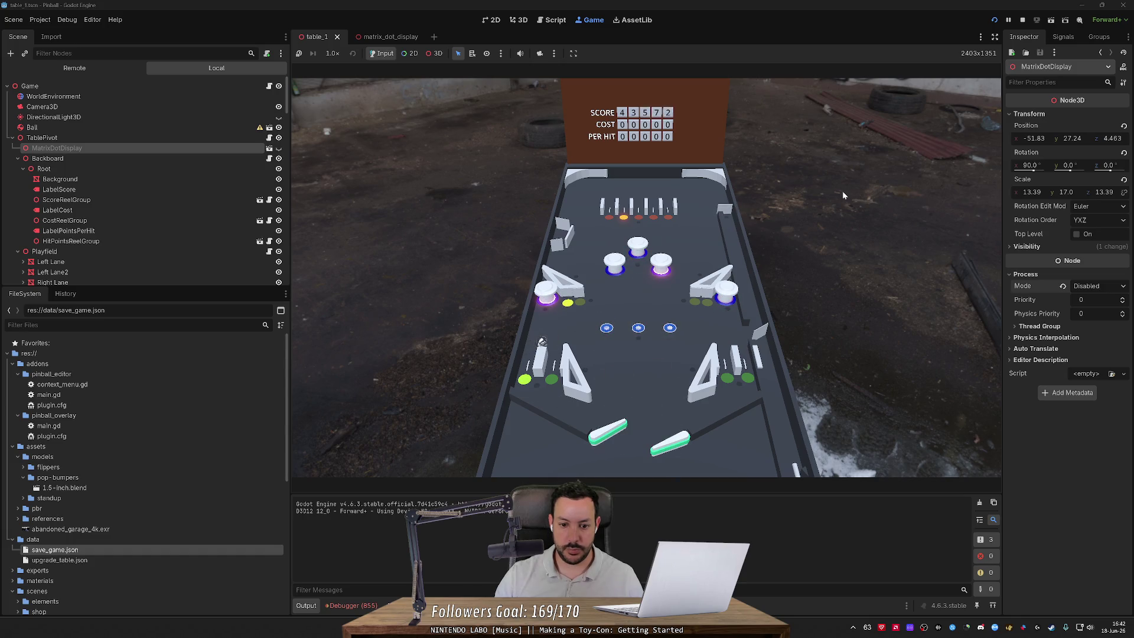
key(Left)
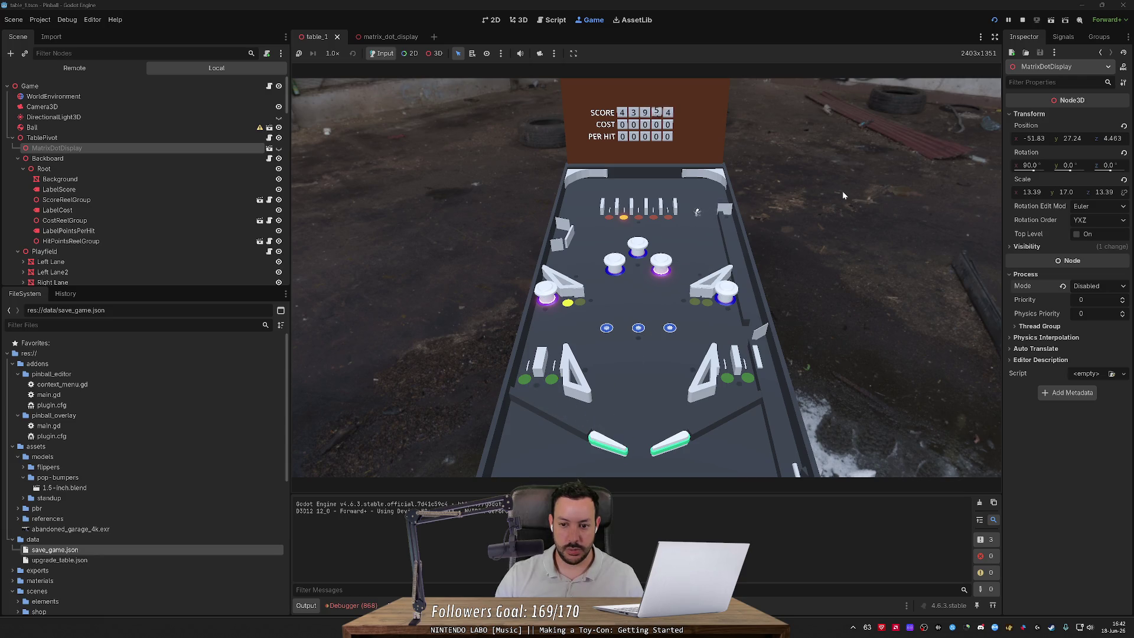
key(Left)
key(Left)
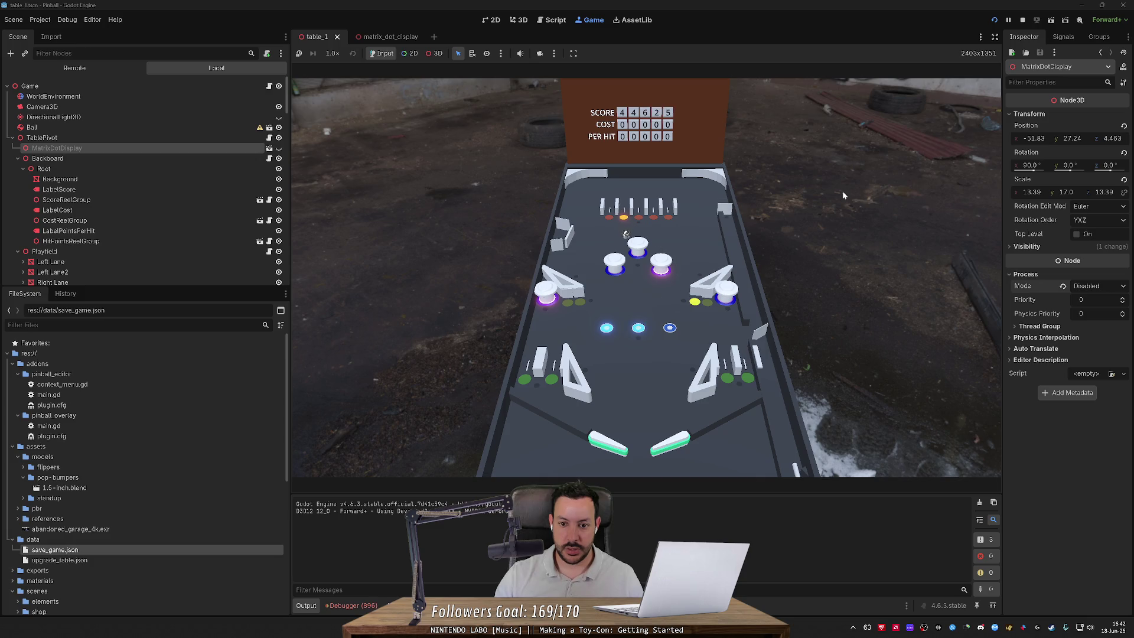
key(Left)
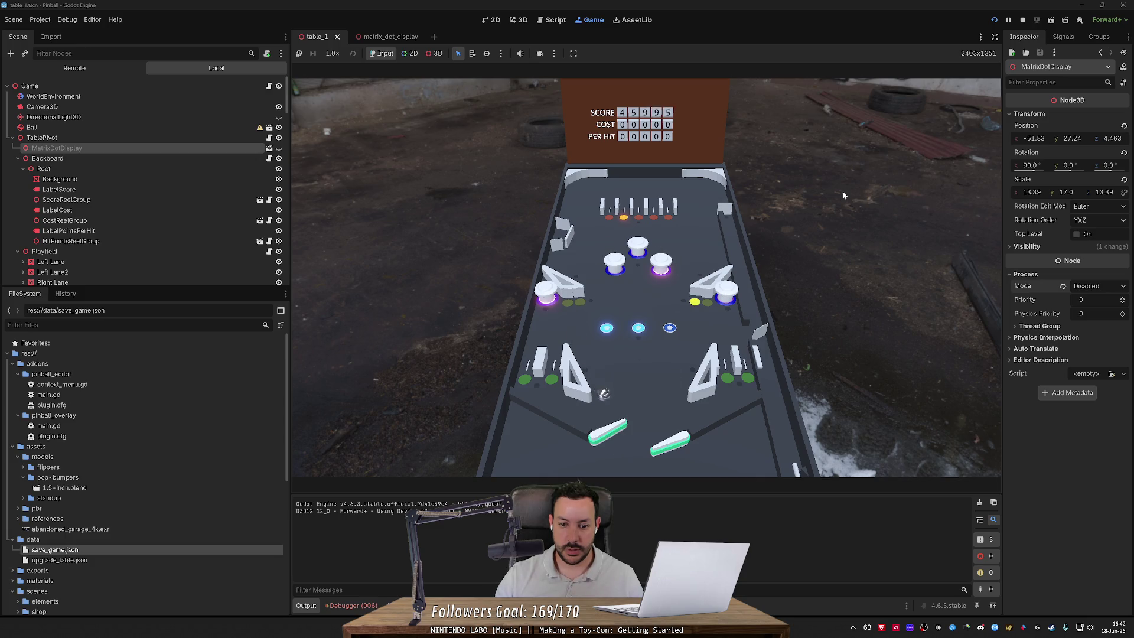
key(Left)
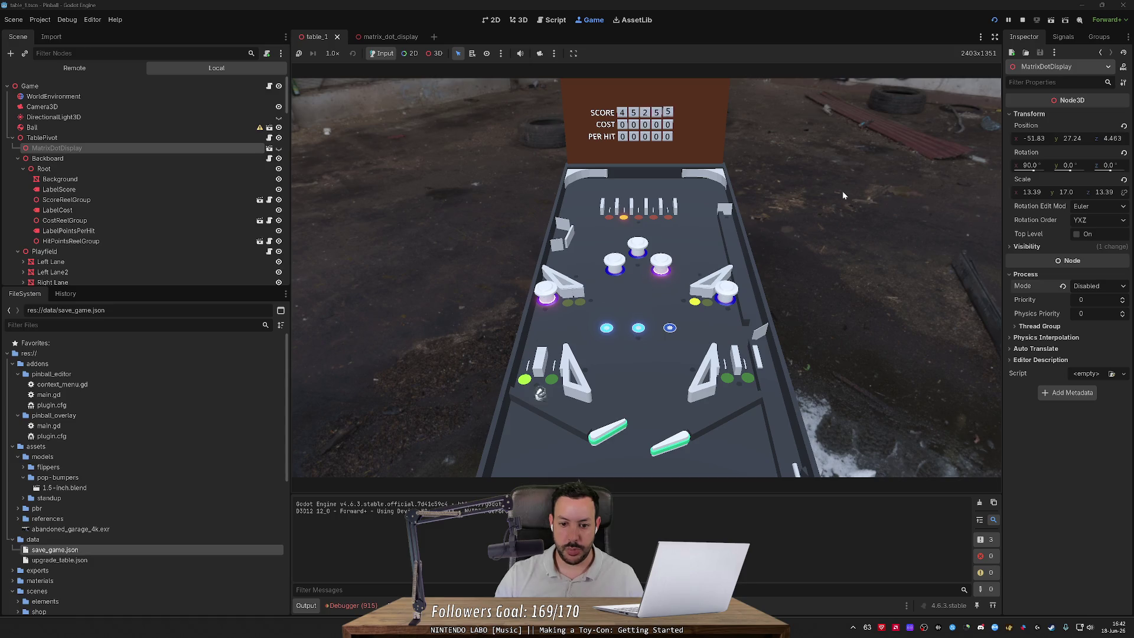
key(Right)
key(Left)
key(Right)
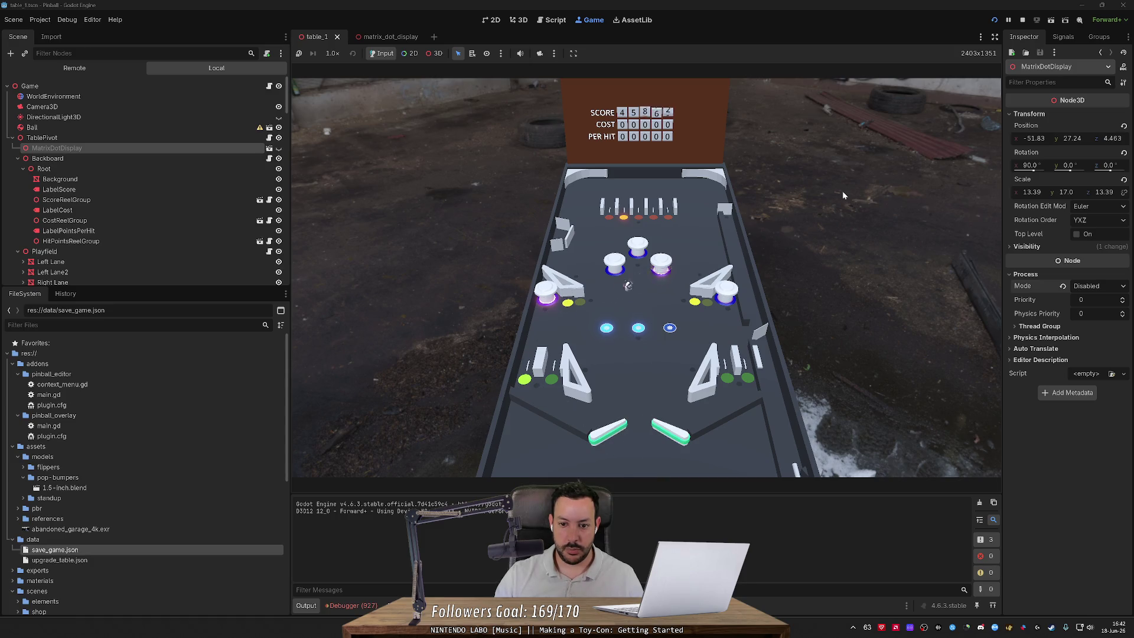
key(Left)
key(Right)
key(Left)
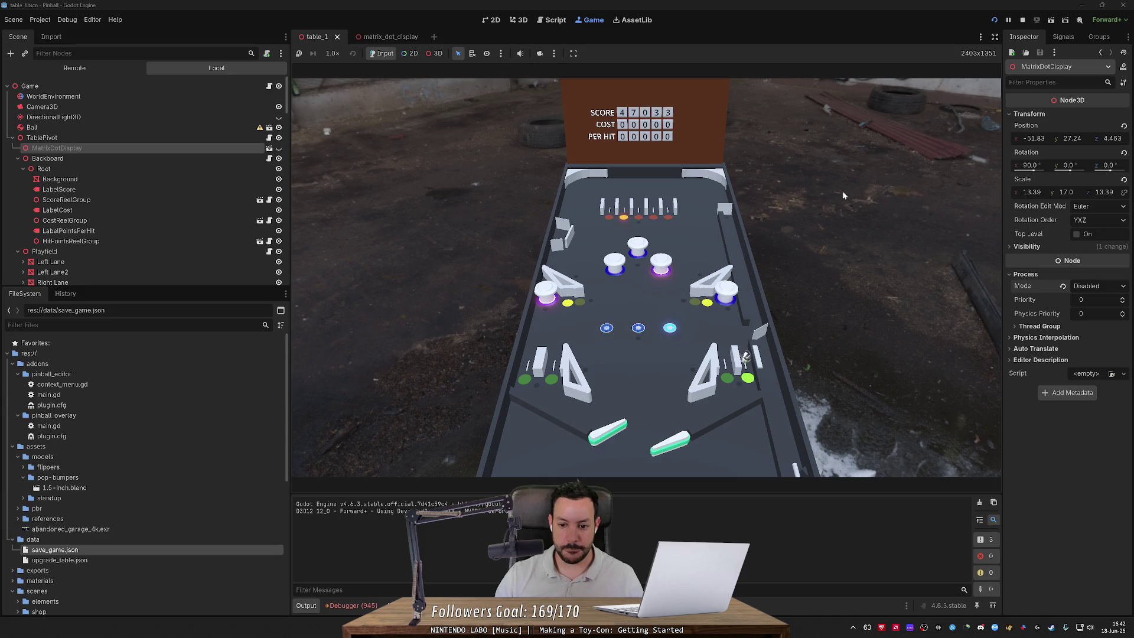
key(Right)
key(Left)
key(Right)
key(Right)
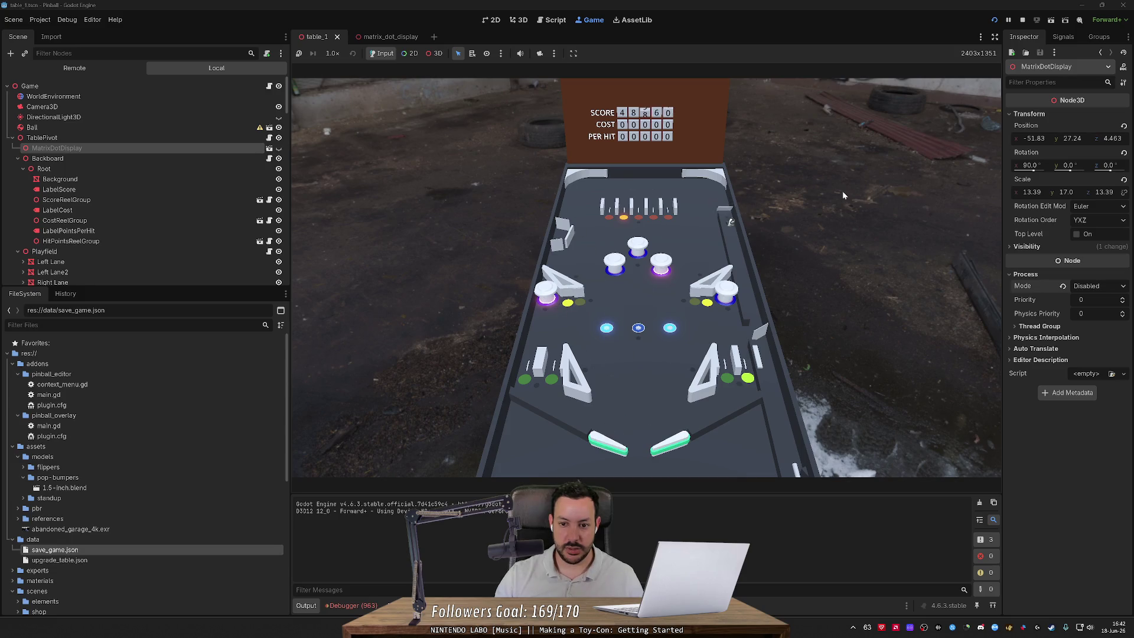
Step: Keep flicking the ball up to the top lanes until the score reels read 60,905
key(Left)
key(Left)
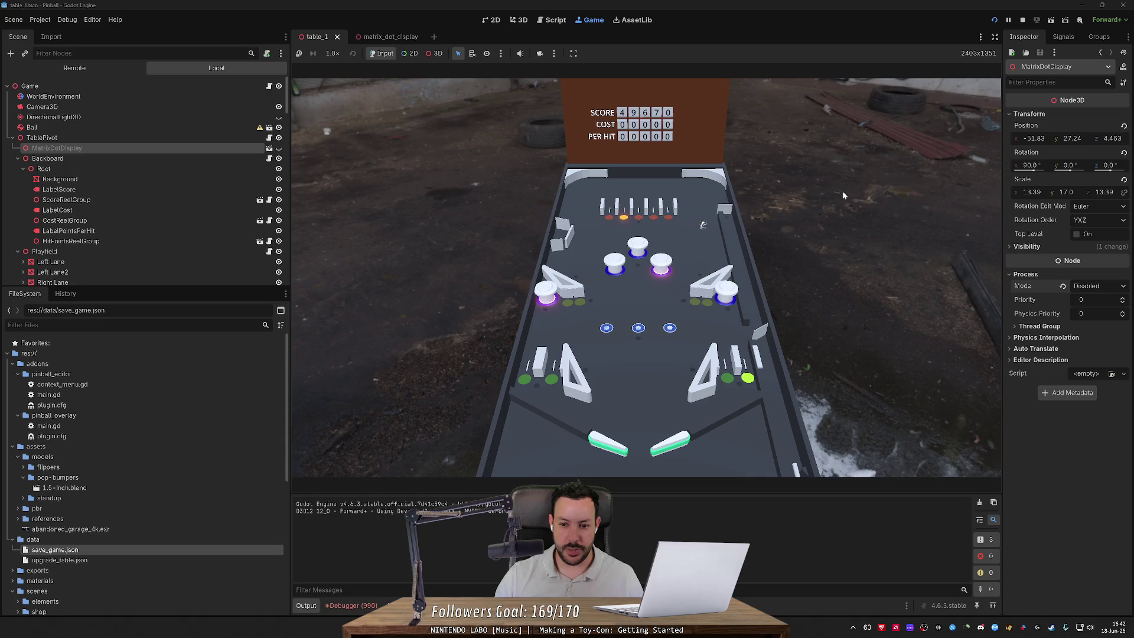
key(Left)
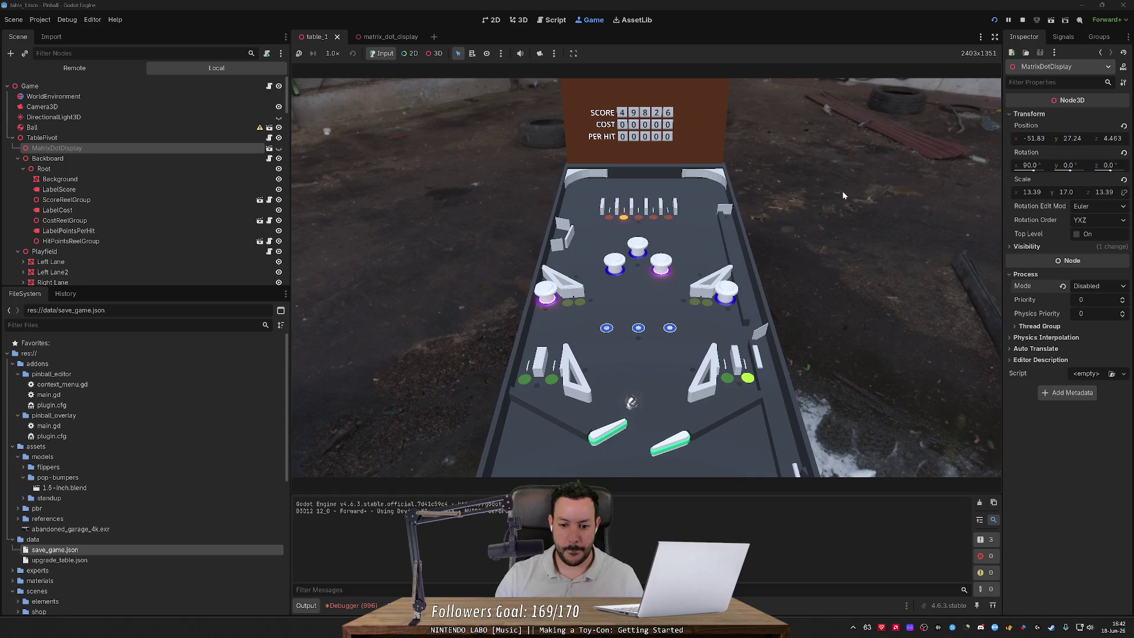
key(Right)
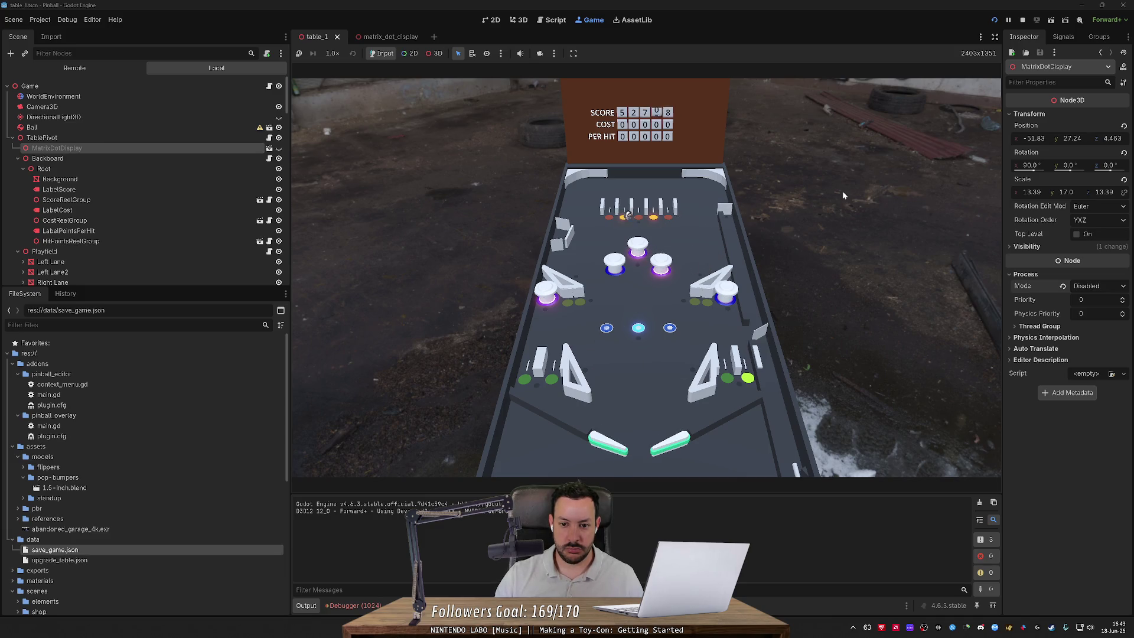
key(Right)
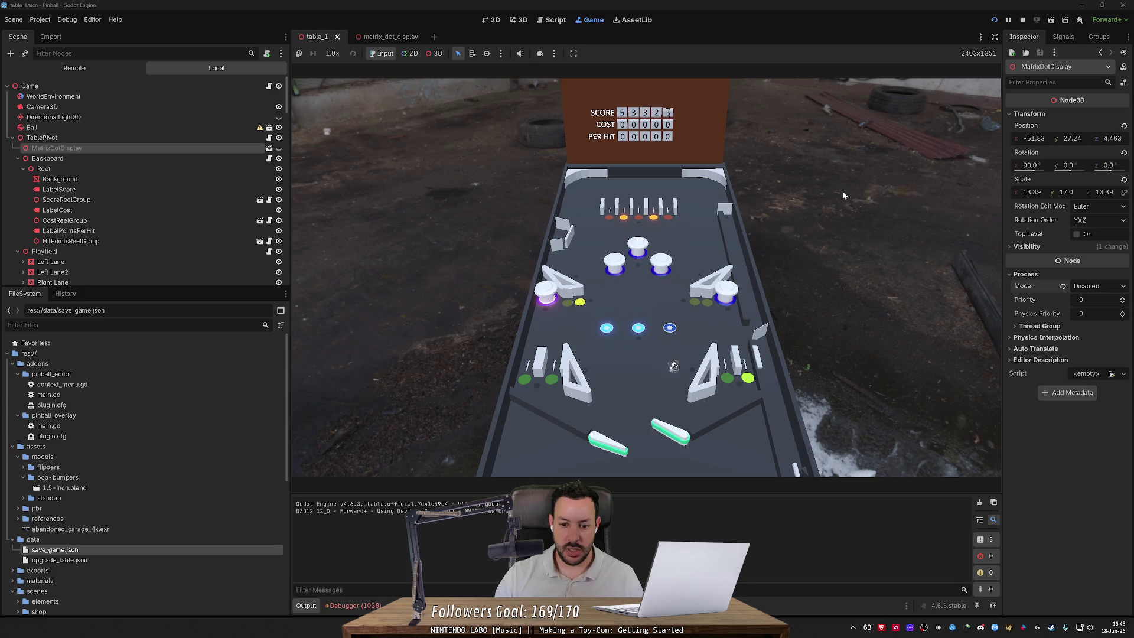
key(Left)
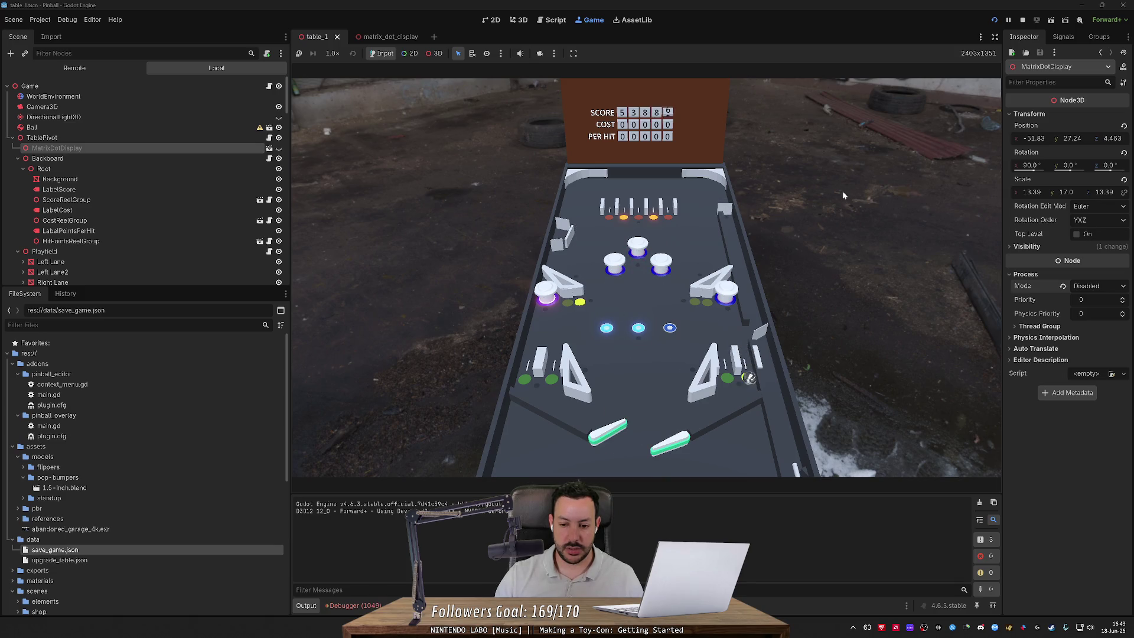
key(Right)
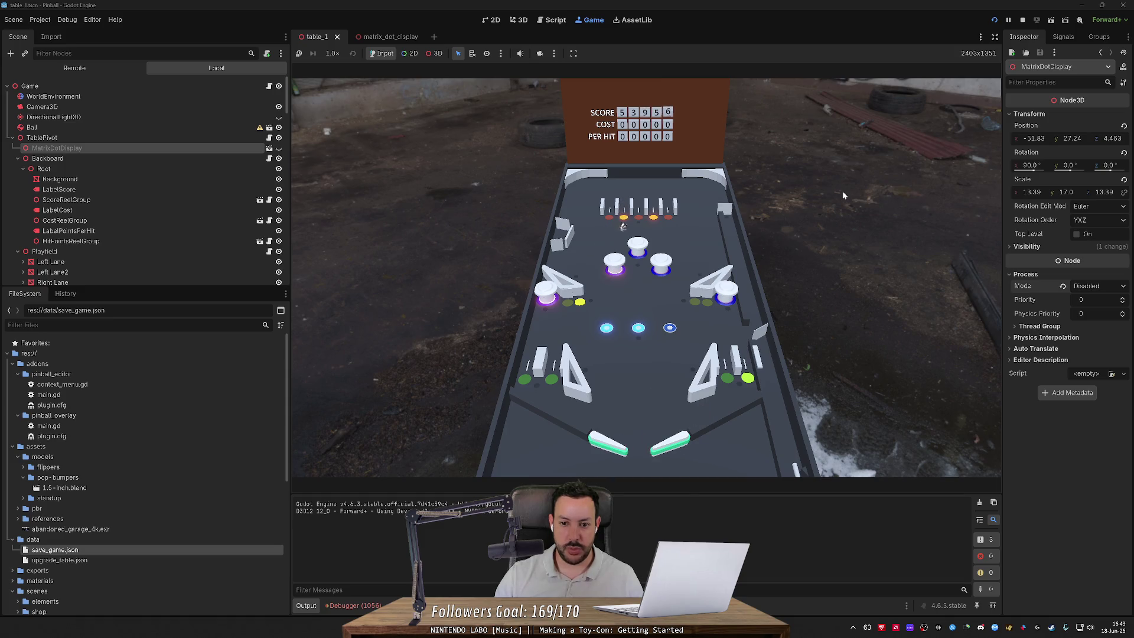
key(Right)
key(Left)
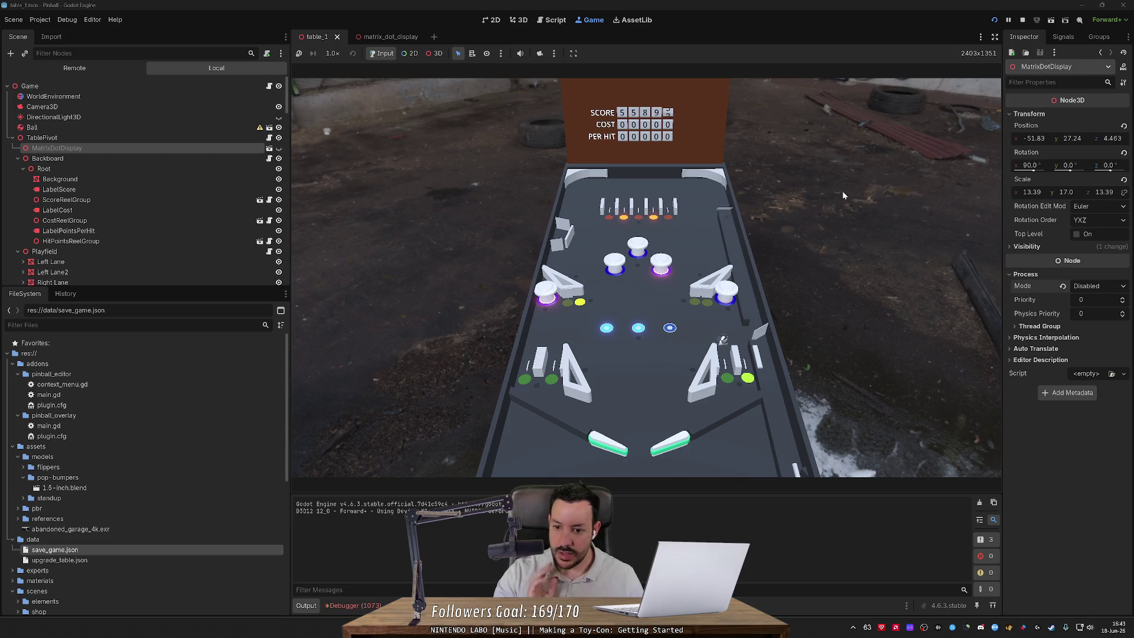
key(Left)
key(Right)
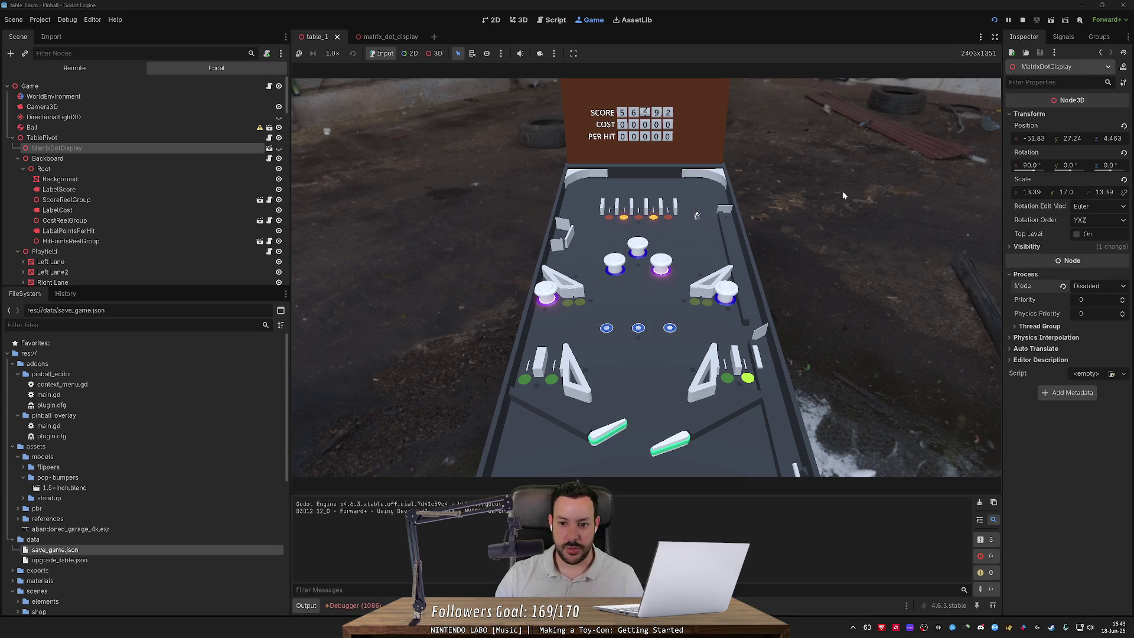
key(Right)
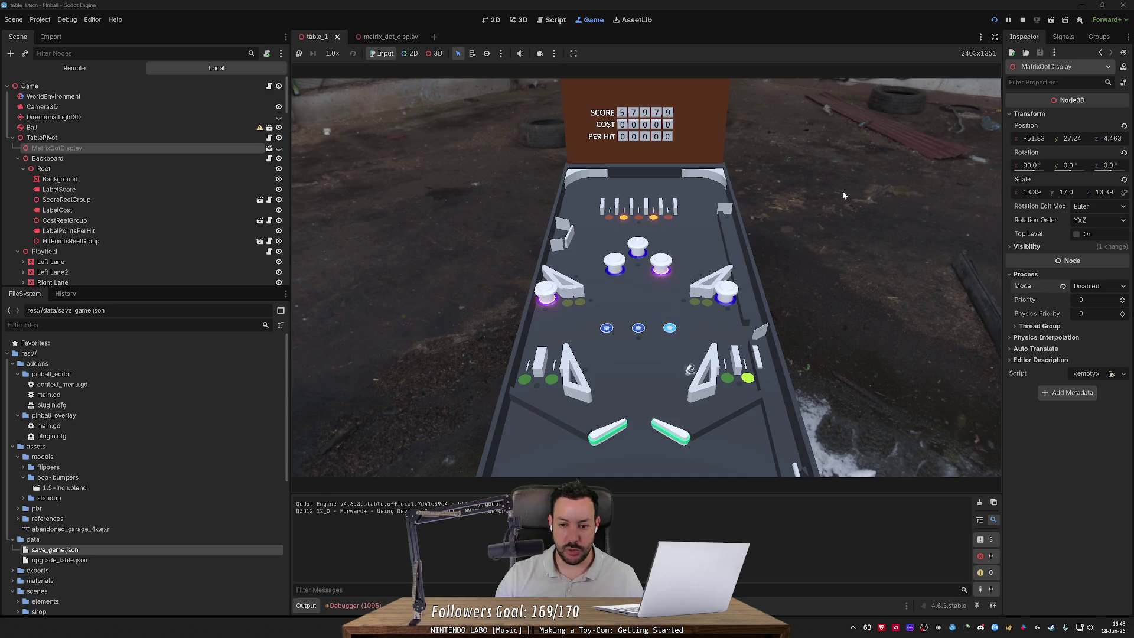
key(Right)
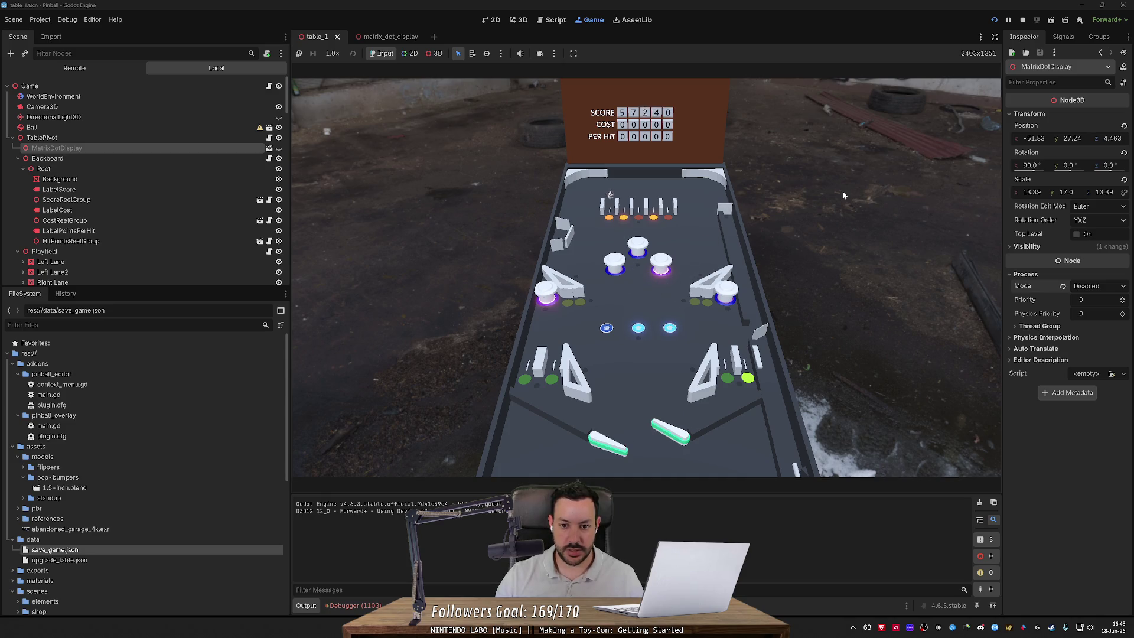
key(Left)
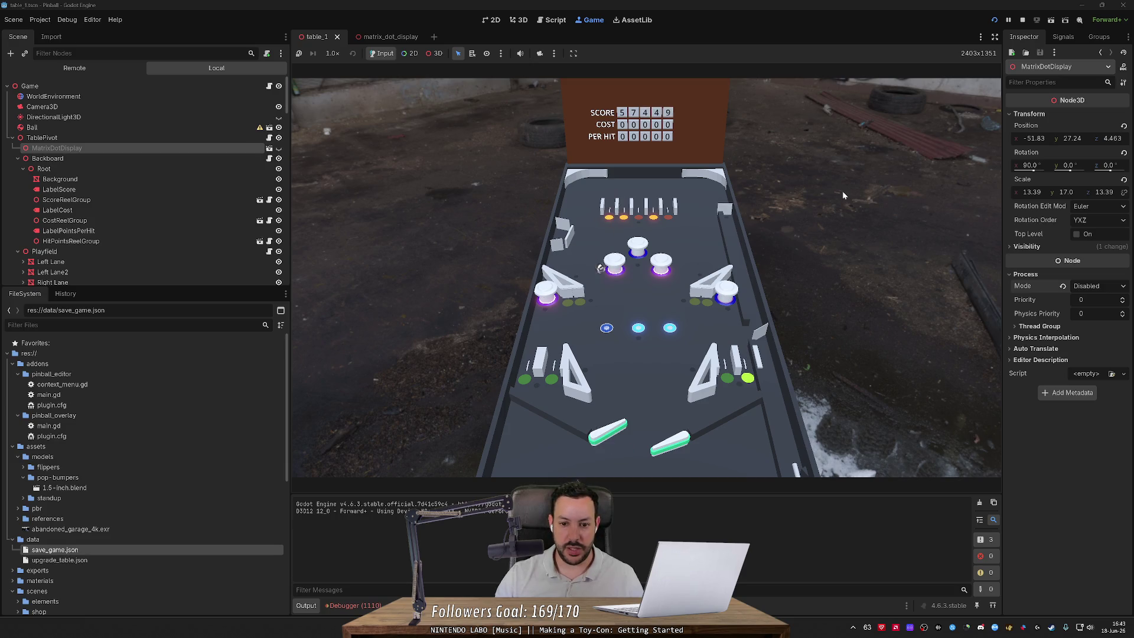
key(Right)
key(Left)
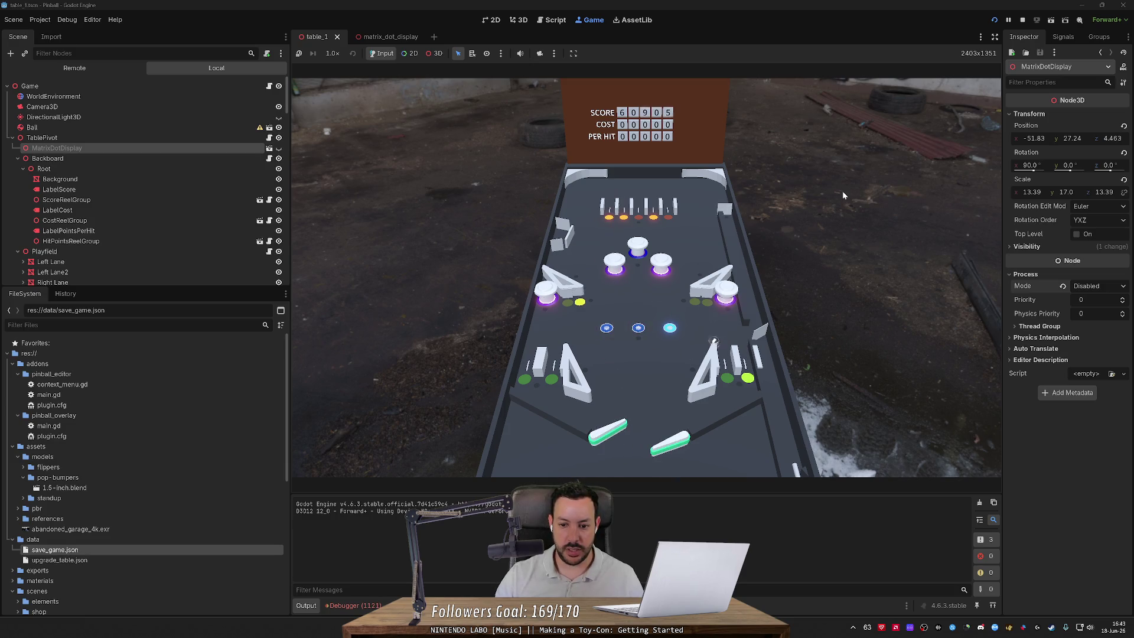
Step: Keep the ball in play with both flippers, pushing the score to about 78,100
key(Right)
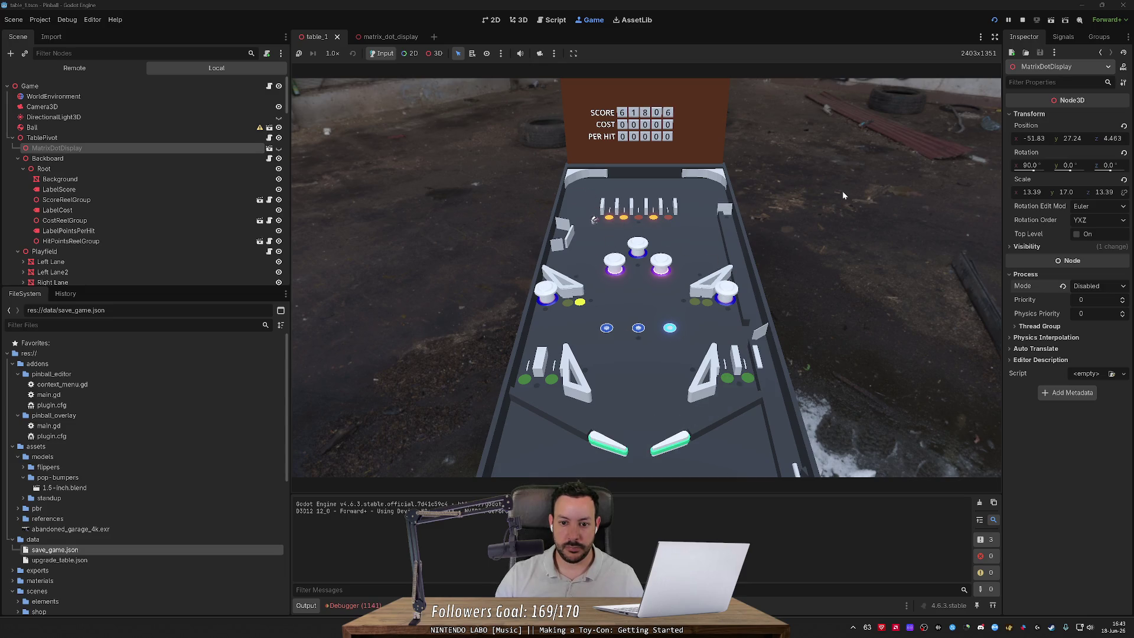
key(Right)
key(Left)
key(Right)
key(Left)
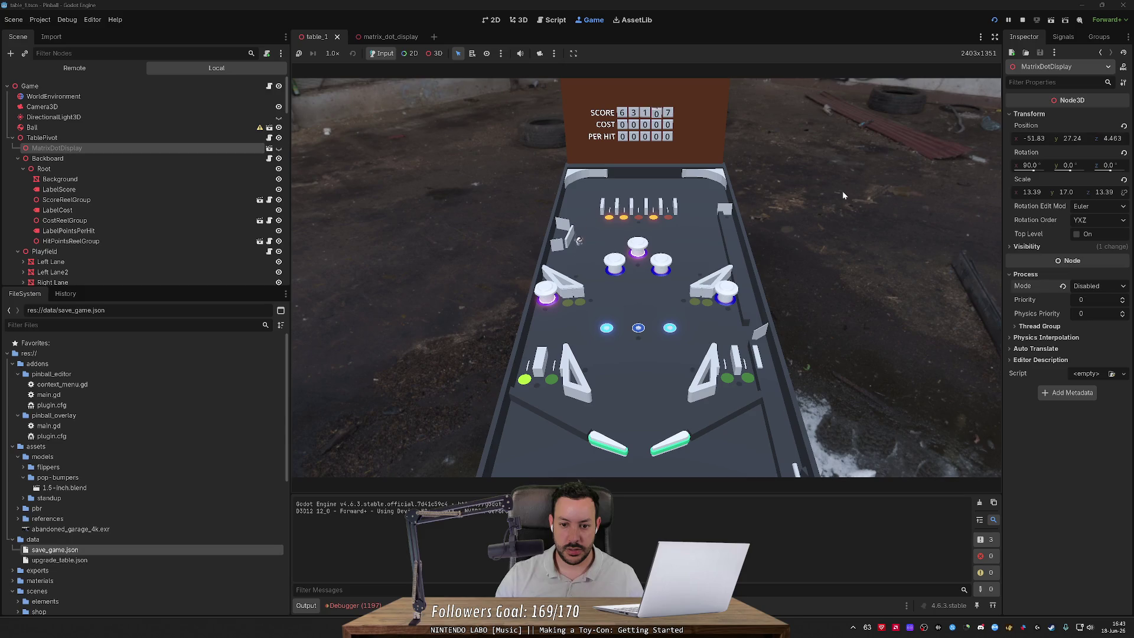
key(Left)
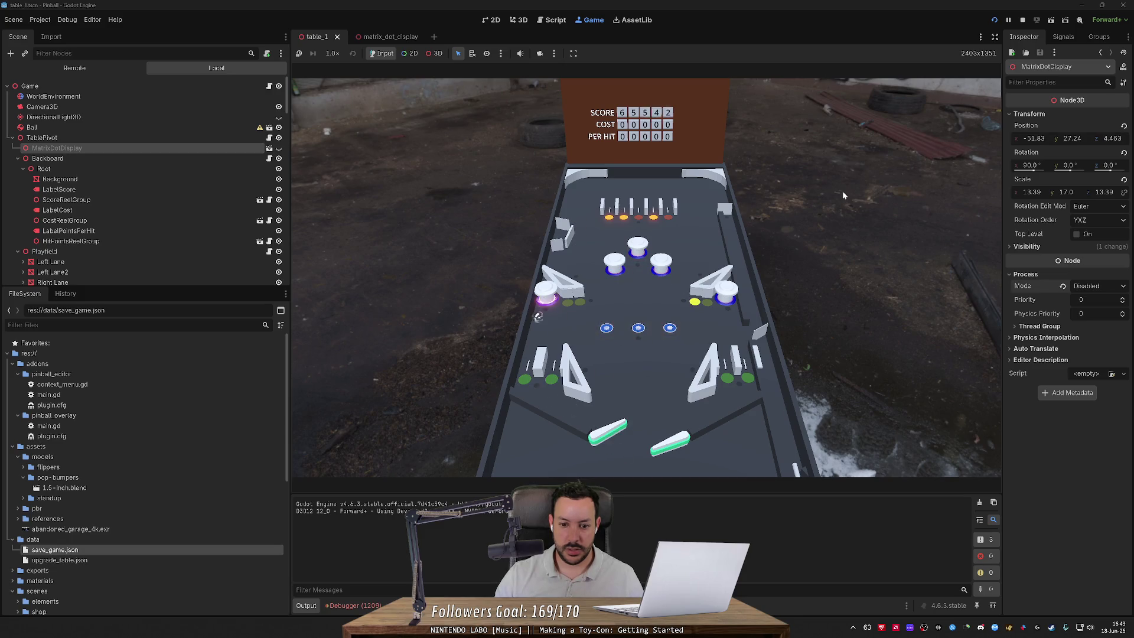
key(Right)
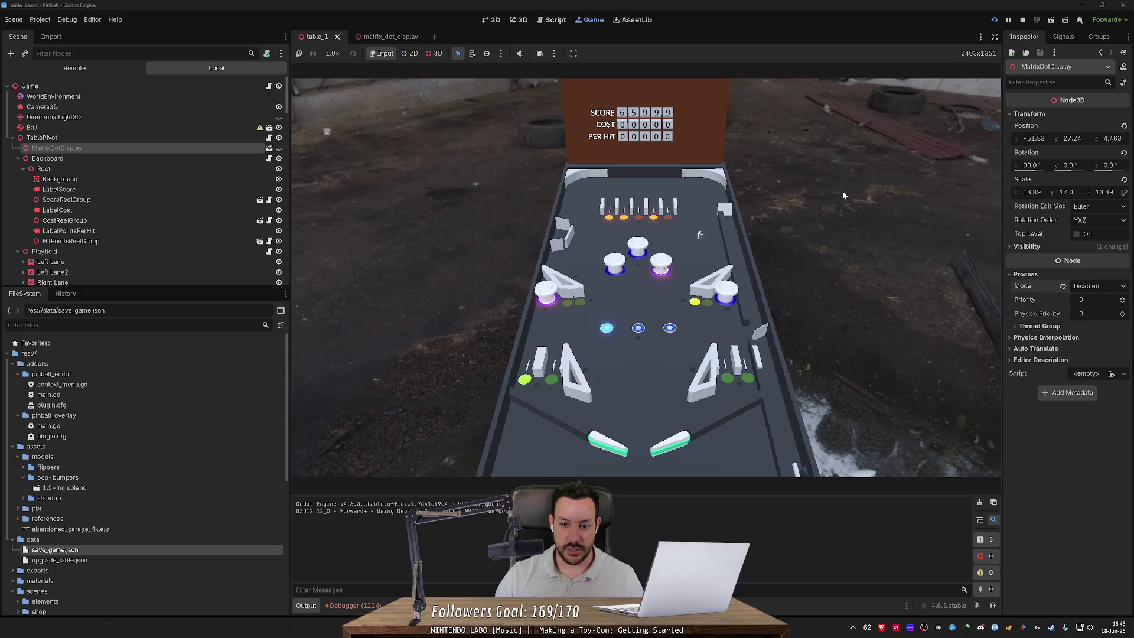
key(Left)
key(Right)
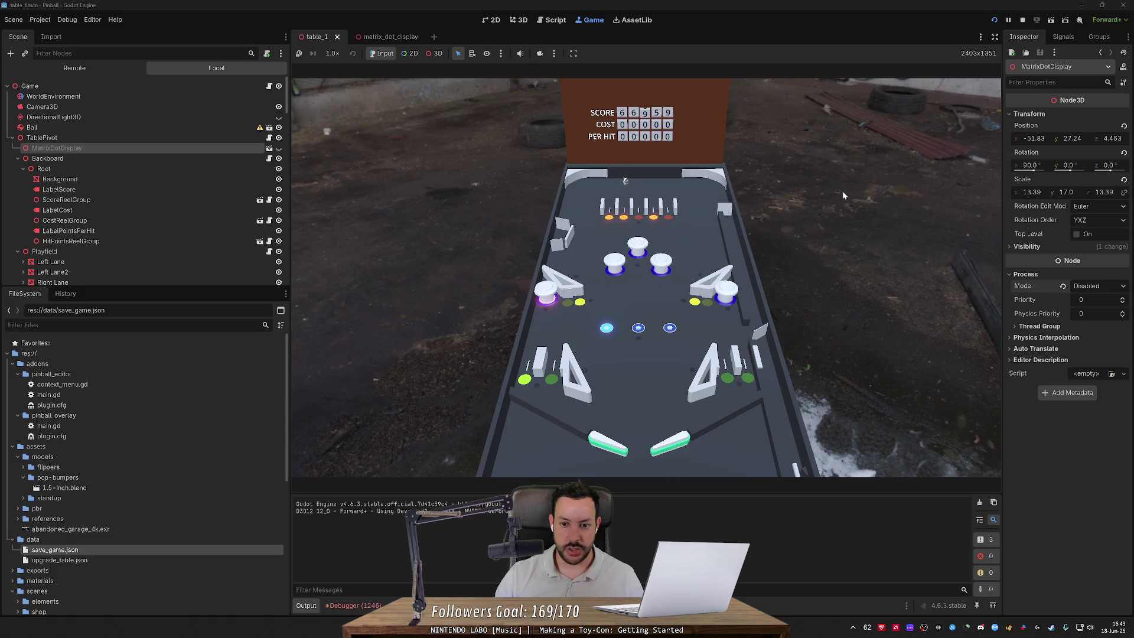
key(Left)
key(Right)
key(Left)
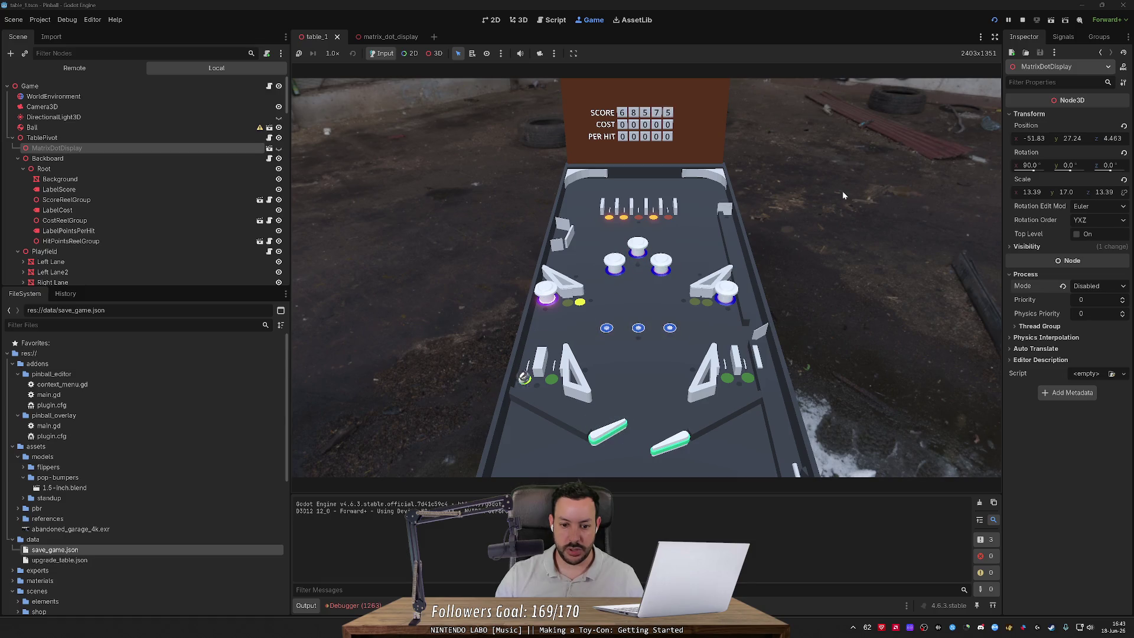
key(Left)
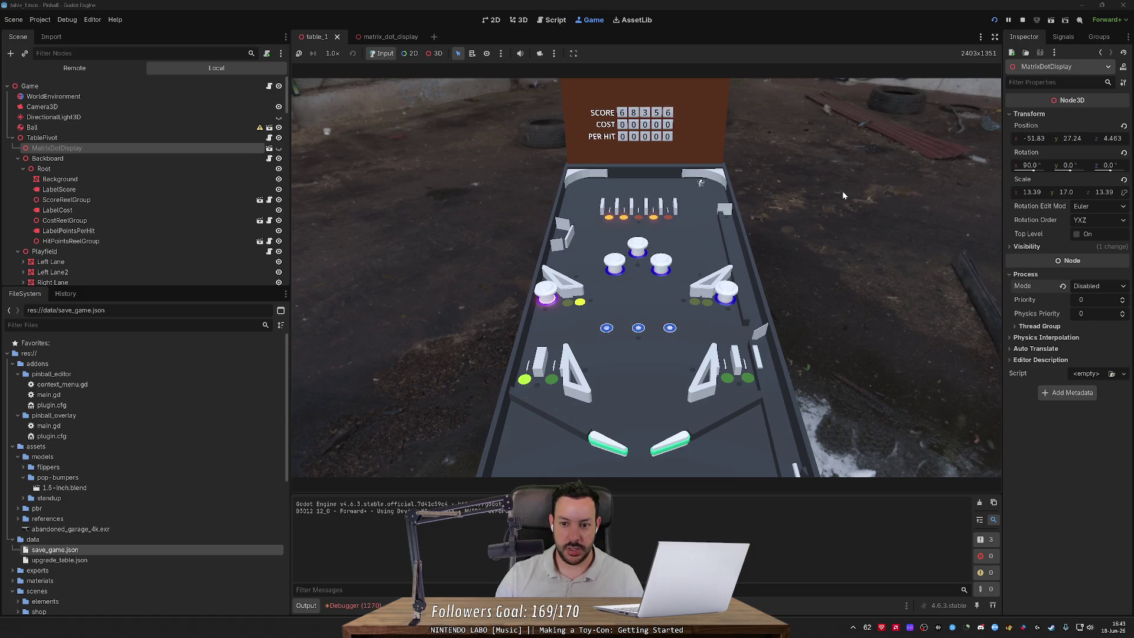
key(Left)
key(Right)
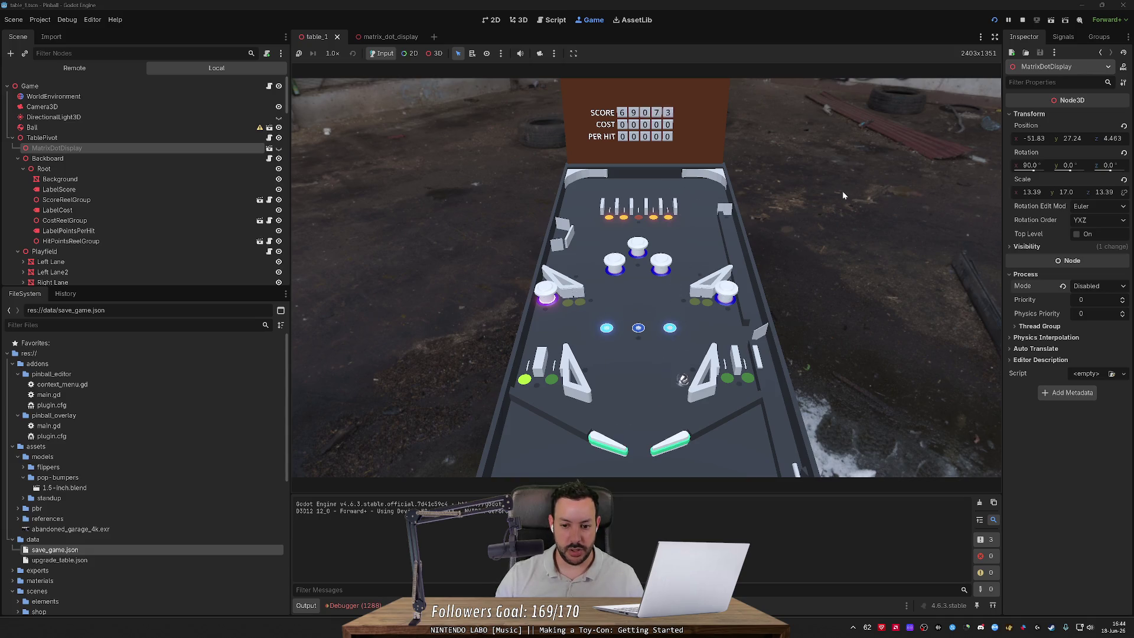
key(Left)
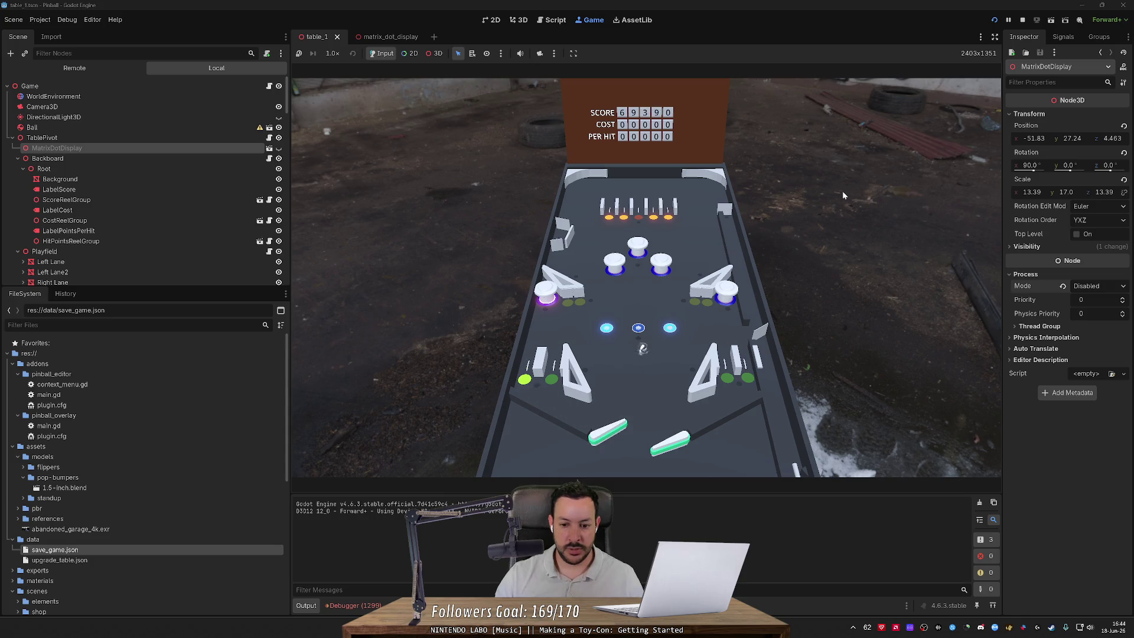
key(Right)
key(Left)
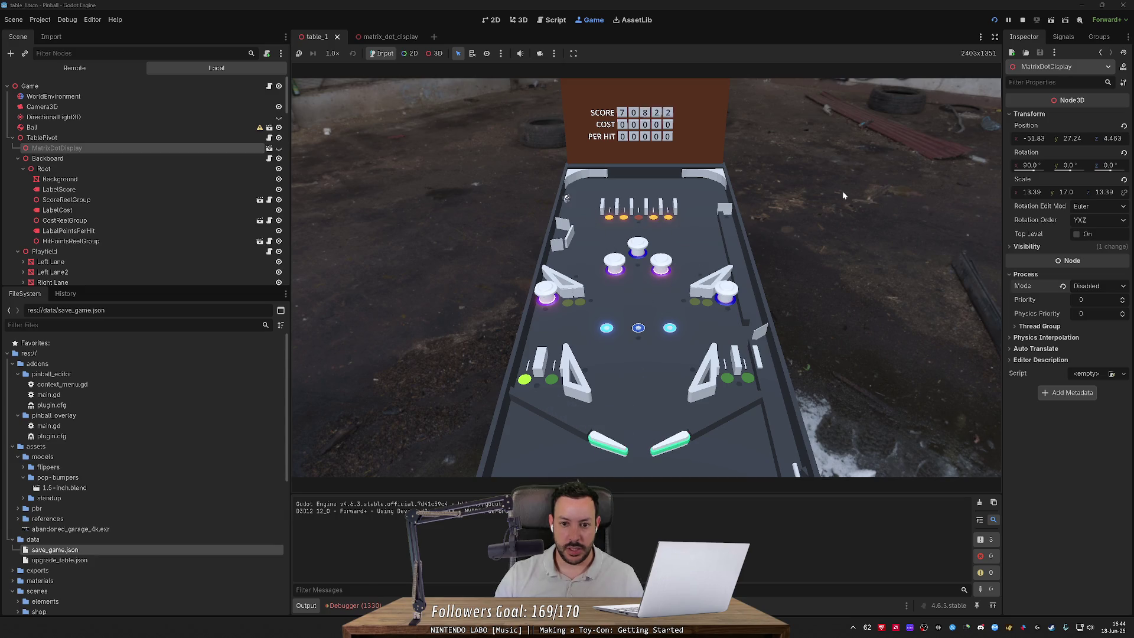
key(Left)
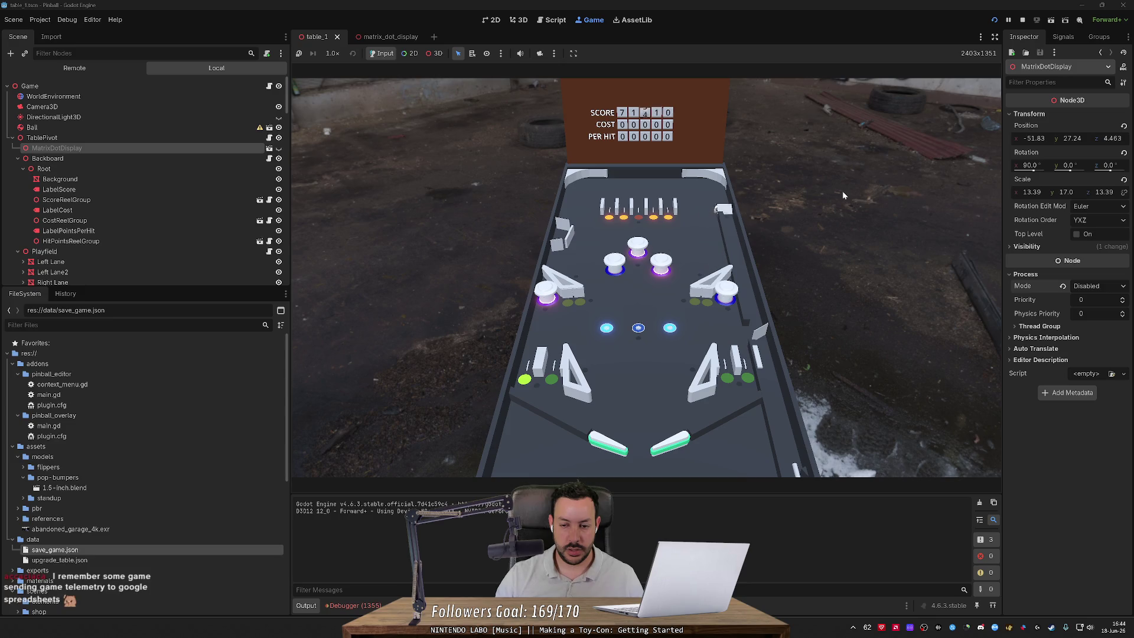
key(Right)
key(Left)
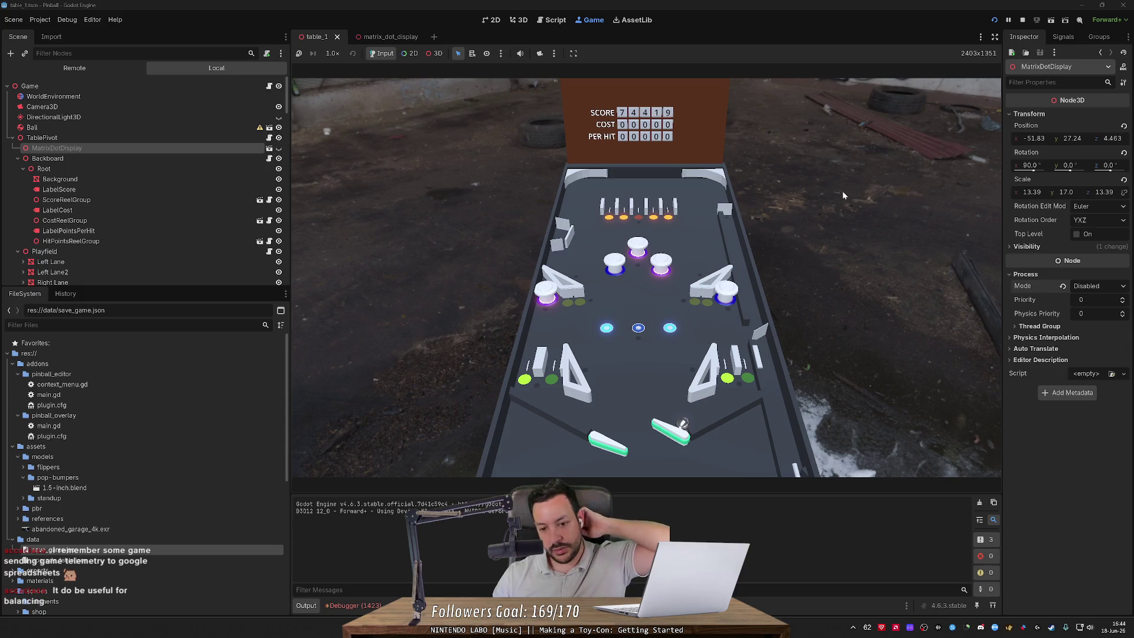
key(Right)
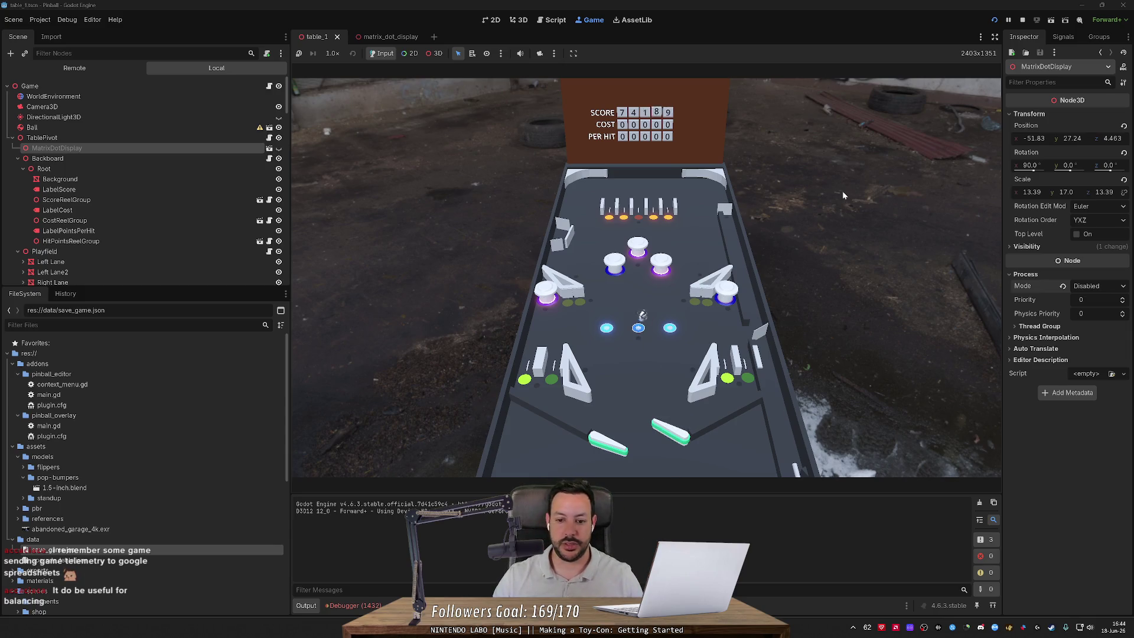
key(Left)
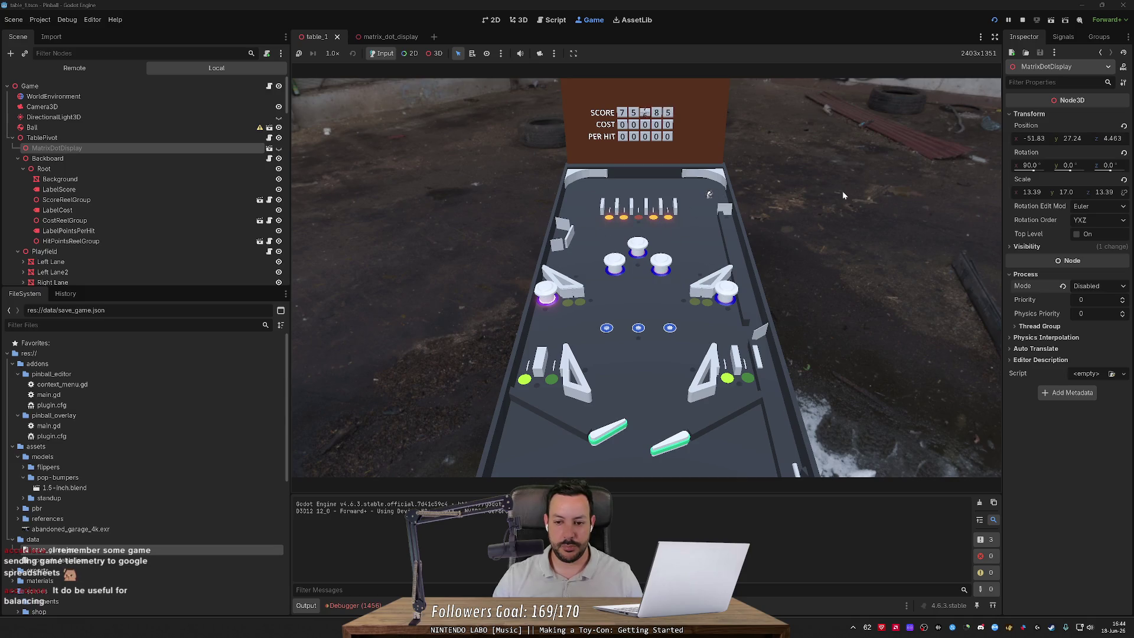
key(Right)
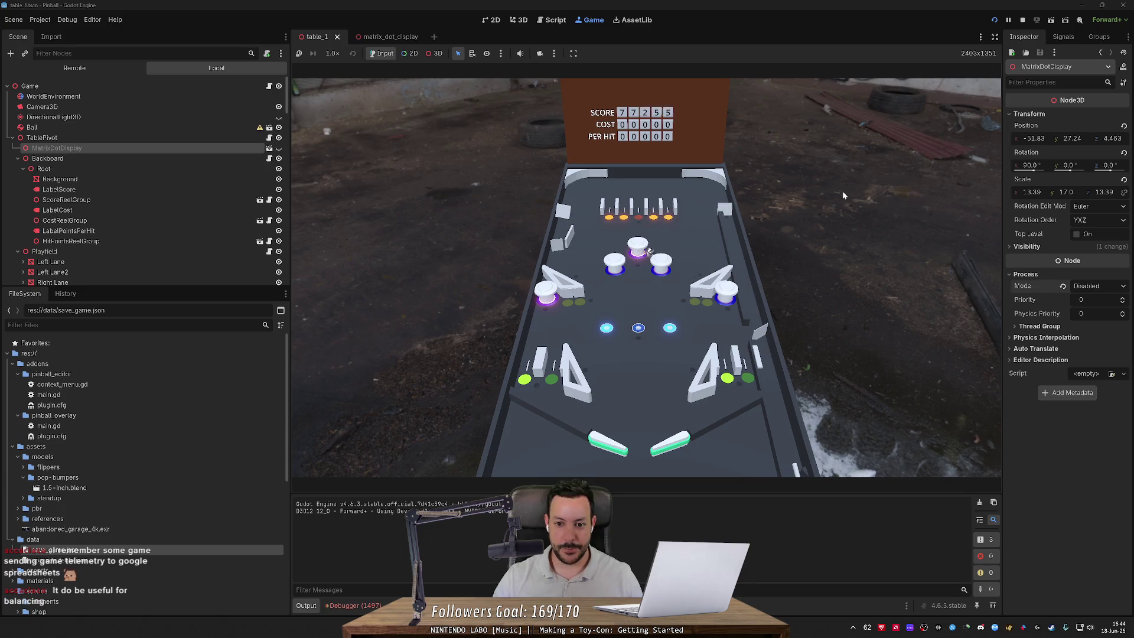
key(Left)
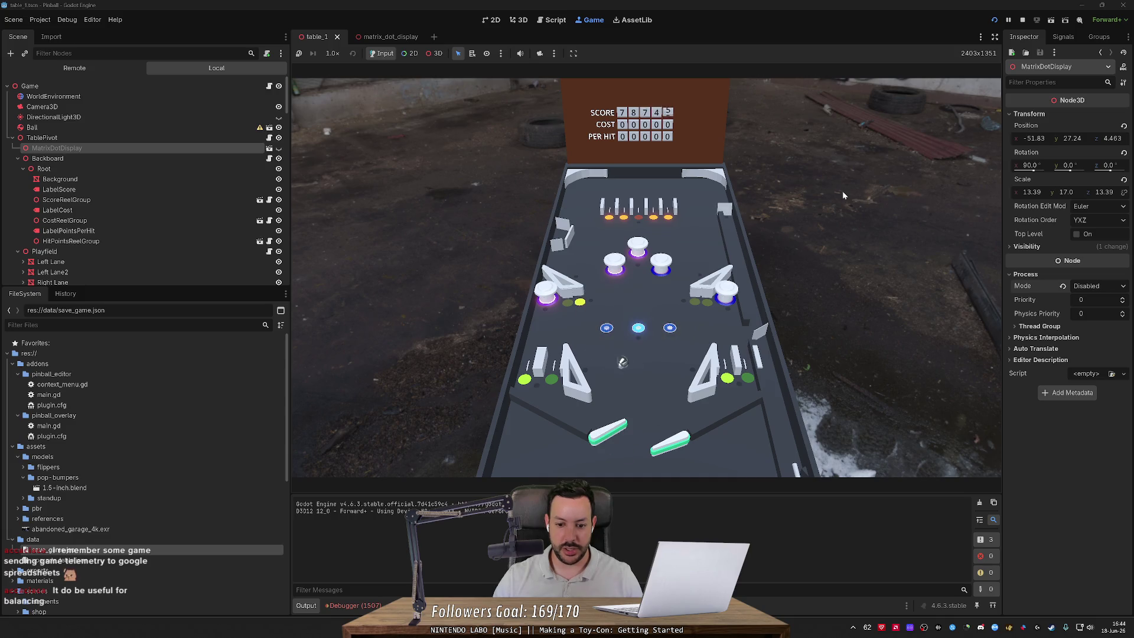
key(Right)
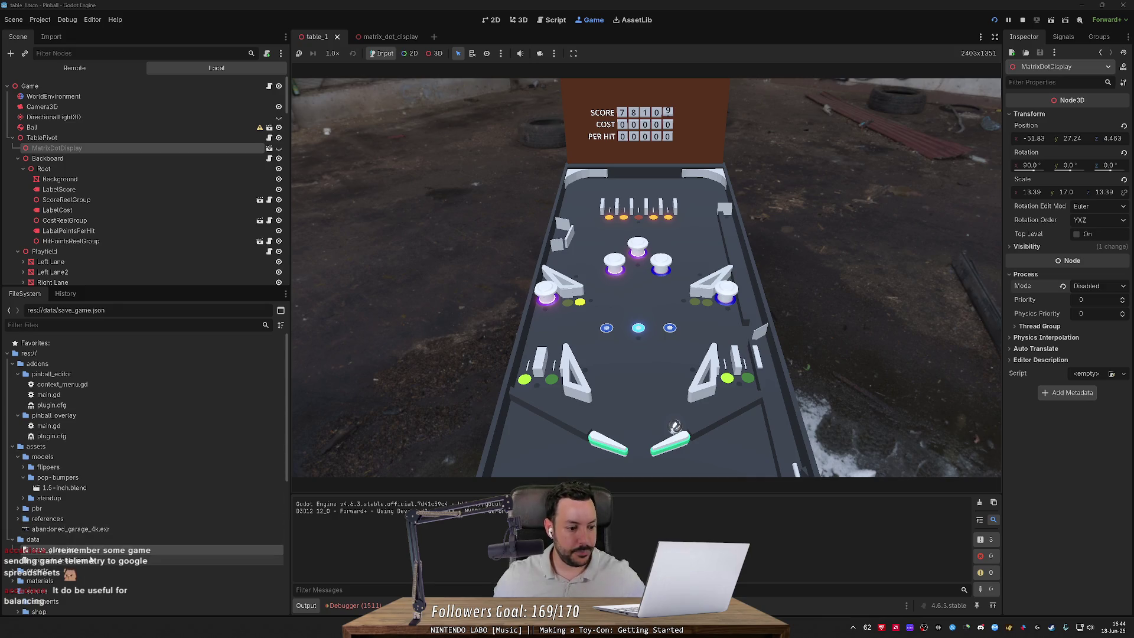
Step: Open data/upgrade_table.json and select the hit award and upgrade cost values
double_click(177, 560)
scroll(531, 266, down, 5)
mouse_move(425, 245)
mouse_down()
mouse_move(480, 376)
mouse_move(480, 409)
mouse_up()
Step: Deselect the JSON lines and view the matrix_dot_display scene in 3D
click(480, 409)
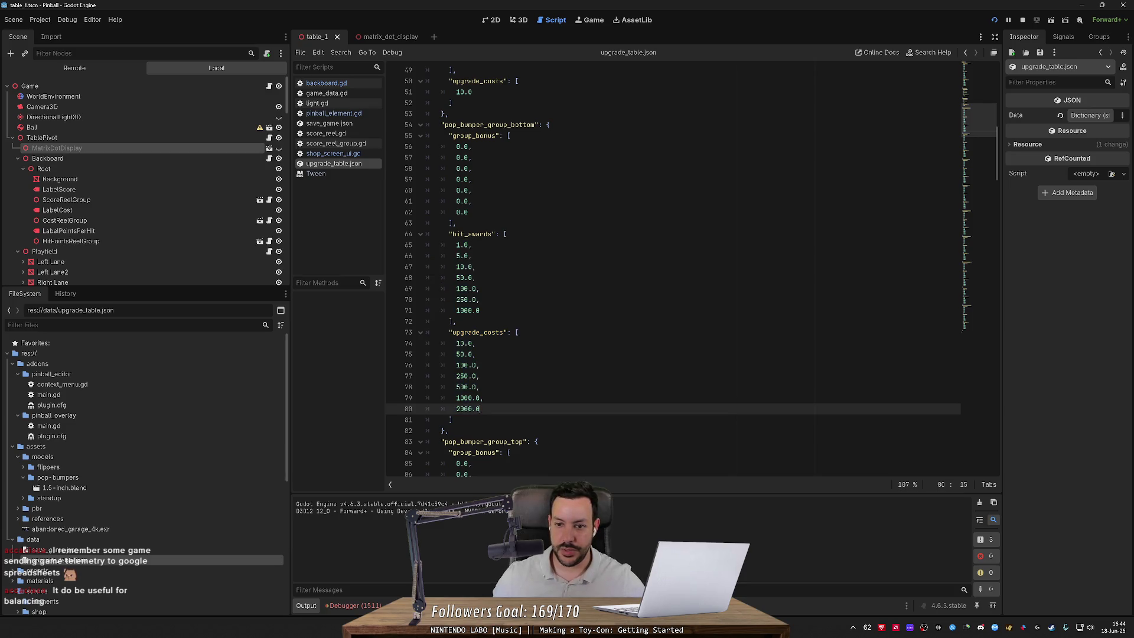
scroll(590, 266, up, 15)
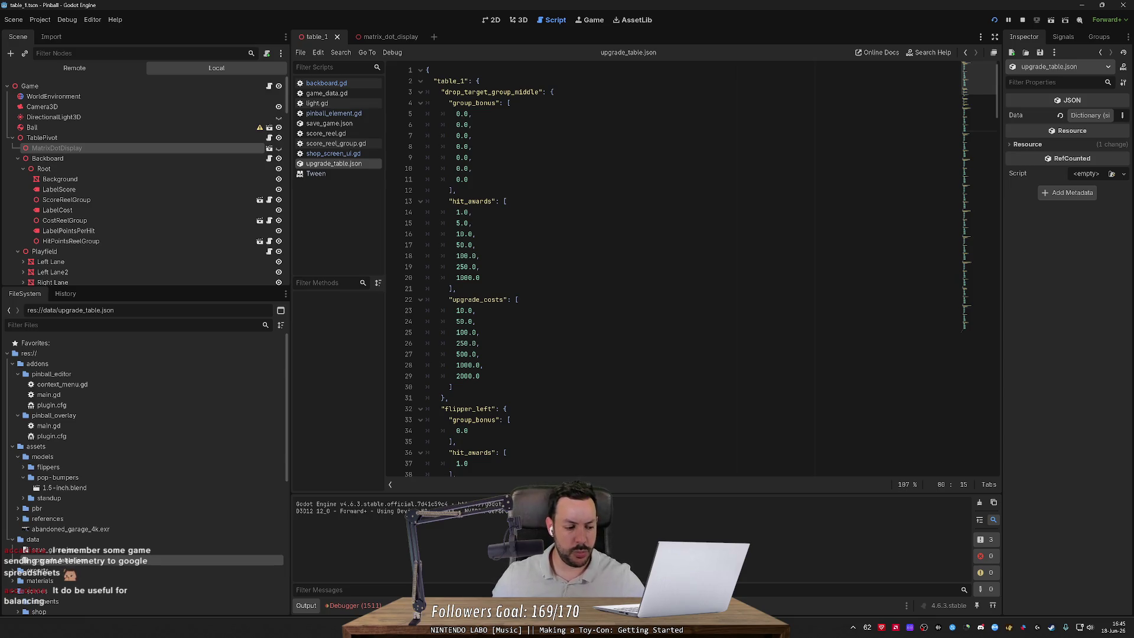
click(378, 41)
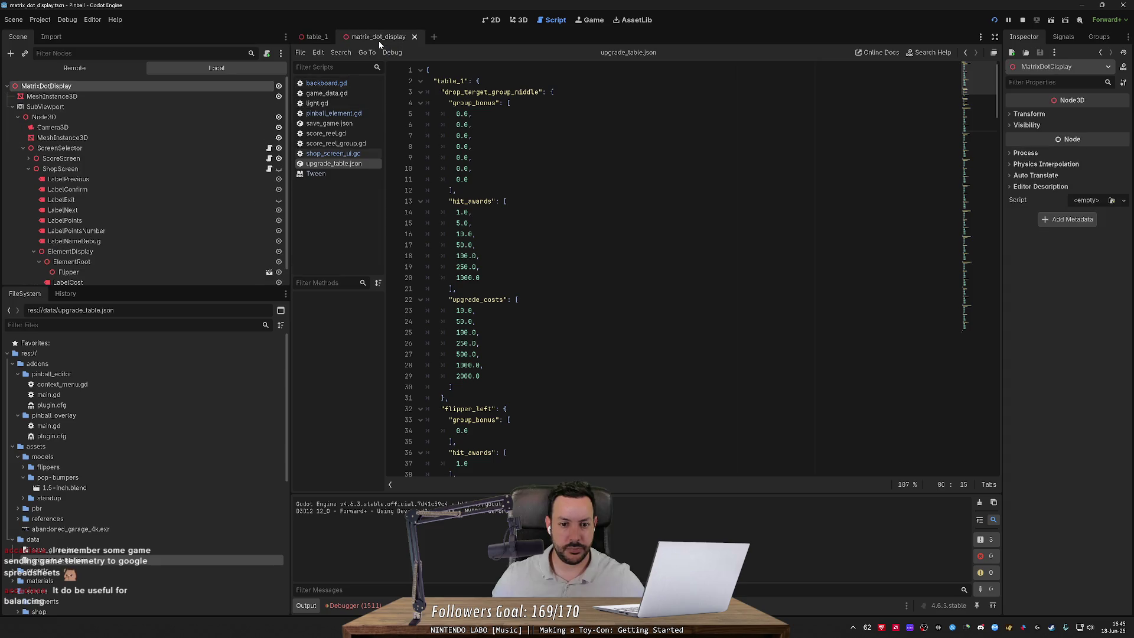
click(529, 21)
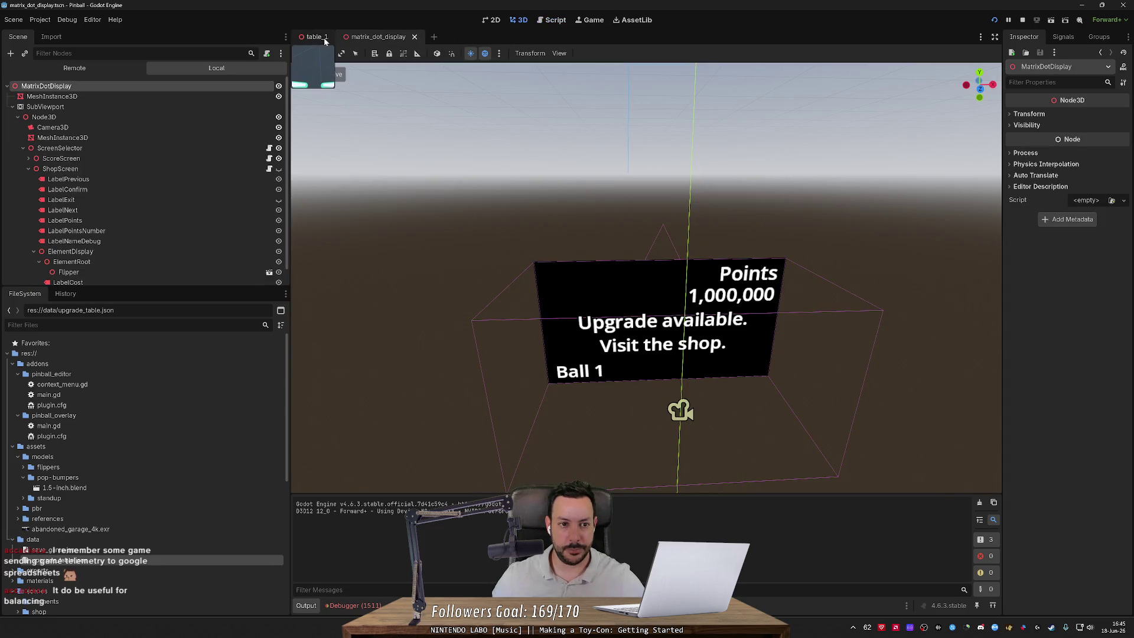
Step: Return to the table_1 scene and orbit low around the table's player end
click(313, 36)
scroll(701, 316, up, 5)
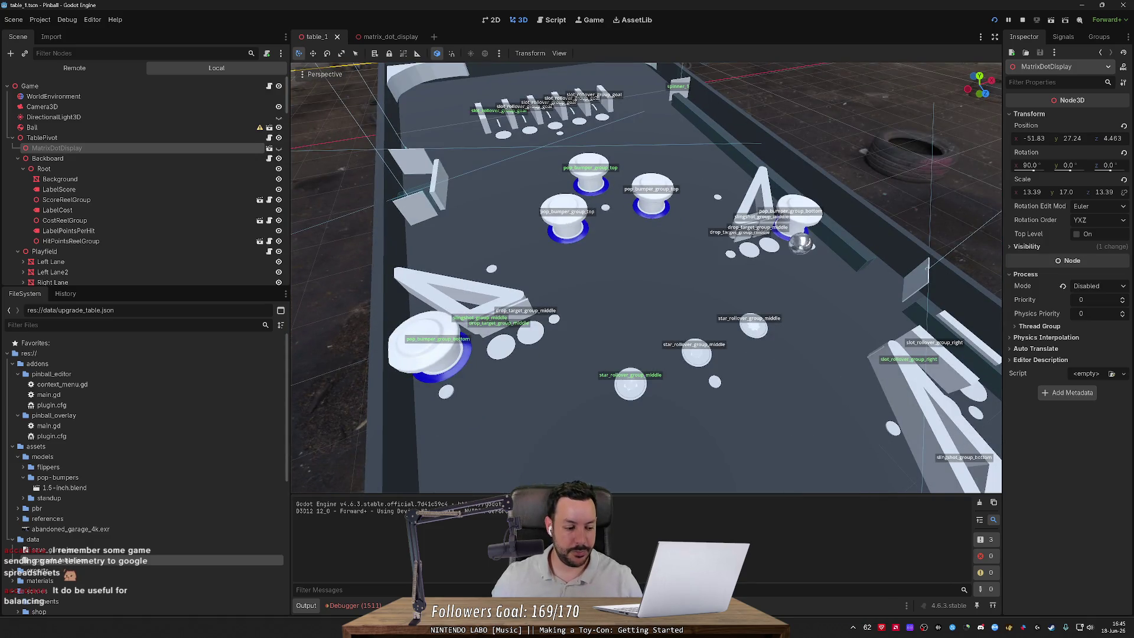
scroll(649, 263, down, 8)
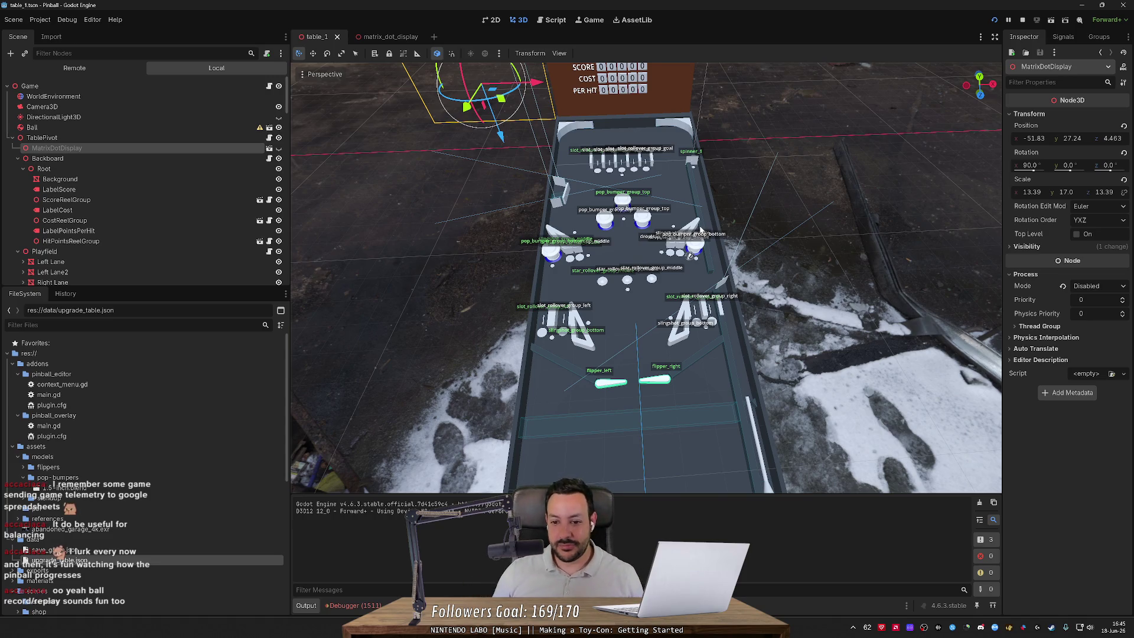
drag(689, 255, 447, 208)
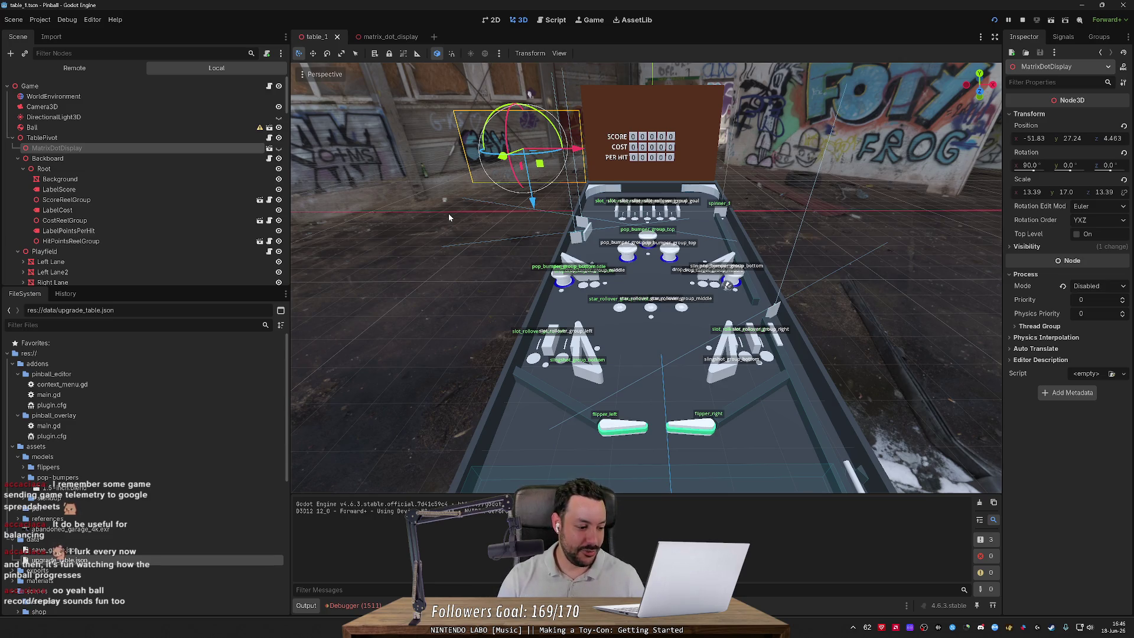
key(alt+Tab)
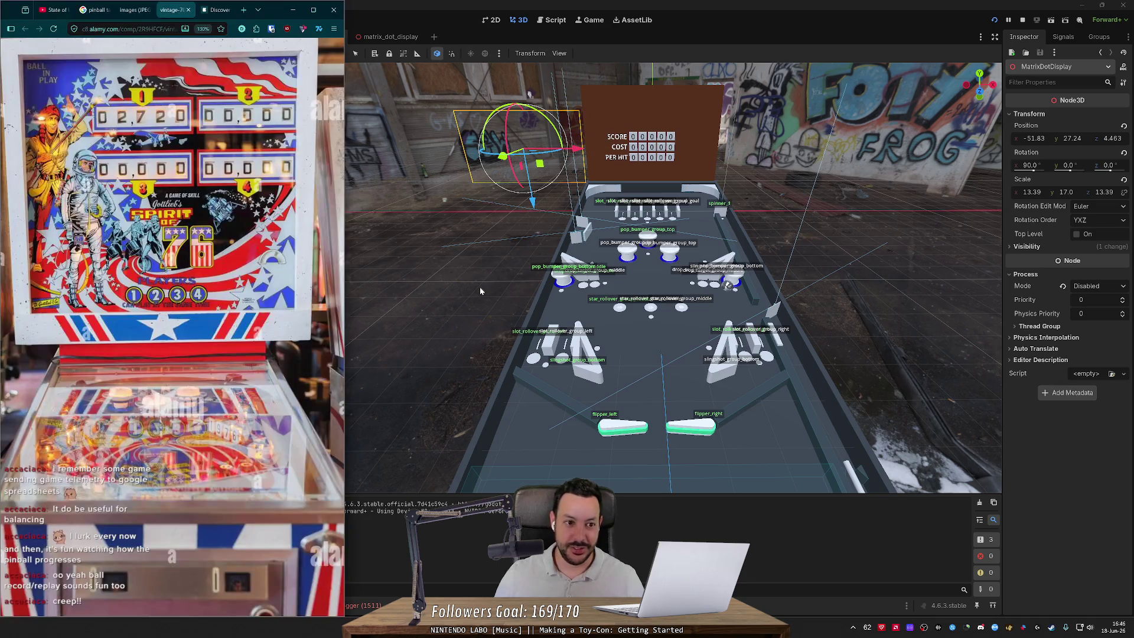
click(313, 10)
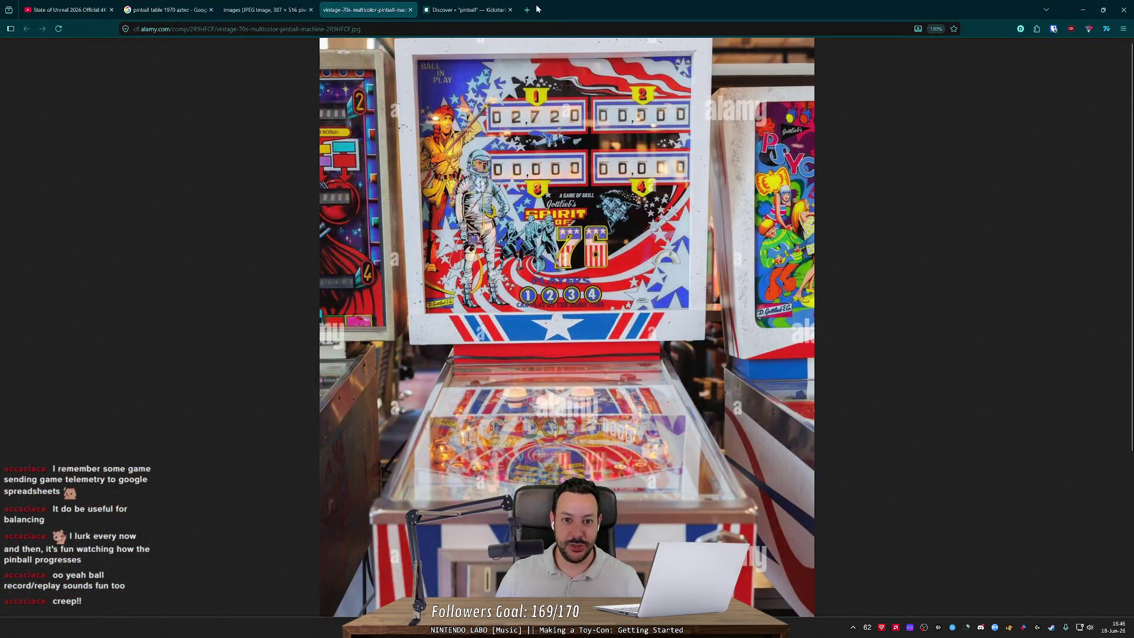
click(531, 10)
click(276, 44)
click(396, 128)
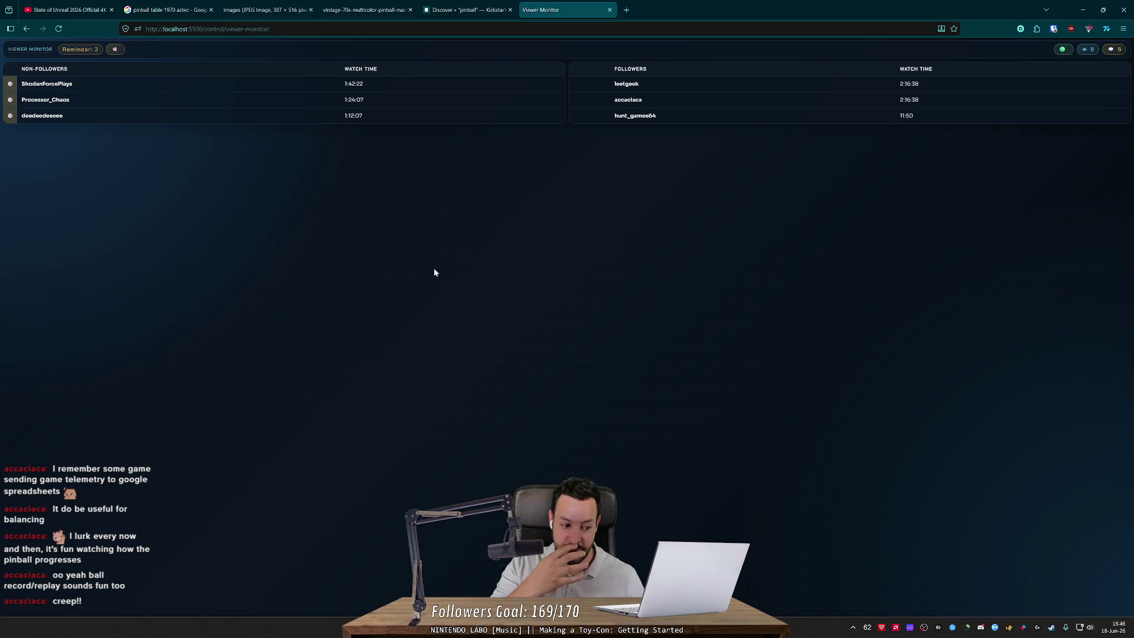
mouse_move(589, 16)
mouse_down()
mouse_move(574, 111)
mouse_move(674, 6)
mouse_move(610, 114)
mouse_move(585, 112)
mouse_up()
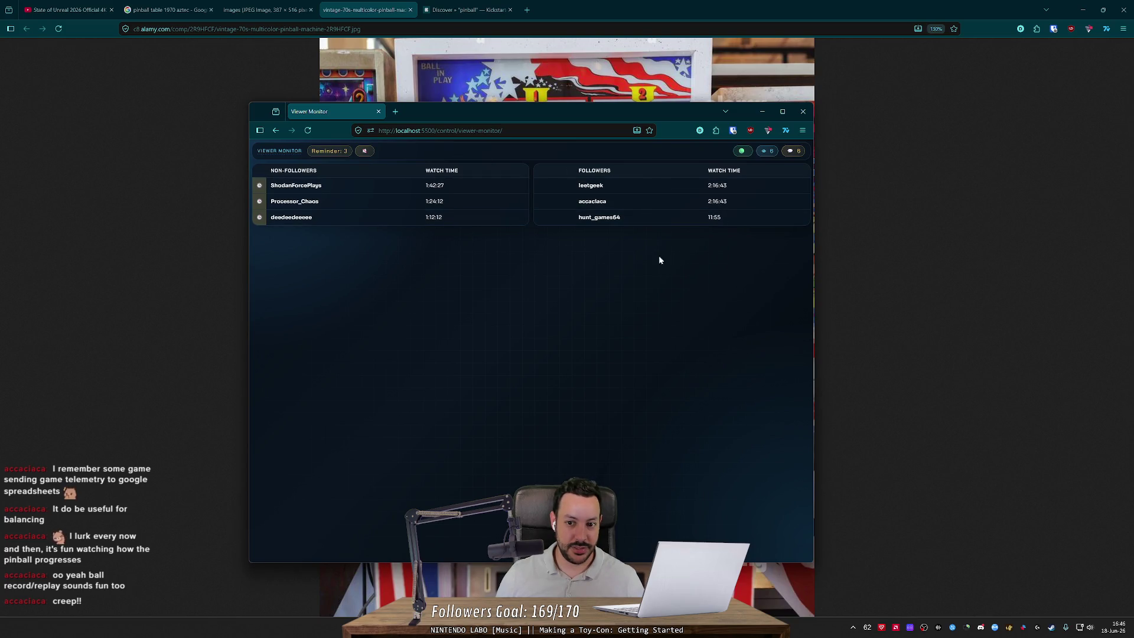
double_click(591, 185)
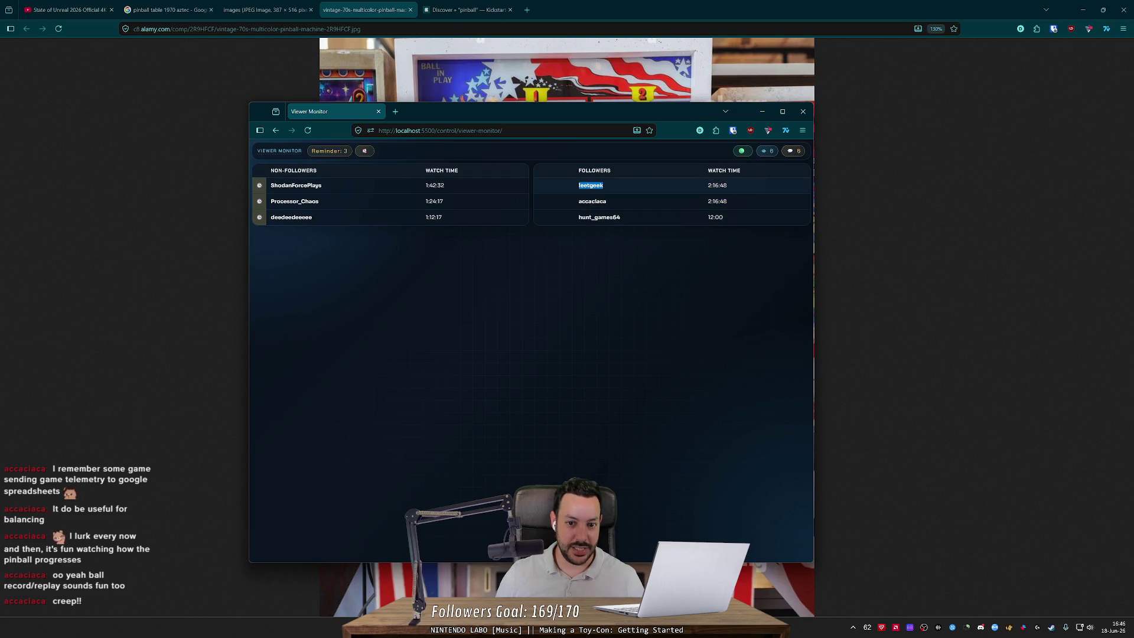
double_click(591, 218)
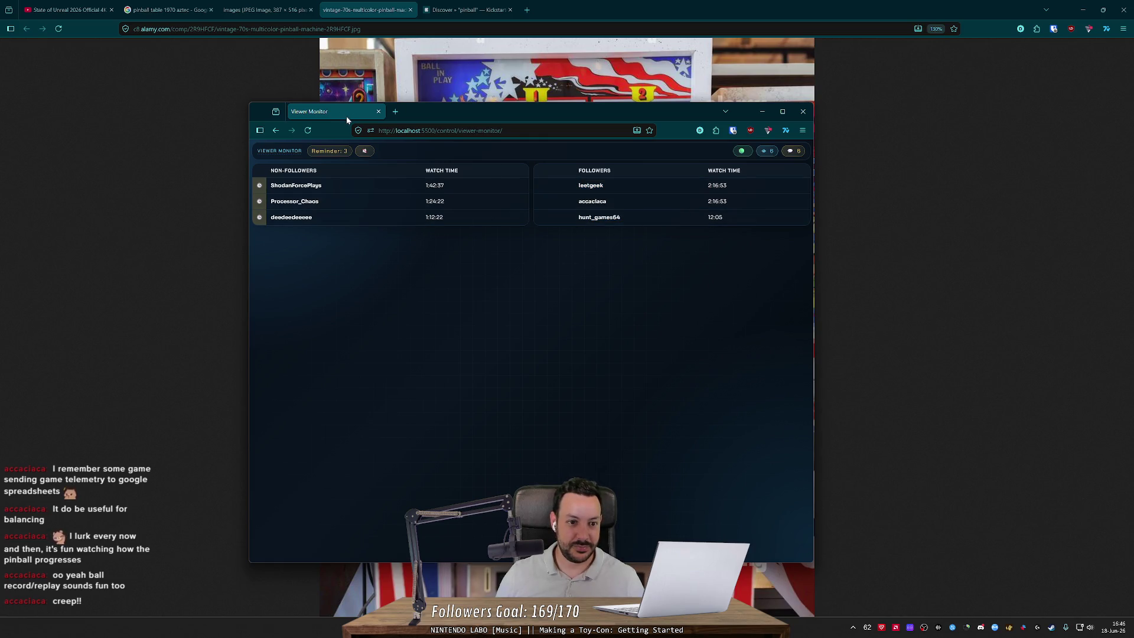
click(762, 111)
click(1082, 9)
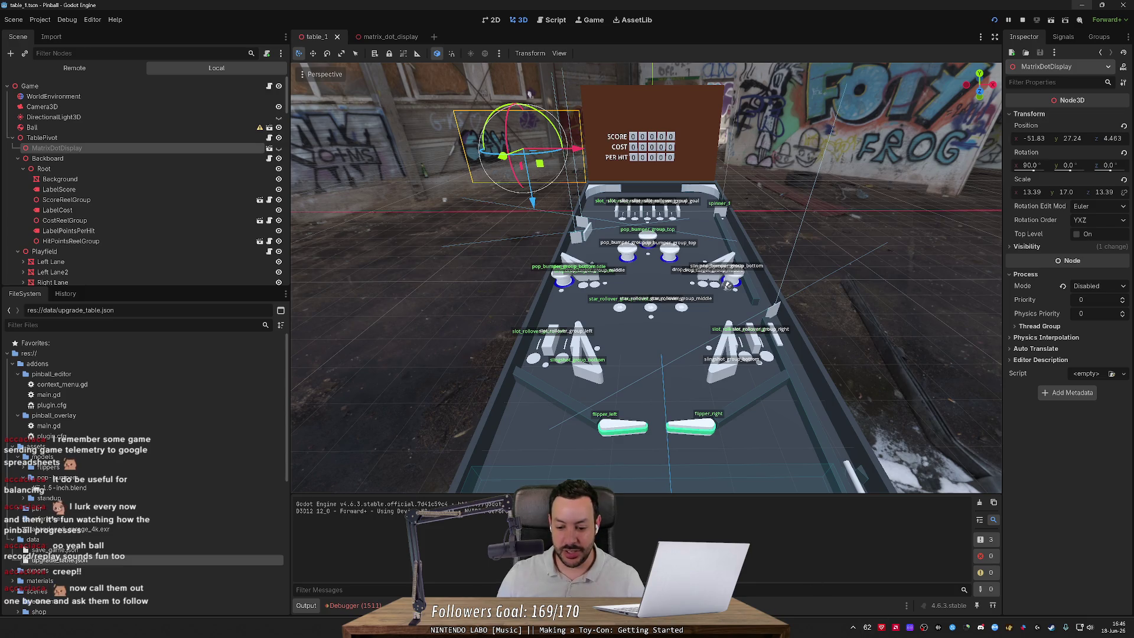
key(alt+Tab)
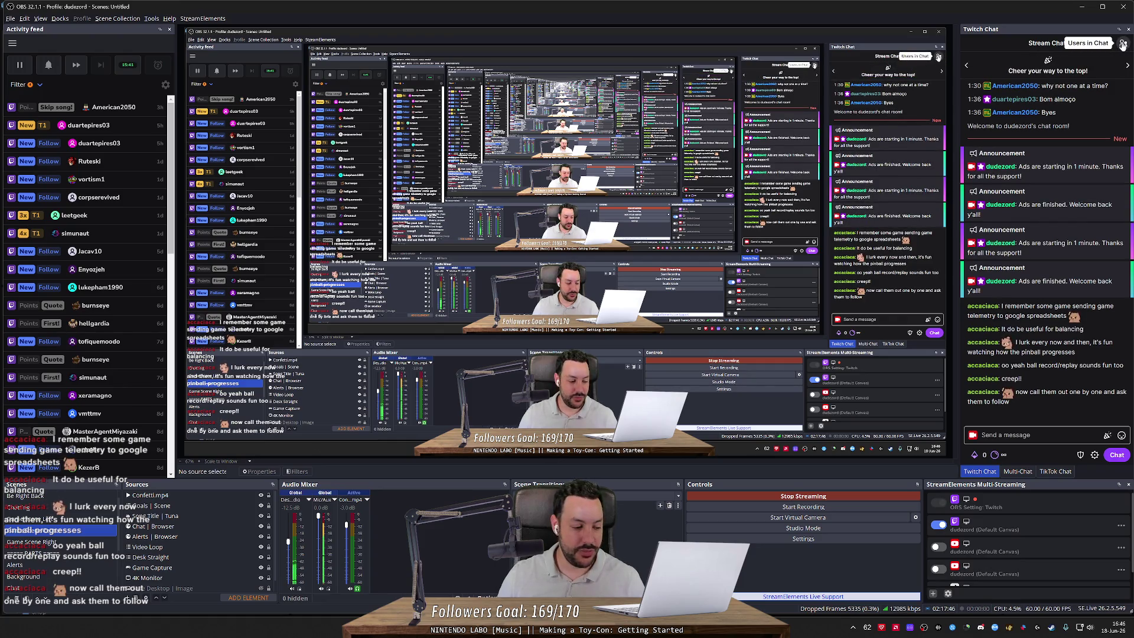
click(1122, 45)
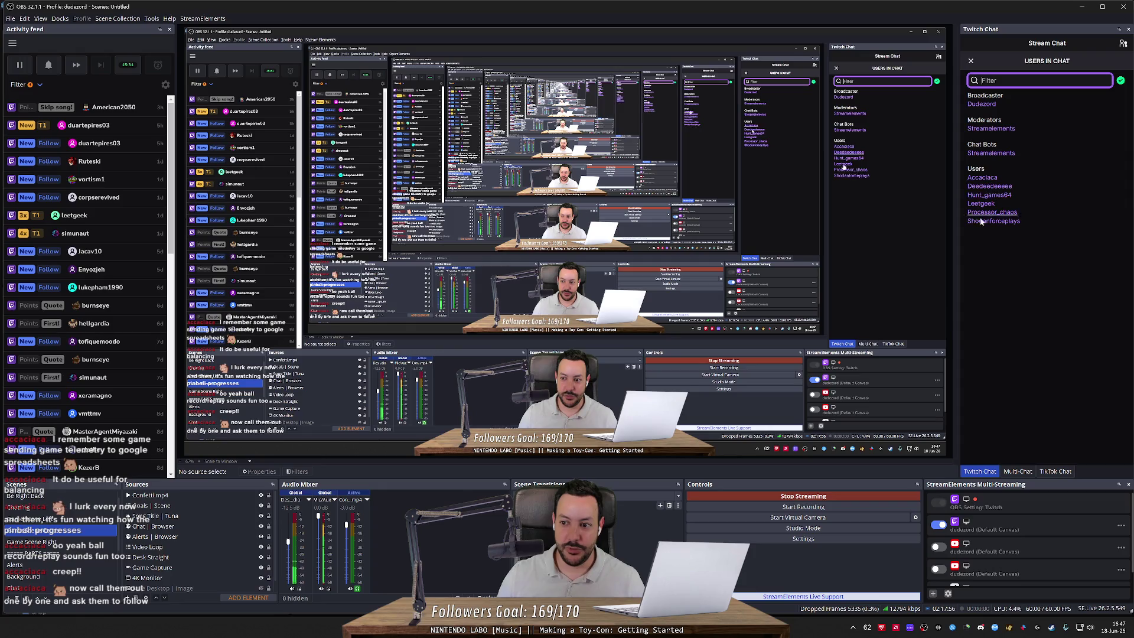
click(1122, 43)
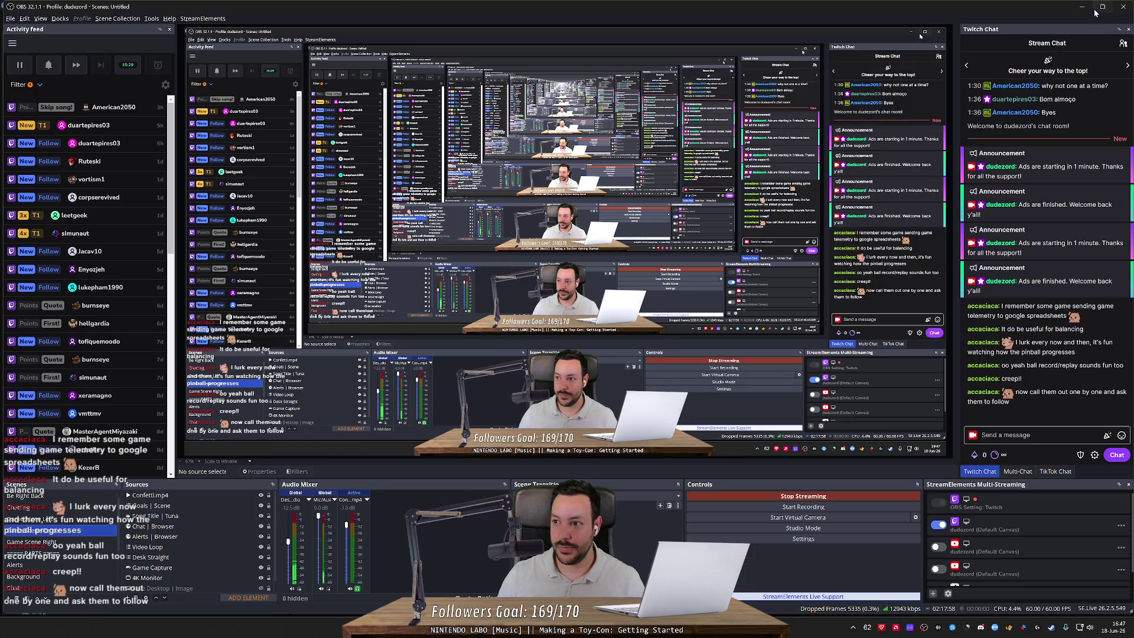
click(1082, 6)
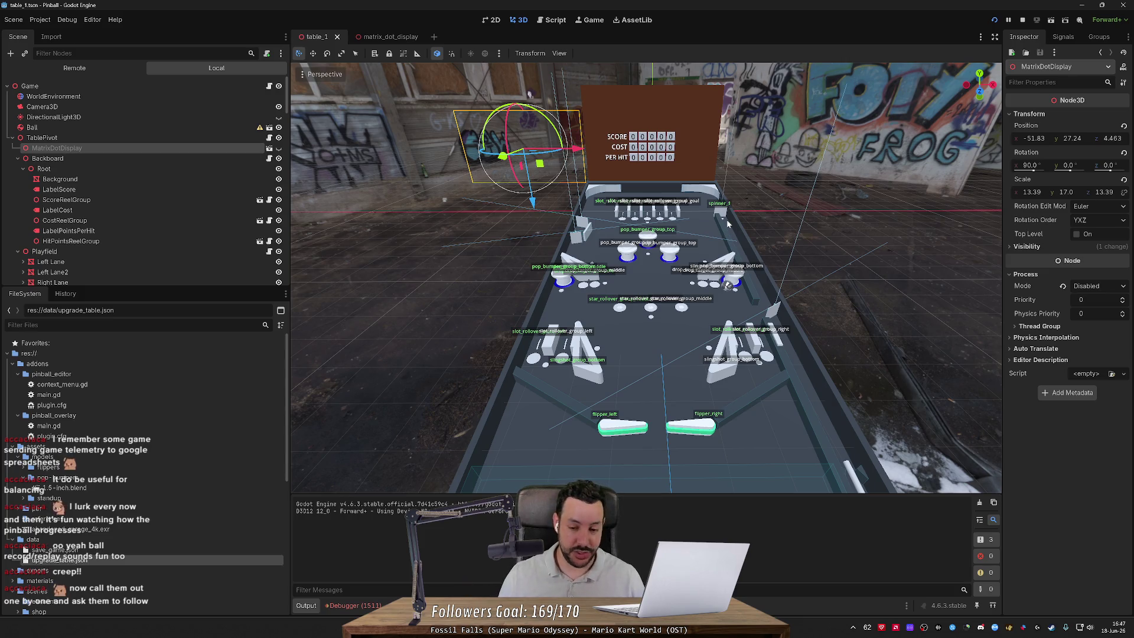
Step: Zoom toward the pinball table, open a blank browser tab, then minimize the browser
scroll(677, 300, up, 5)
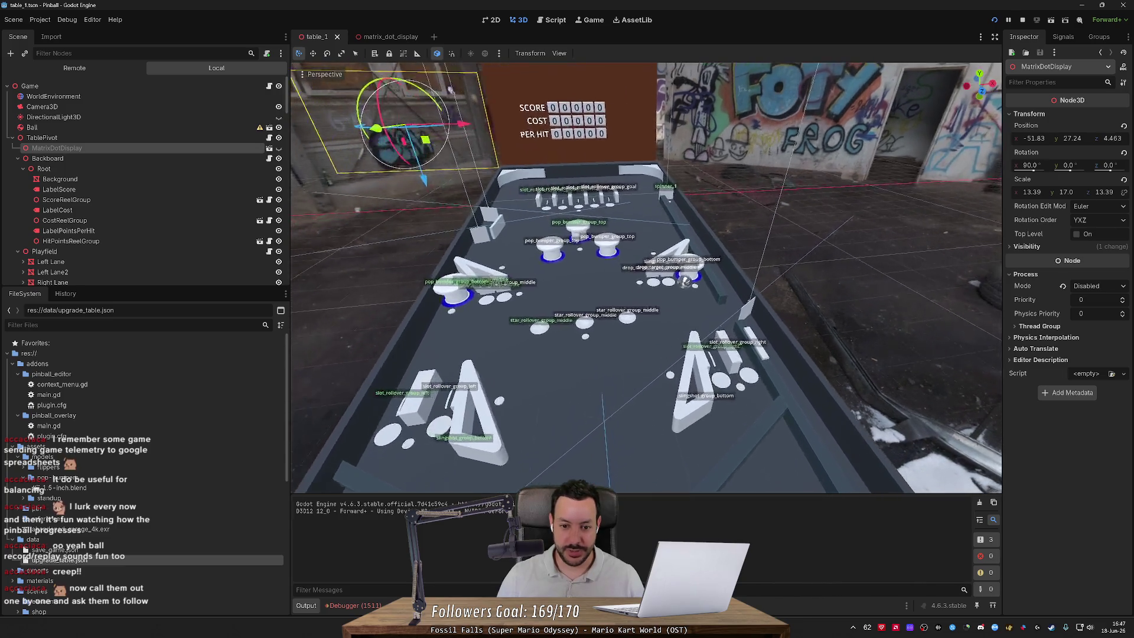
scroll(677, 296, down, 5)
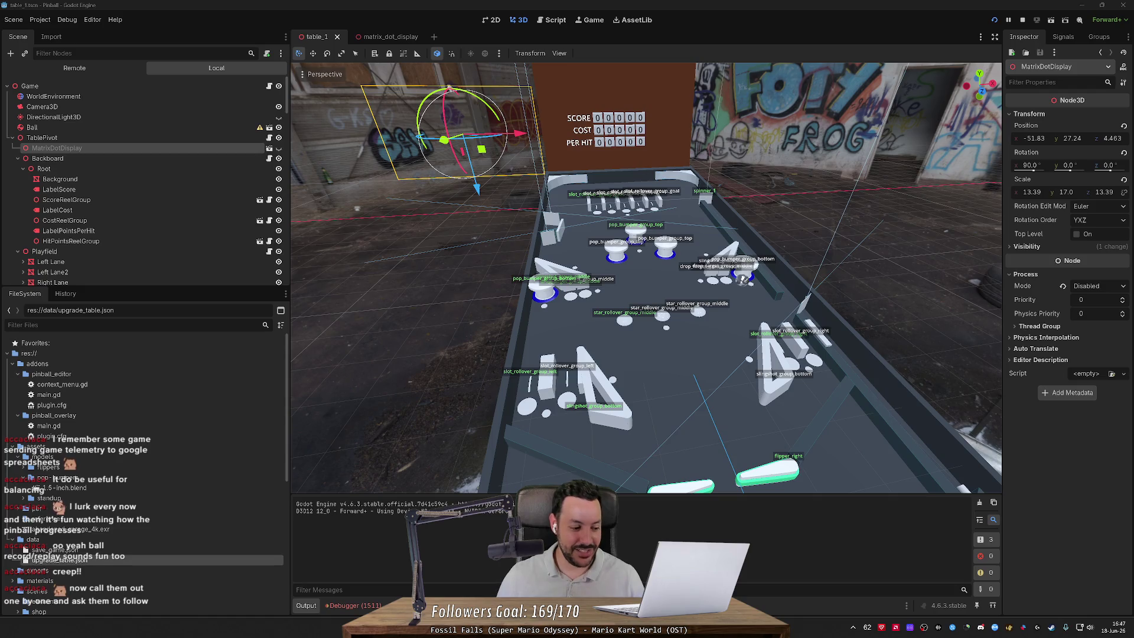
mouse_move(649, 278)
mouse_down()
mouse_move(626, 272)
mouse_move(674, 269)
mouse_move(661, 272)
mouse_up()
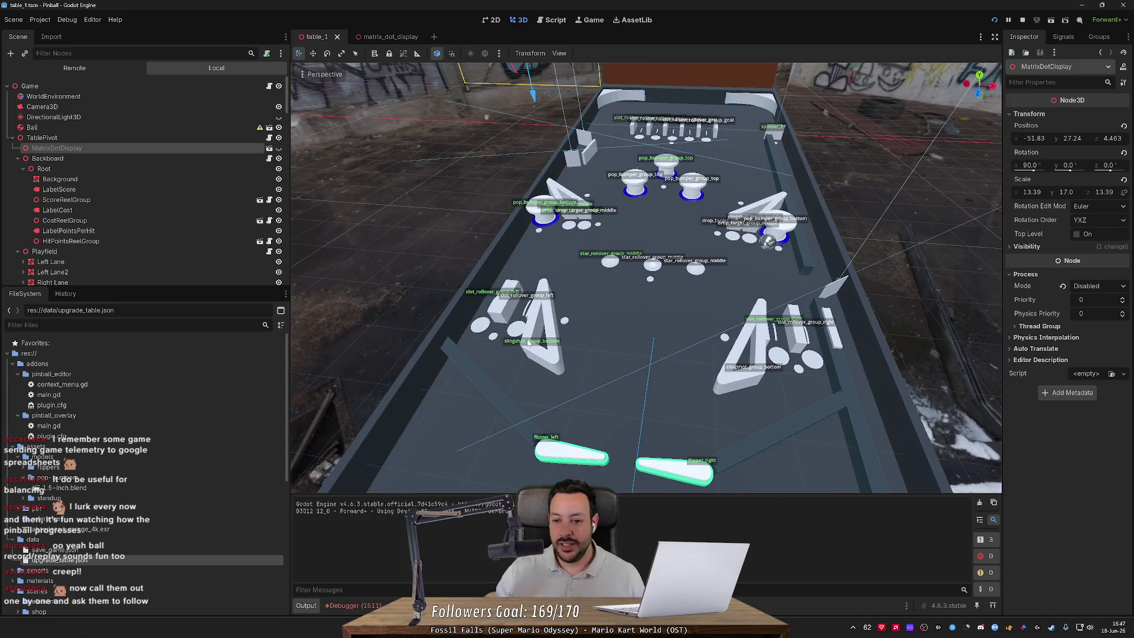
key(alt+Tab)
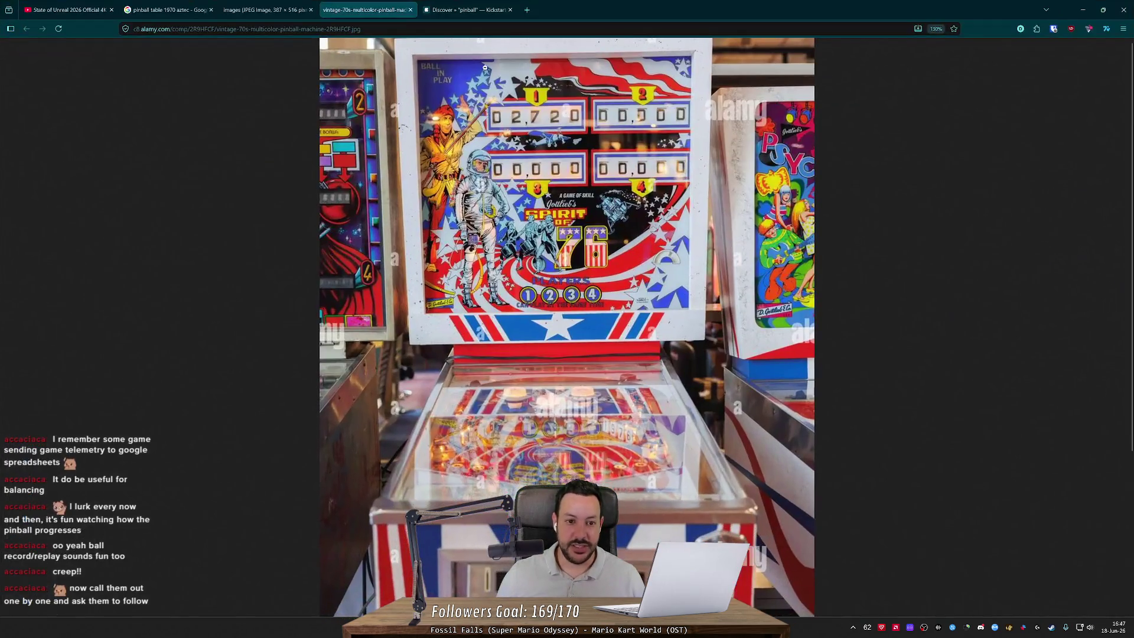
click(535, 17)
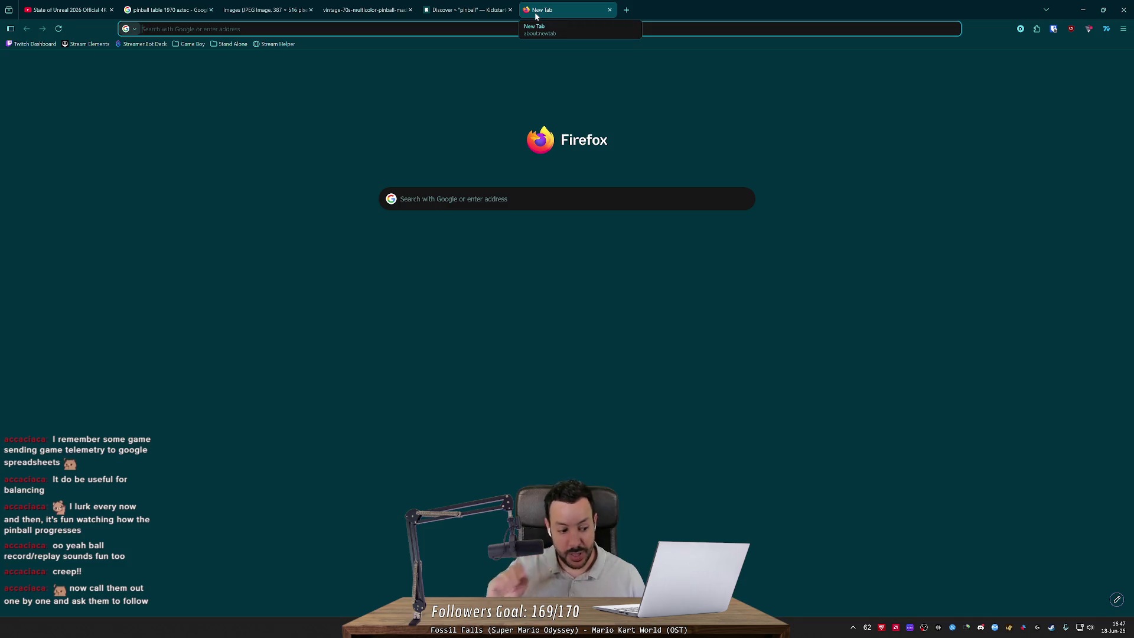
click(1082, 10)
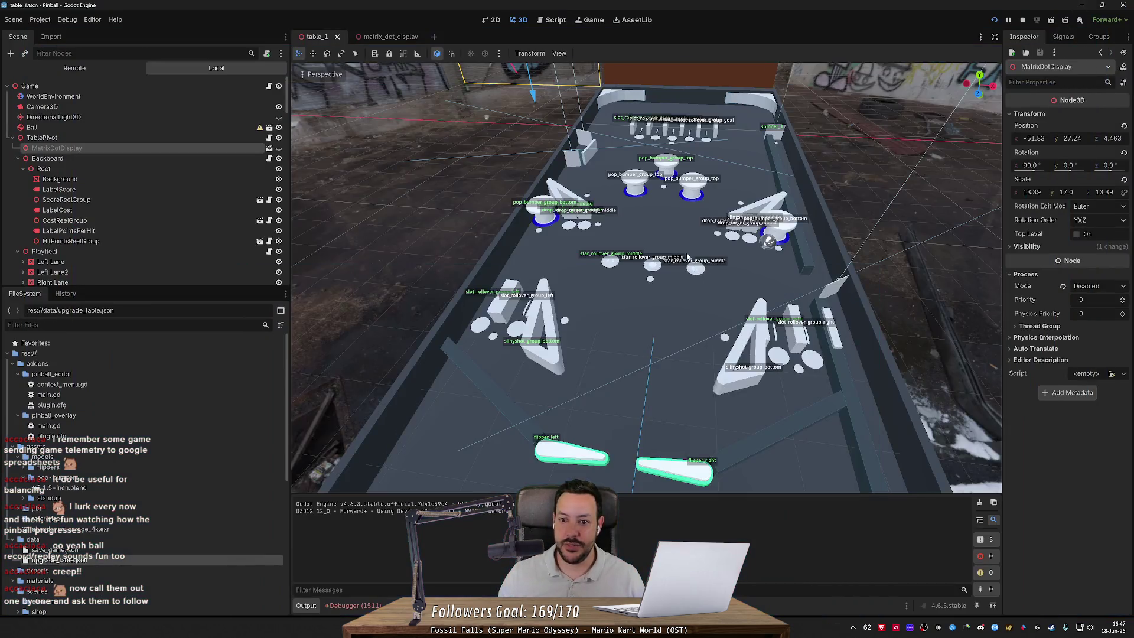
Step: View the SCORE, COST and PER HIT reels straight from the front, then run the game
scroll(688, 260, down, 4)
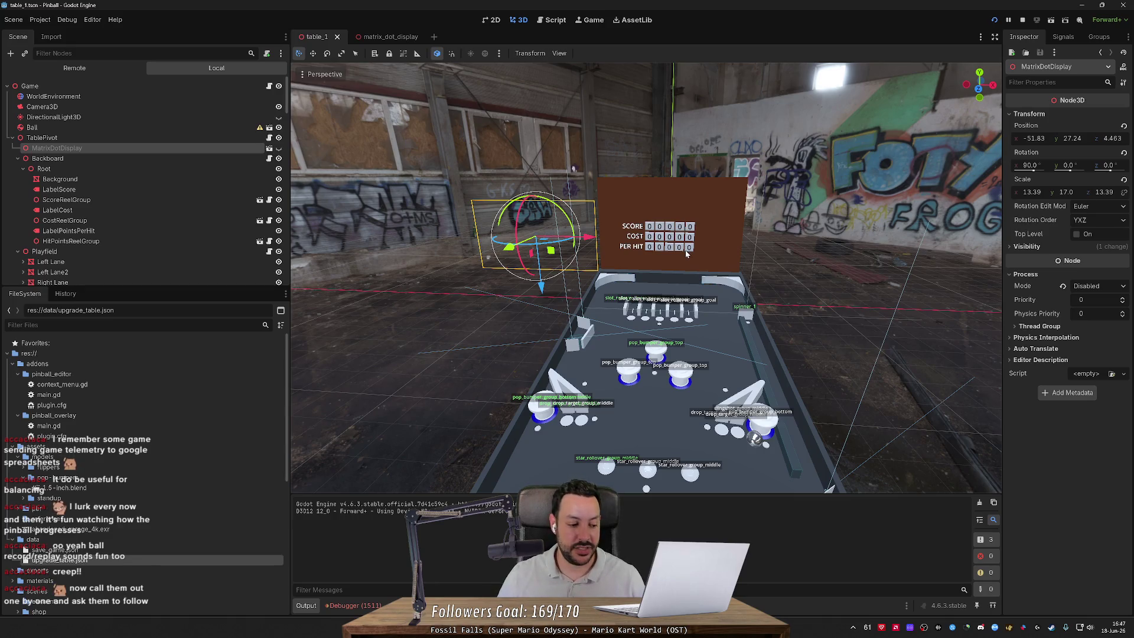
scroll(573, 169, up, 6)
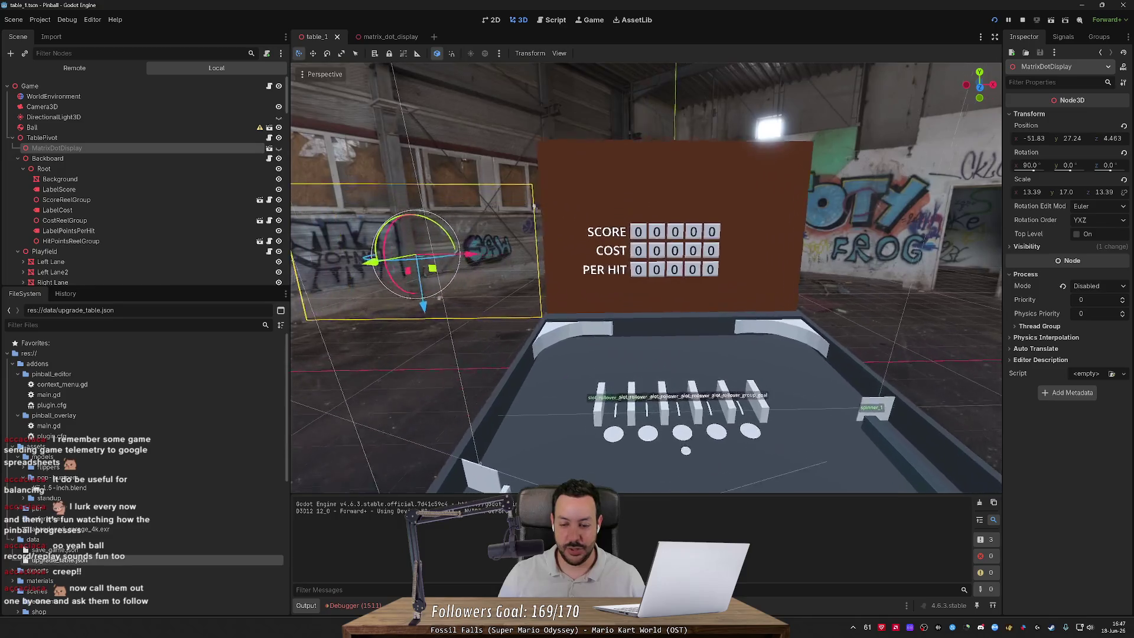
scroll(573, 169, up, 4)
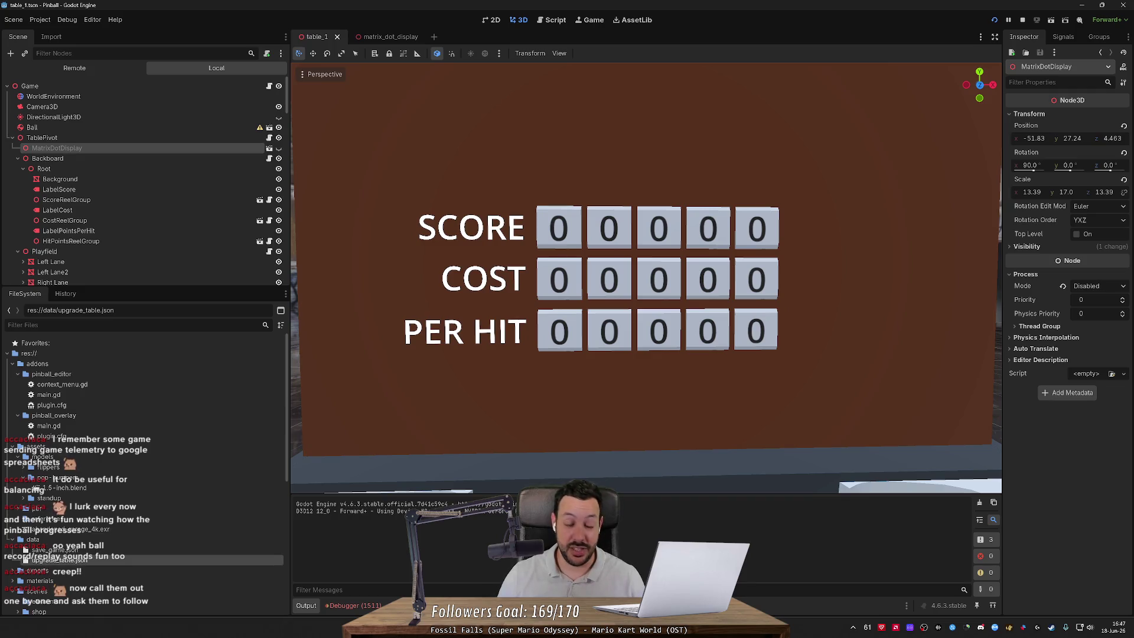
scroll(646, 277, down, 8)
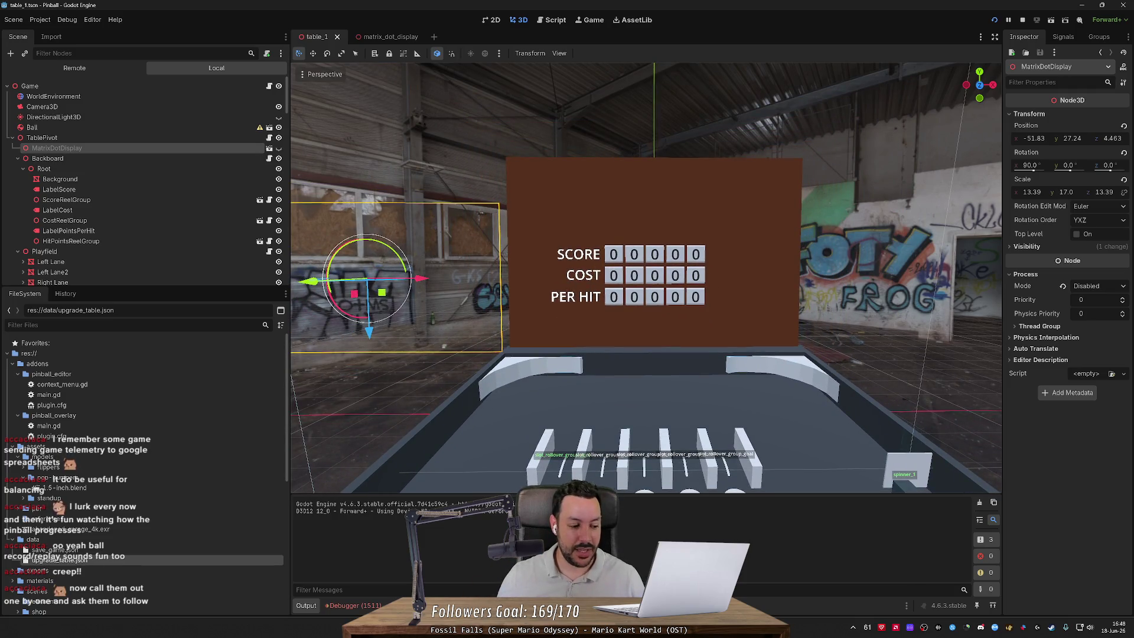
scroll(646, 277, up, 10)
drag(650, 254, 559, 248)
click(966, 85)
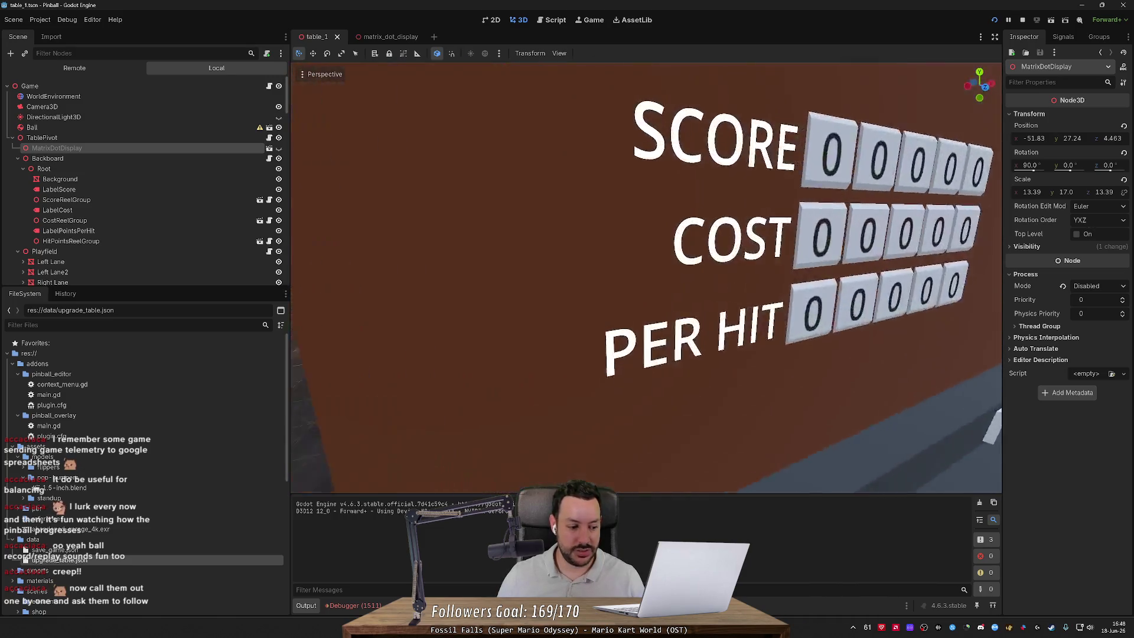
click(994, 20)
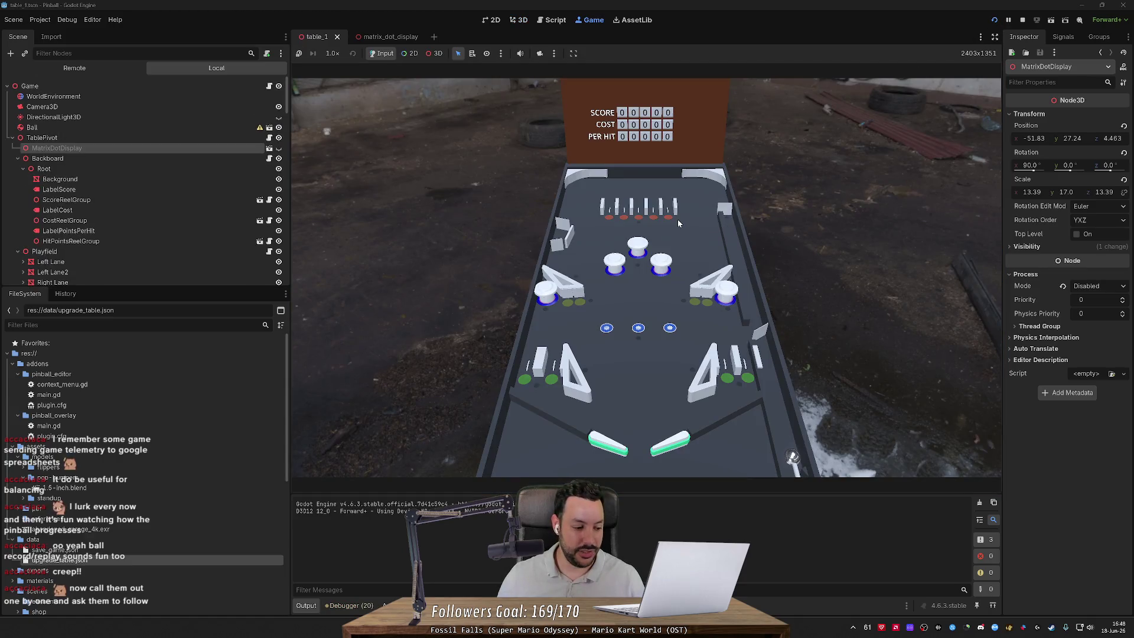
Step: Launch a ball scoring 1,052, stop the game with F8, and focus Firefox's address bar
key(space)
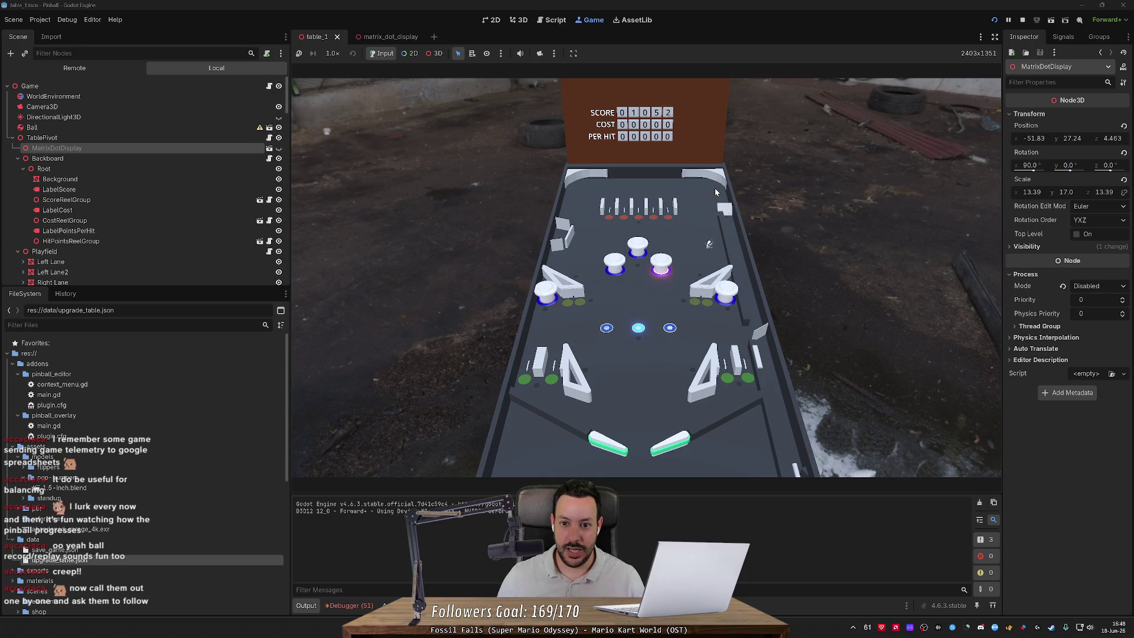
key(F8)
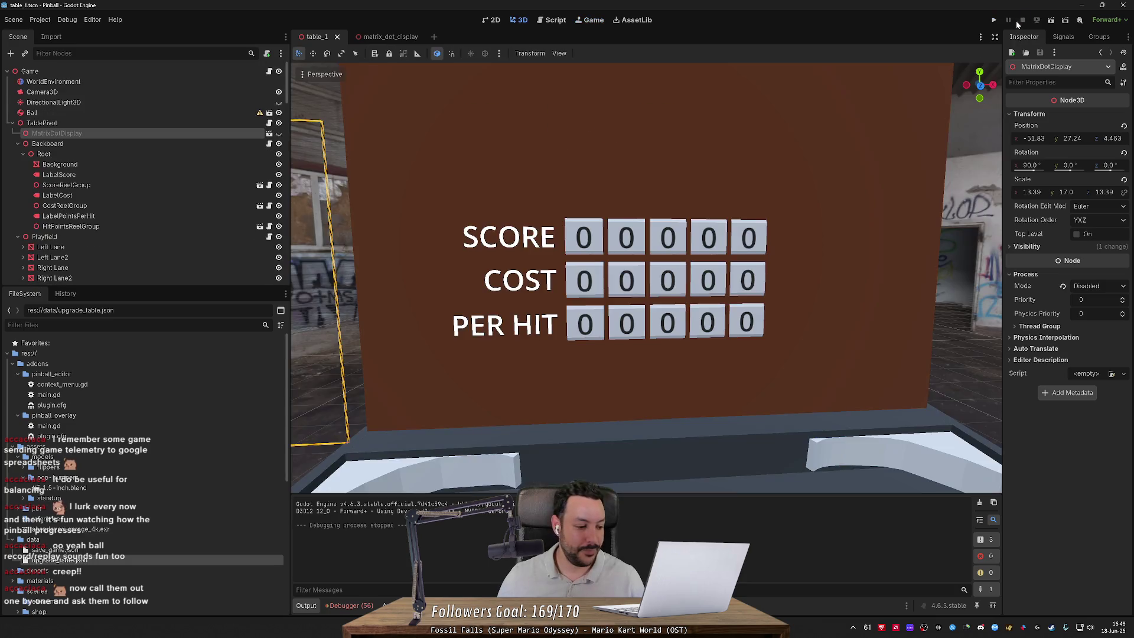
scroll(730, 208, down, 5)
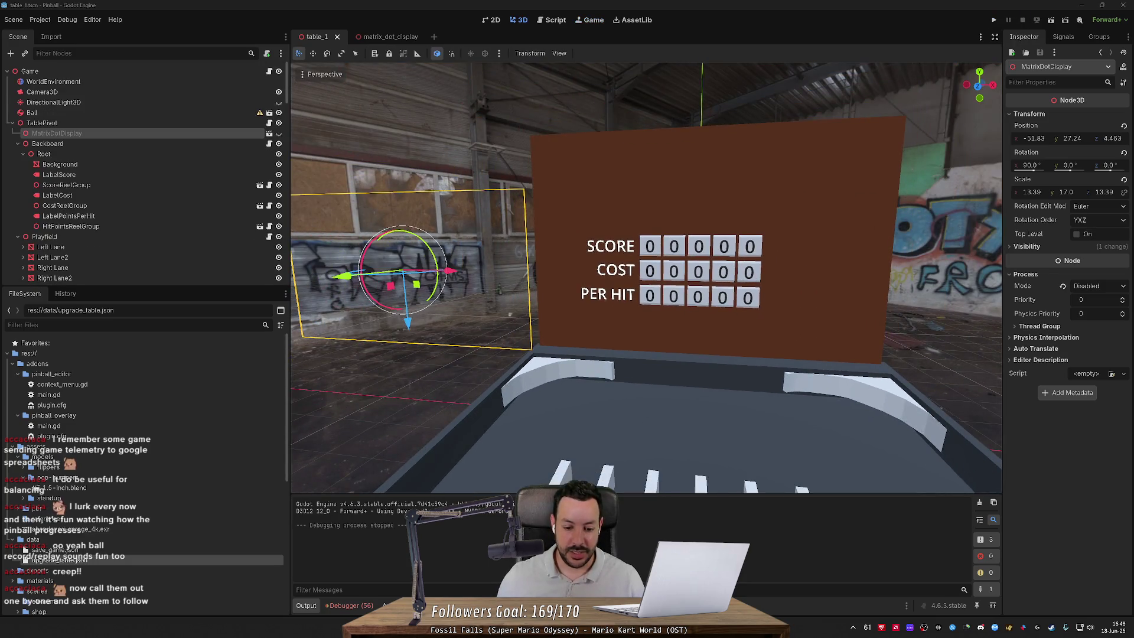
key(alt+Tab)
click(553, 28)
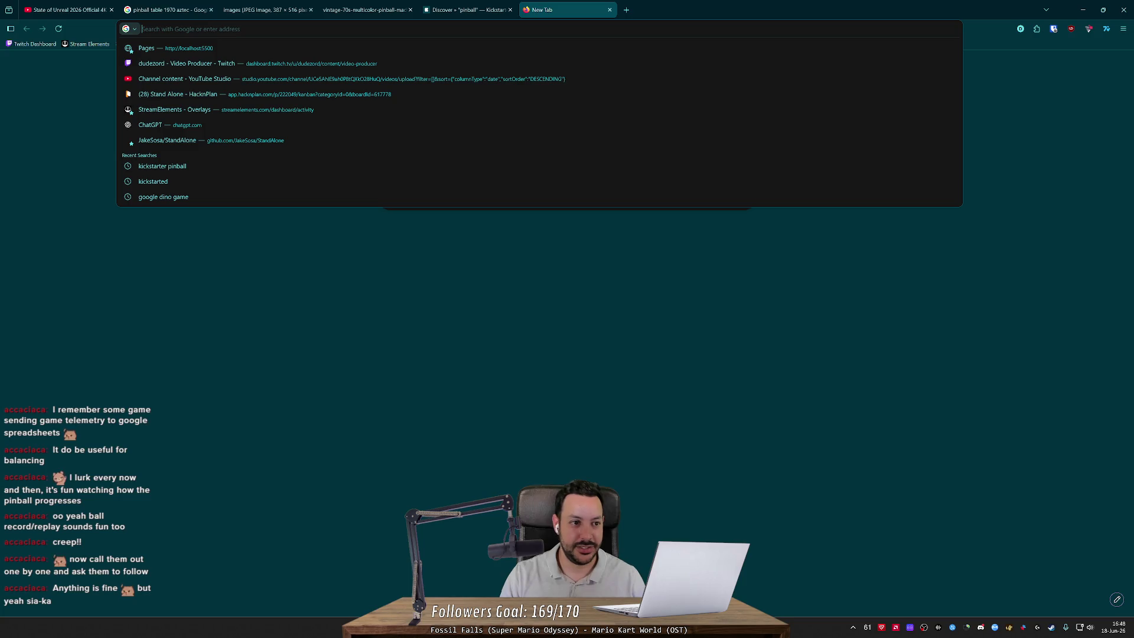
Step: Search Google for 'telemetry godot' and read the Reddit telemetry thread's top comments
text(telemetry godot)
key(Return)
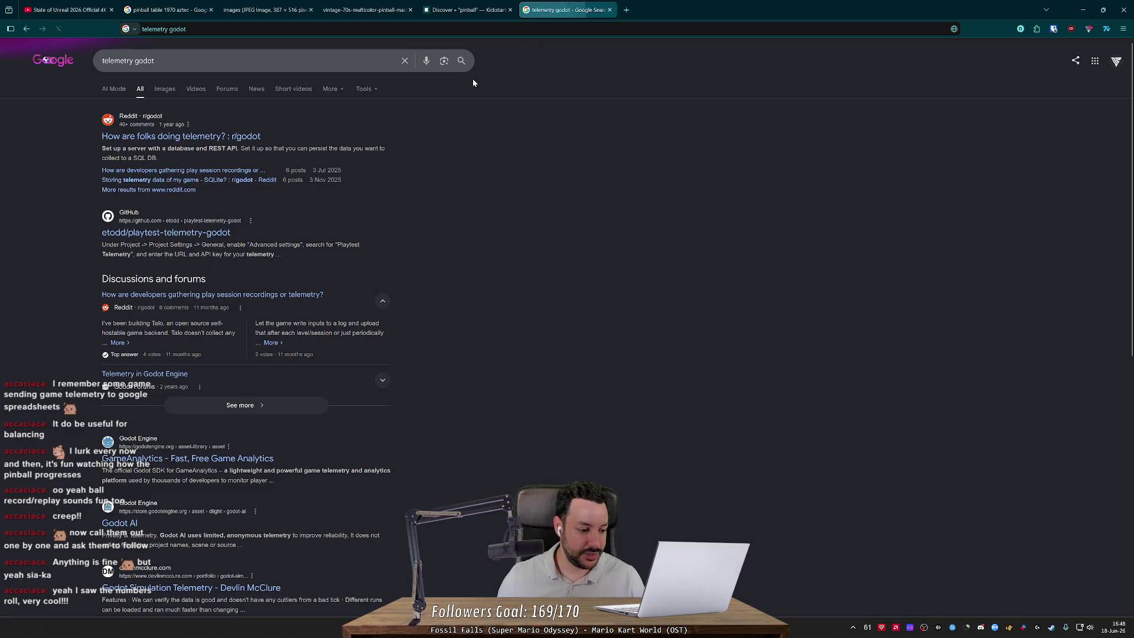
click(209, 142)
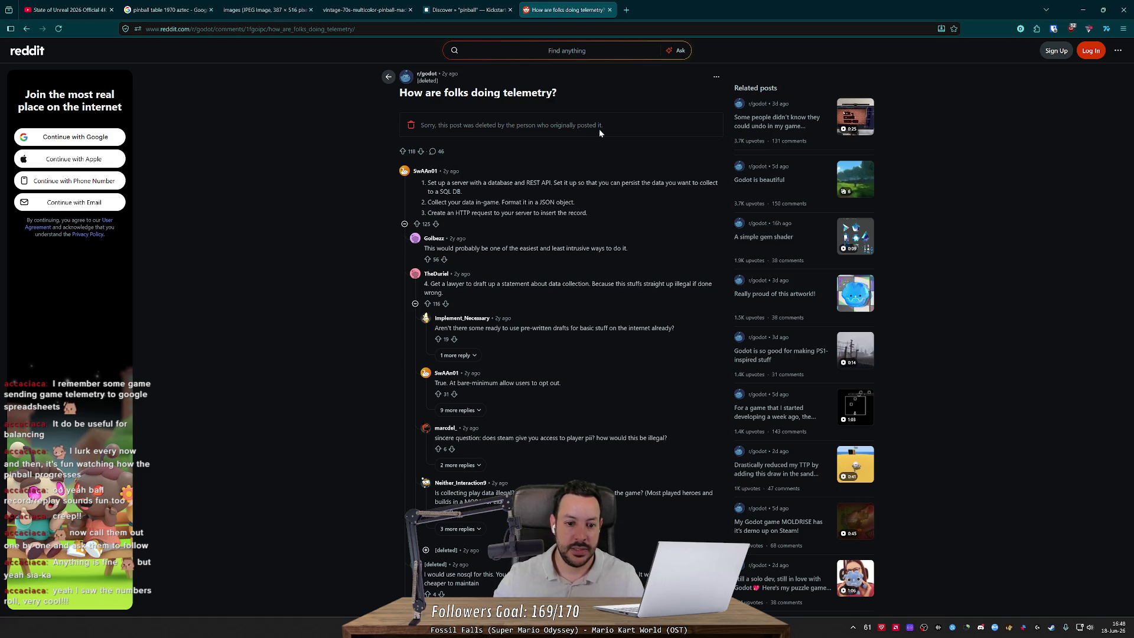
drag(478, 284, 562, 284)
click(561, 284)
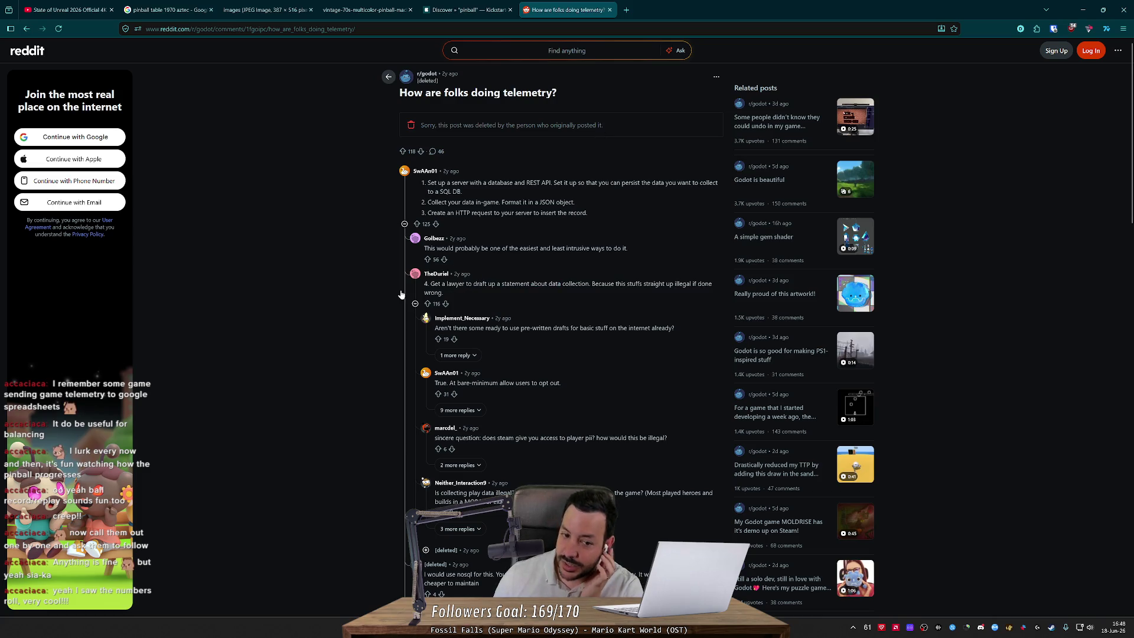
click(400, 293)
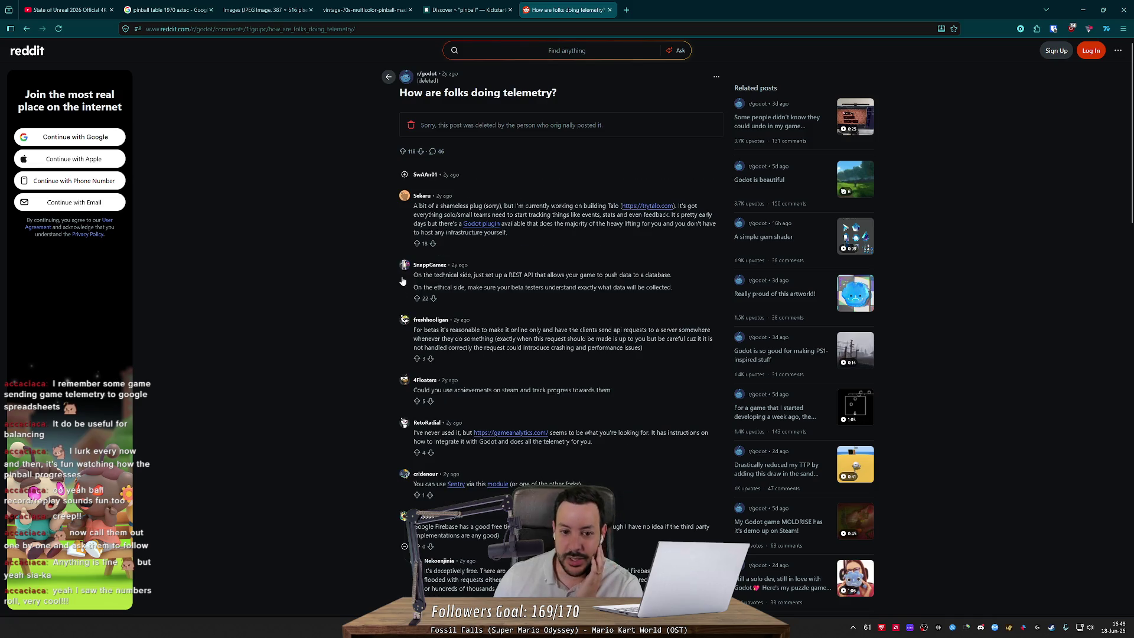
click(404, 175)
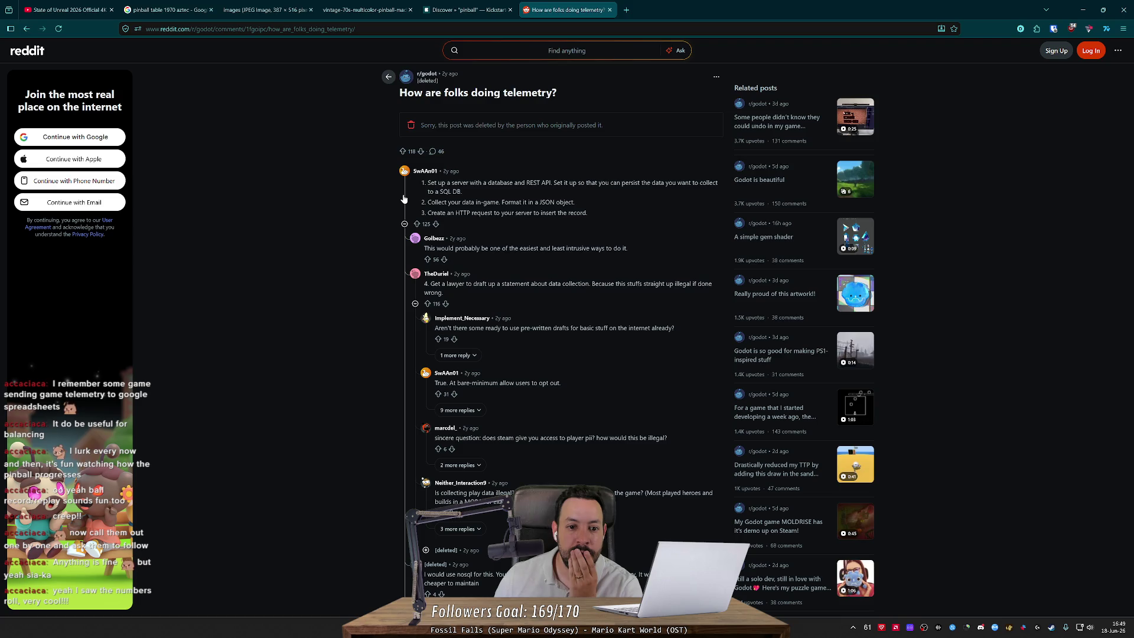
click(404, 199)
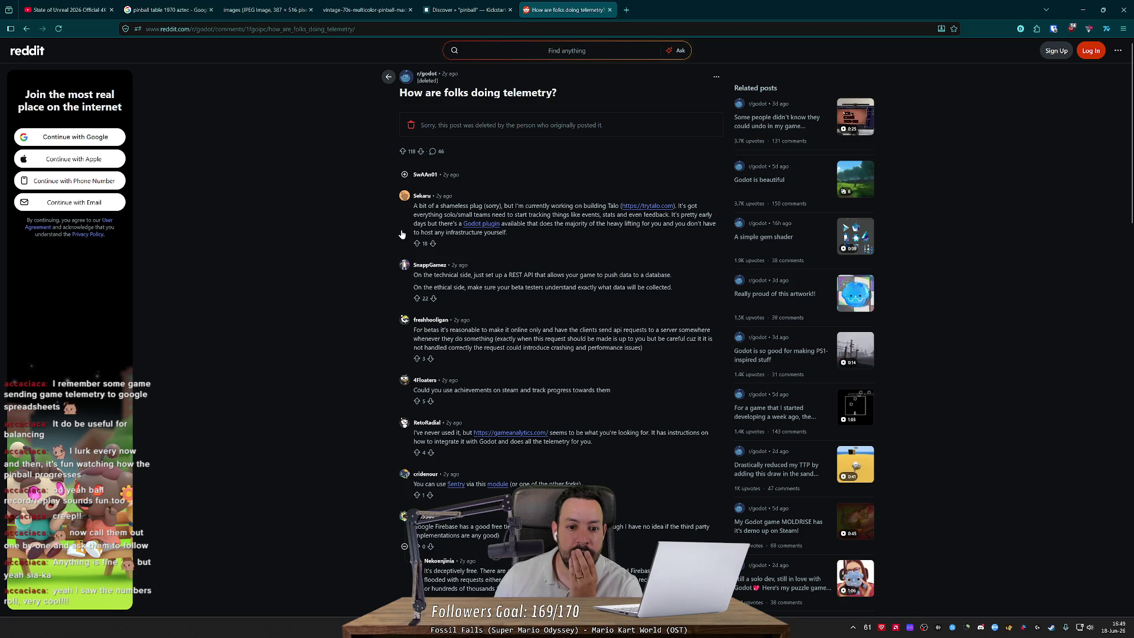
Step: Glance at the play-session recordings thread, then open the playtest-telemetry-godot repo in a new tab
key(alt+Left)
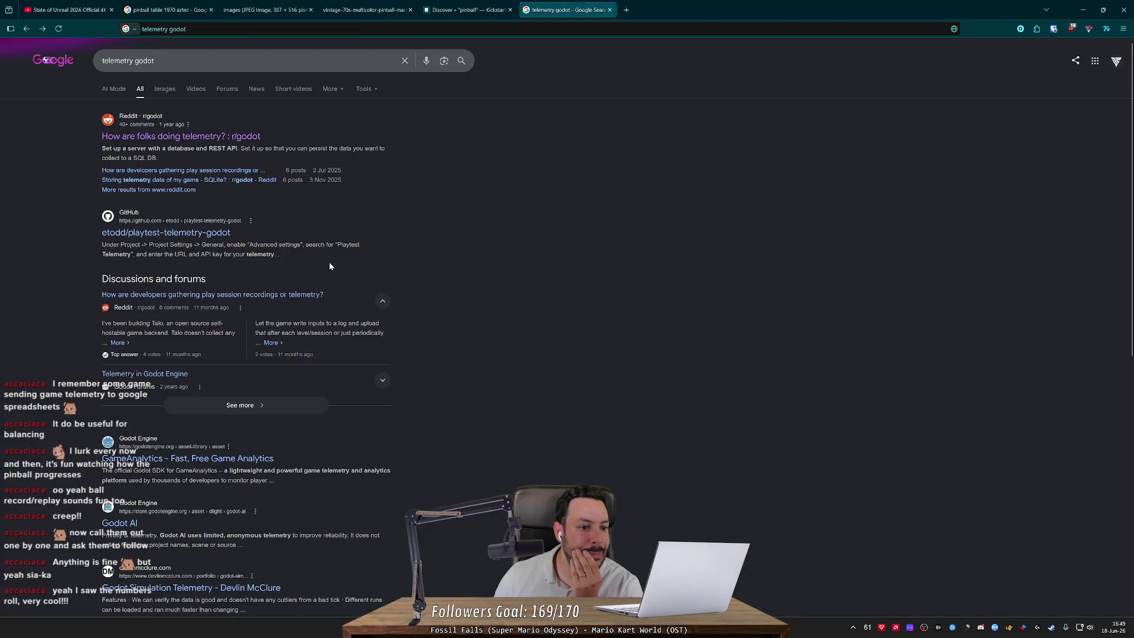
click(263, 294)
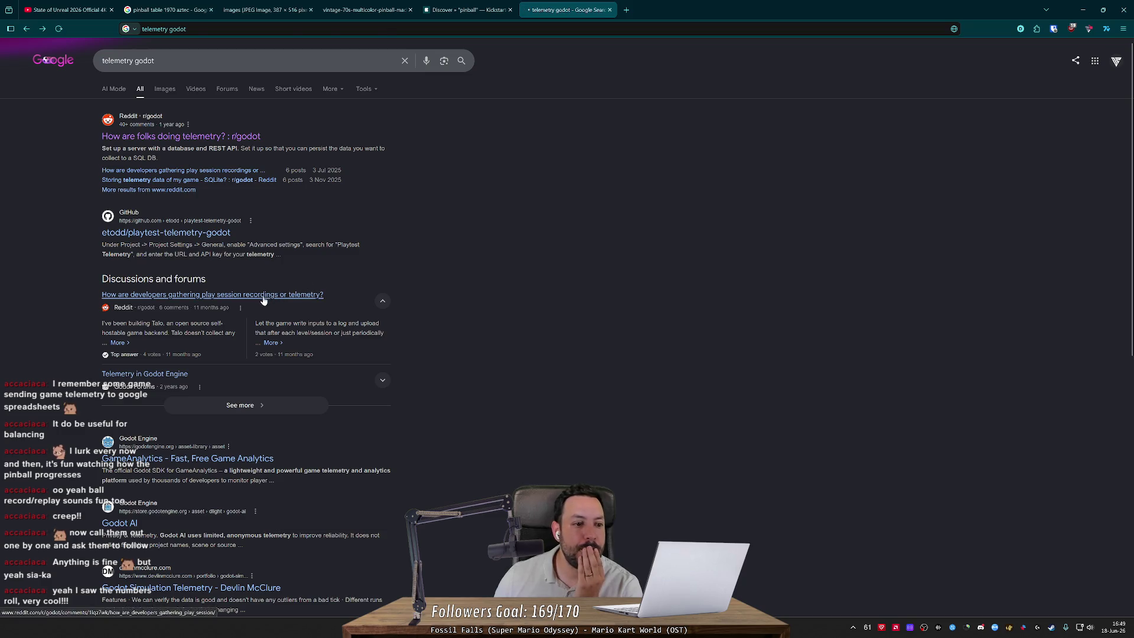
key(alt+Left)
middle_click(166, 232)
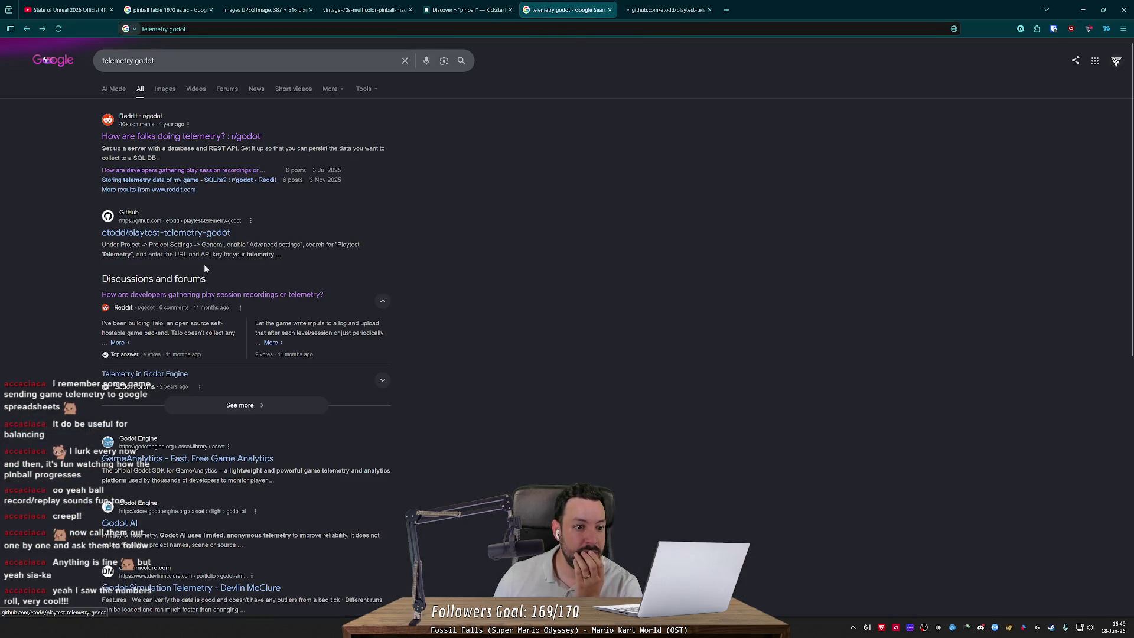
click(247, 279)
Step: Open the playtest-telemetry-server repo from the plugin README, skim it, and close it
key(ctrl+Tab)
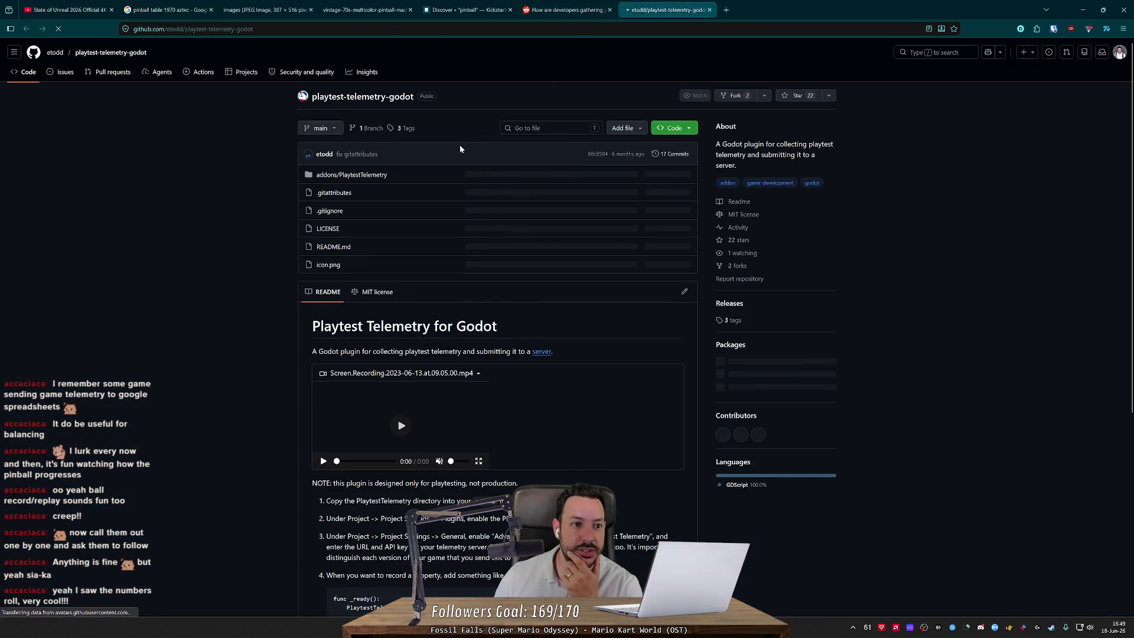
scroll(396, 231, down, 2)
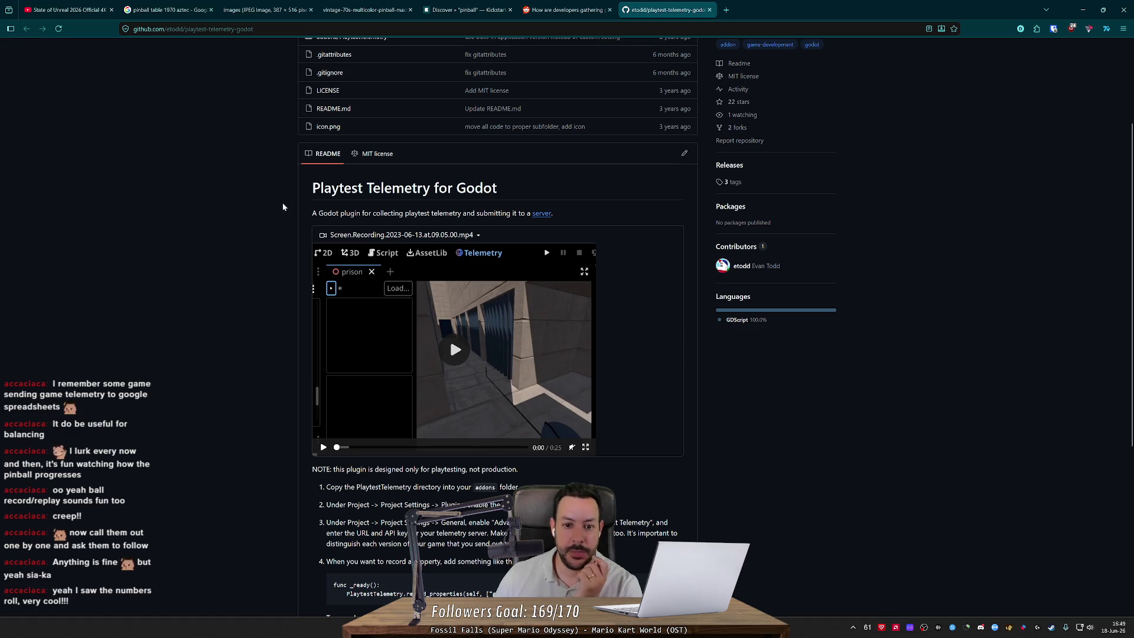
middle_click(541, 213)
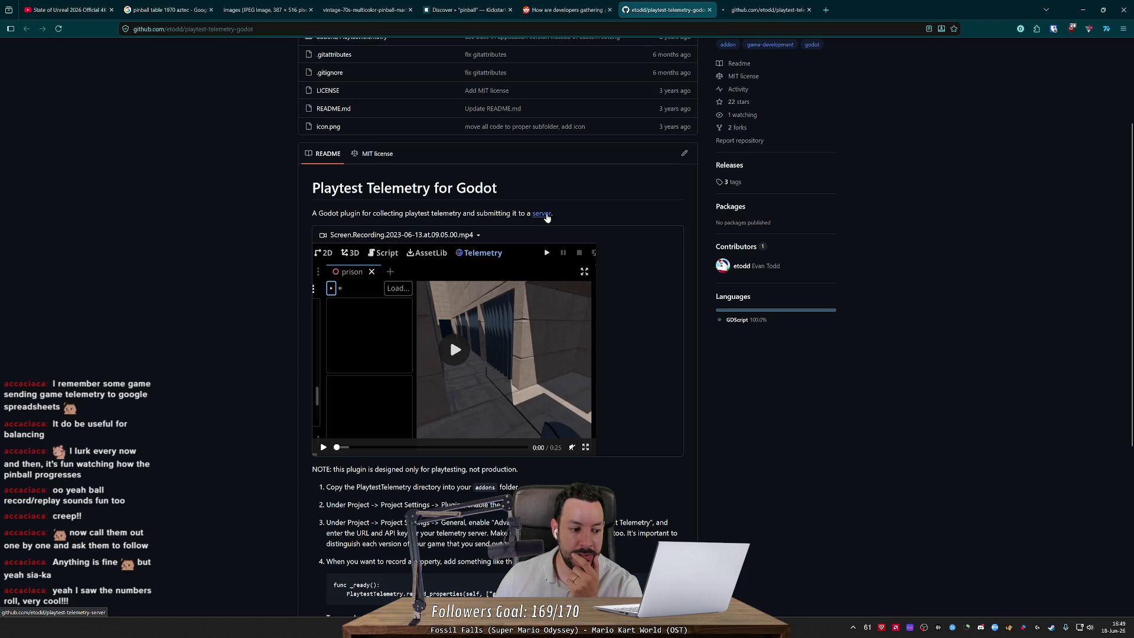
click(768, 9)
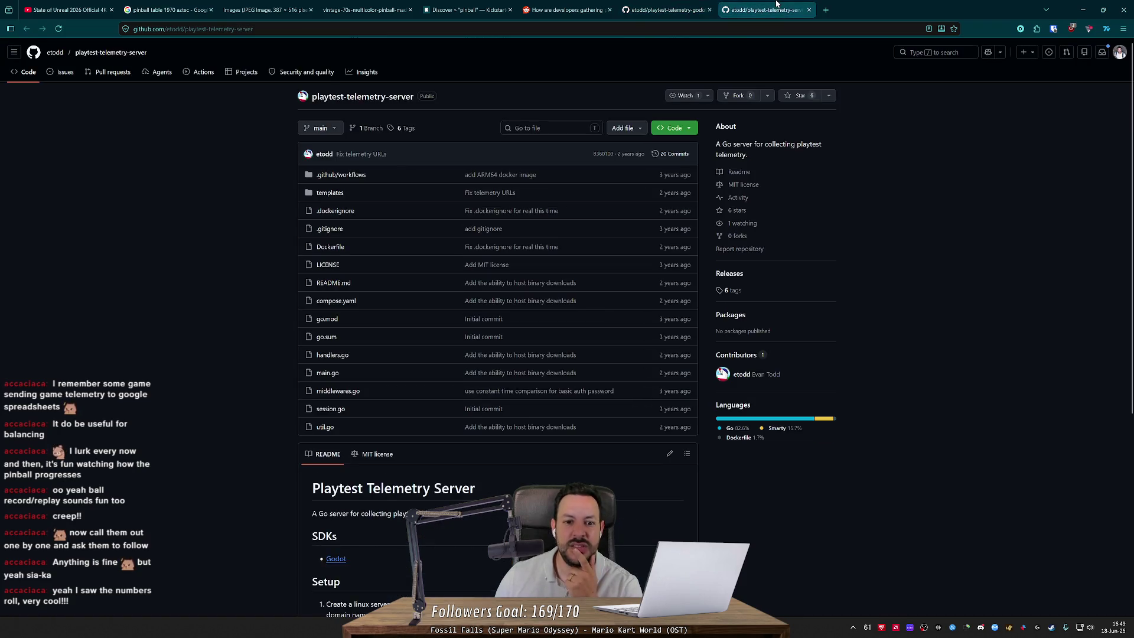
scroll(408, 243, down, 5)
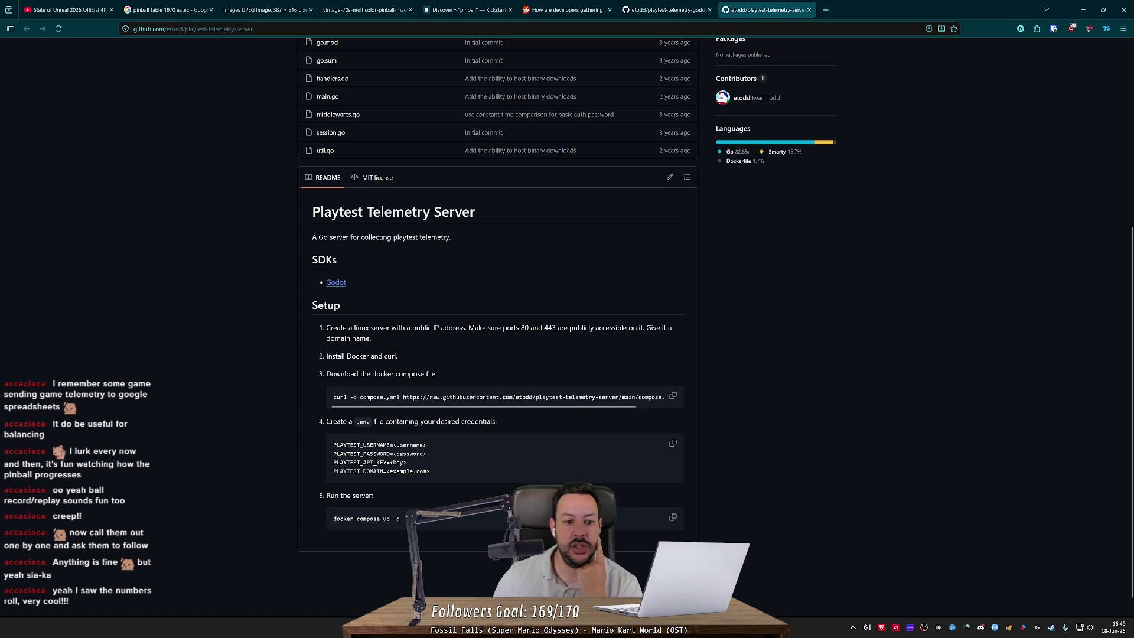
scroll(420, 466, up, 5)
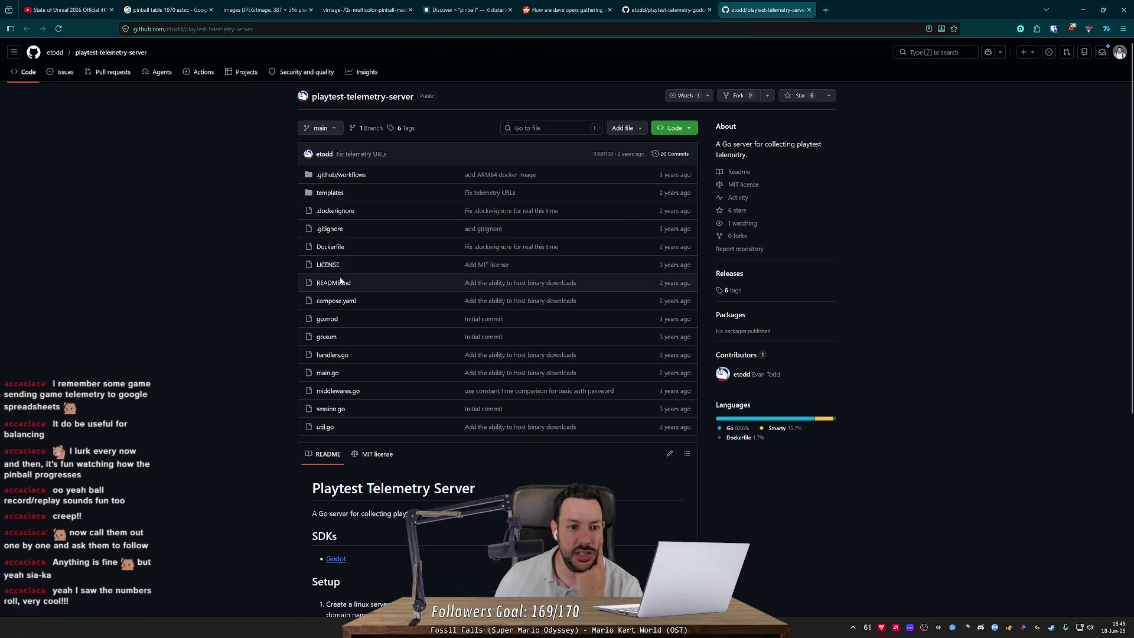
key(ctrl+w)
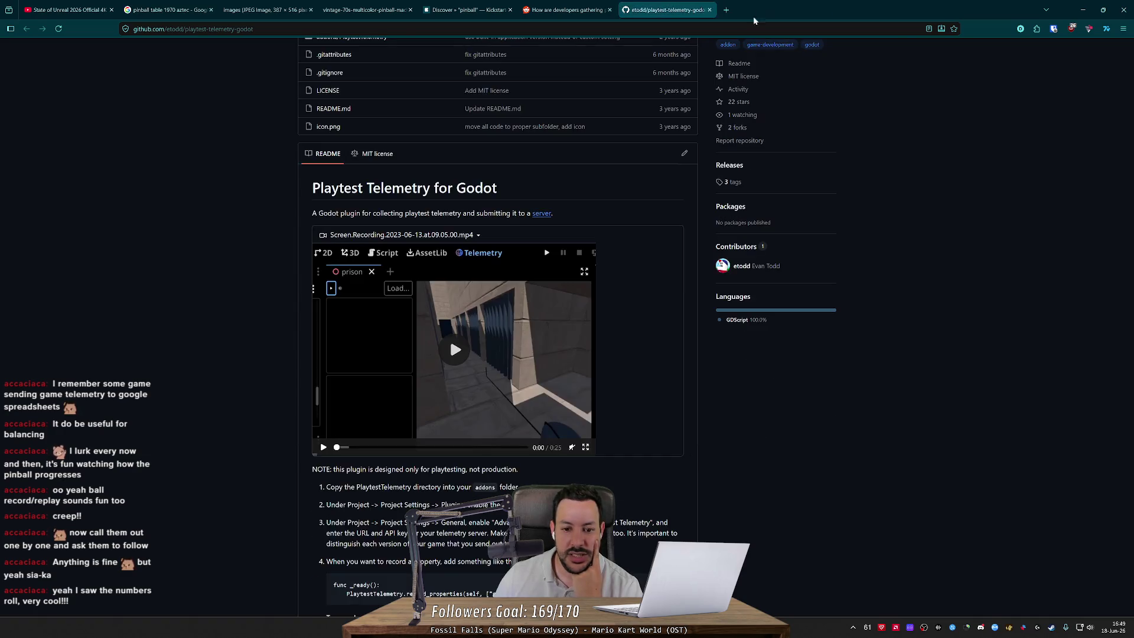
Step: Read the Godot plugin README's install steps, close its tab, and minimize the browser
scroll(601, 242, down, 3)
scroll(567, 251, down, 2)
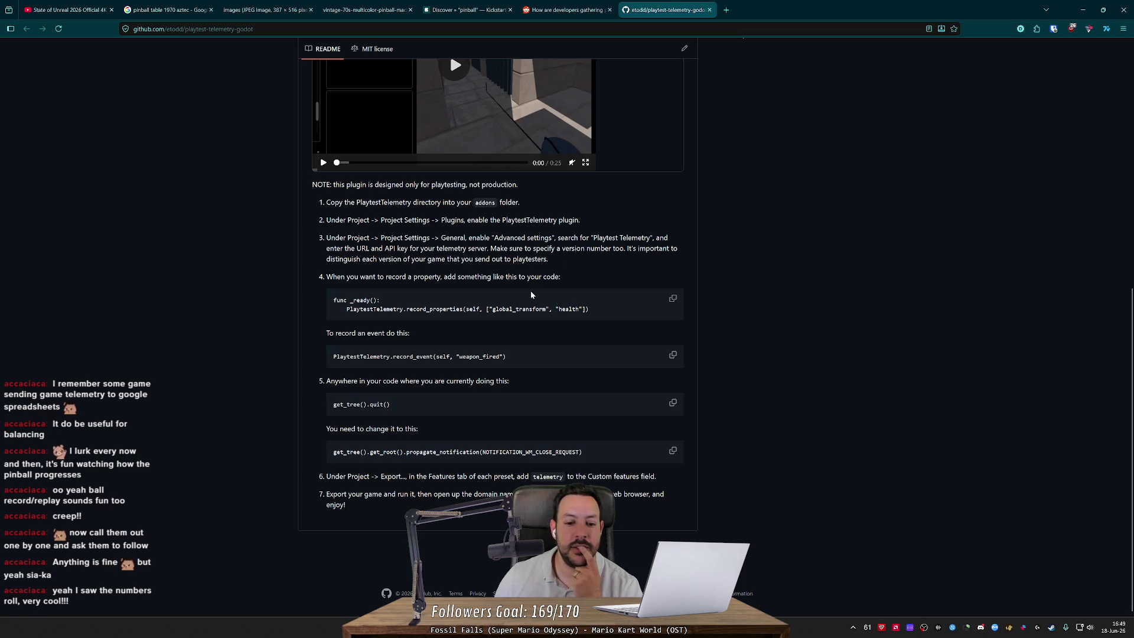
scroll(530, 295, up, 10)
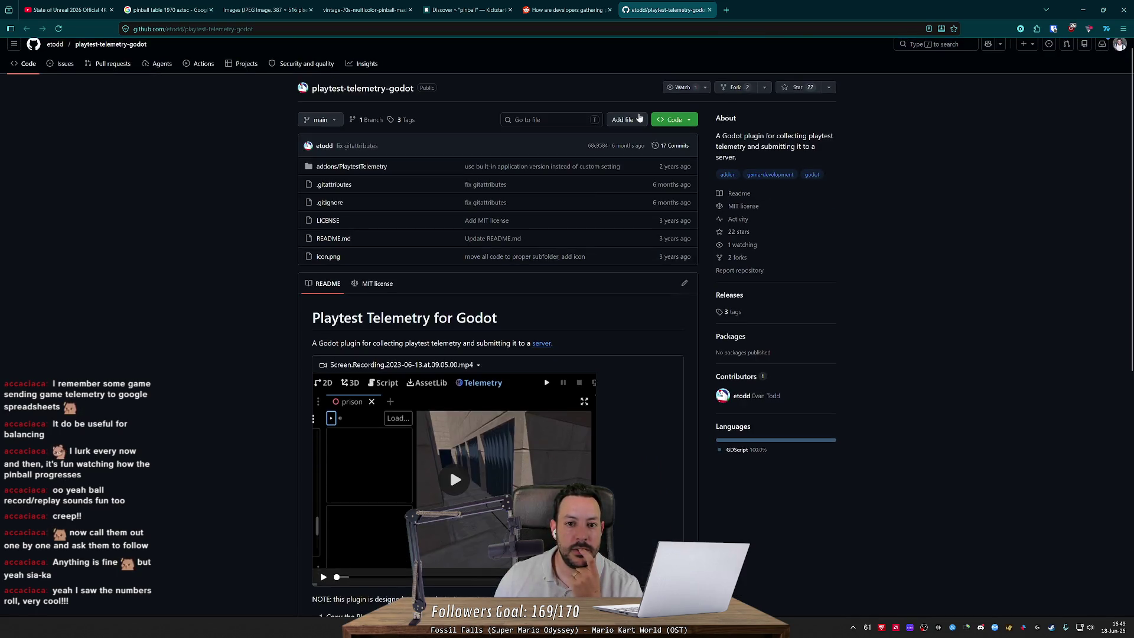
middle_click(685, 4)
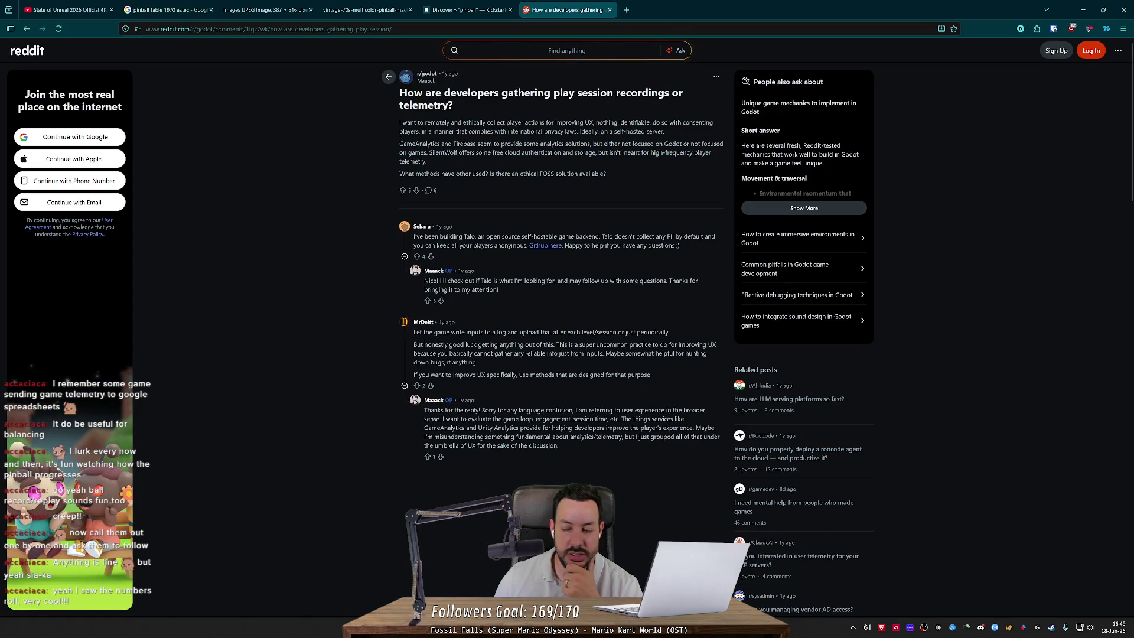
click(1082, 10)
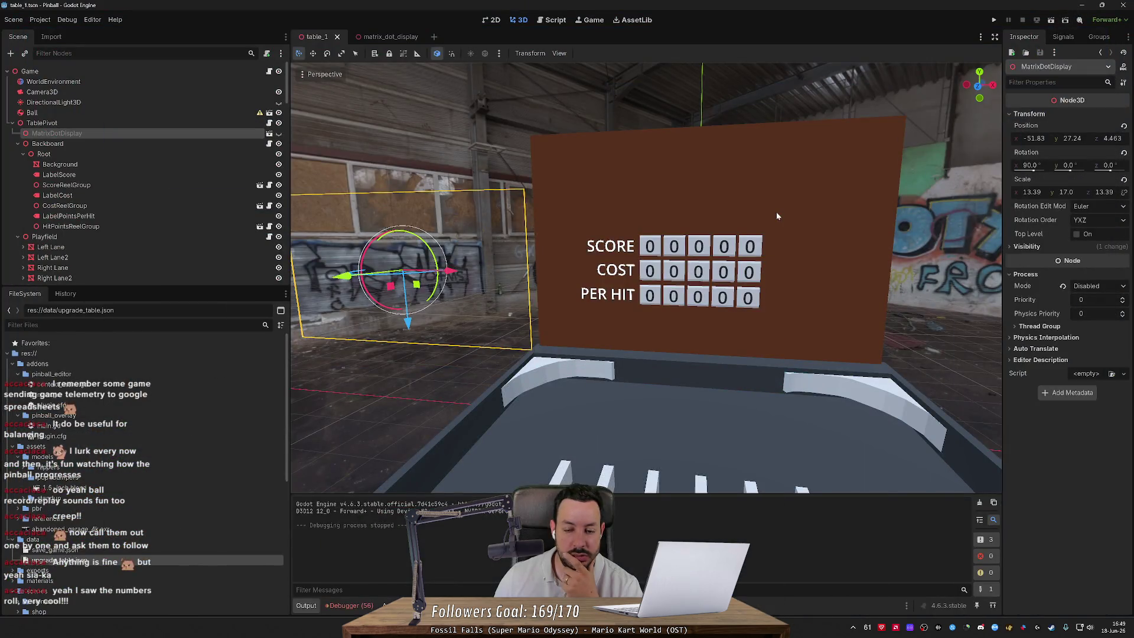
Step: Zoom and orbit the table_1 viewport from the backbox down to a top-down playfield view
scroll(776, 212, up, 5)
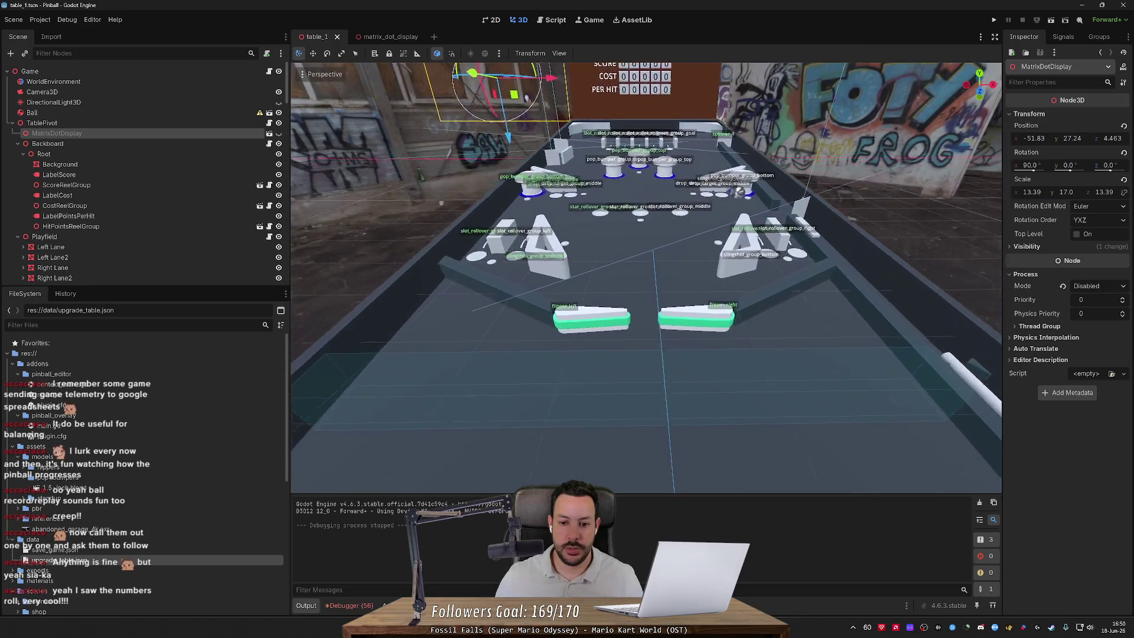
scroll(646, 278, up, 2)
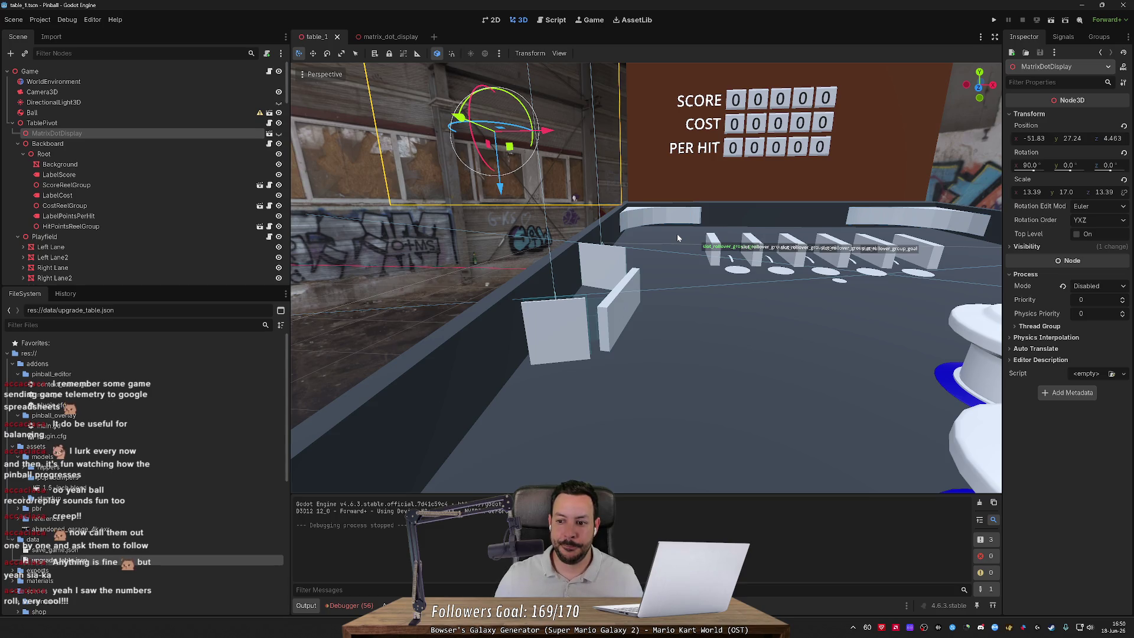
mouse_move(572, 198)
mouse_down()
mouse_move(572, 330)
mouse_move(572, 295)
mouse_move(590, 283)
mouse_move(602, 354)
mouse_move(567, 284)
mouse_move(567, 339)
mouse_up()
drag(707, 254, 709, 261)
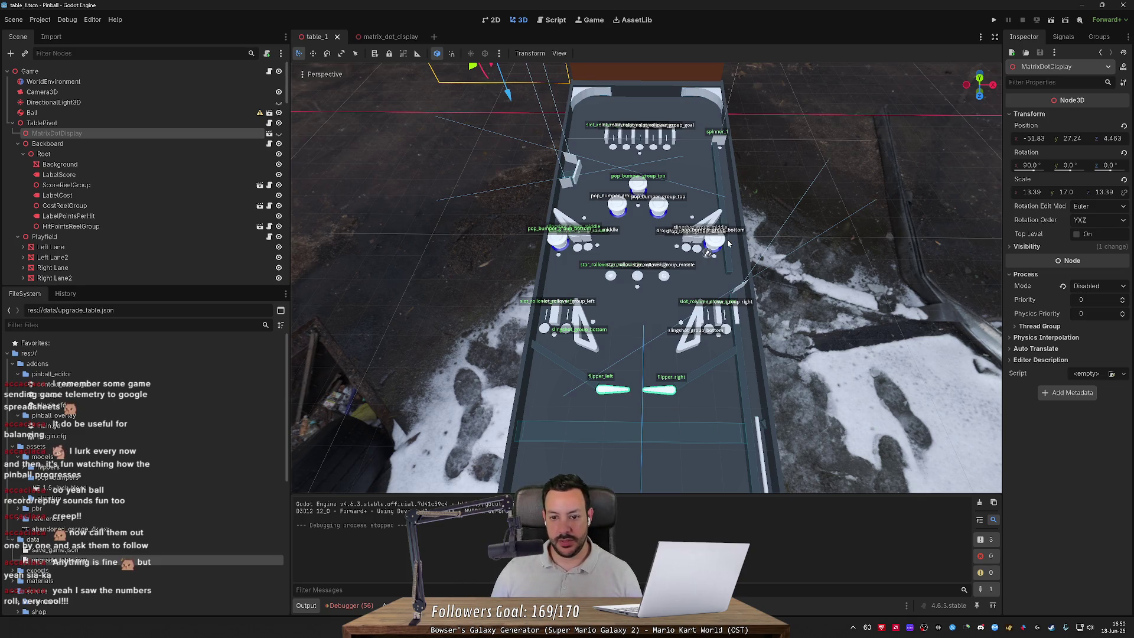
key(alt+Tab)
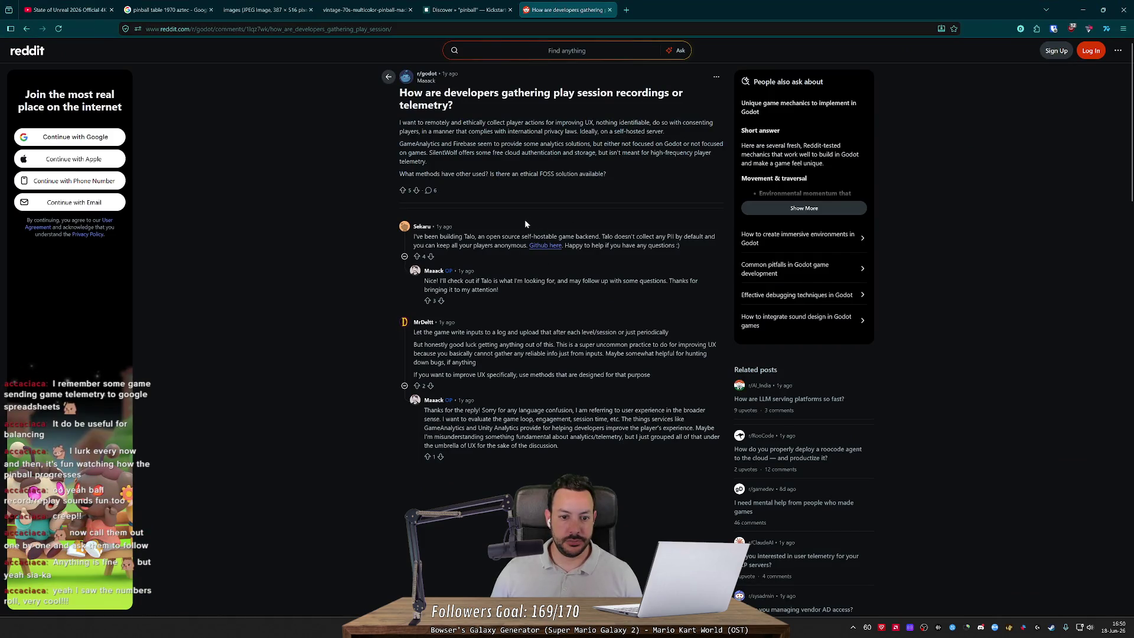
Step: Open the TaloDev GitHub organization from the Reddit comment and queue its godot repository
drag(595, 237, 594, 246)
middle_click(545, 246)
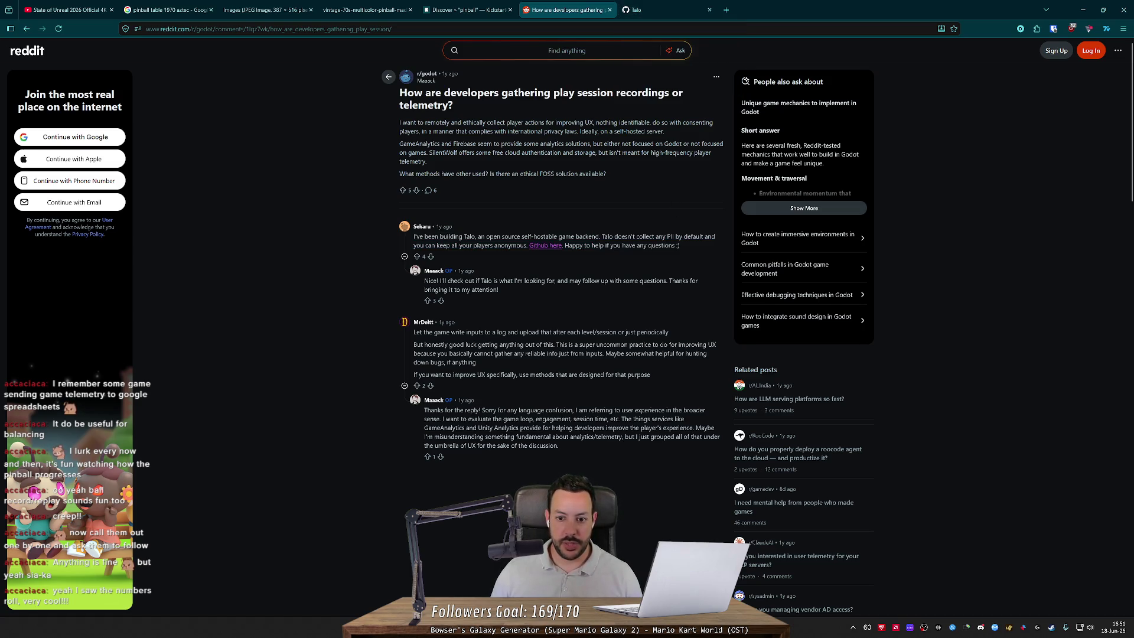
click(659, 11)
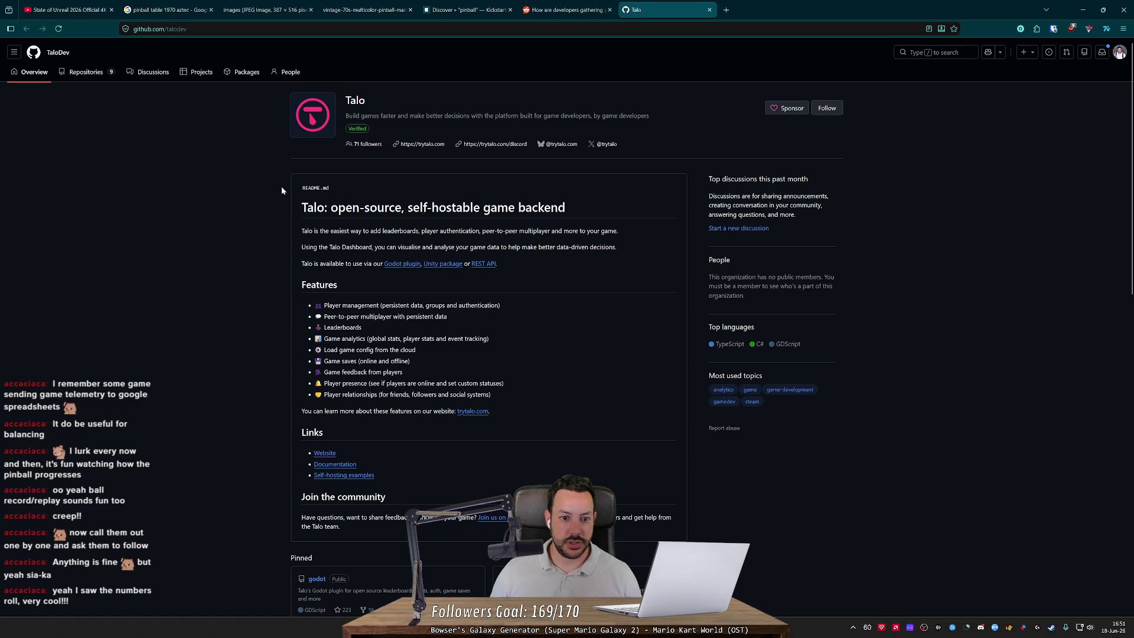
scroll(250, 194, down, 5)
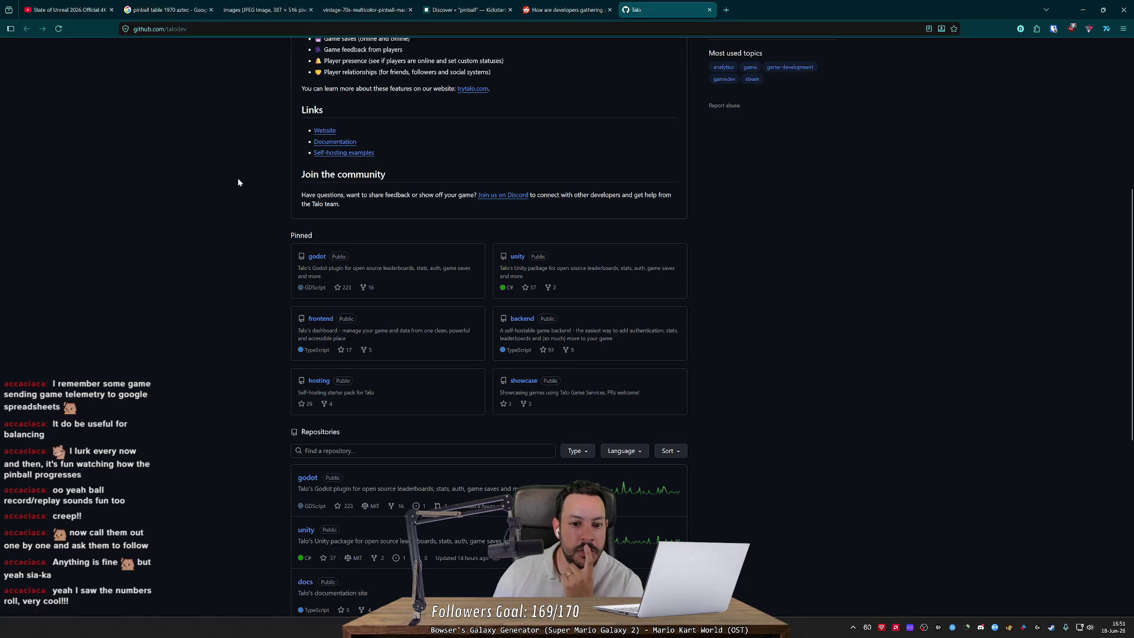
scroll(238, 182, down, 3)
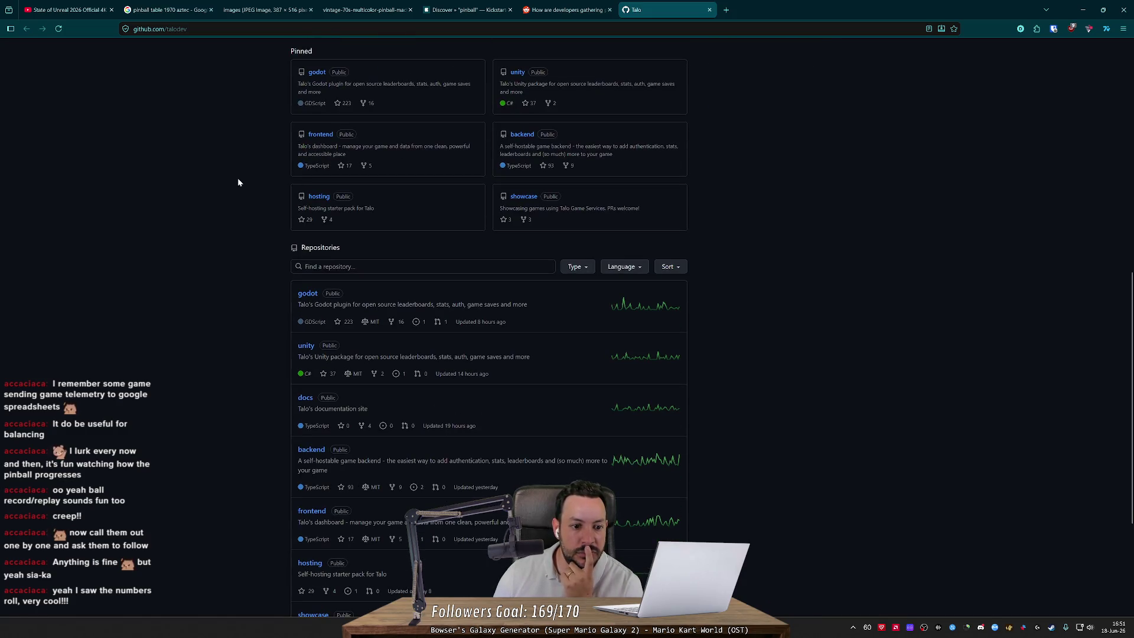
scroll(233, 186, up, 8)
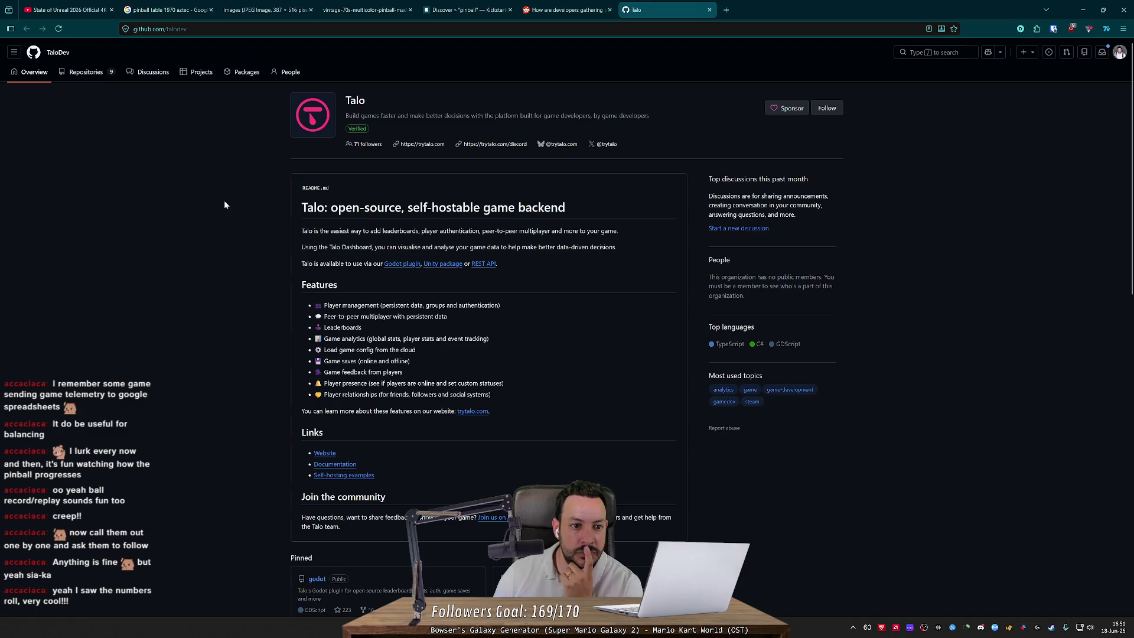
scroll(230, 227, down, 5)
scroll(265, 289, down, 3)
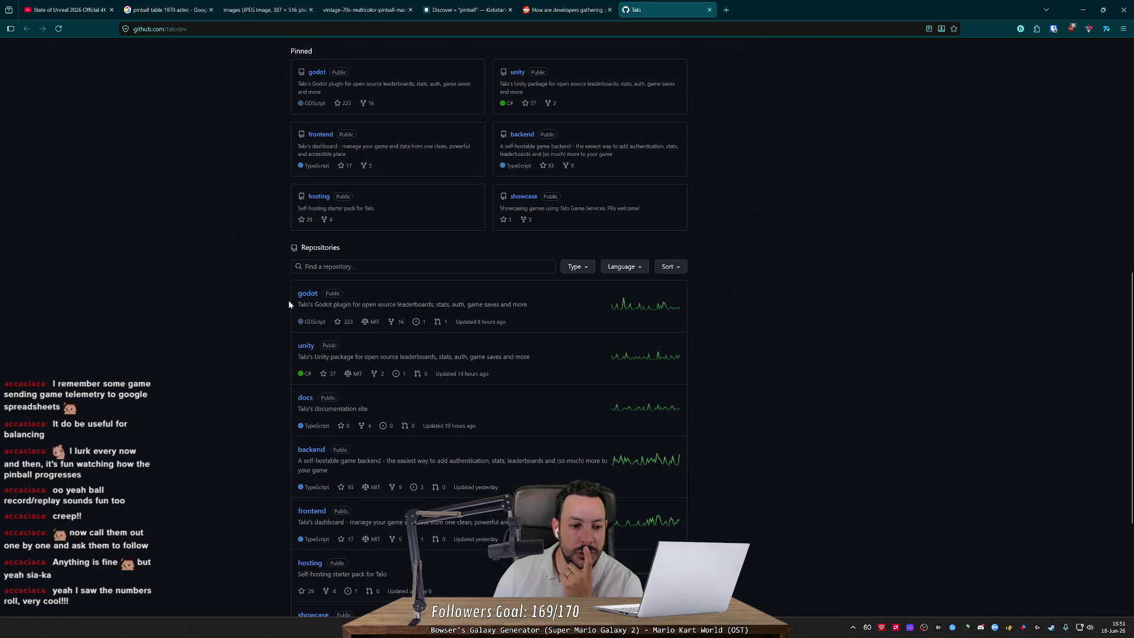
middle_click(300, 293)
Step: Switch to the Talo godot plugin repository and scroll through its README features
click(761, 9)
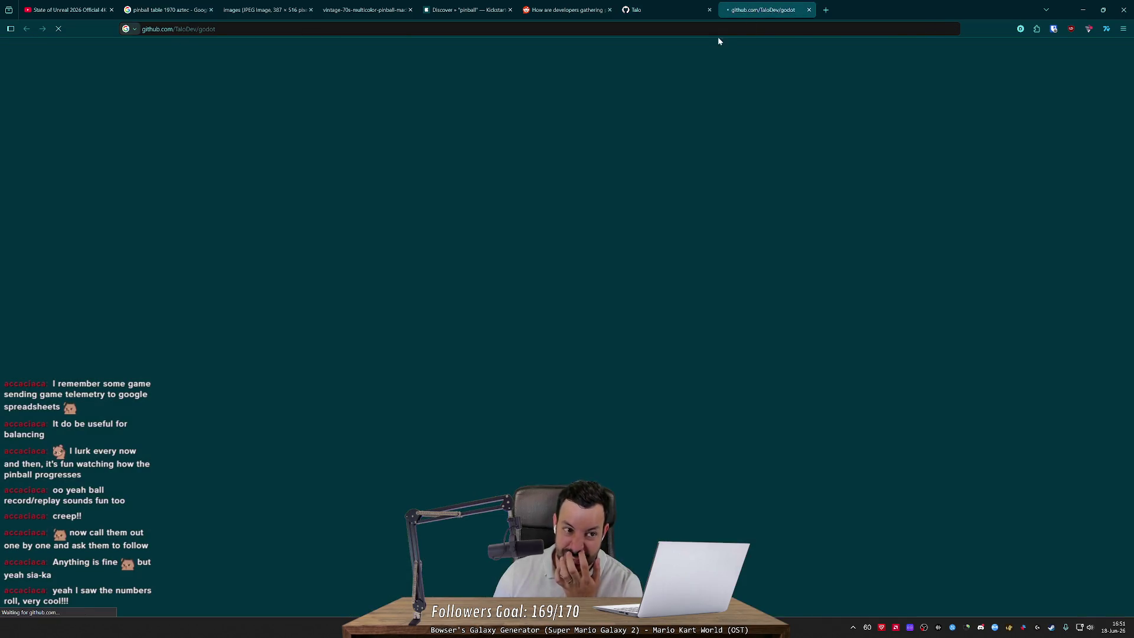
scroll(313, 221, down, 7)
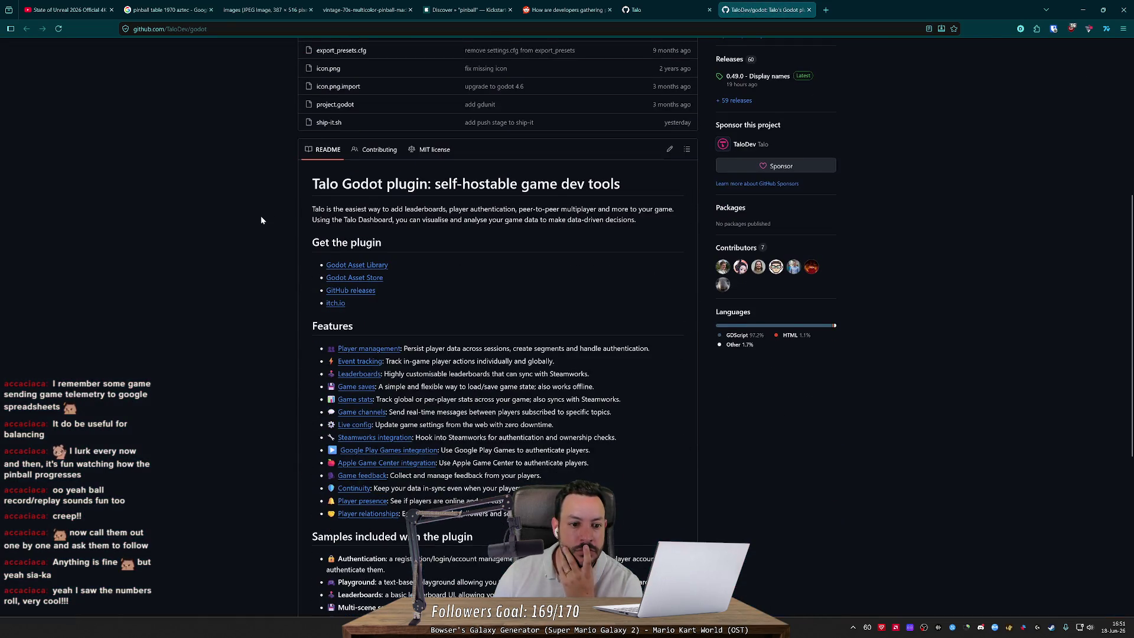
scroll(261, 220, down, 1)
scroll(261, 219, down, 3)
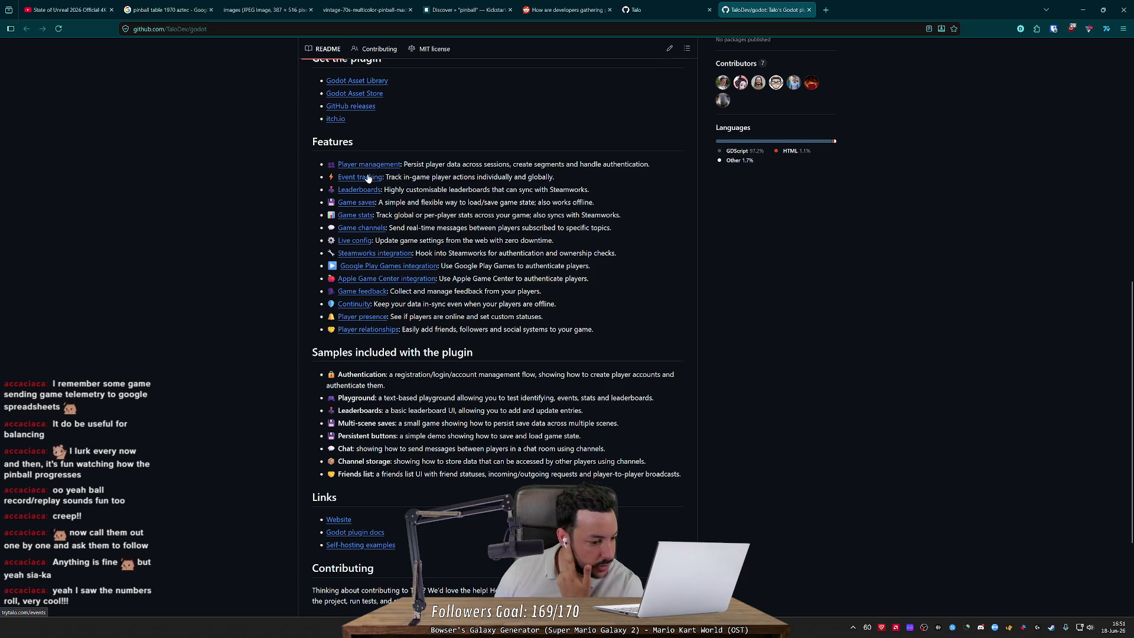
Step: Open the Player management feature page on trytalo.com and read its opening sections
click(369, 165)
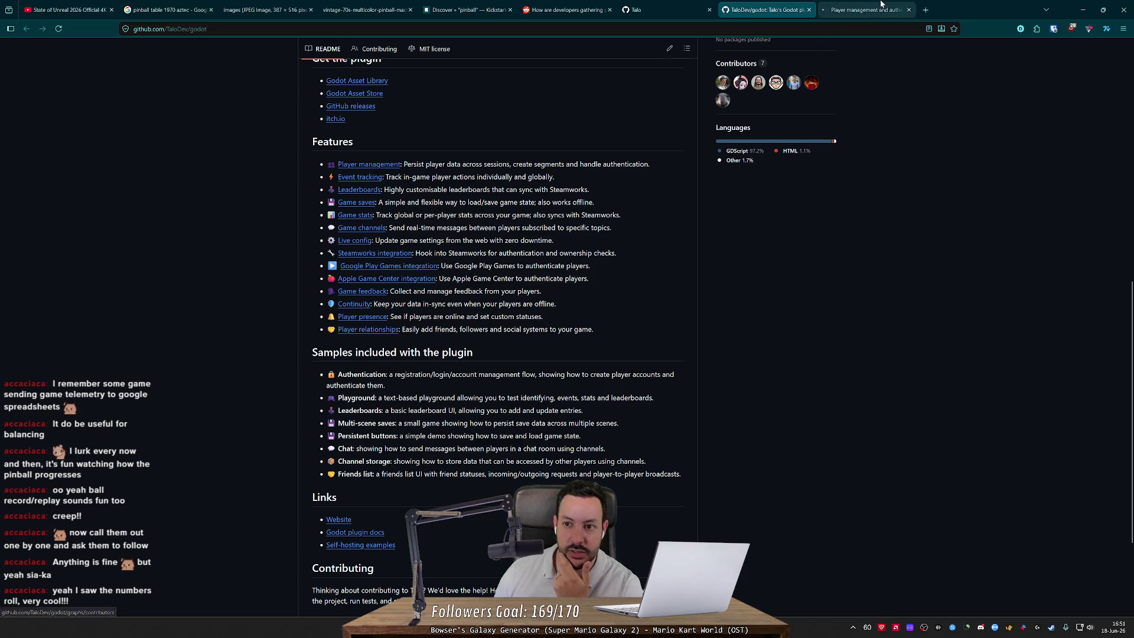
scroll(398, 236, down, 8)
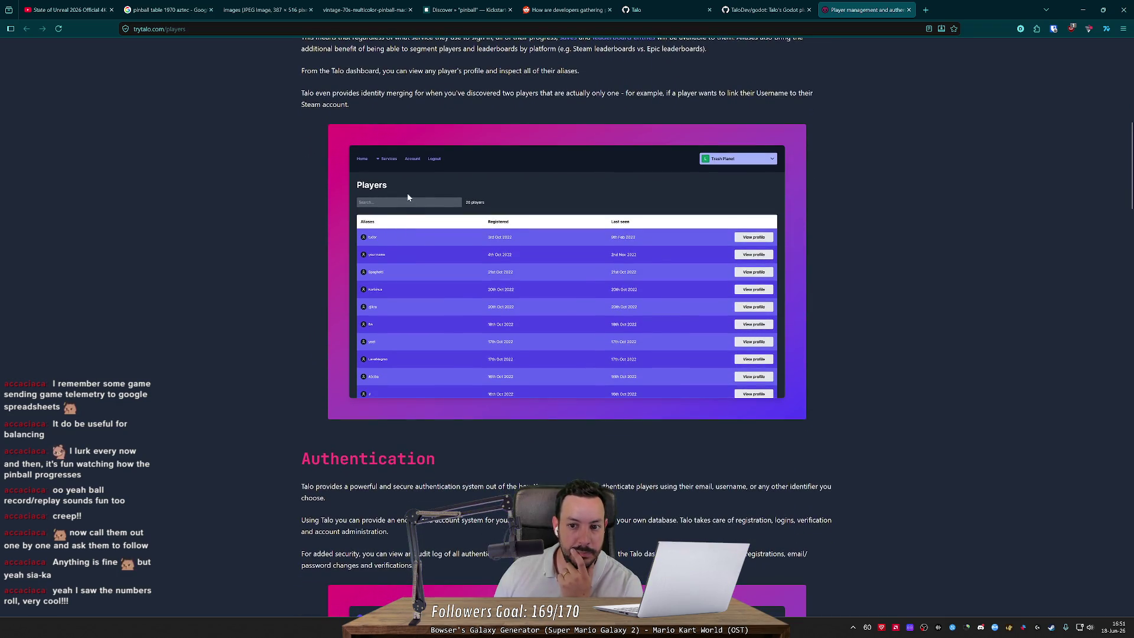
scroll(407, 197, down, 4)
scroll(408, 197, down, 4)
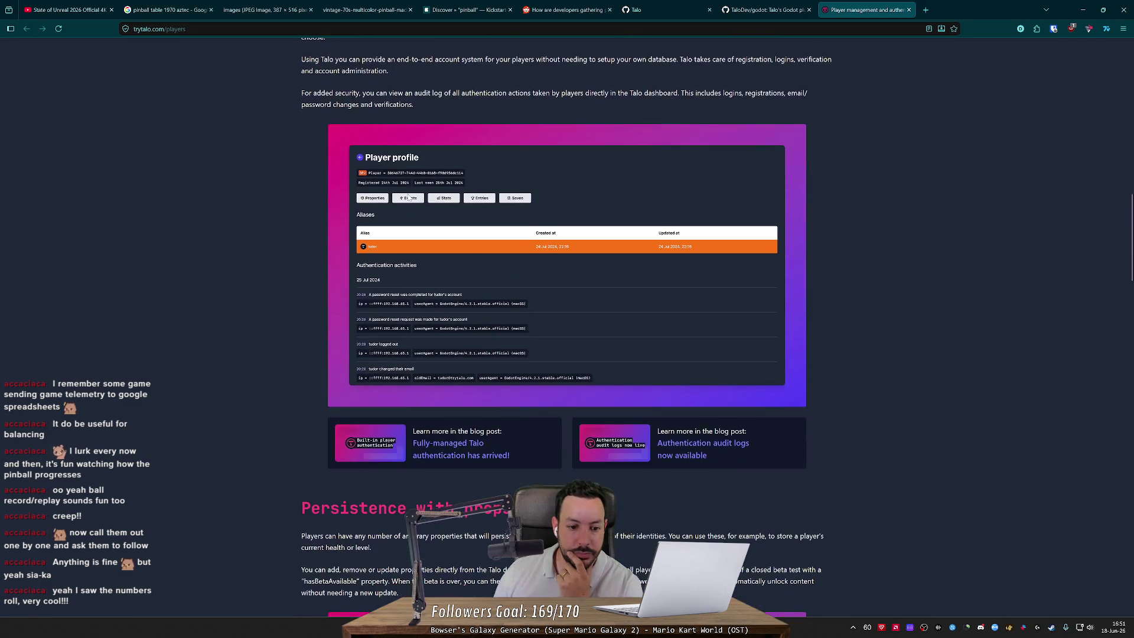
scroll(397, 238, up, 3)
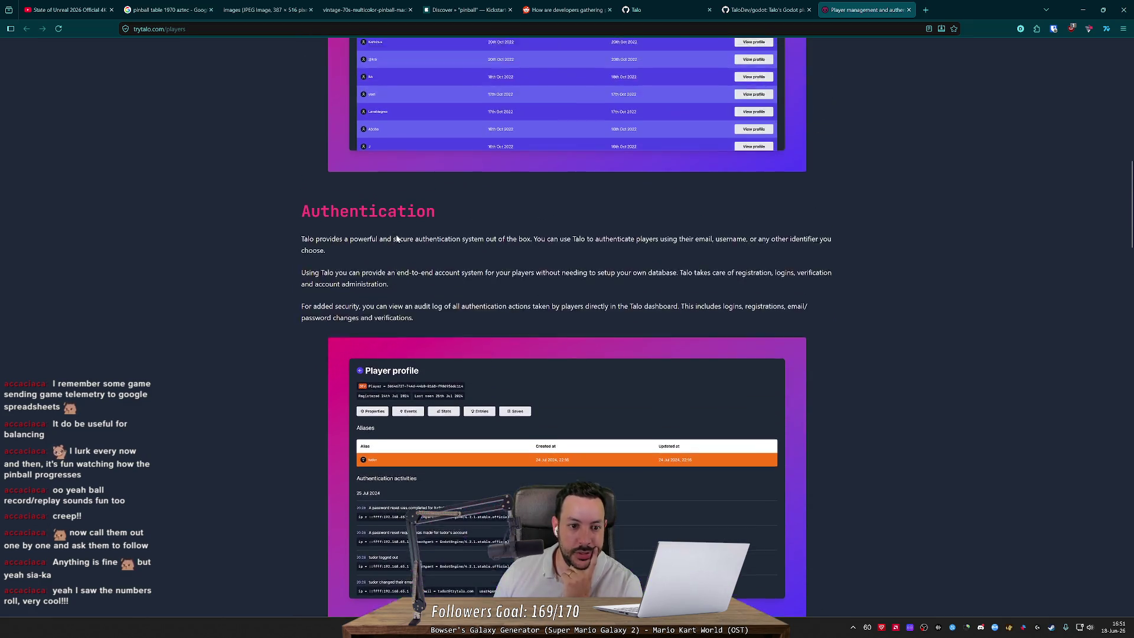
scroll(397, 238, down, 9)
mouse_move(308, 185)
mouse_down()
mouse_move(454, 185)
mouse_move(485, 259)
mouse_up()
click(486, 259)
Step: Read the players page down to the FAQ, then open Talo's pricing page
scroll(618, 110, down, 4)
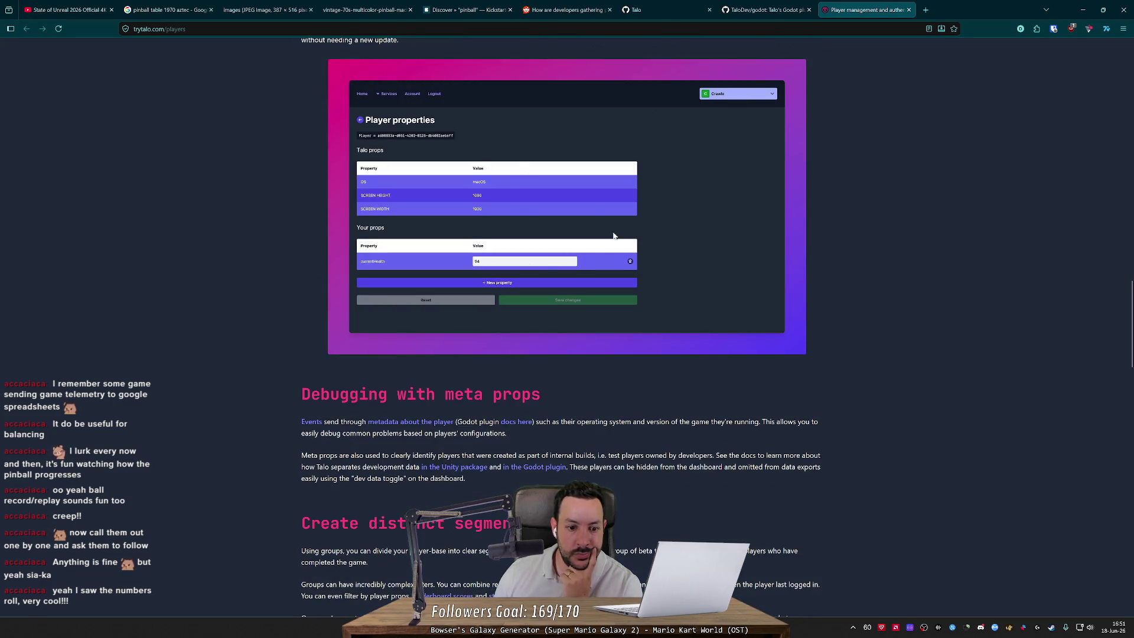
scroll(456, 236, down, 4)
scroll(287, 245, up, 5)
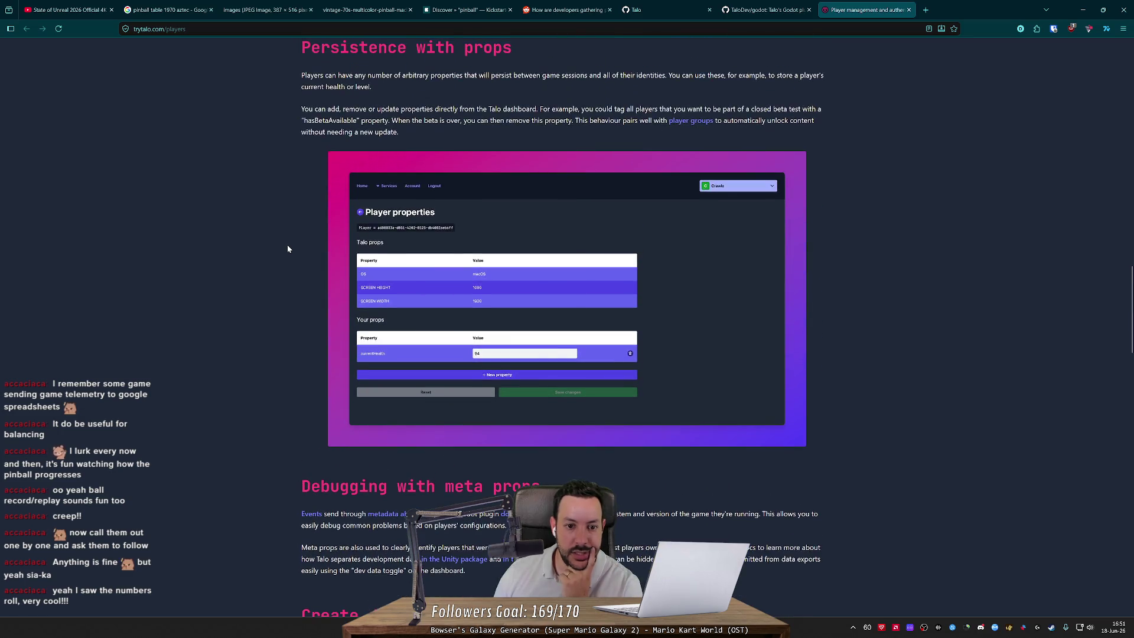
scroll(281, 198, down, 6)
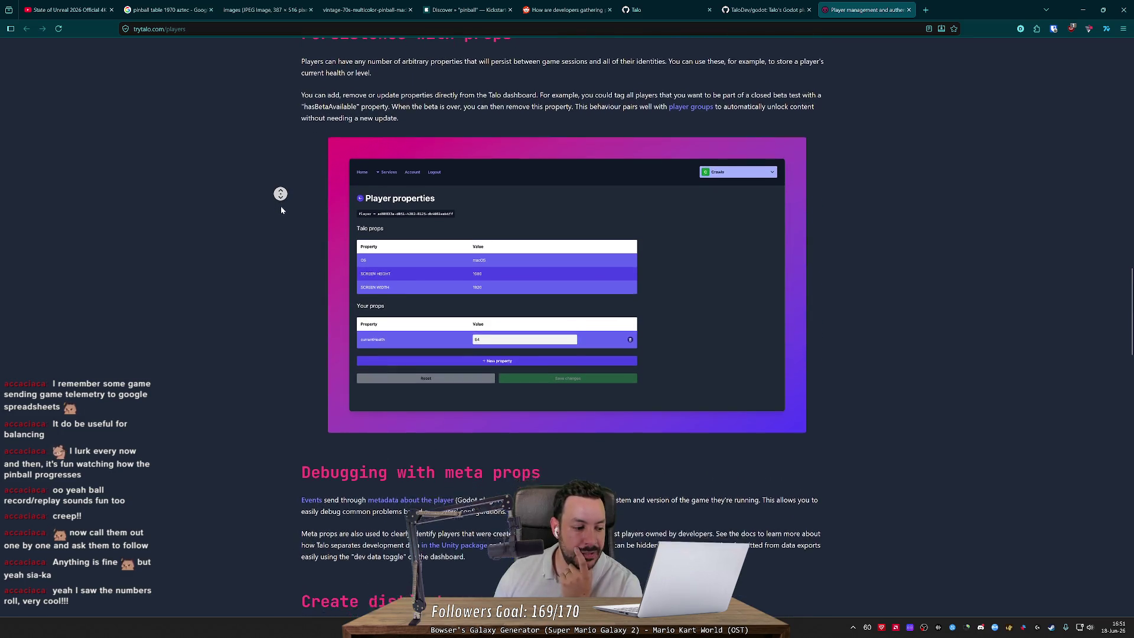
scroll(281, 212, down, 3)
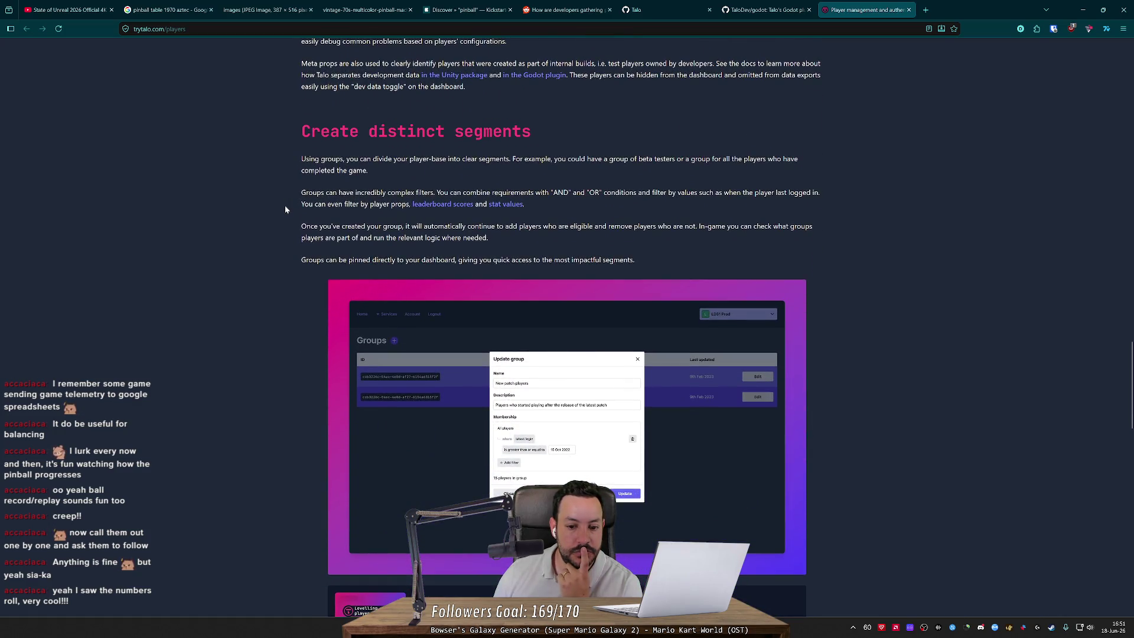
scroll(284, 207, down, 10)
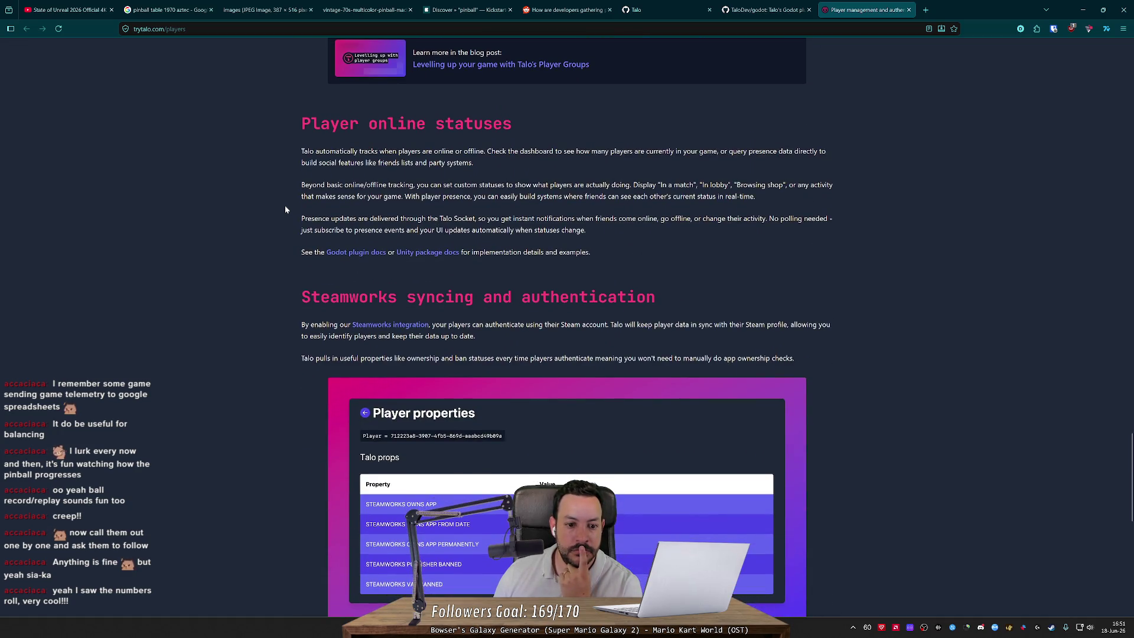
scroll(285, 209, down, 5)
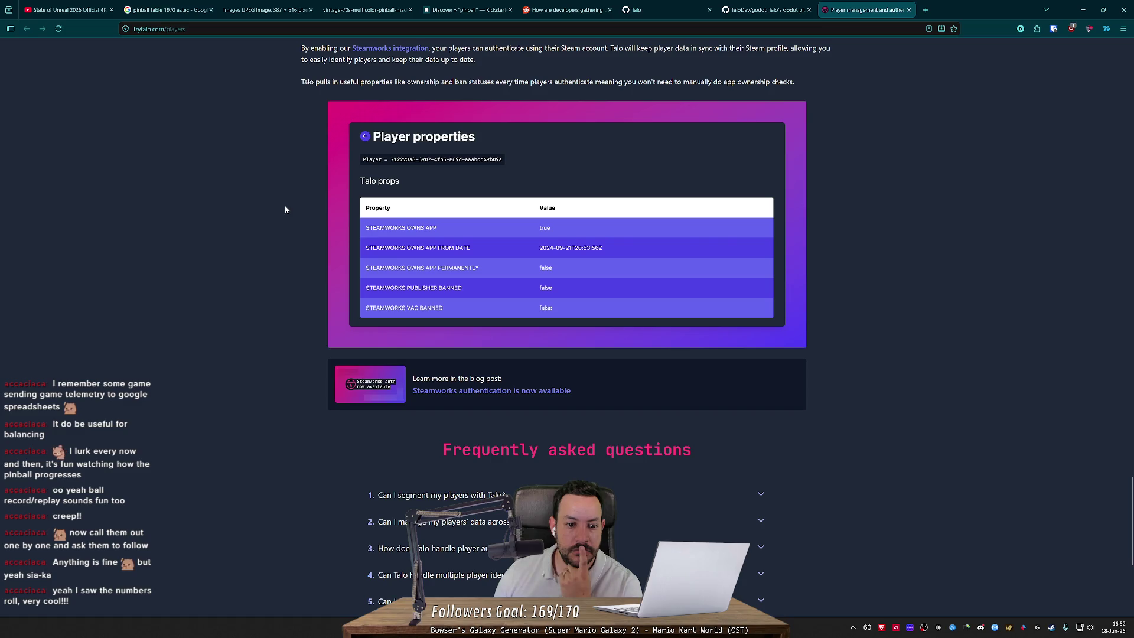
scroll(285, 209, down, 5)
middle_click(285, 205)
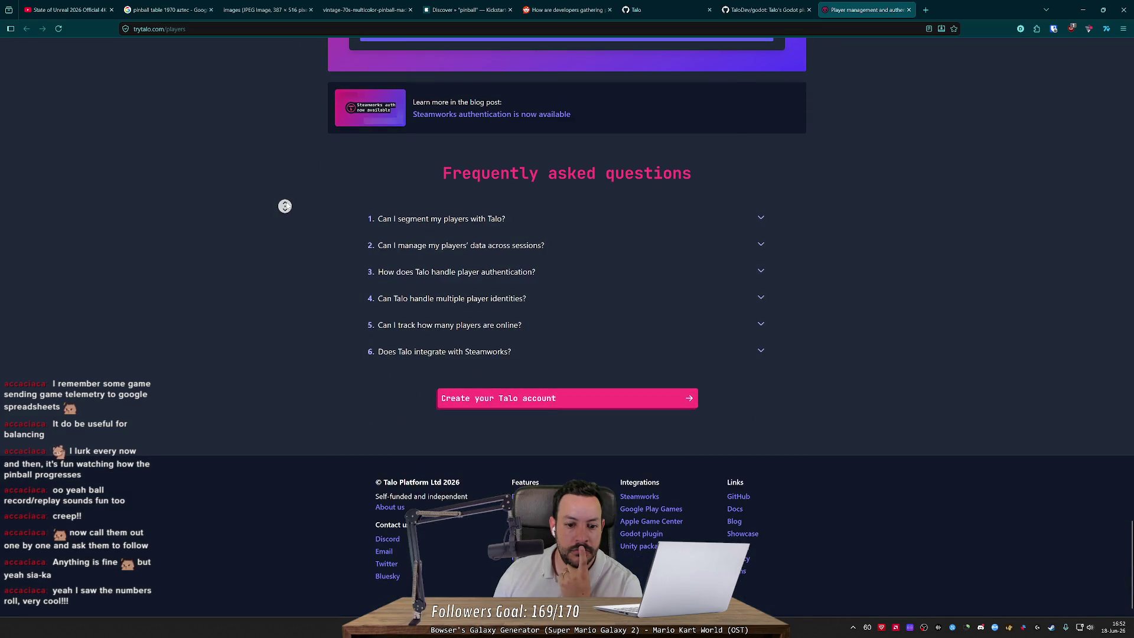
scroll(284, 206, up, 20)
click(190, 62)
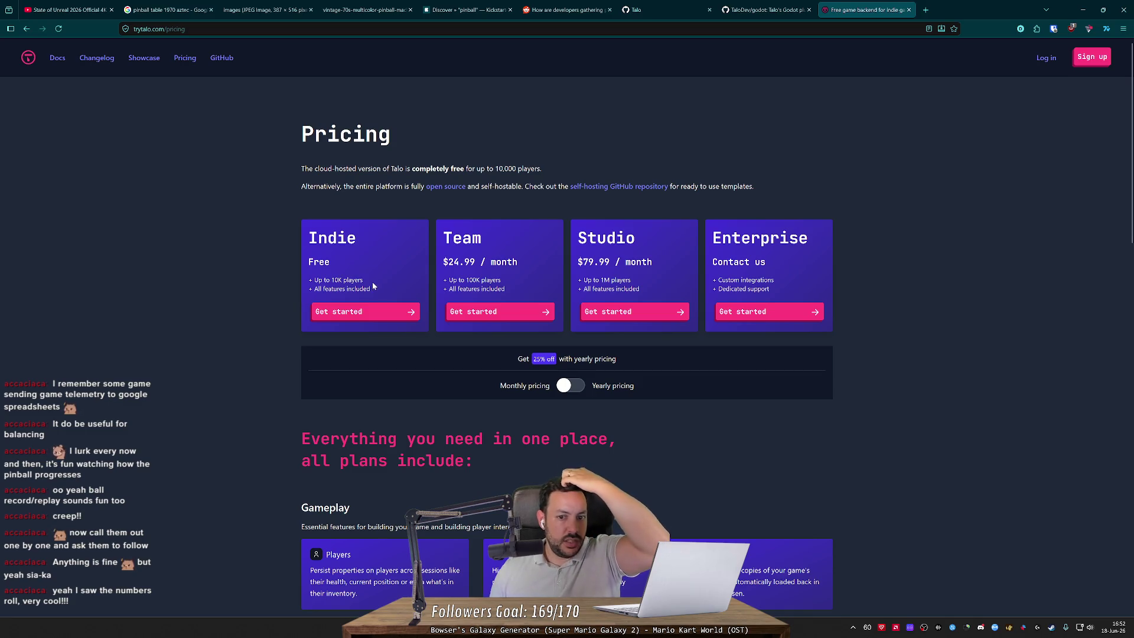
Step: Open the TaloDev/hosting repo, read its docker-compose steps, and switch to the self-hosting docs tab
click(597, 187)
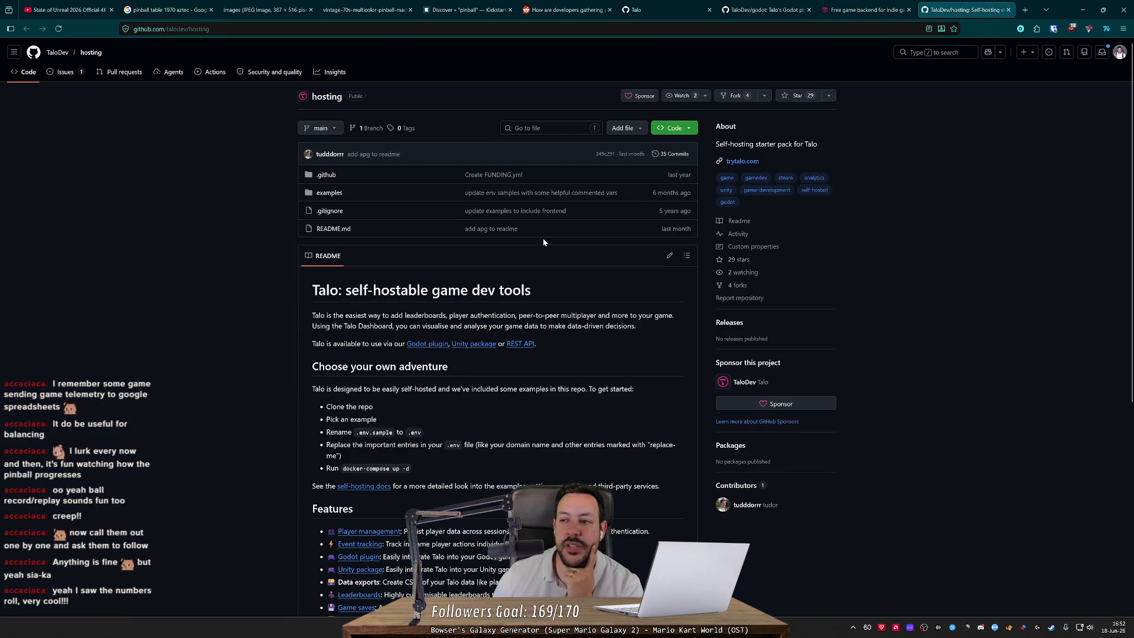
scroll(543, 239, down, 2)
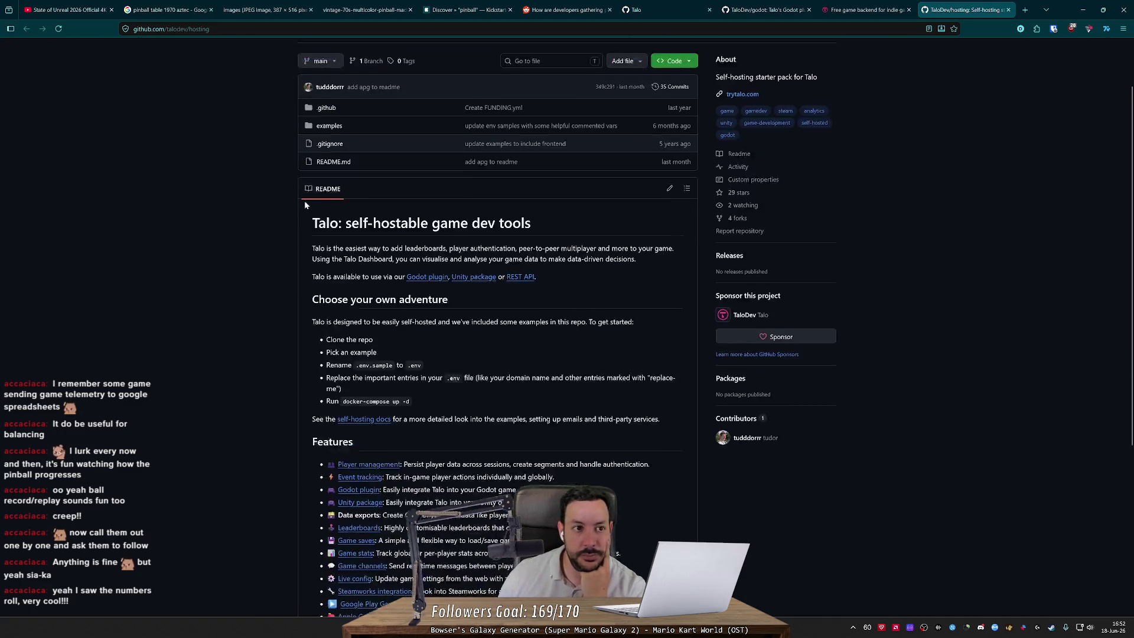
scroll(257, 172, down, 3)
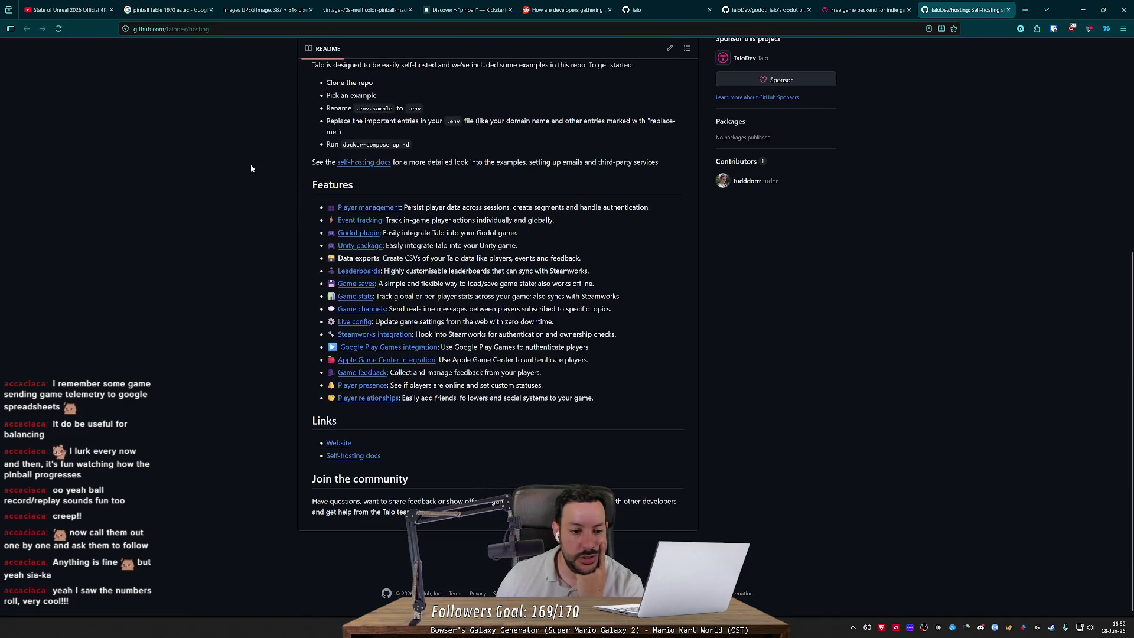
middle_click(353, 457)
scroll(345, 460, up, 5)
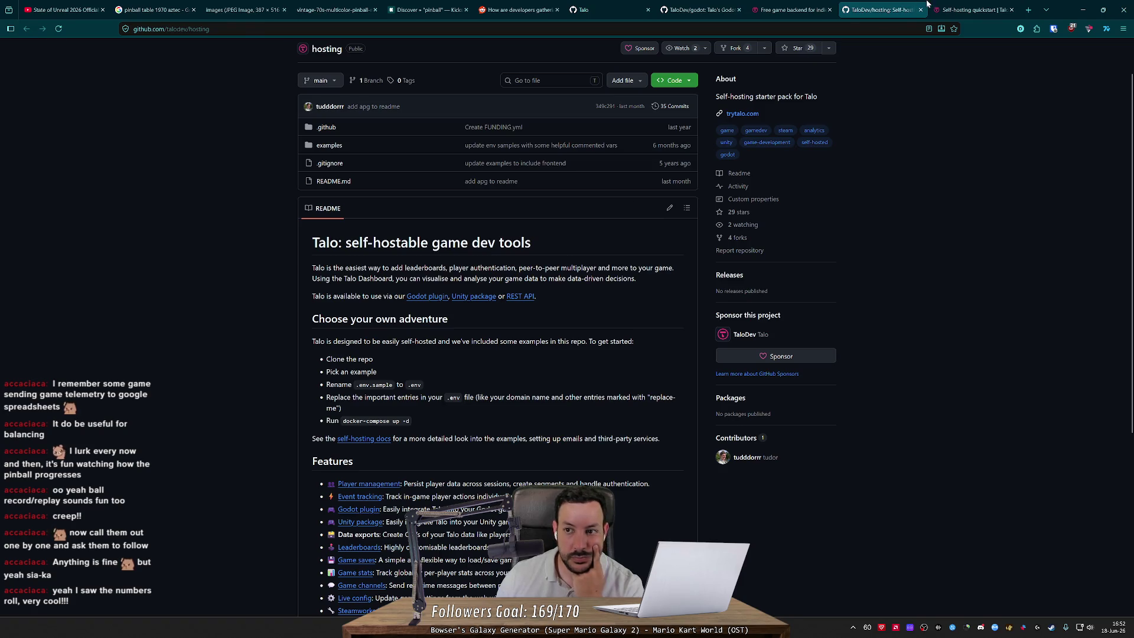
key(ctrl+Tab)
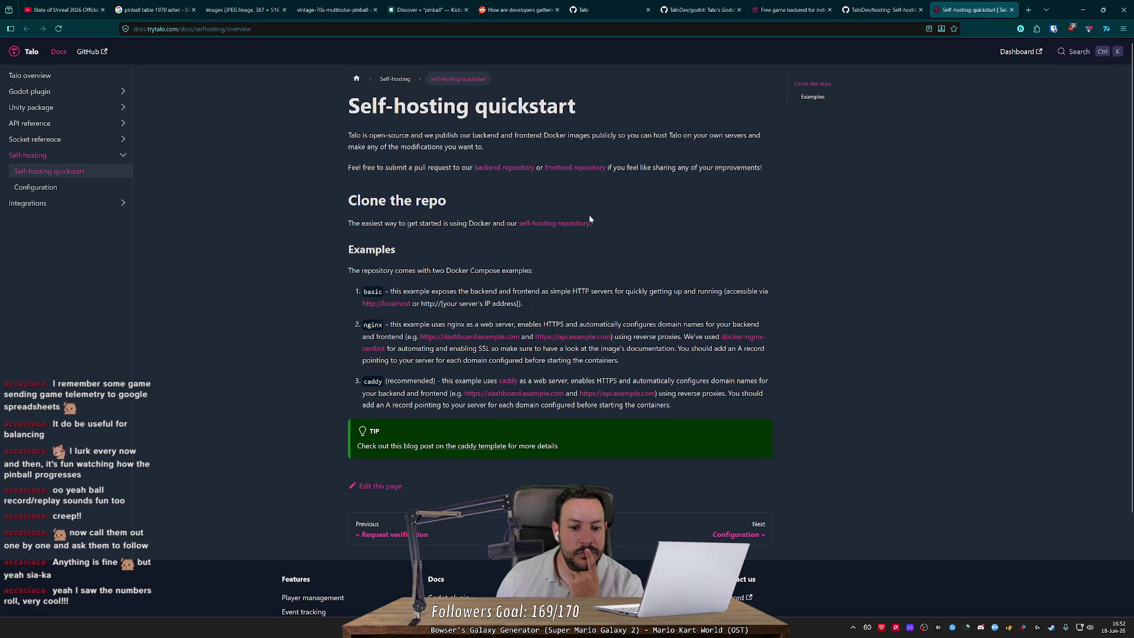
Step: Read the self-hosting quickstart's basic example description and its Caddy configuration notes
scroll(589, 219, down, 1)
drag(437, 290, 740, 291)
click(610, 305)
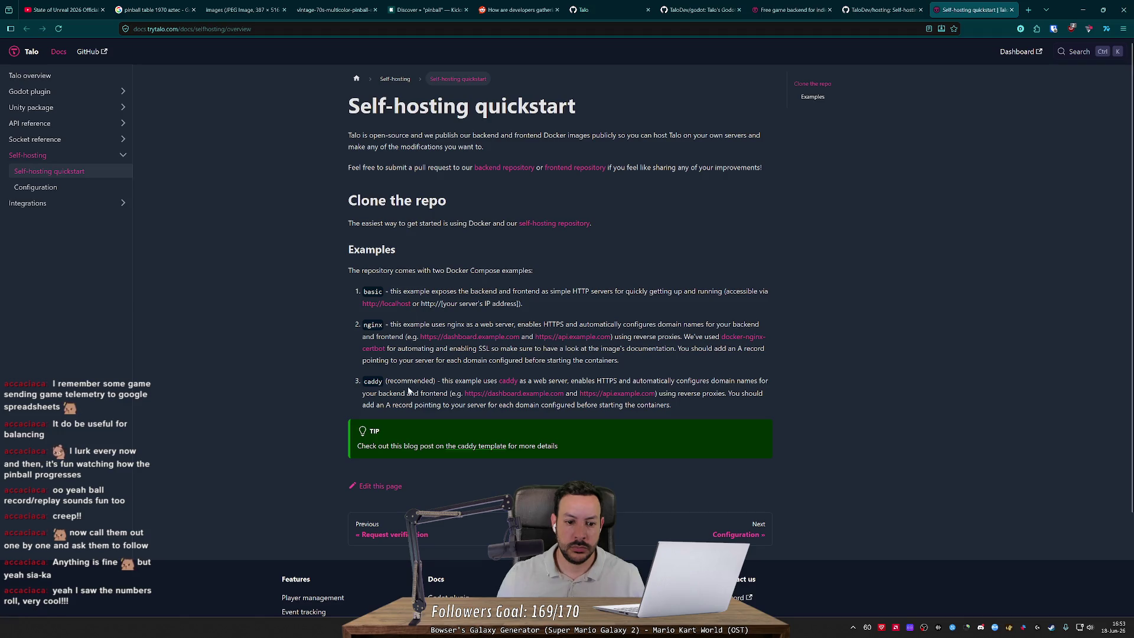
double_click(653, 381)
click(653, 381)
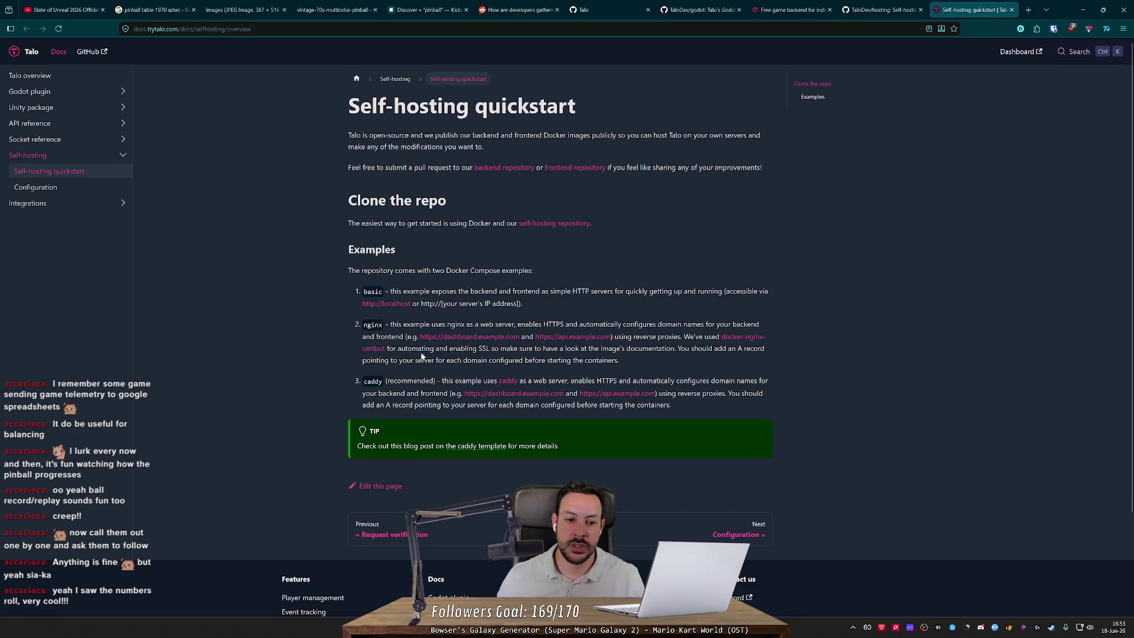
Step: Open examples/basic in the hosting repo and read its docker-compose.yml
click(886, 9)
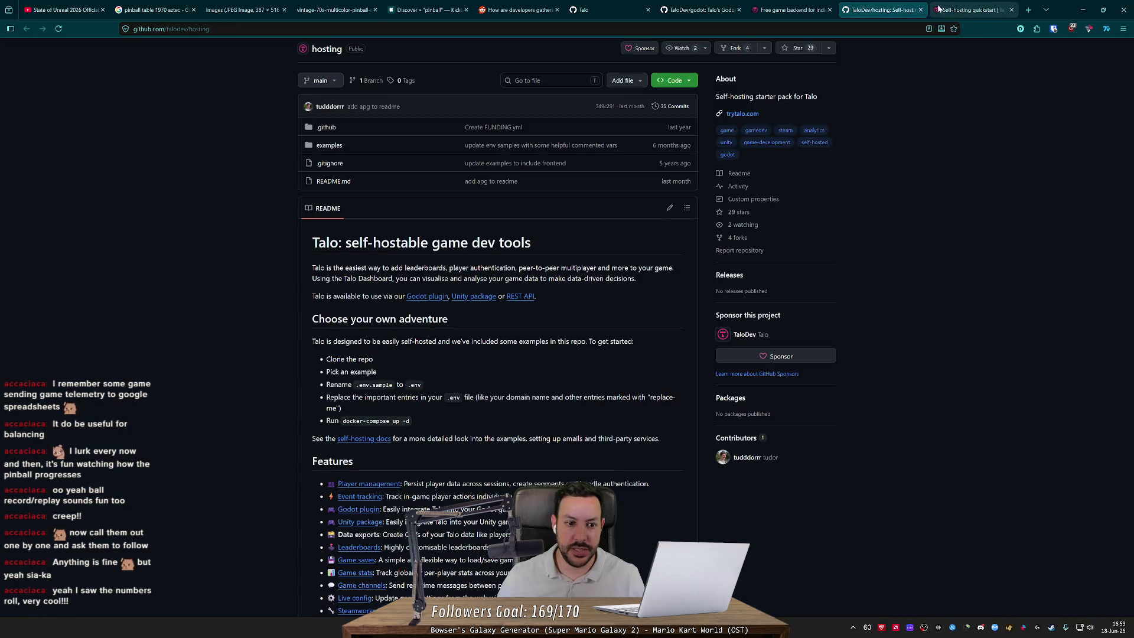
click(328, 144)
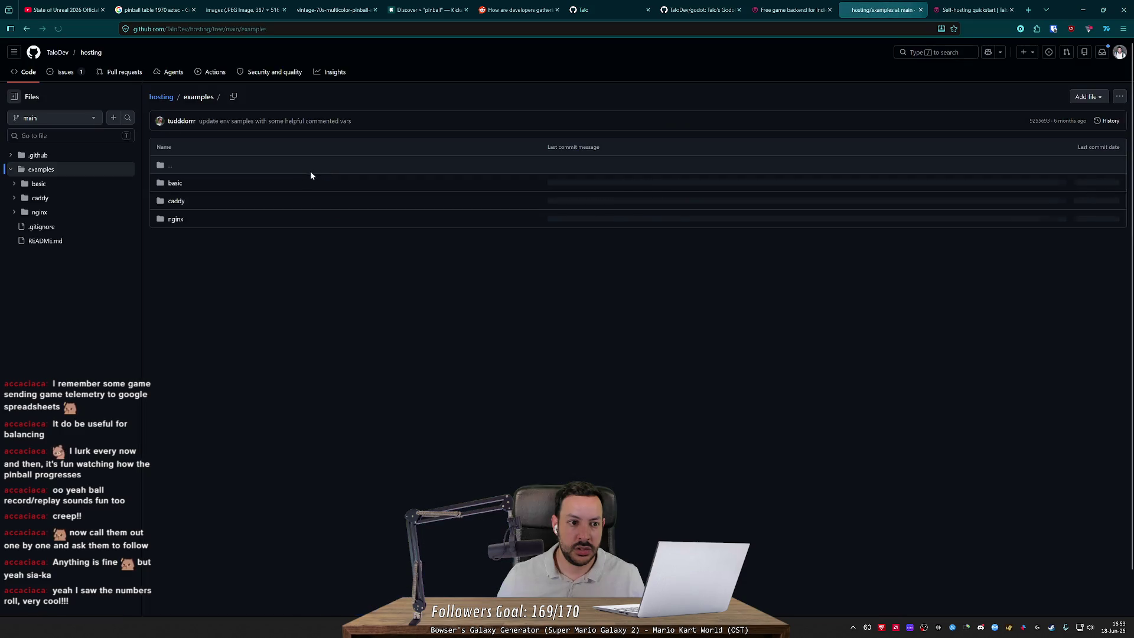
click(175, 184)
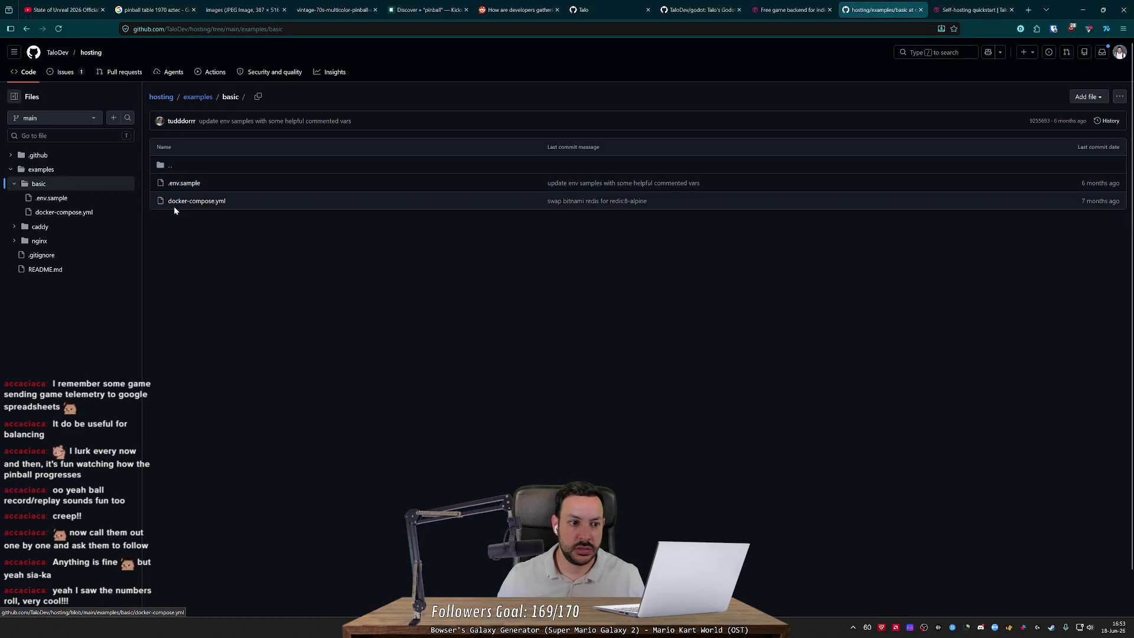
click(184, 201)
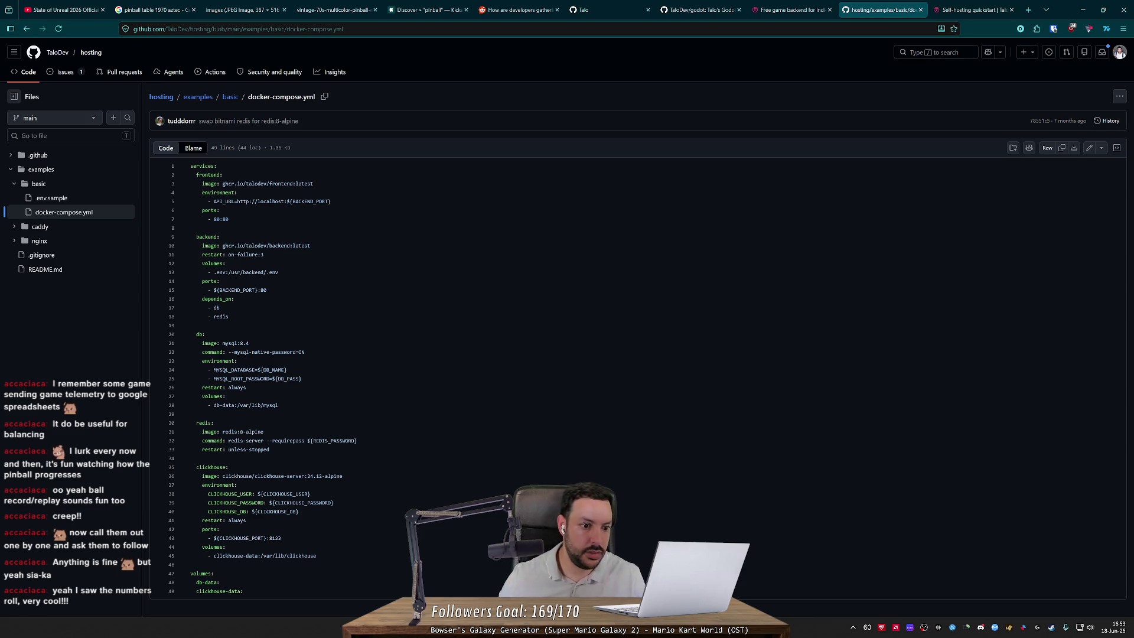
scroll(638, 354, down, 1)
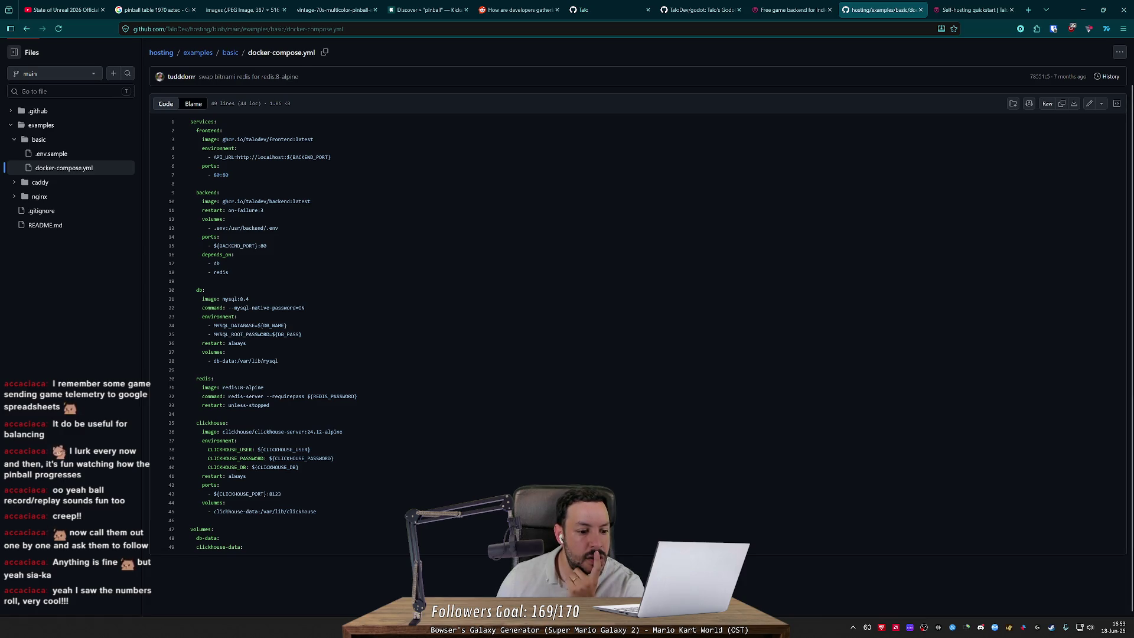
scroll(321, 259, up, 1)
Step: Review .env.sample's DB_PASS and CLICKHOUSE_PASSWORD lines and look up ClickHouse
click(230, 96)
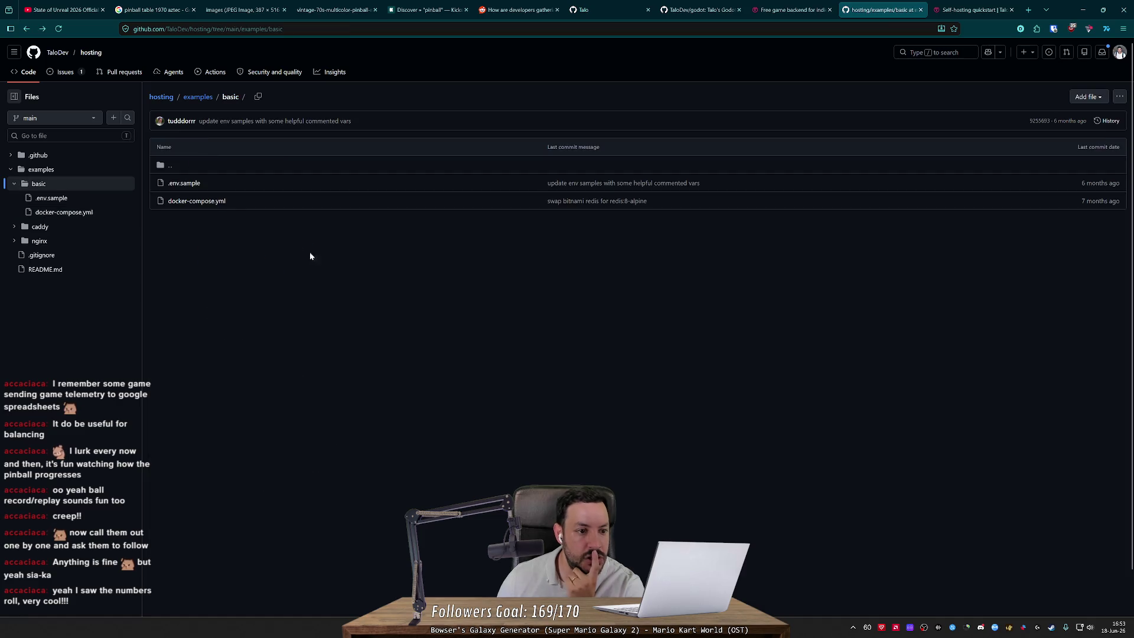
click(189, 184)
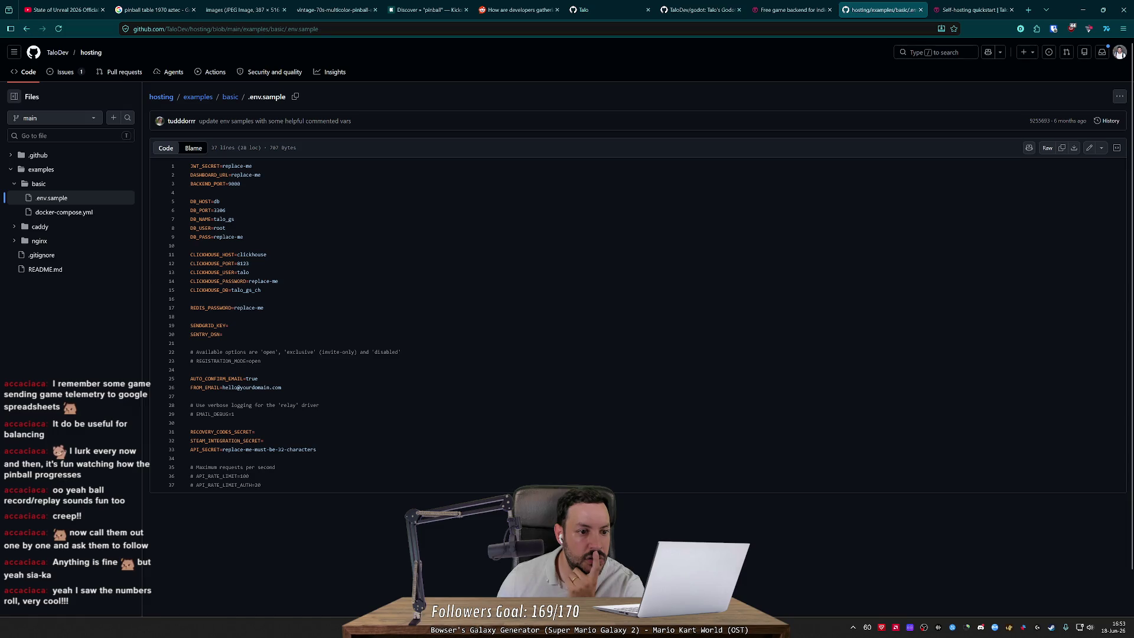
triple_click(216, 236)
click(190, 246)
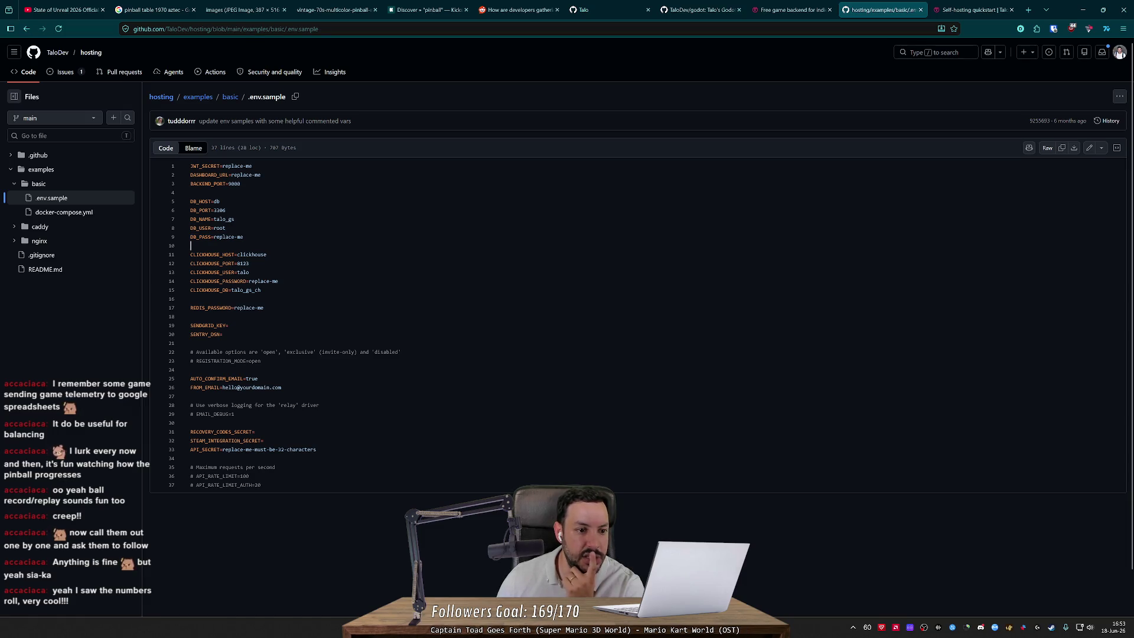
triple_click(237, 281)
click(238, 272)
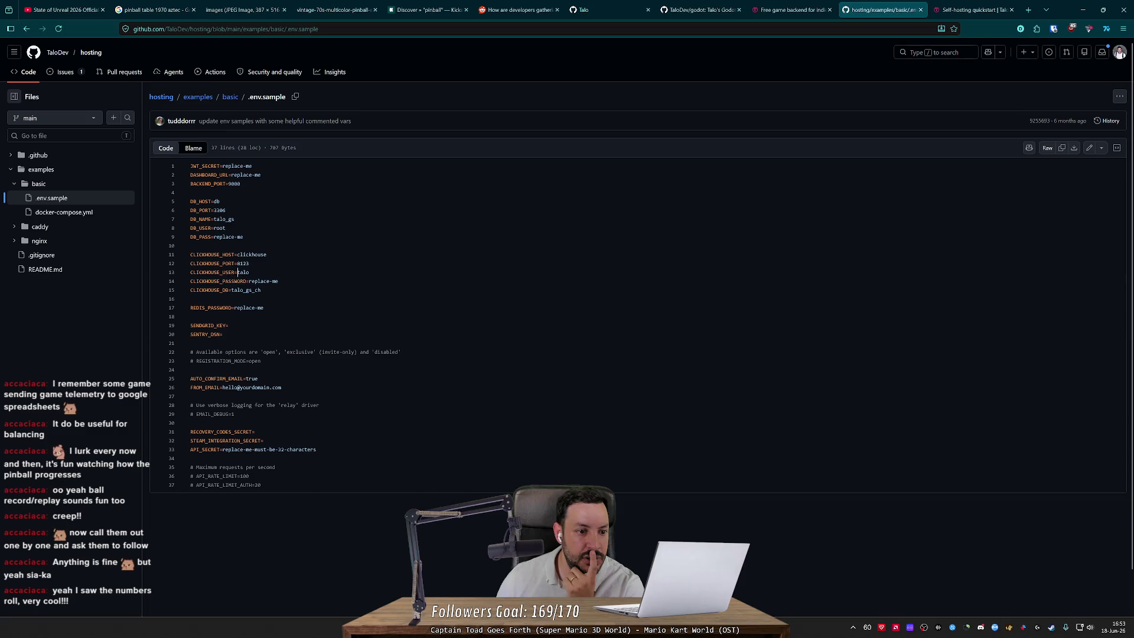
mouse_move(219, 254)
mouse_down()
mouse_move(190, 254)
mouse_move(1018, 9)
mouse_move(1007, 3)
mouse_up()
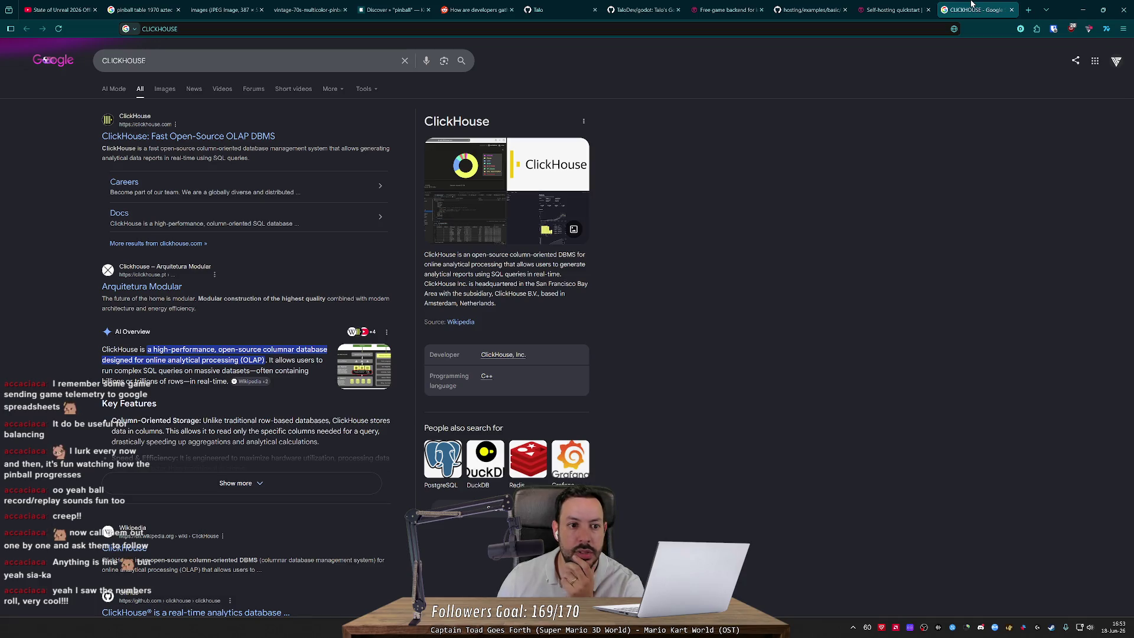
click(1011, 9)
click(883, 10)
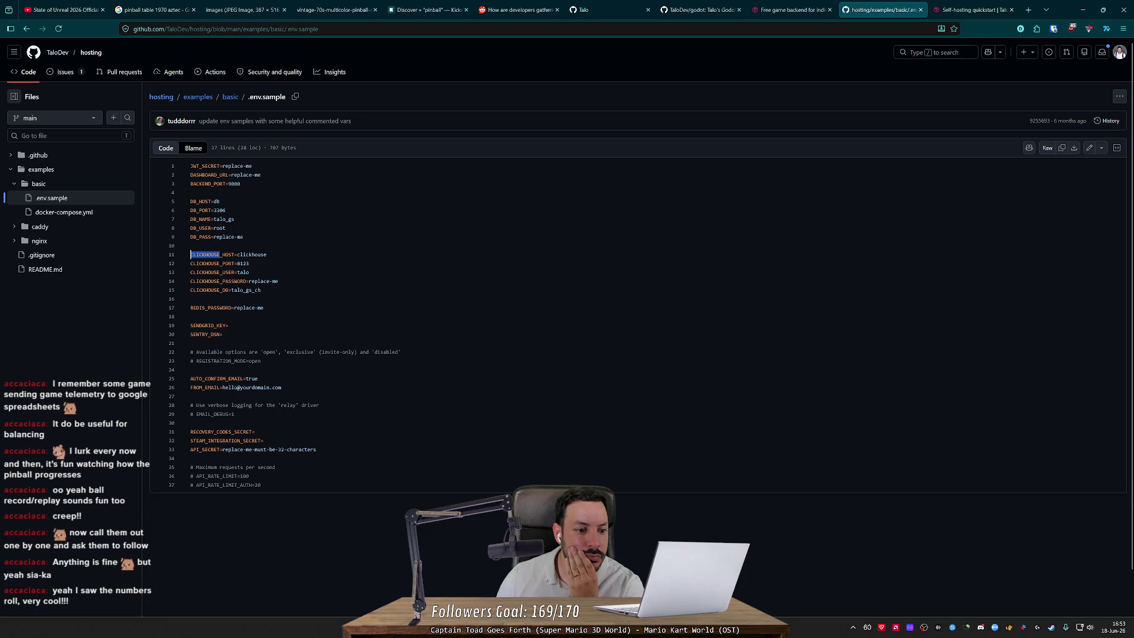
Step: Close the hosting repo and quickstart tabs, returning to Talo's pricing page
scroll(638, 266, down, 1)
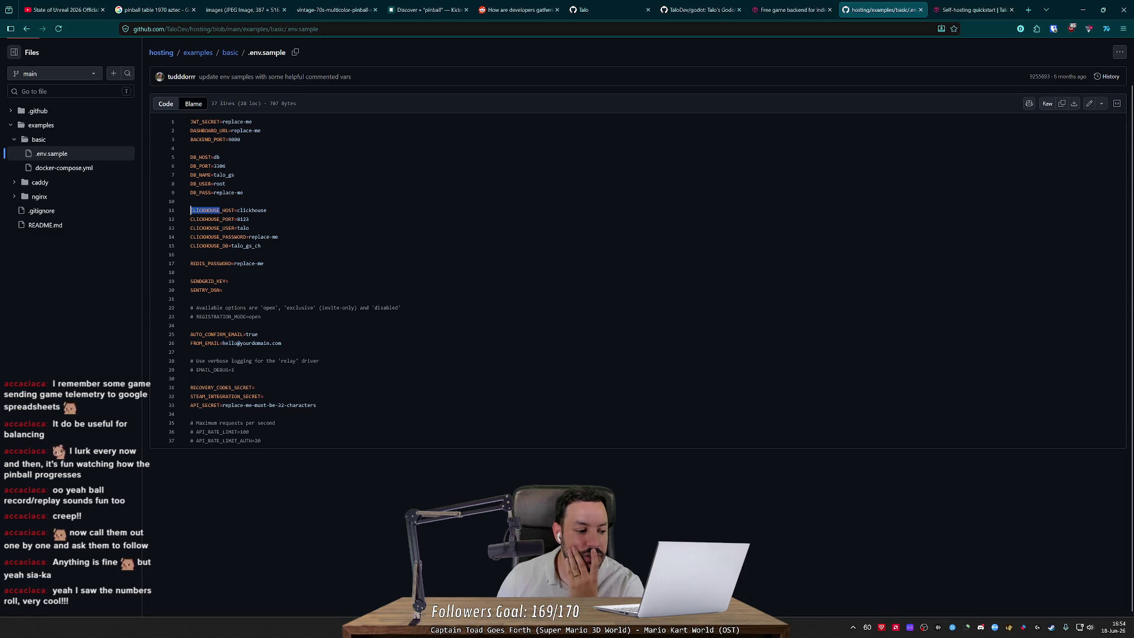
scroll(638, 265, up, 1)
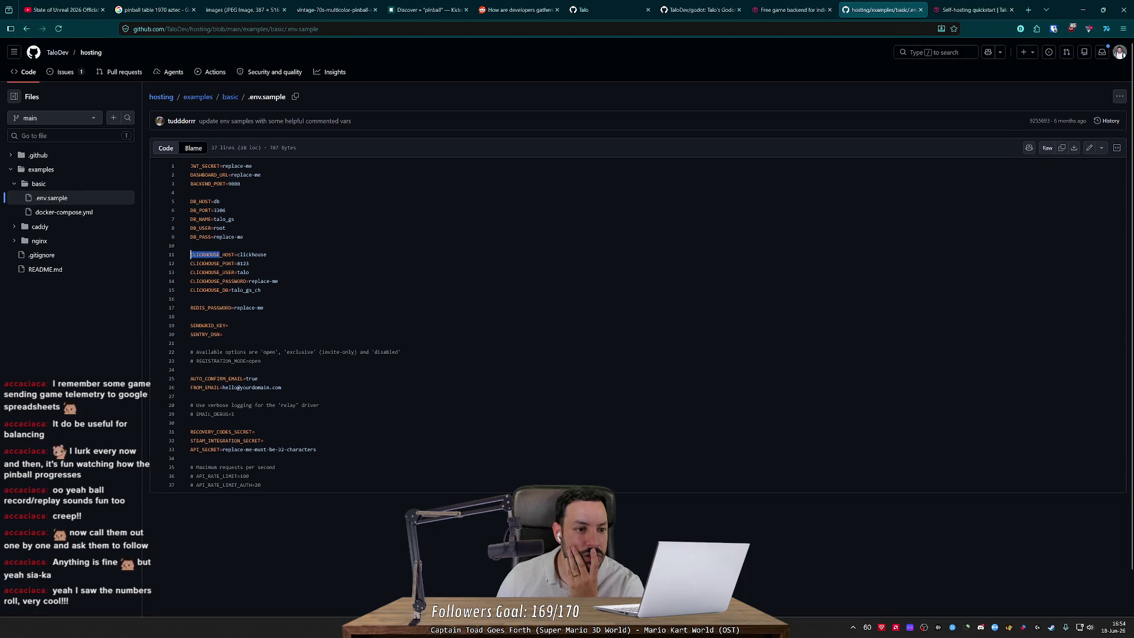
click(919, 10)
click(919, 10)
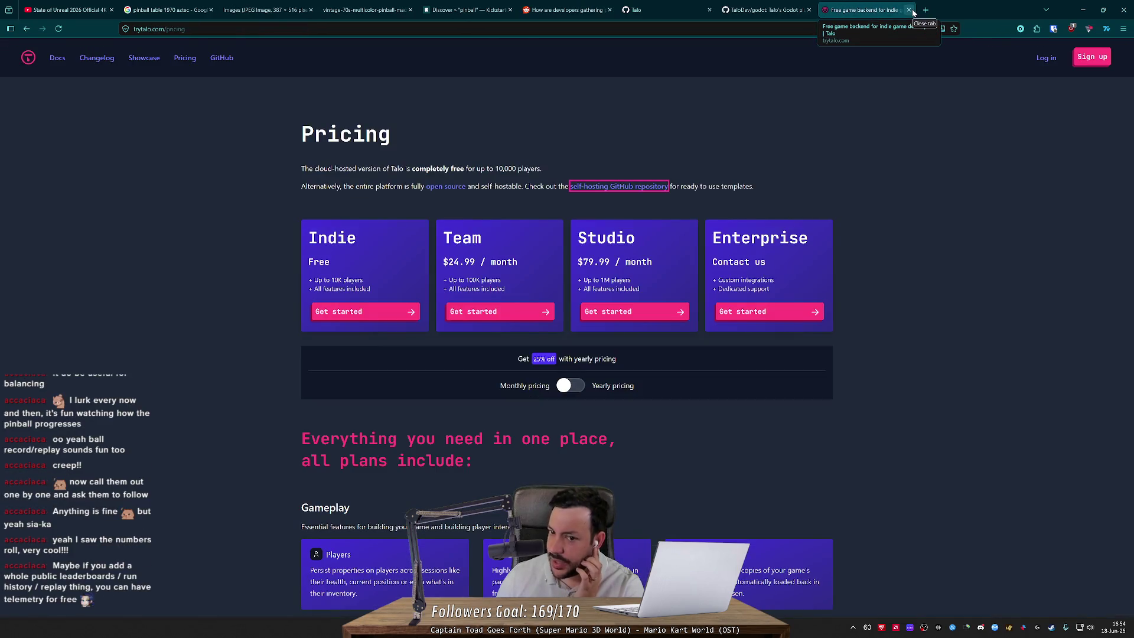
Step: Replace the pricing tab with a Google search for 'heatmap godot', then return to Godot
click(908, 9)
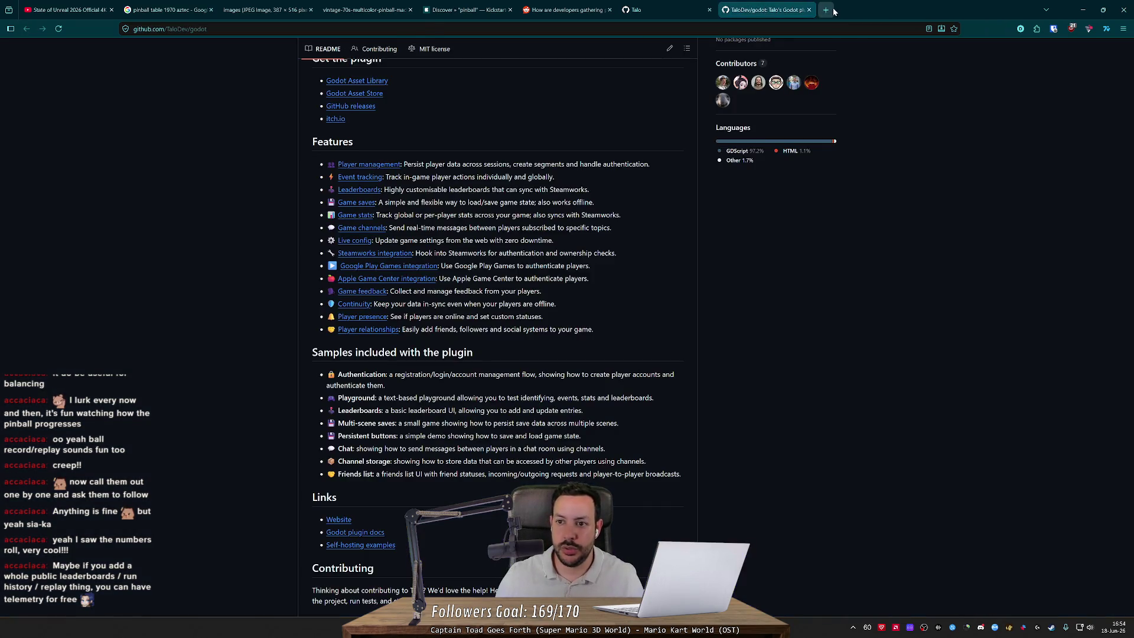
click(832, 10)
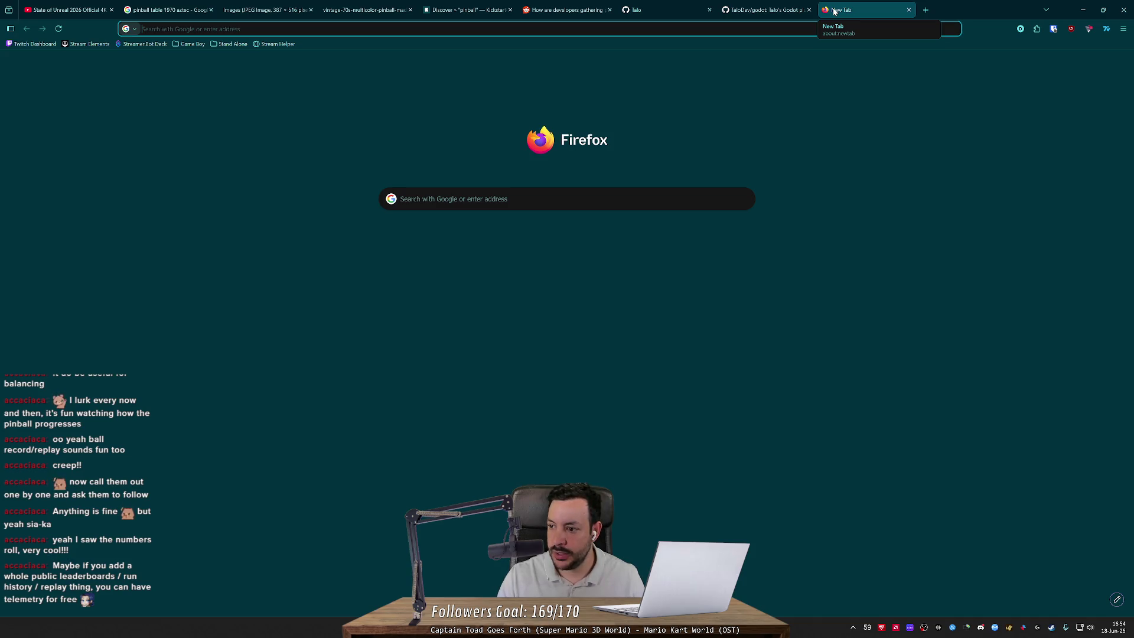
text(heat)
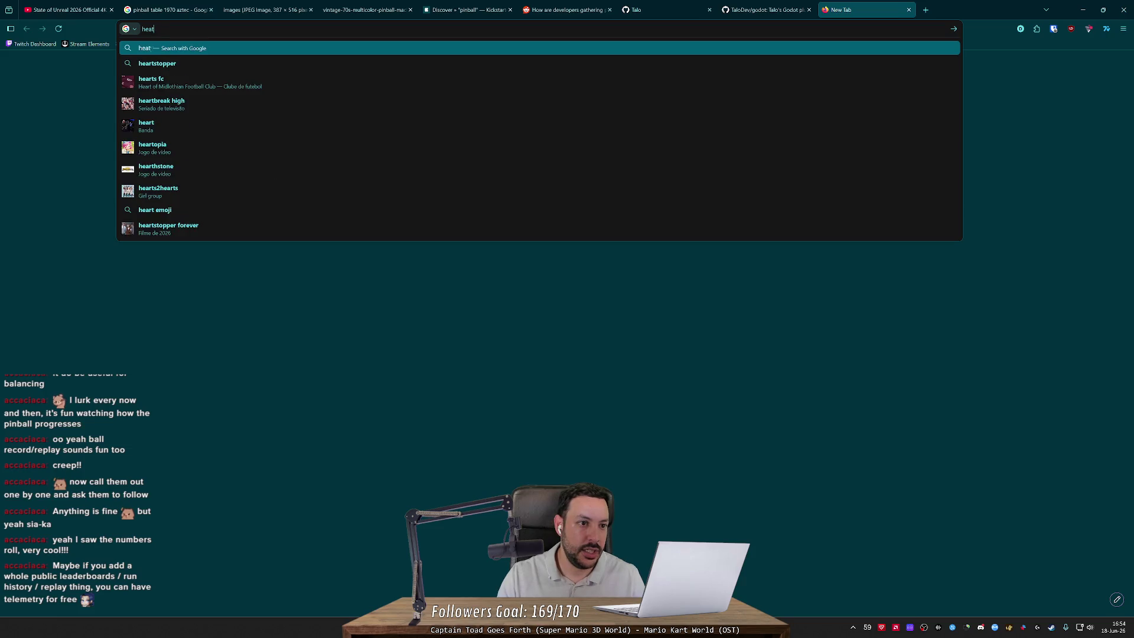
text(map godot)
key(Return)
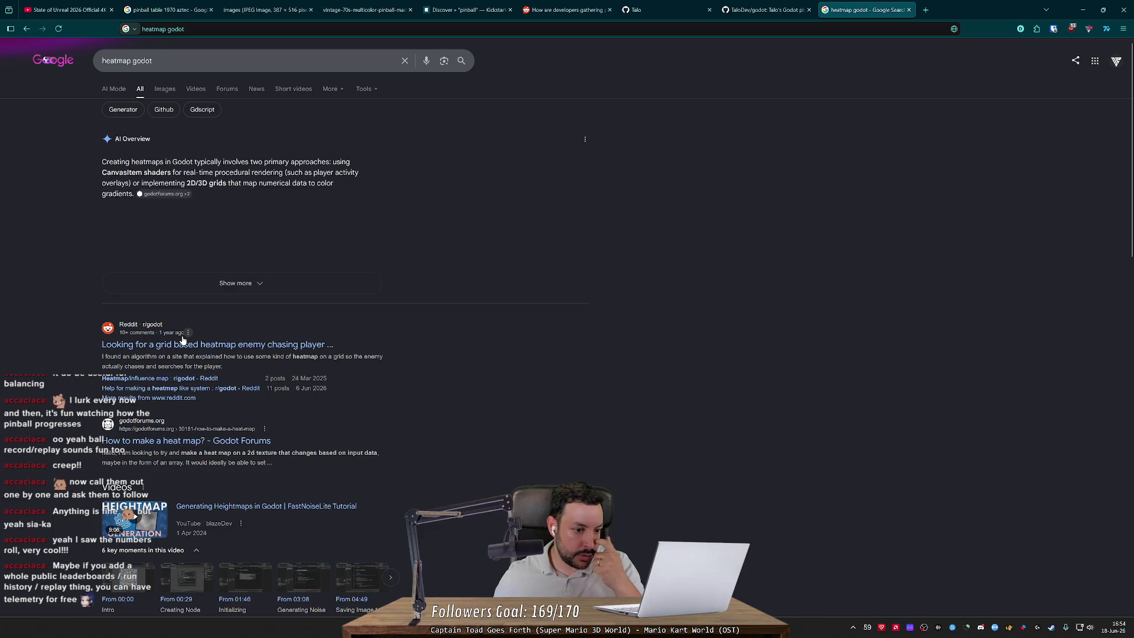
key(alt+Tab)
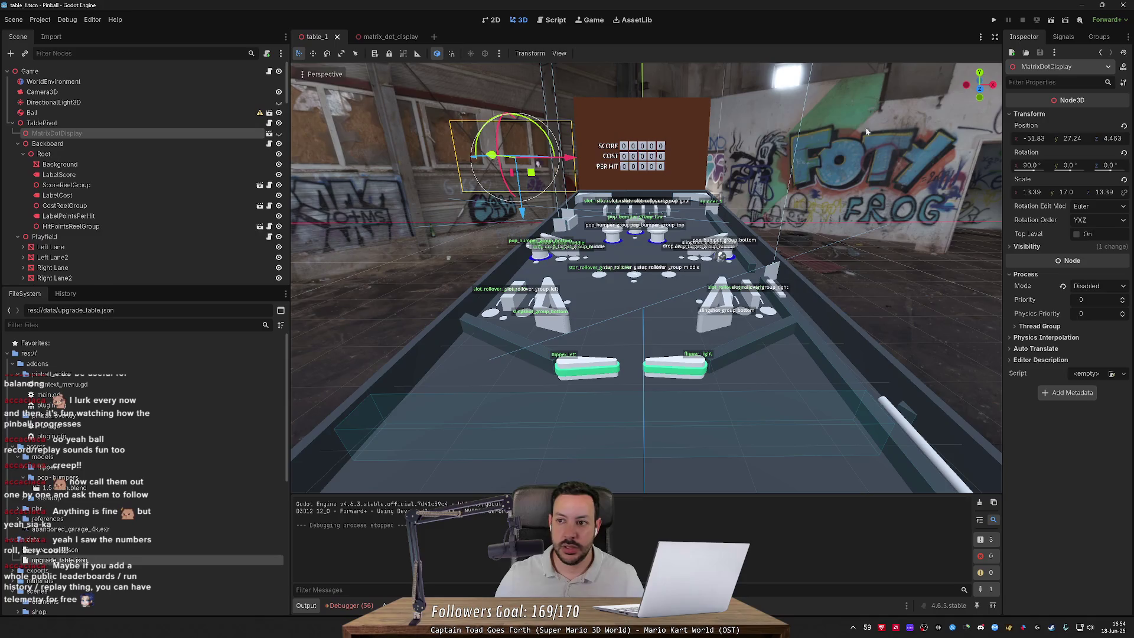
Step: Run the pinball project and play-test it, with SCORE, COST and PER HIT reels at 00000
click(993, 20)
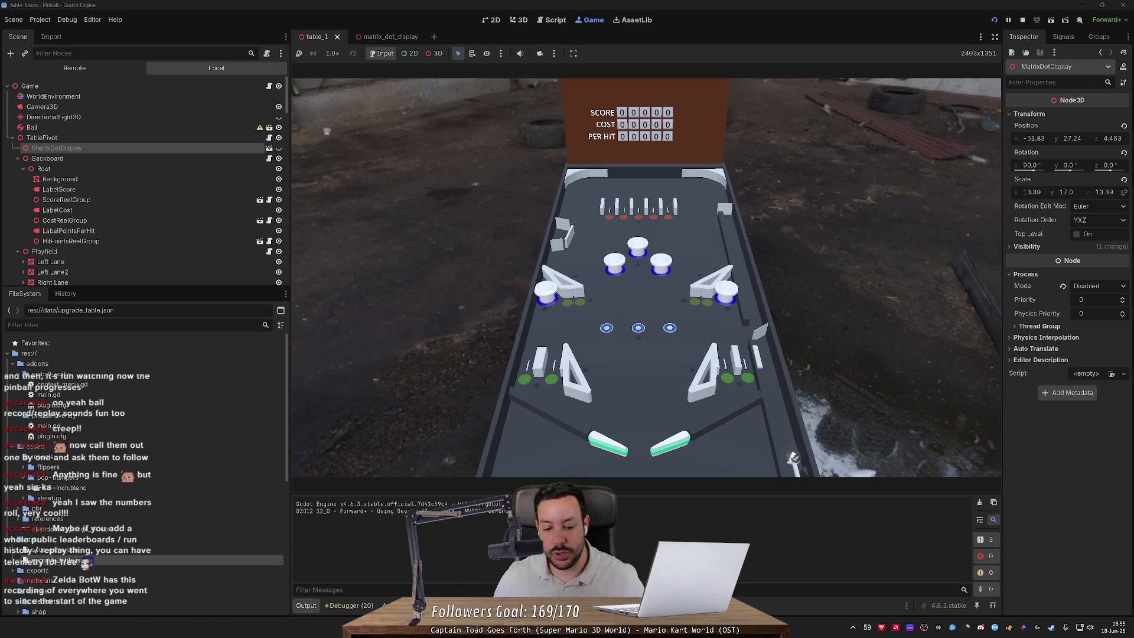
key(alt+Tab)
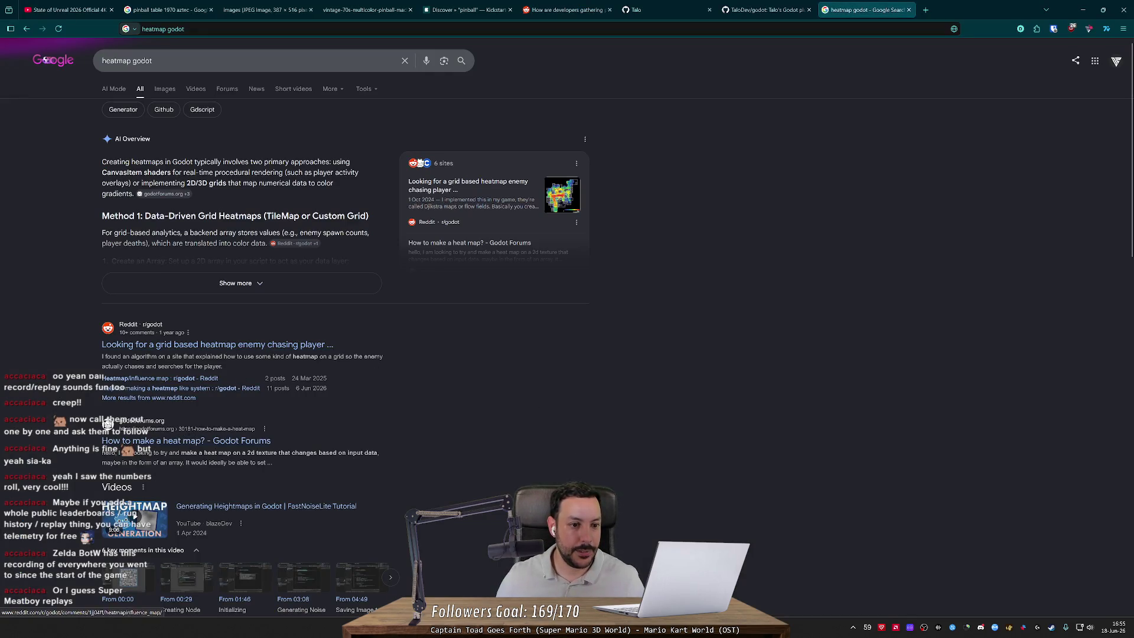
Step: Expand the AI Overview, then skim the HeatMaps library repository's README and close it
click(222, 284)
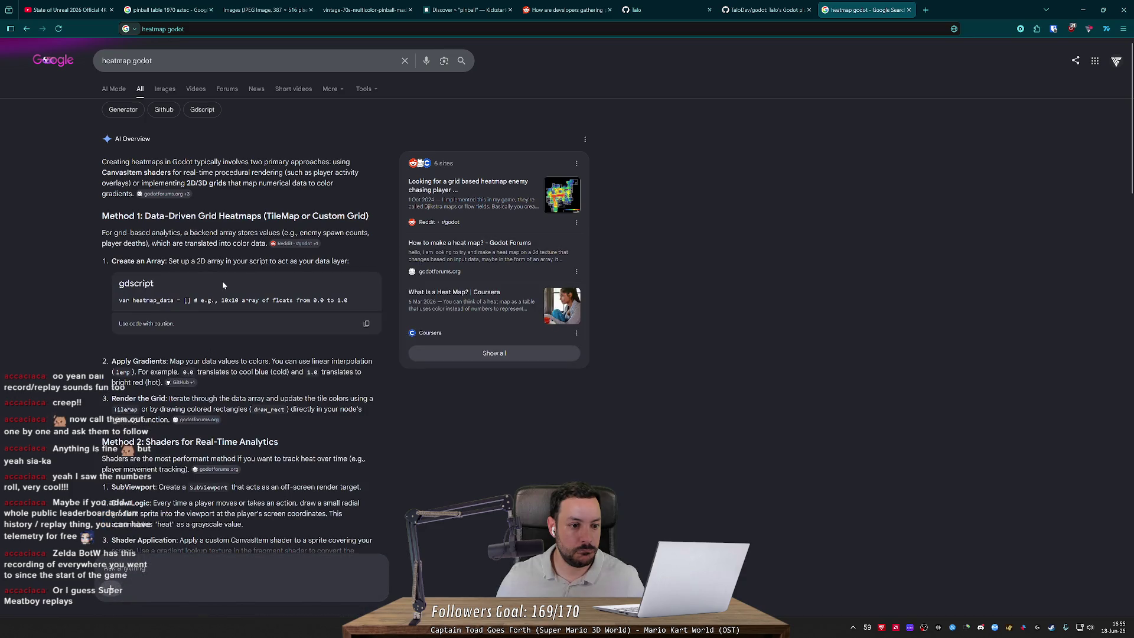
scroll(223, 284, down, 3)
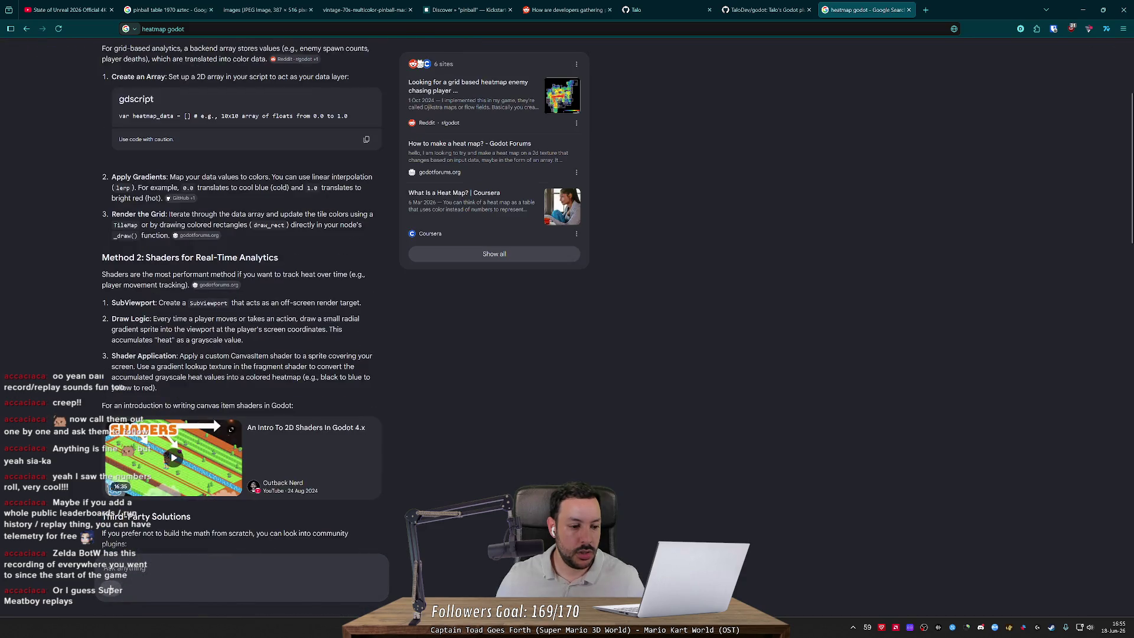
scroll(245, 352, down, 3)
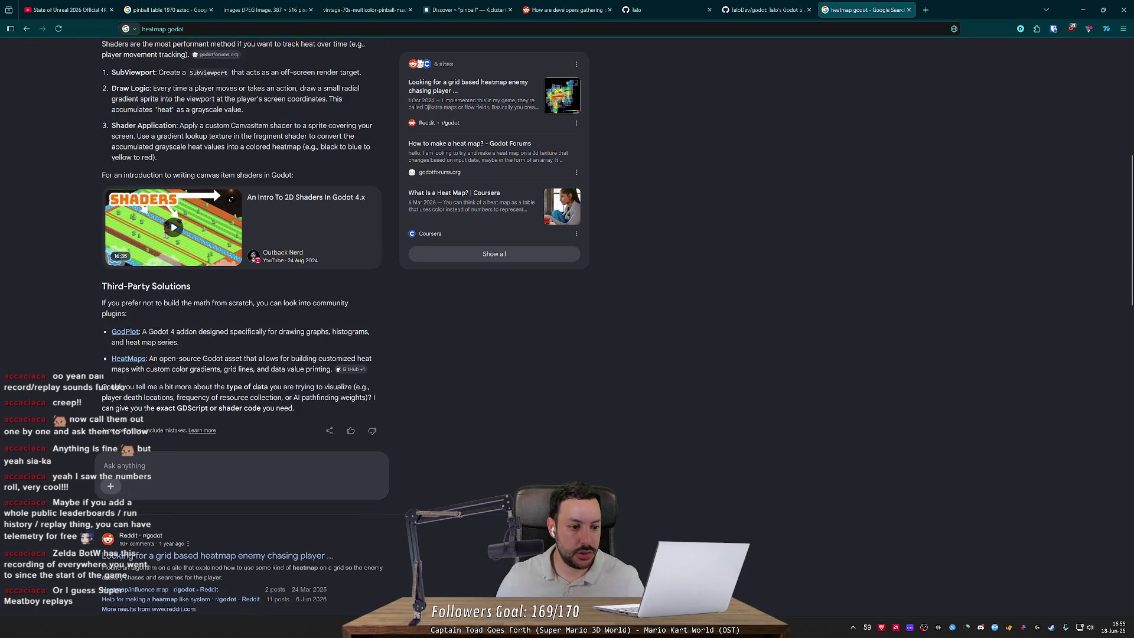
middle_click(129, 358)
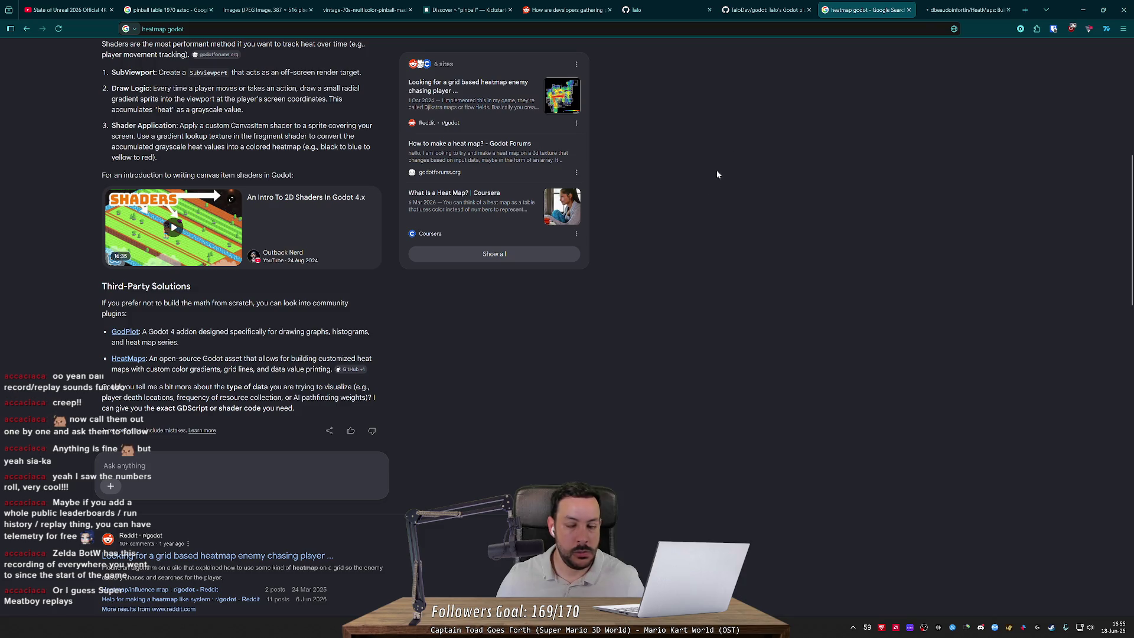
click(966, 10)
scroll(190, 382, down, 5)
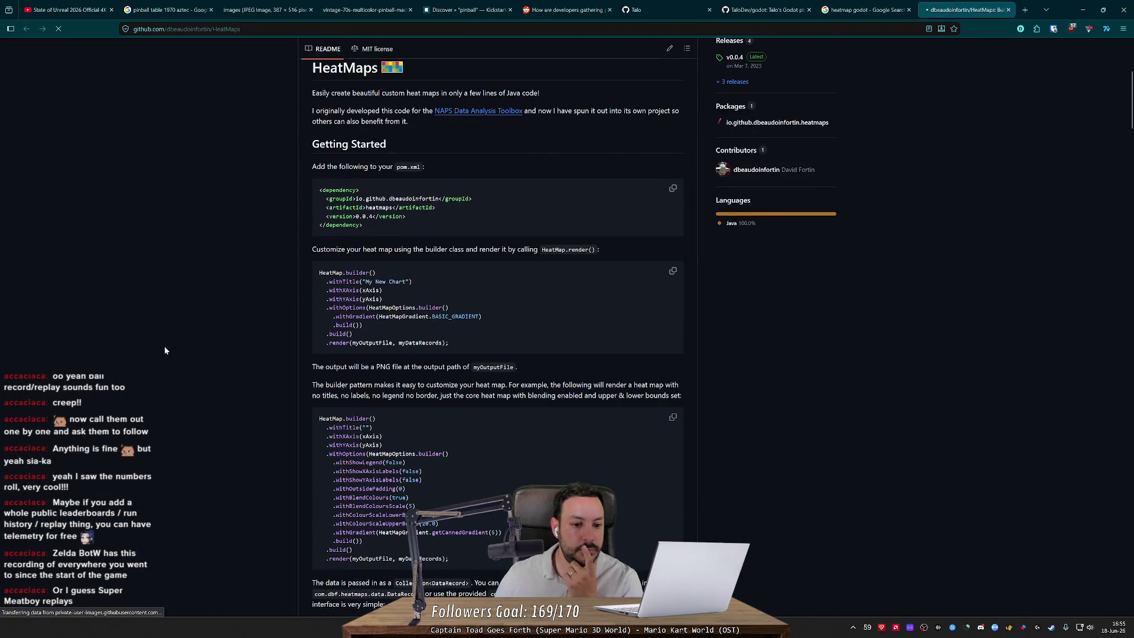
scroll(164, 343, down, 10)
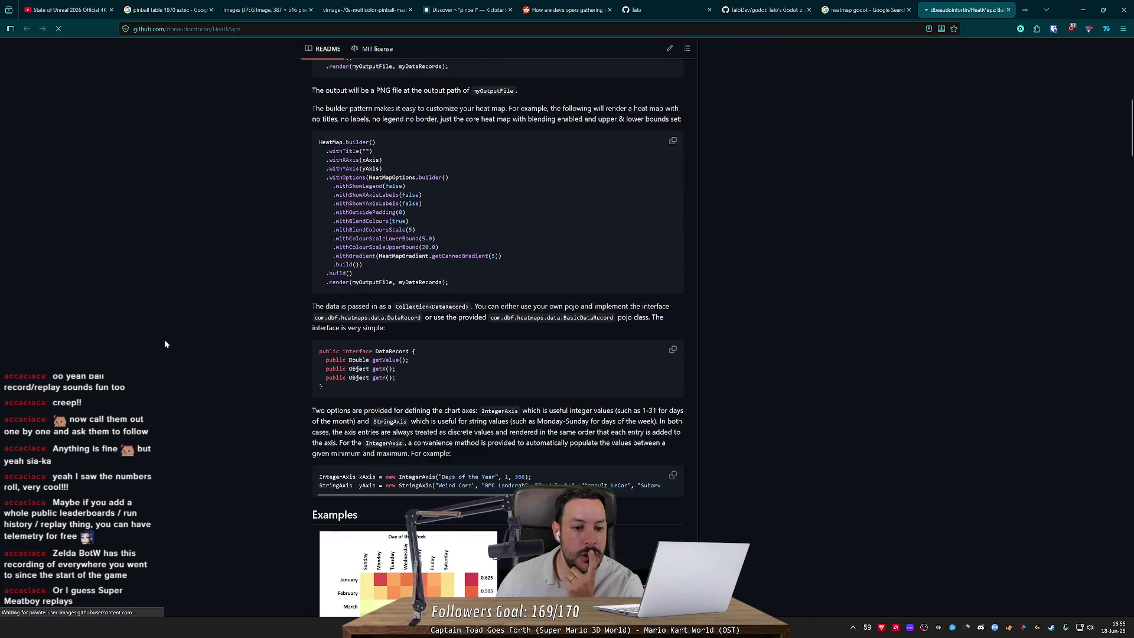
scroll(165, 344, down, 10)
middle_click(165, 341)
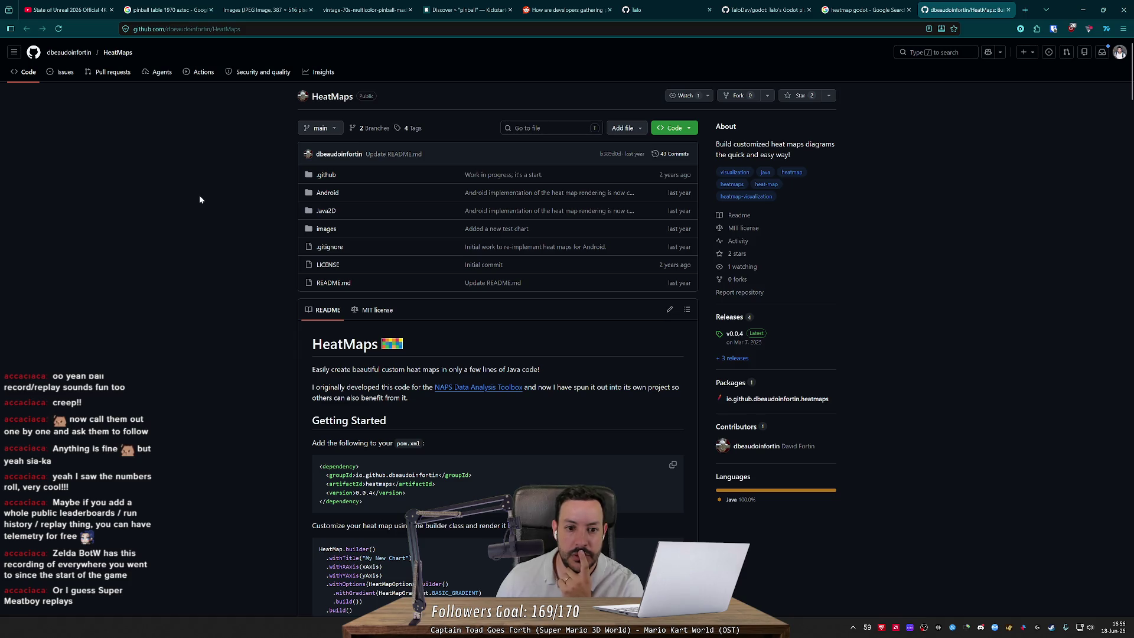
click(1008, 9)
Step: Read further through the overview's shader and HeatMaps addon options, then open a blank tab
scroll(52, 345, down, 8)
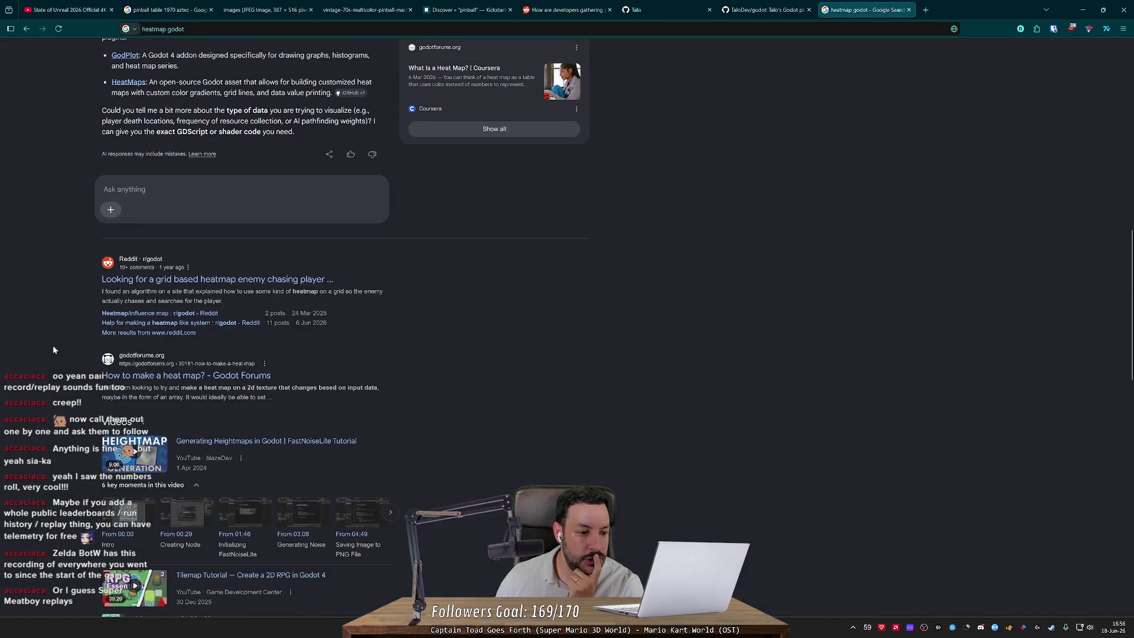
middle_click(64, 256)
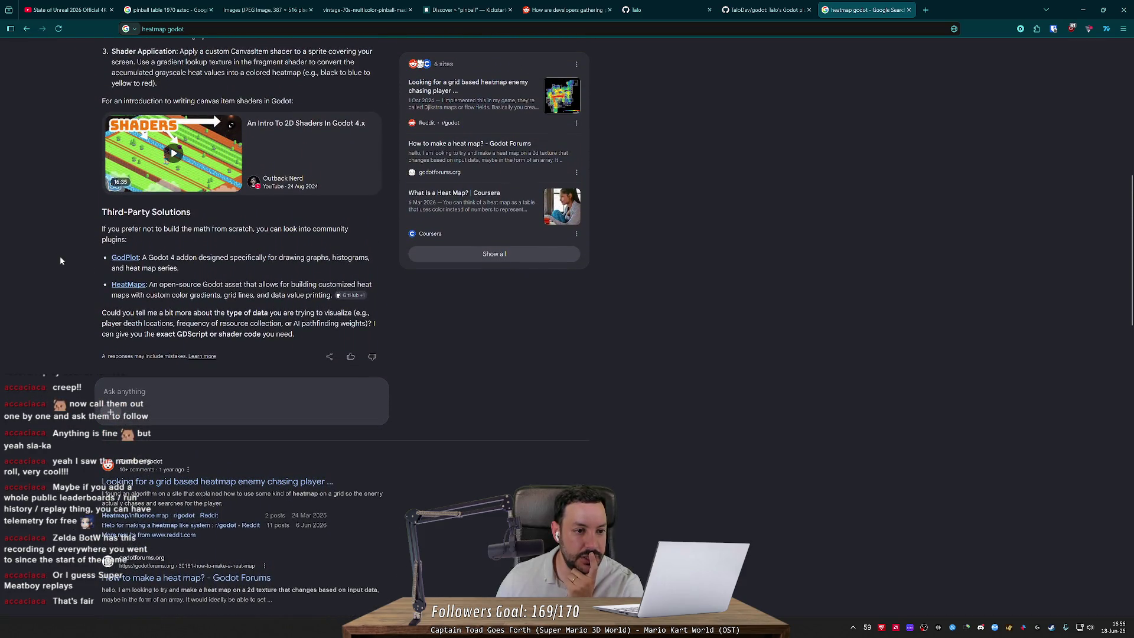
middle_click(60, 258)
middle_click(70, 216)
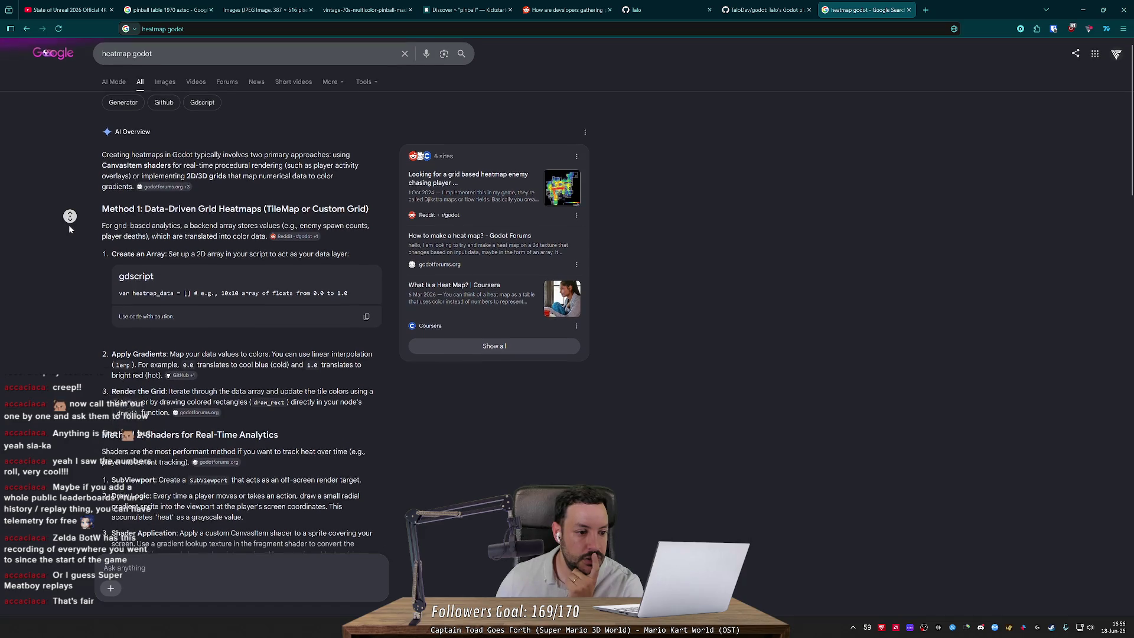
middle_click(68, 234)
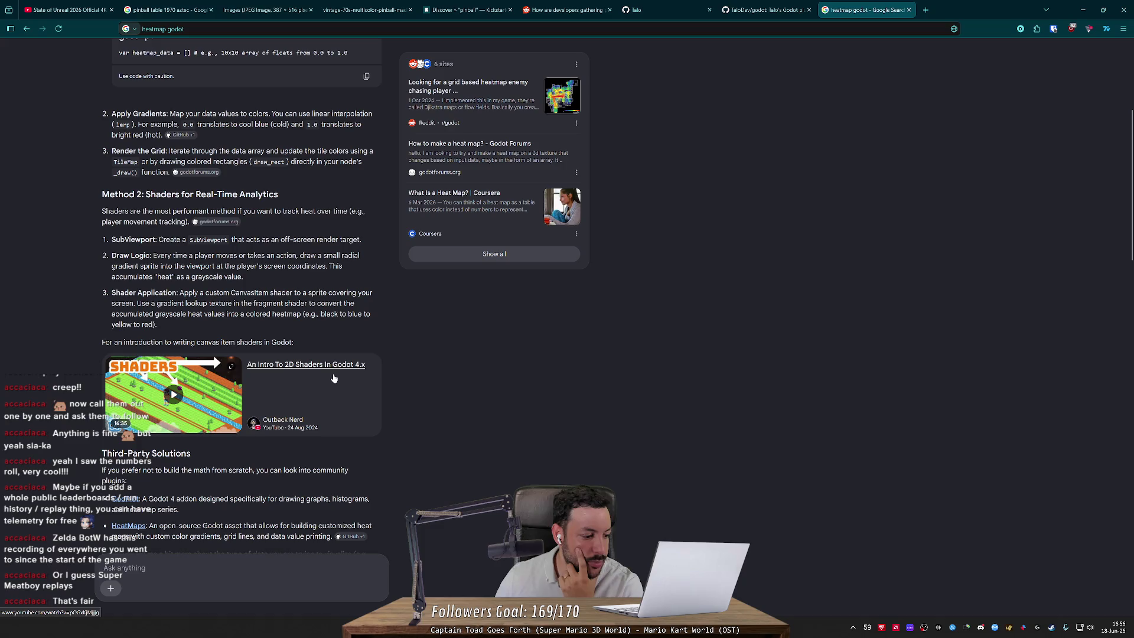
click(925, 10)
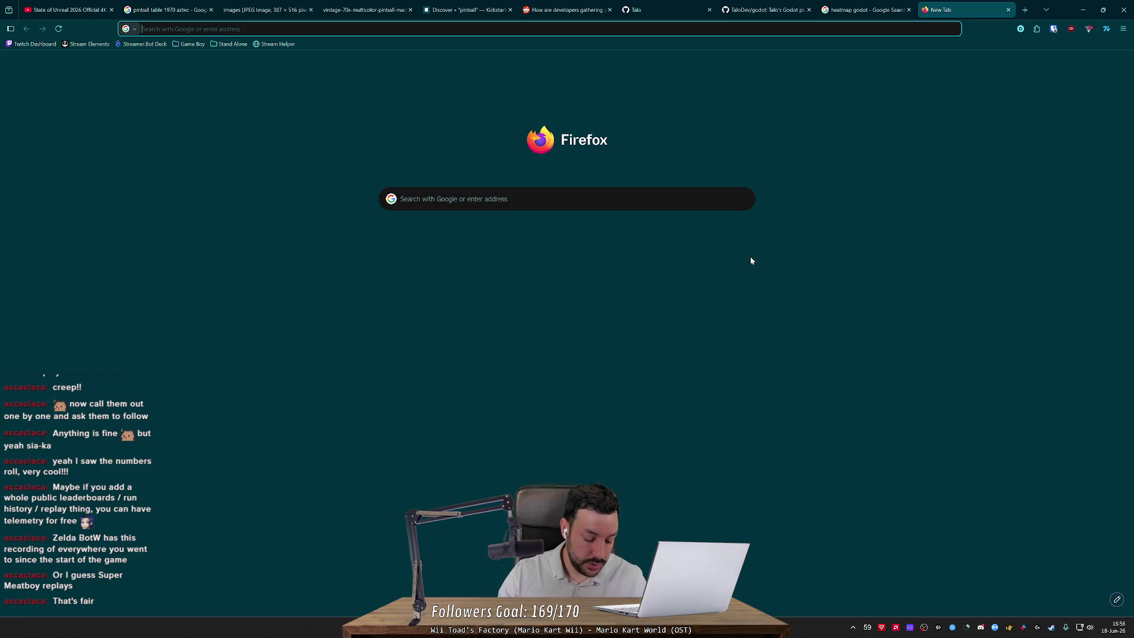
Step: Search Google for 'mountain climb game'
text(mountain climb)
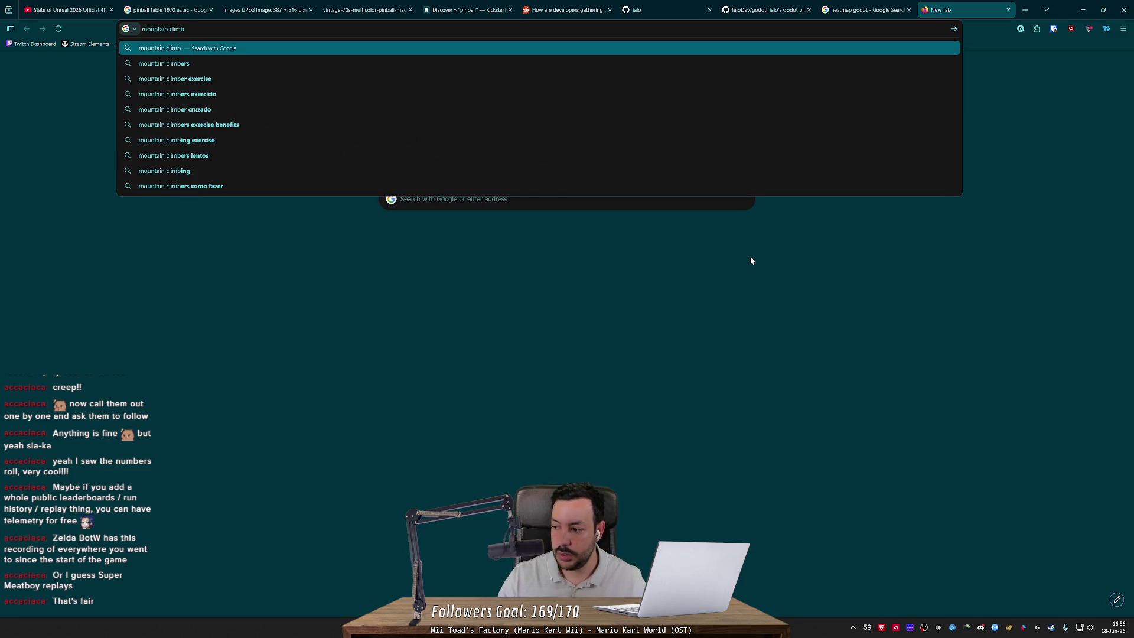
text( gae)
key(Return)
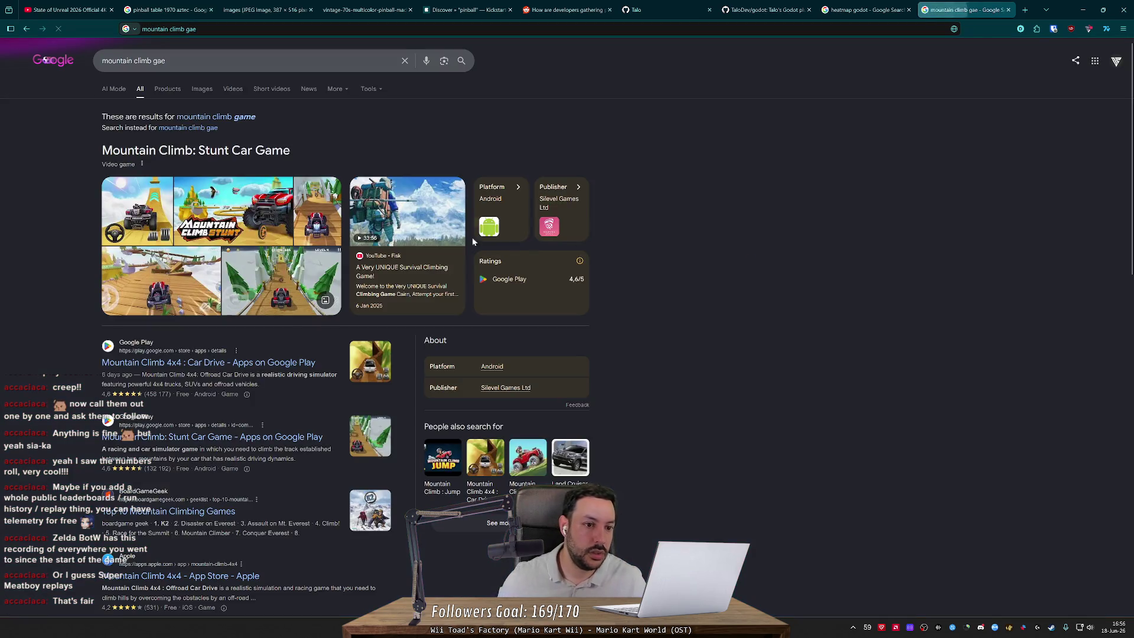
click(217, 117)
scroll(95, 408, down, 5)
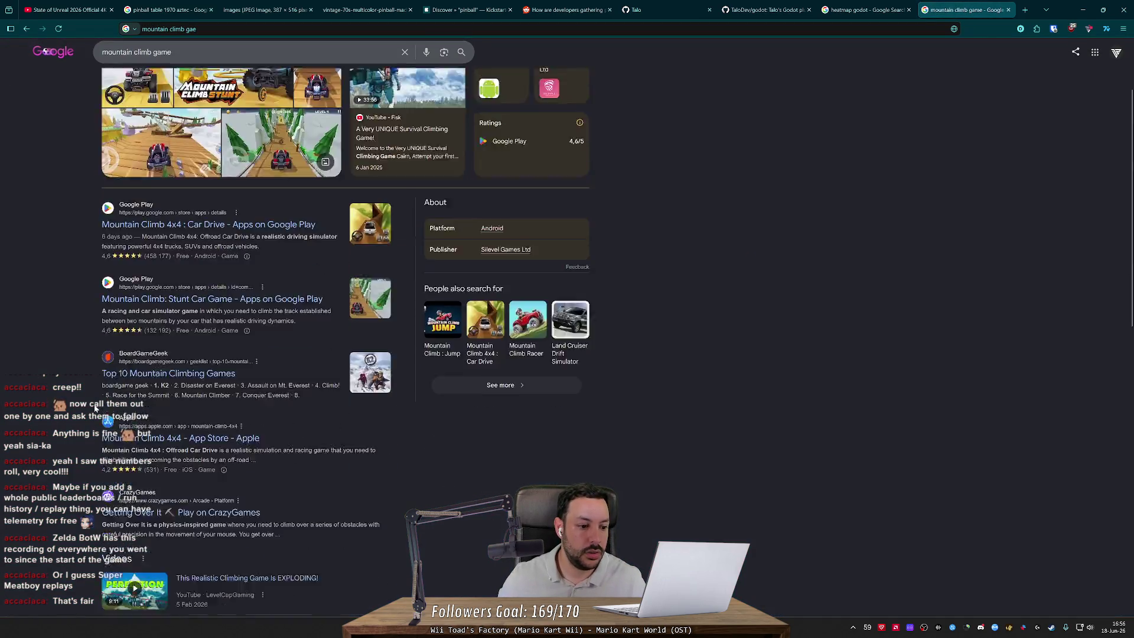
scroll(95, 408, up, 5)
Step: Refine the search to 'cairn end map' and open the CAIRN Final Summit Climb video
key(slash)
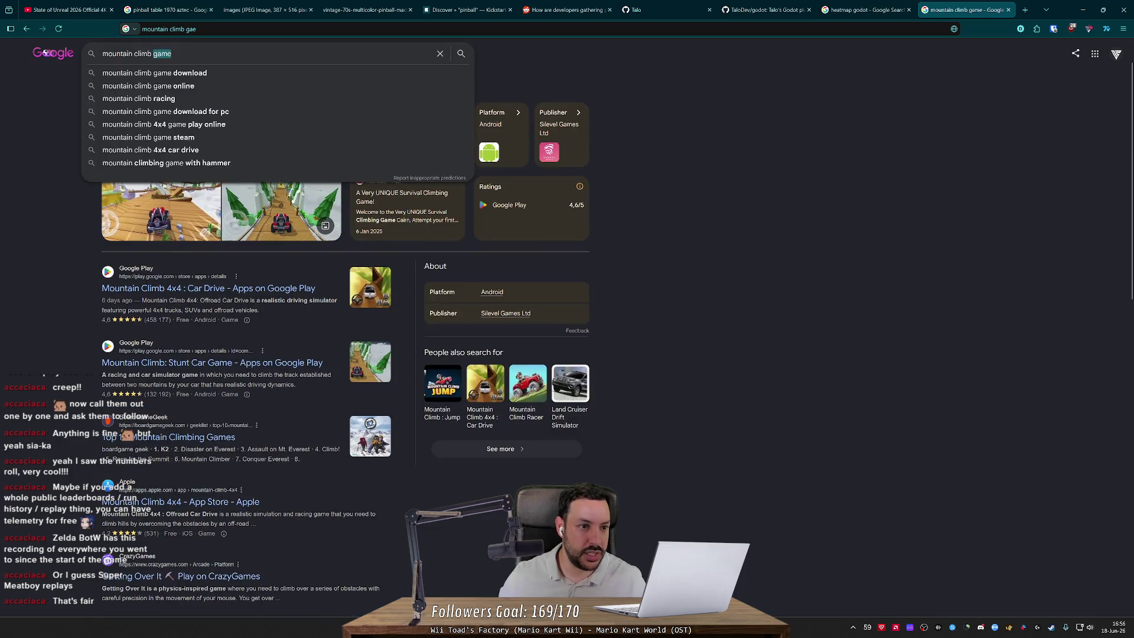
text(cairn)
key(Return)
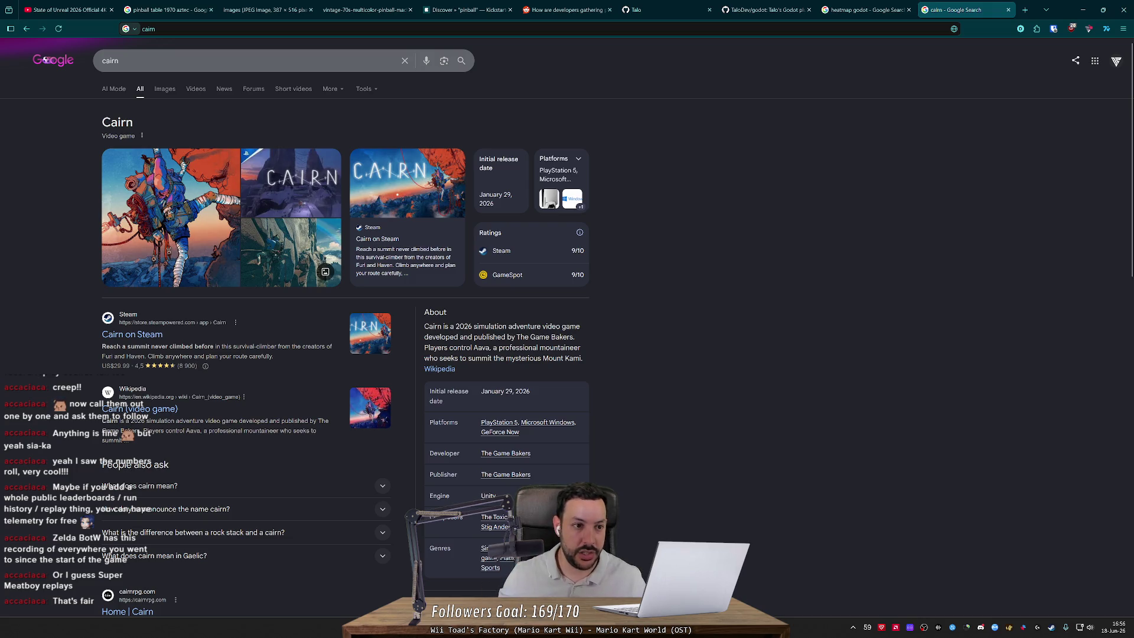
key(slash)
text(end map)
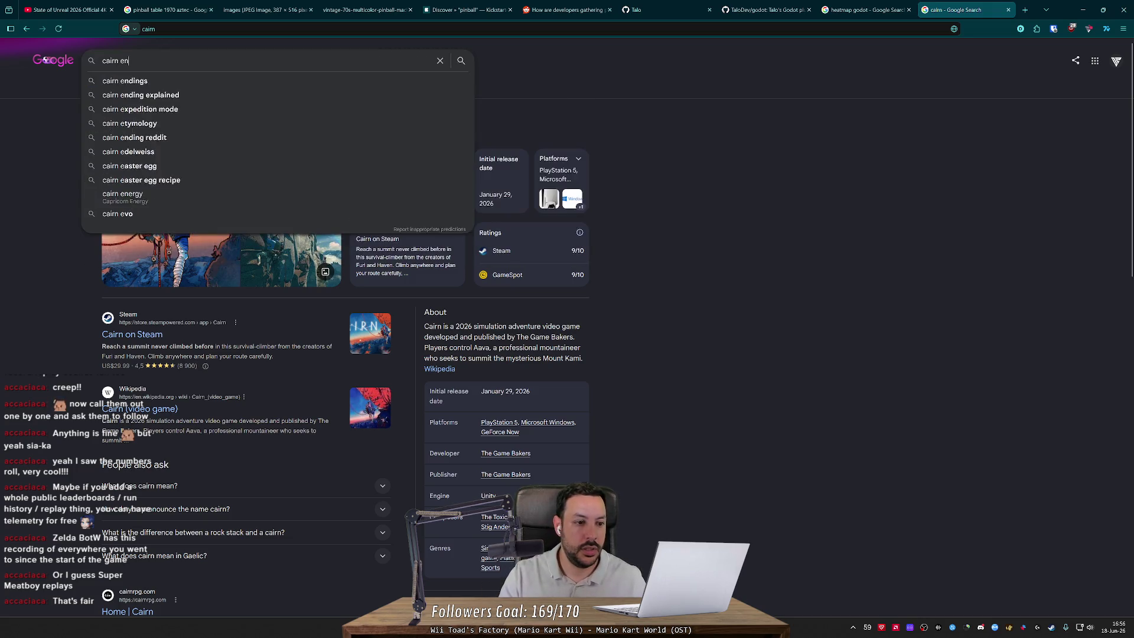
key(Return)
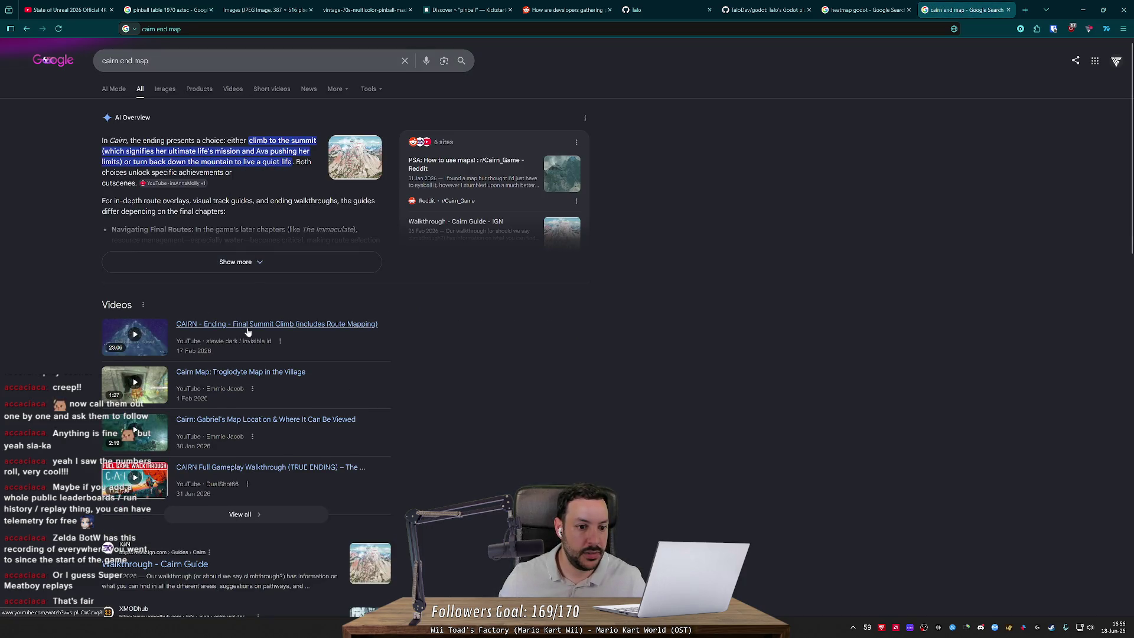
click(331, 323)
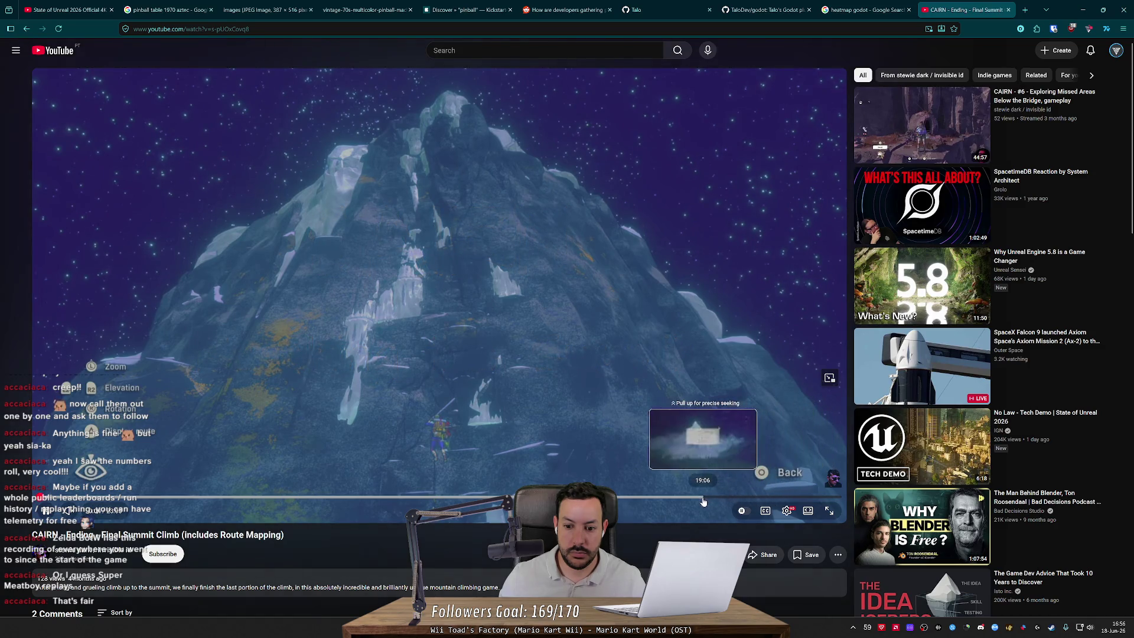
Step: Jump the CAIRN video near its end, then skip ahead 20 seconds to the mapped climb route
click(706, 498)
click(713, 498)
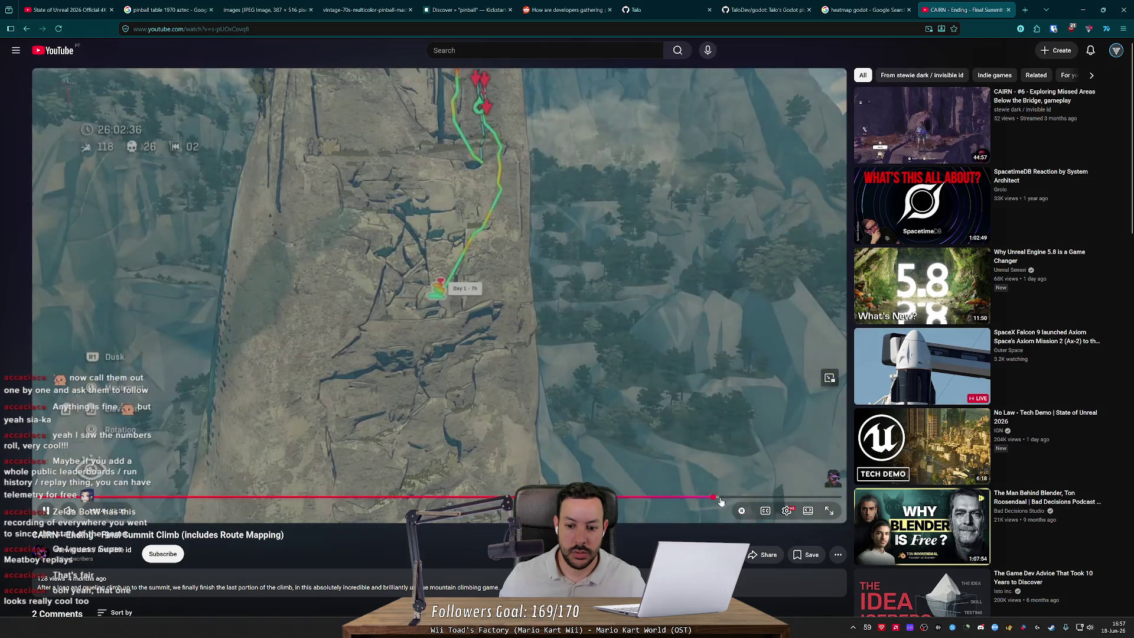
click(459, 339)
click(461, 277)
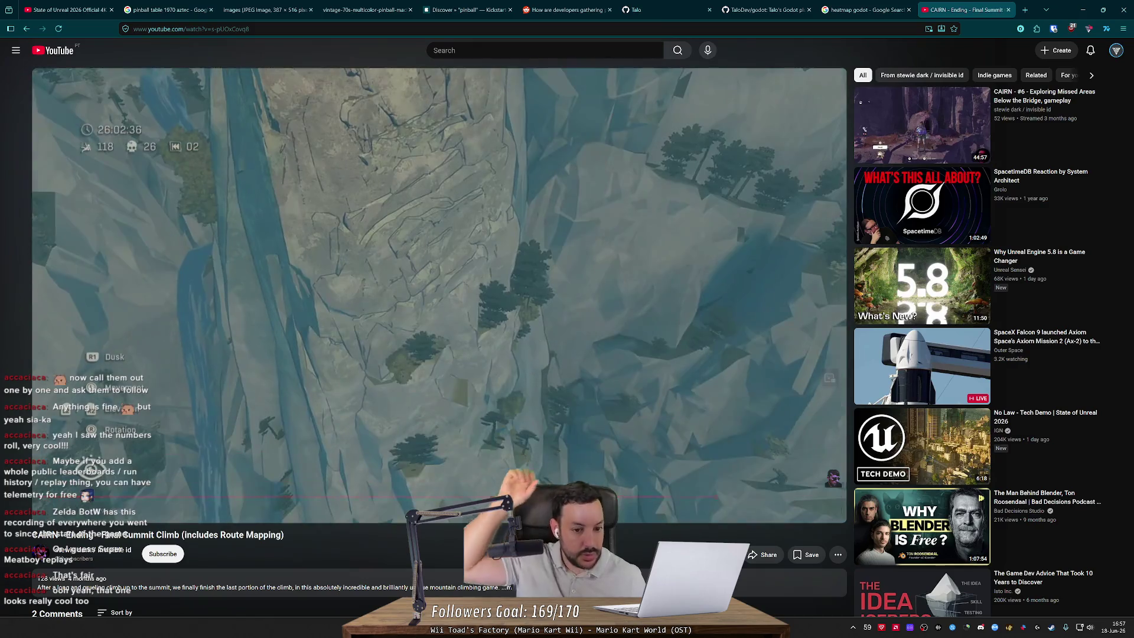
key(l)
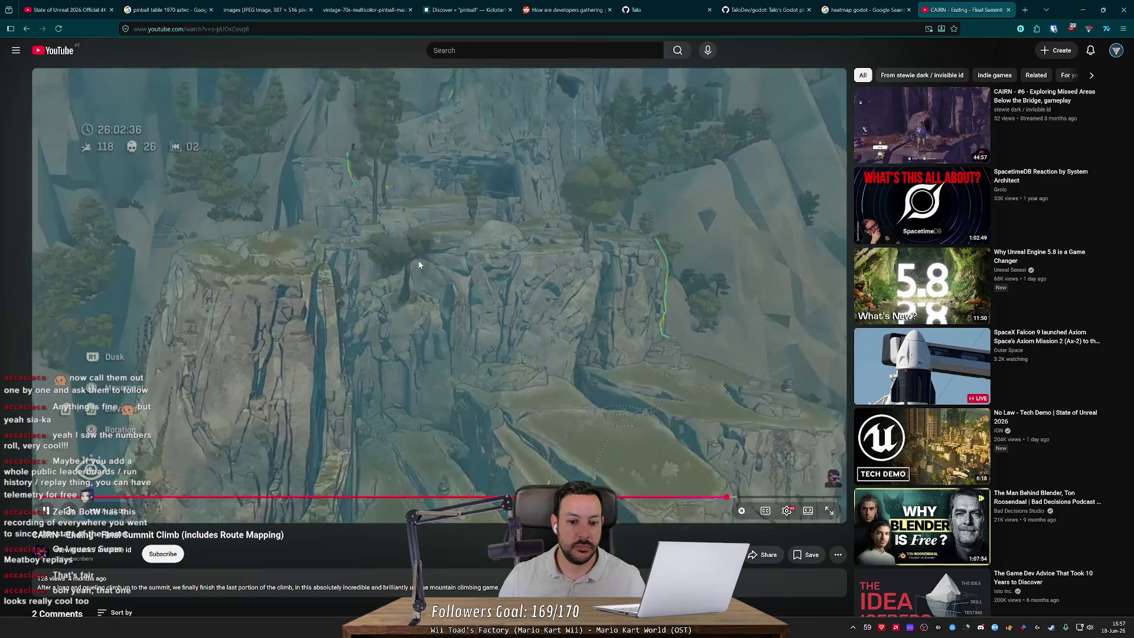
key(l)
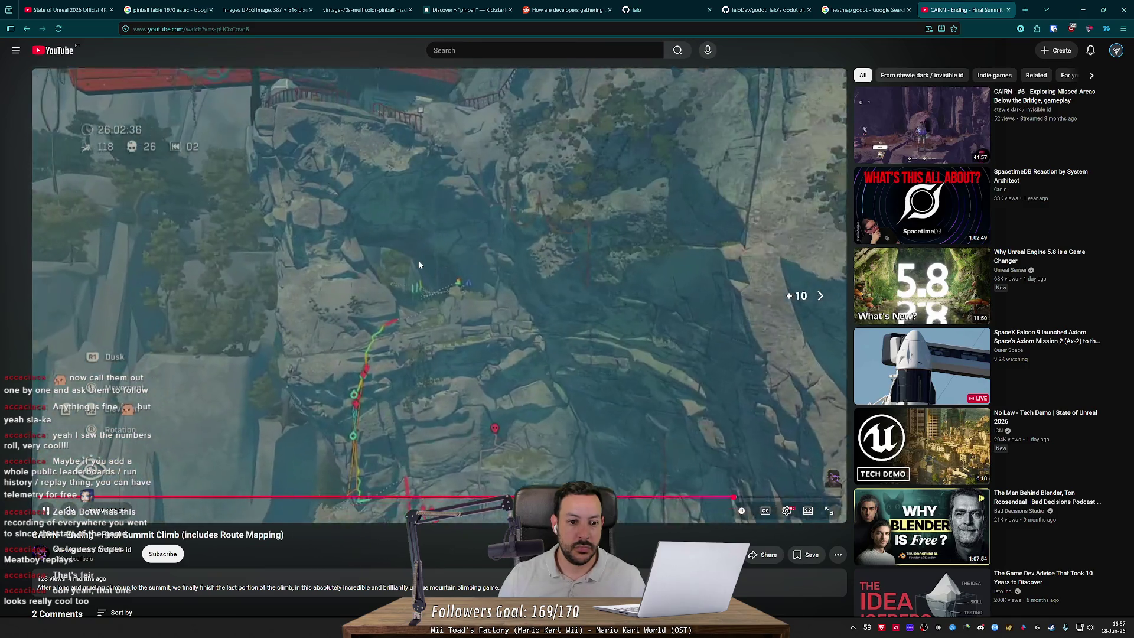